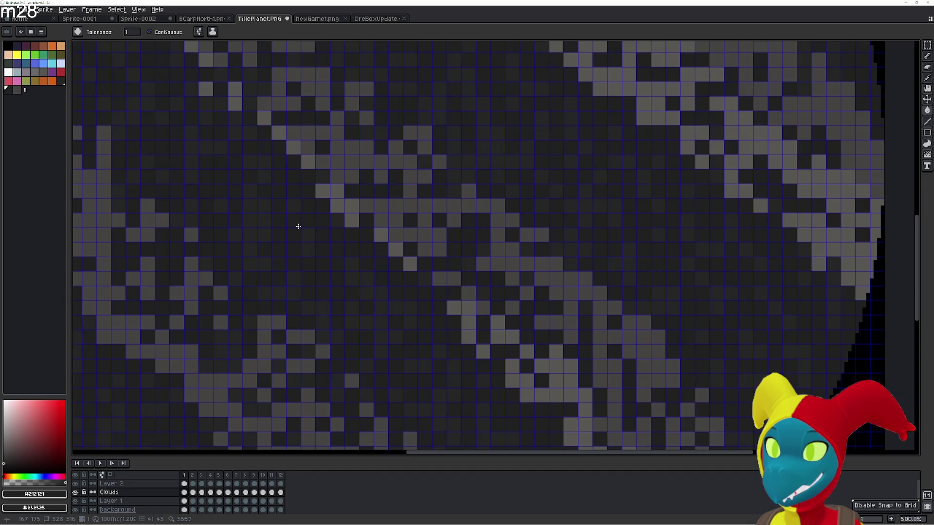
- Fill stray gray cloud cells with the dark planet colour, including a diagonal run
{"action": "left_click", "coordinate": [279, 206]}
{"action": "left_click", "coordinate": [264, 191]}
{"action": "left_click", "coordinate": [292, 206]}
{"action": "scroll", "coordinate": [299, 219], "scroll_direction": "down", "scroll_amount": 2}
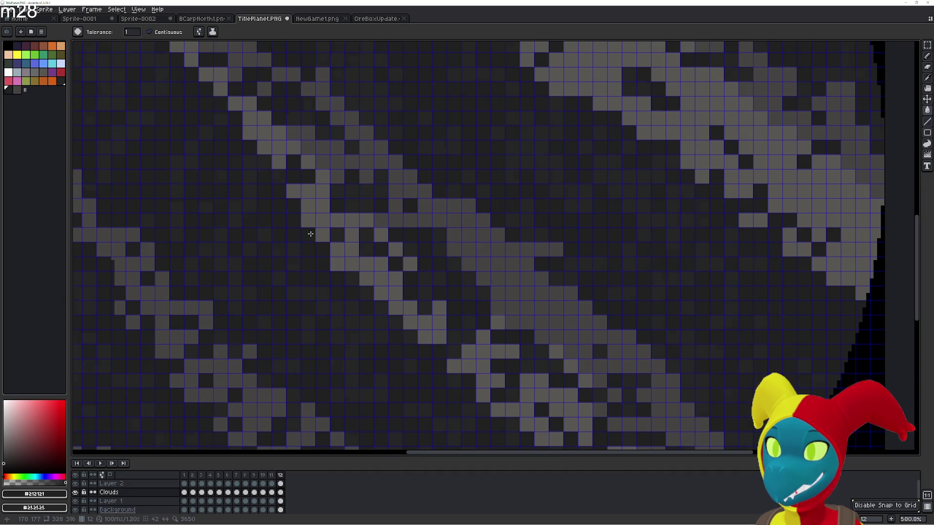
{"action": "scroll", "coordinate": [328, 252], "scroll_direction": "up", "scroll_amount": 2}
{"action": "left_click", "coordinate": [311, 216]}
{"action": "left_click", "coordinate": [329, 244]}
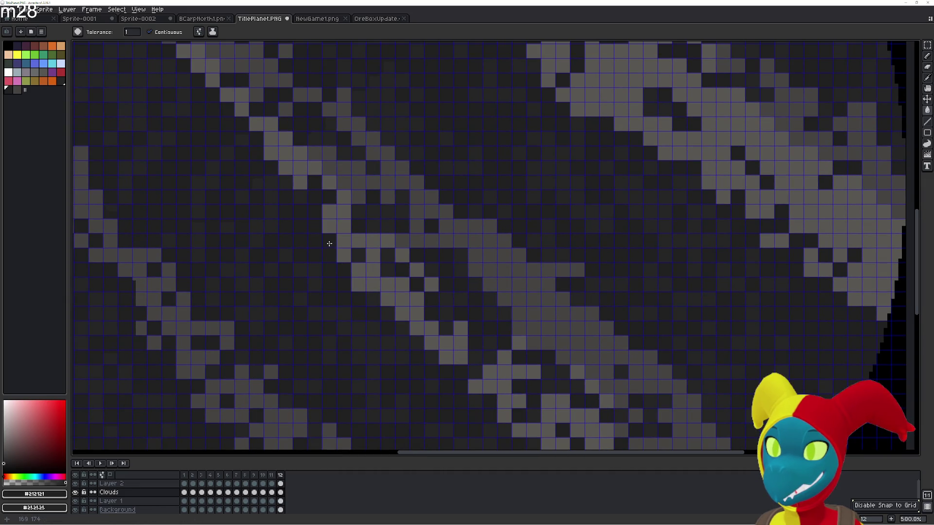
{"action": "scroll", "coordinate": [350, 268], "scroll_direction": "down", "scroll_amount": 2}
{"action": "scroll", "coordinate": [308, 253], "scroll_direction": "up", "scroll_amount": 2}
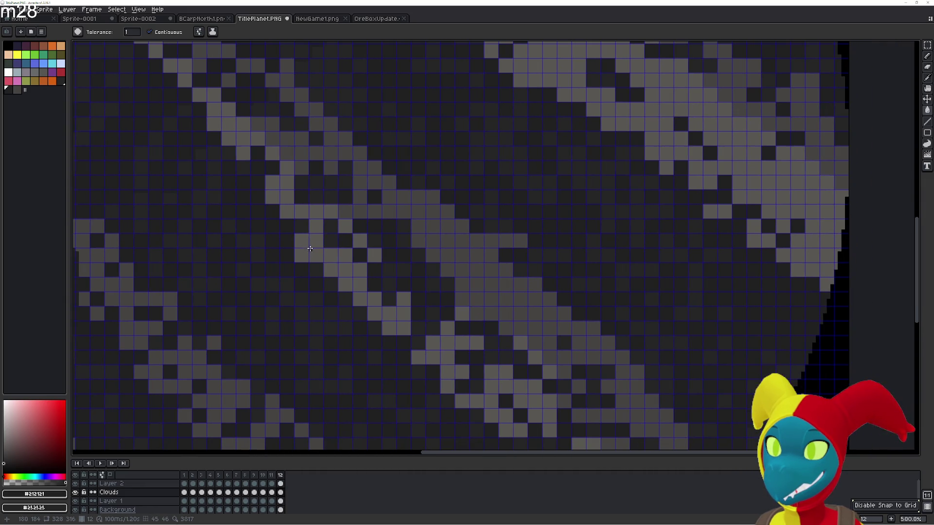
{"action": "scroll", "coordinate": [318, 260], "scroll_direction": "down", "scroll_amount": 1}
{"action": "scroll", "coordinate": [322, 255], "scroll_direction": "up", "scroll_amount": 1}
{"action": "mouse_move", "coordinate": [339, 276]}
{"action": "left_mouse_down"}
{"action": "mouse_move", "coordinate": [398, 335]}
{"action": "mouse_move", "coordinate": [399, 309]}
{"action": "left_mouse_up"}
- Check the result against frame 1 and return to the last frame
{"action": "key", "text": "Right"}
{"action": "key", "text": "Left"}
{"action": "scroll", "coordinate": [406, 306], "scroll_direction": "down", "scroll_amount": 1}
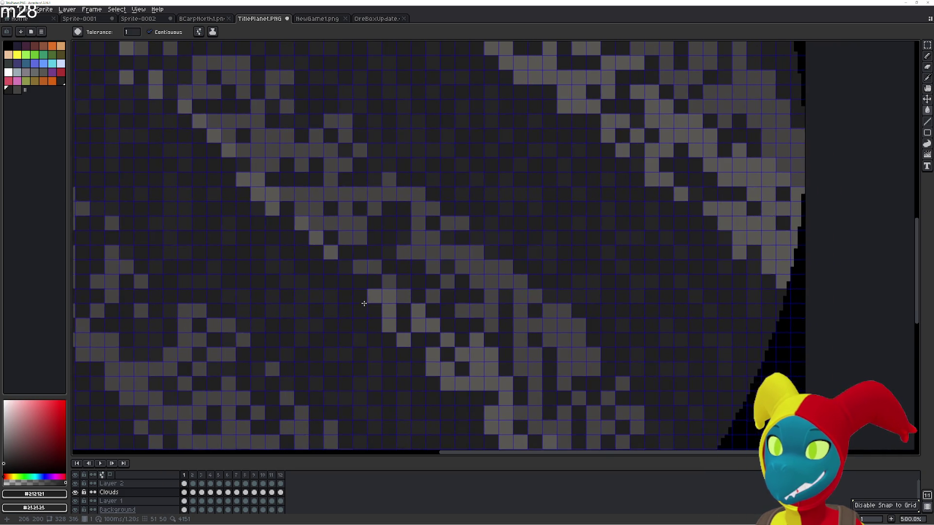
{"action": "key", "text": "b"}
{"action": "scroll", "coordinate": [375, 292], "scroll_direction": "up", "scroll_amount": 1}
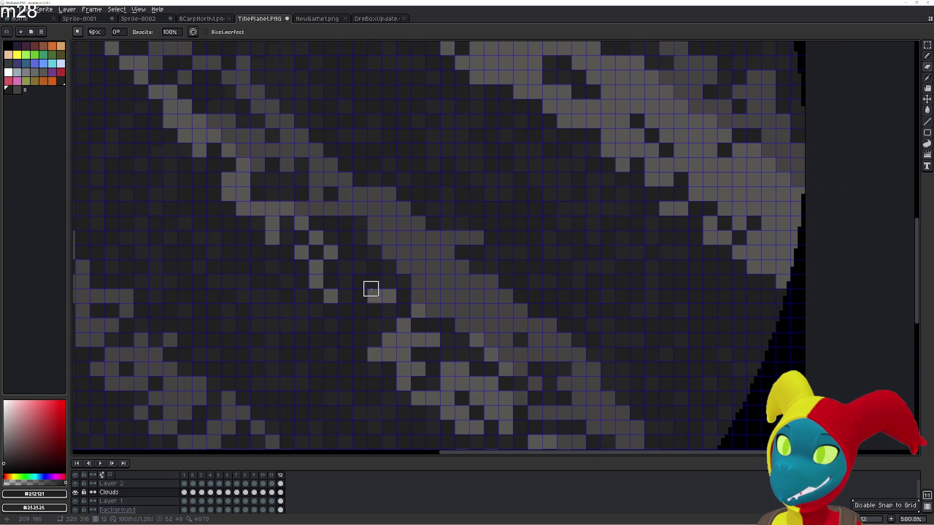
{"action": "key", "text": "Right"}
{"action": "key", "text": "Left"}
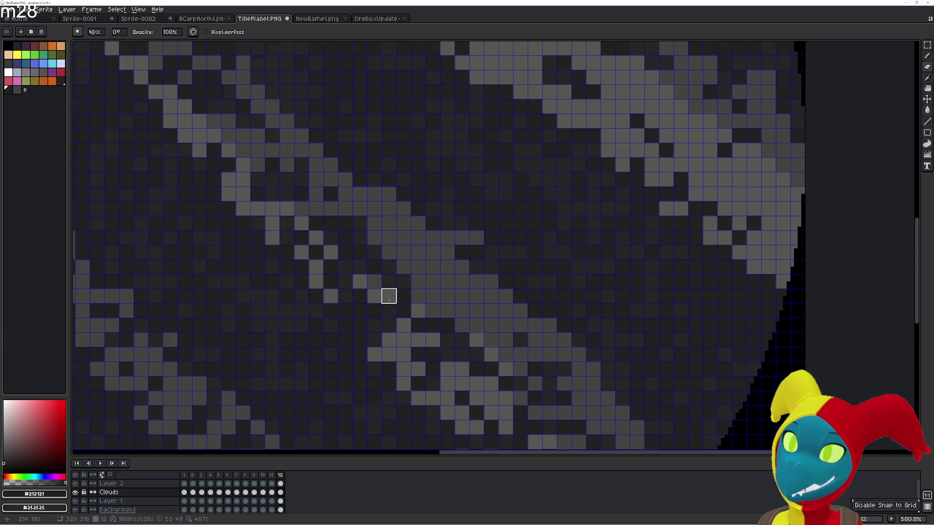
{"action": "key", "text": "Right"}
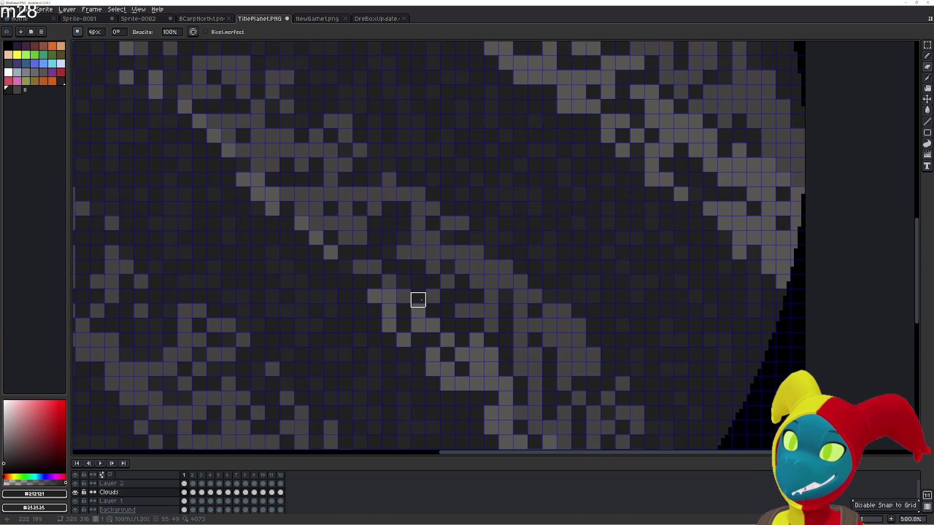
{"action": "key", "text": "Left"}
{"action": "key", "text": "Right"}
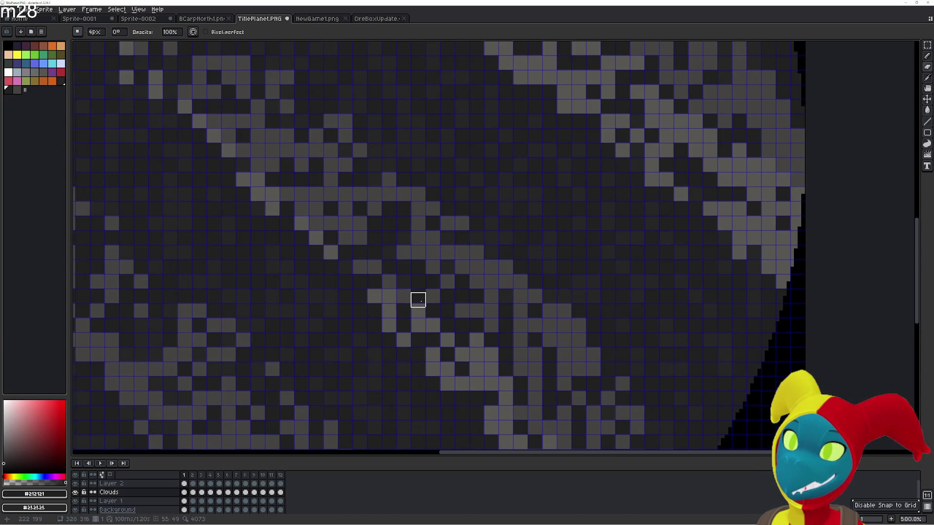
{"action": "key", "text": "Right"}
{"action": "key", "text": "Right"}
{"action": "key", "text": "Right"}
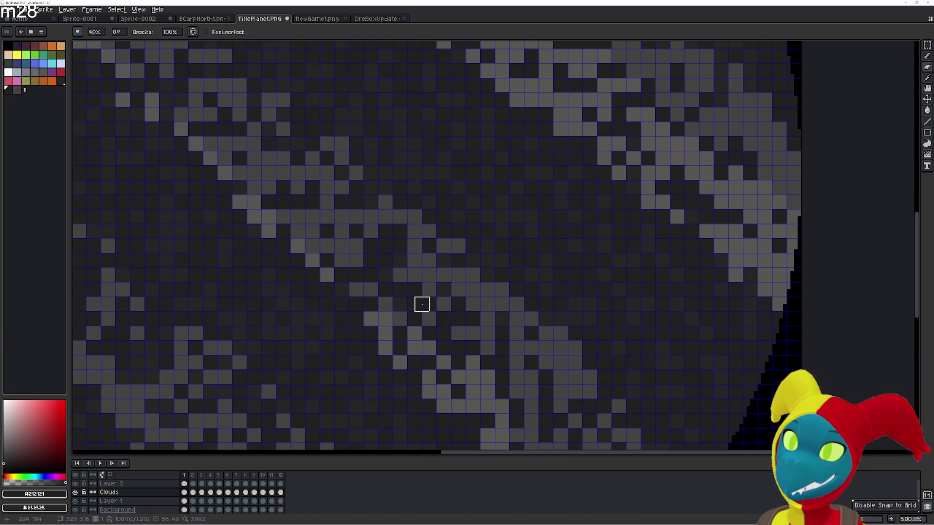
{"action": "key", "text": "Left"}
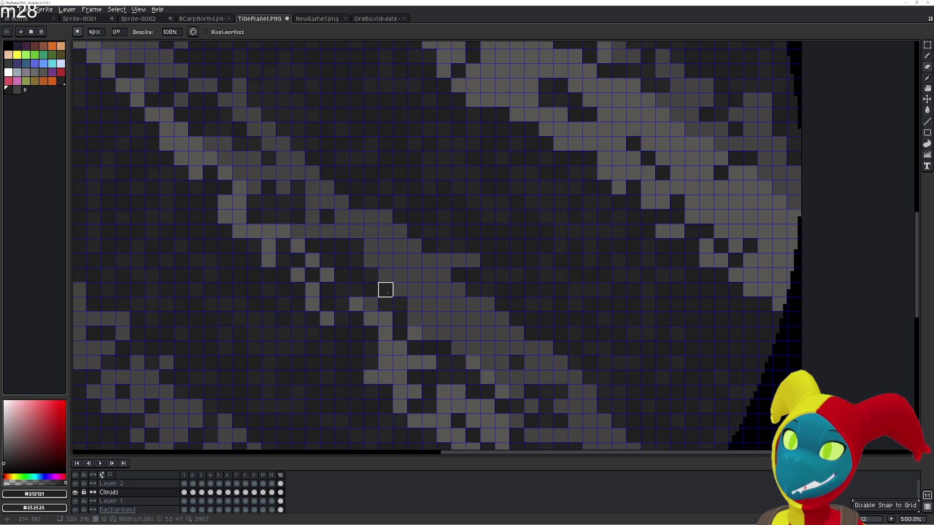
{"action": "key", "text": "Right"}
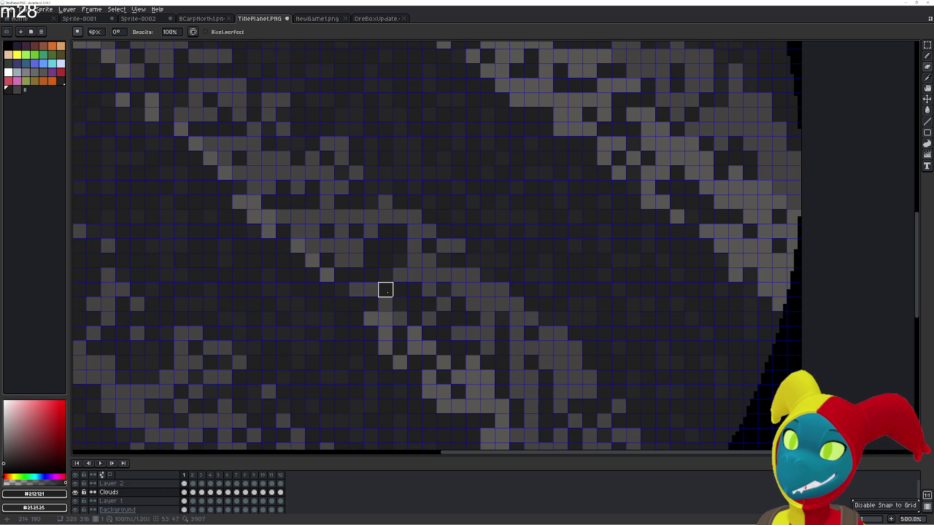
{"action": "key", "text": "Left"}
{"action": "key", "text": "Right"}
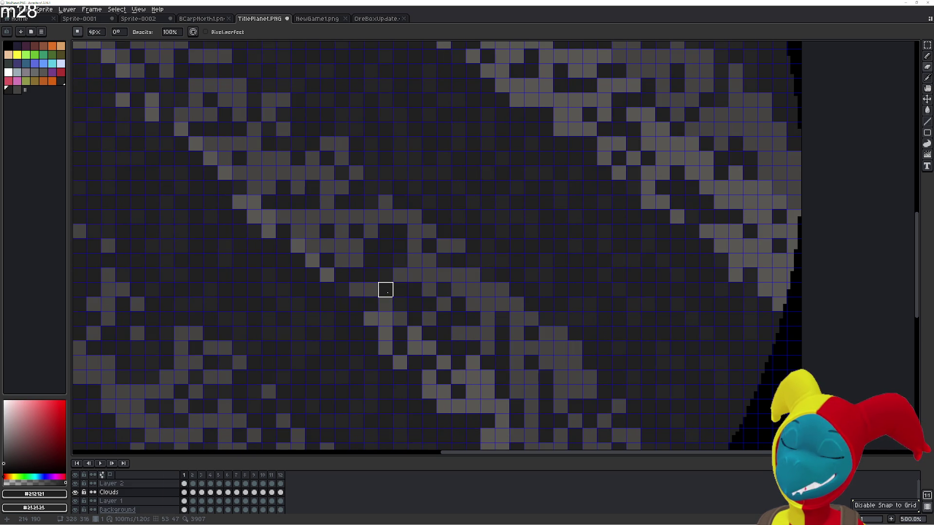
{"action": "key", "text": "Left"}
{"action": "key", "text": "Right"}
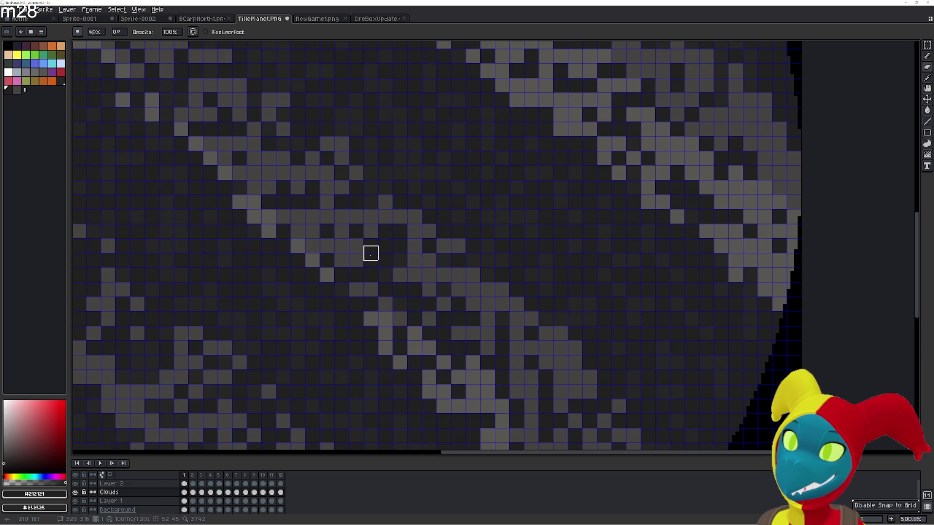
{"action": "key", "text": "Left"}
{"action": "key", "text": "Right"}
{"action": "key", "text": "Left"}
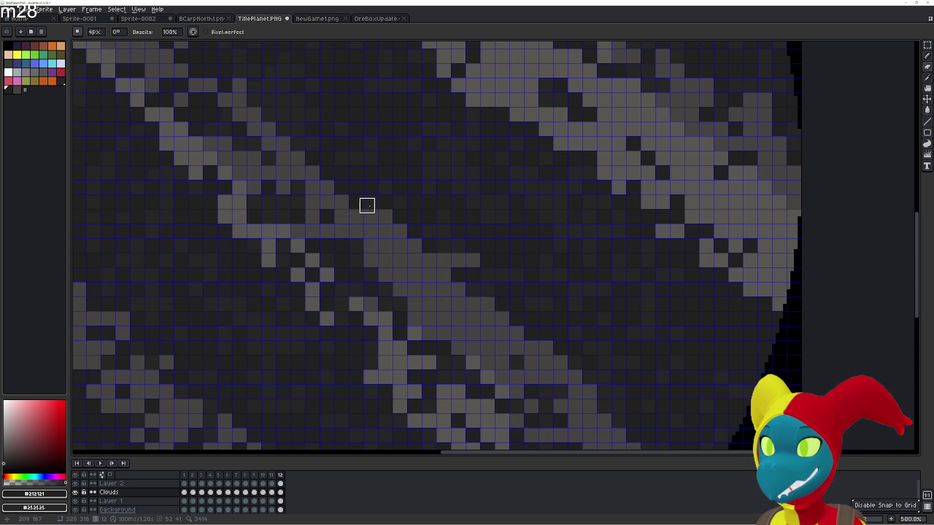
{"action": "key", "text": "Right"}
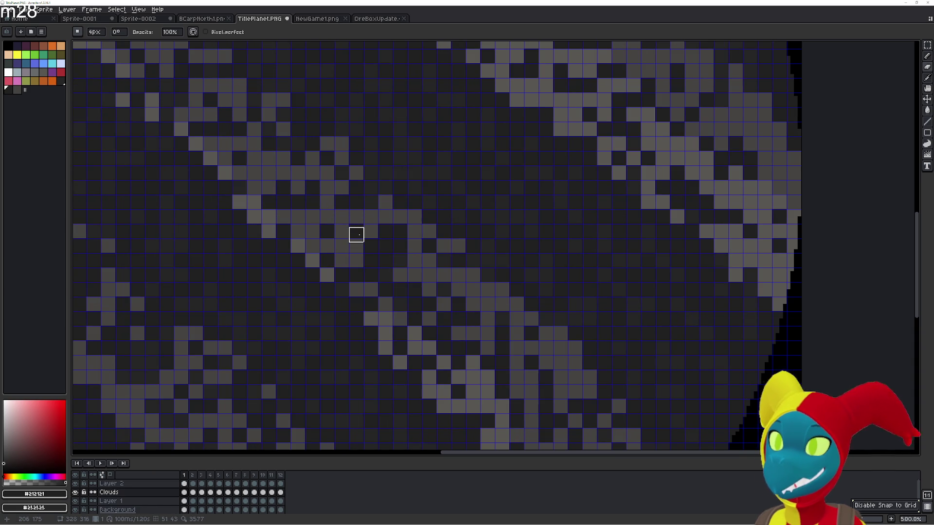
{"action": "key", "text": "Left"}
{"action": "key", "text": "Right"}
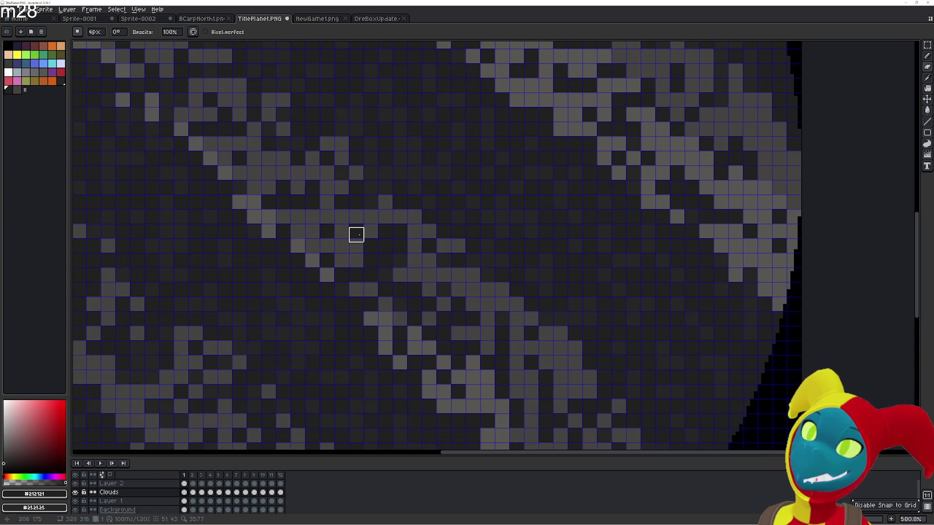
{"action": "key", "text": "Left"}
{"action": "key", "text": "Left"}
{"action": "key", "text": "Right"}
{"action": "key", "text": "Right"}
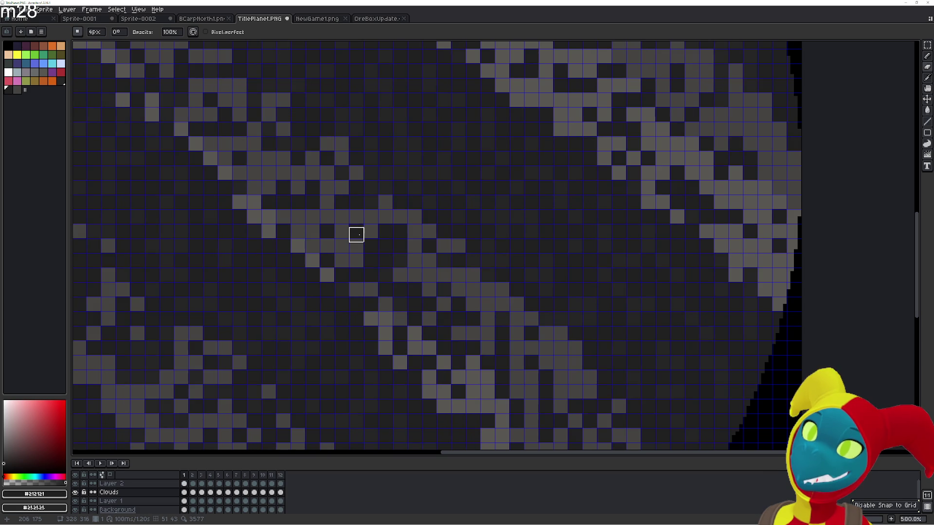
{"action": "key", "text": "Left"}
{"action": "key", "text": "Right"}
{"action": "key", "text": "Left"}
{"action": "left_click_drag", "start_coordinate": [356, 235], "coordinate": [383, 277]}
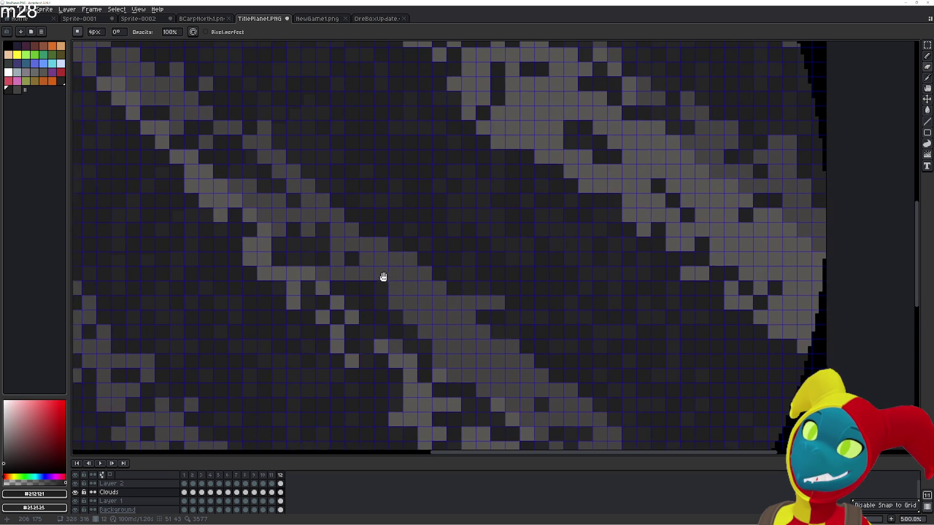
{"action": "key", "text": "Left"}
{"action": "key", "text": "Right"}
{"action": "key", "text": "Right"}
{"action": "key", "text": "Left"}
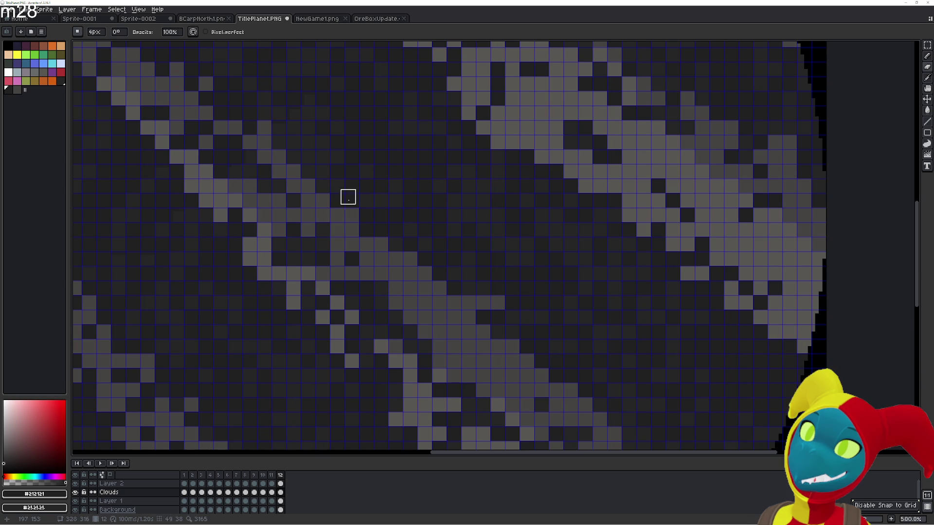
{"action": "key", "text": "Right"}
{"action": "key", "text": "Left"}
{"action": "key", "text": "Right"}
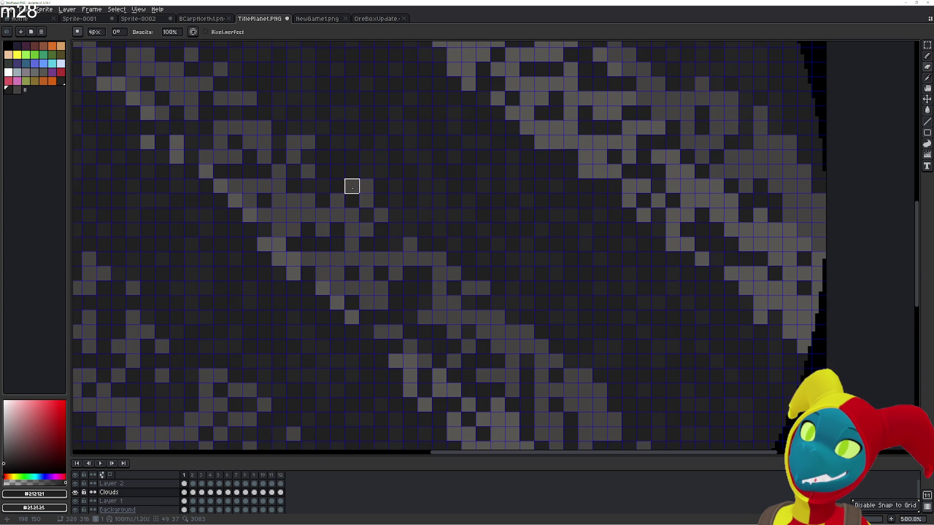
{"action": "key", "text": "Left"}
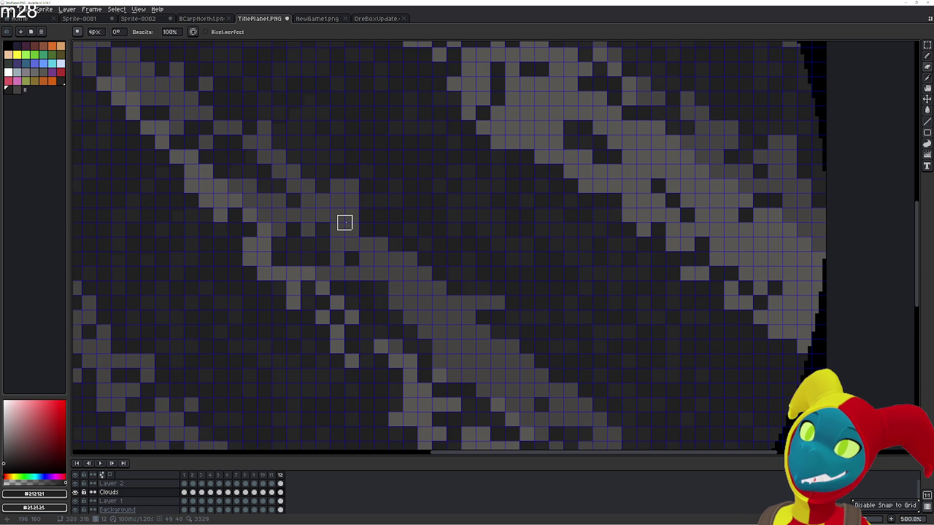
{"action": "key", "text": "Right"}
{"action": "key", "text": "Left"}
{"action": "left_click_drag", "start_coordinate": [444, 256], "coordinate": [342, 234]}
- Cycle through the cloud frames to compare them and nudge the view up-left
{"action": "key", "text": "Right"}
{"action": "key", "text": "g"}
{"action": "key", "text": "Left"}
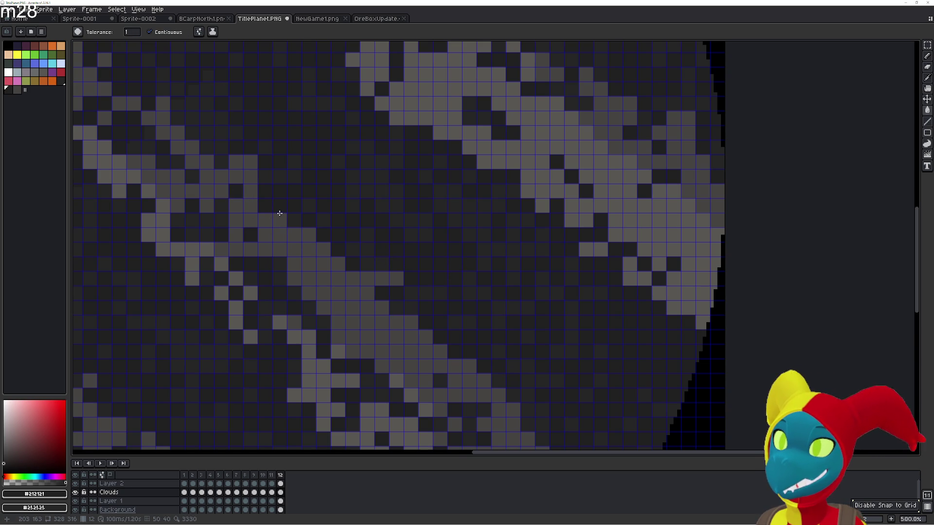
{"action": "key", "text": "Right"}
{"action": "key", "text": "Right"}
{"action": "key", "text": "Left"}
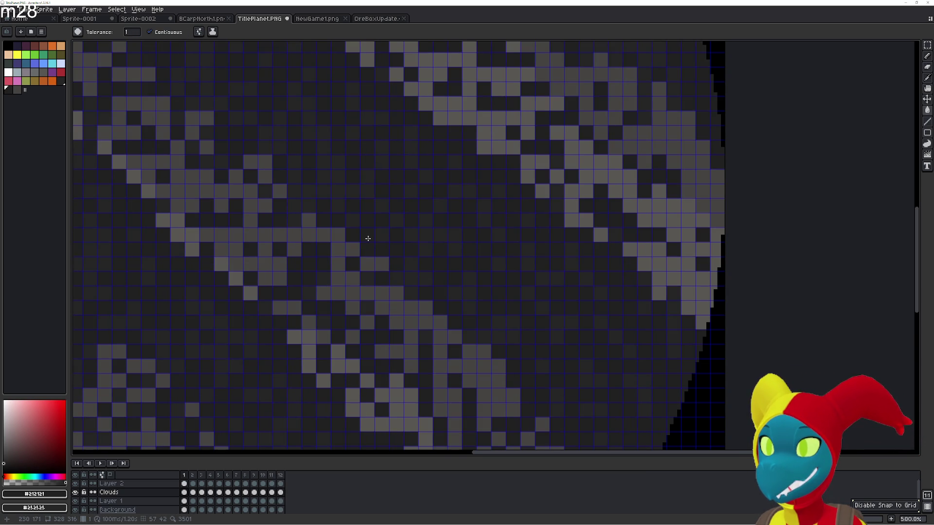
{"action": "key", "text": "Right"}
{"action": "key", "text": "Right"}
{"action": "key", "text": "Left"}
{"action": "key", "text": "Left"}
{"action": "mouse_move", "coordinate": [367, 238]}
{"action": "left_mouse_down"}
{"action": "mouse_move", "coordinate": [347, 232]}
{"action": "mouse_move", "coordinate": [327, 169]}
{"action": "left_mouse_up"}
{"action": "key", "text": "Left"}
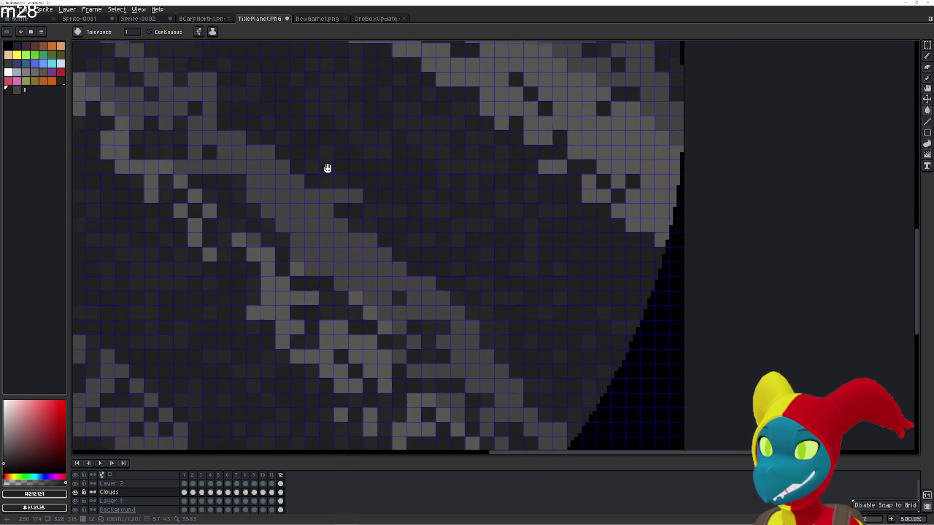
- Flicker between frames 12 and 1 to spot mismatched cloud pixels near the edge
{"action": "key", "text": "Right"}
{"action": "key", "text": "Left"}
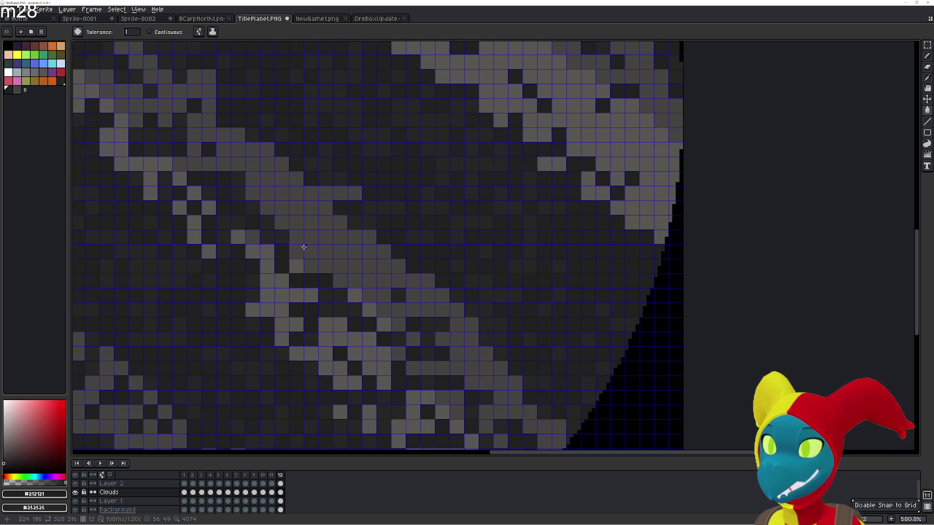
{"action": "key", "text": "Right"}
{"action": "key", "text": "Left"}
{"action": "key", "text": "Right"}
{"action": "key", "text": "Left"}
- Darken three stray gray cloud pixels on frame 12, checking each against frame 1
{"action": "left_click", "coordinate": [295, 252]}
{"action": "key", "text": "Right"}
{"action": "key", "text": "Left"}
{"action": "left_click", "coordinate": [340, 254]}
{"action": "key", "text": "Right"}
{"action": "key", "text": "Left"}
{"action": "left_click", "coordinate": [325, 252]}
{"action": "key", "text": "Right"}
{"action": "key", "text": "Left"}
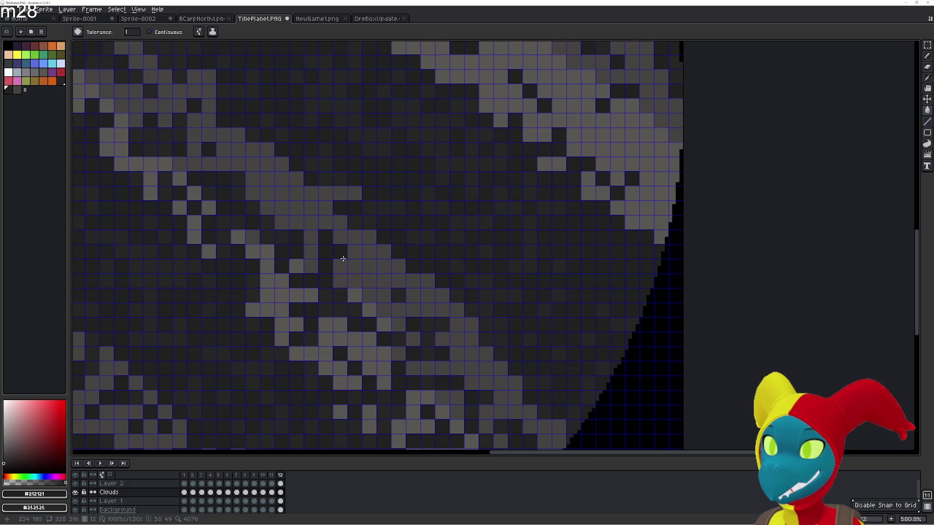
- Flicker frames 12 and 1 again to verify the retouched edge pixels
{"action": "key", "text": "Right"}
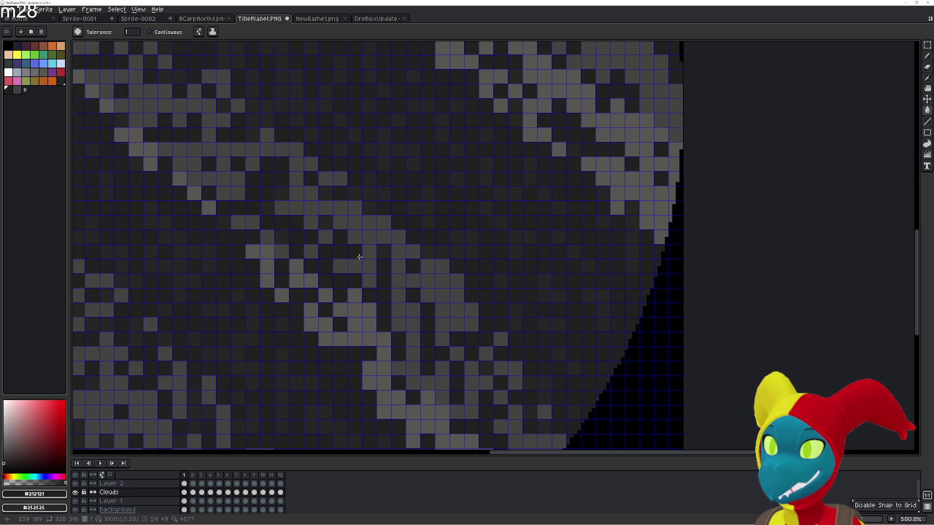
{"action": "key", "text": "Left"}
{"action": "key", "text": "Right"}
{"action": "key", "text": "Left"}
{"action": "key", "text": "Right"}
{"action": "key", "text": "Left"}
{"action": "key", "text": "Right"}
{"action": "key", "text": "Left"}
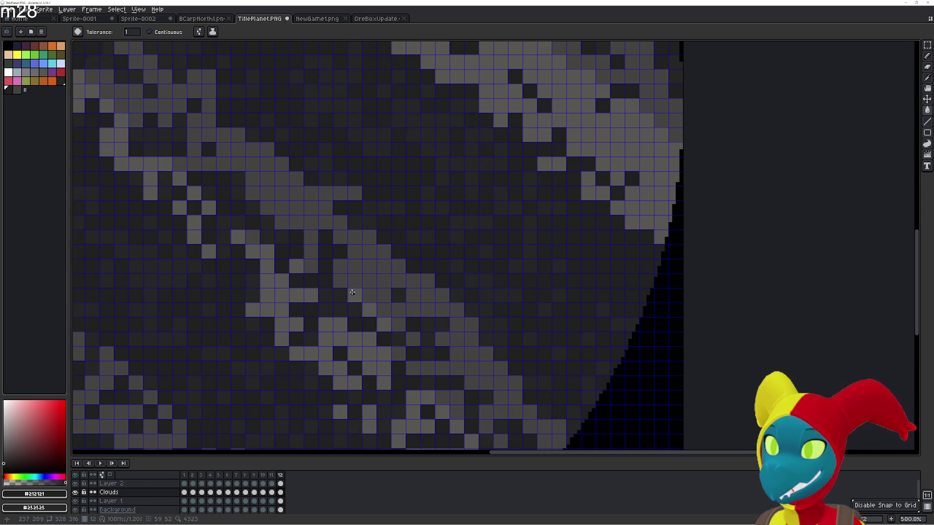
- Step back toward frame 11 and return to frame 1 to compare neighbouring frames
{"action": "key", "text": "Right"}
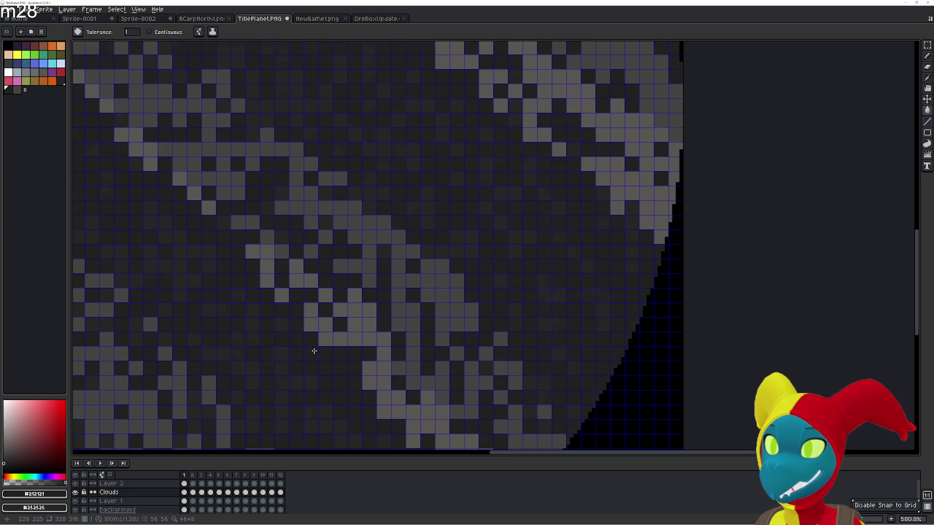
{"action": "key", "text": "Left"}
{"action": "key", "text": "Right"}
{"action": "key", "text": "Left"}
{"action": "key", "text": "Left"}
{"action": "key", "text": "Right"}
{"action": "key", "text": "Right"}
{"action": "key", "text": "Left"}
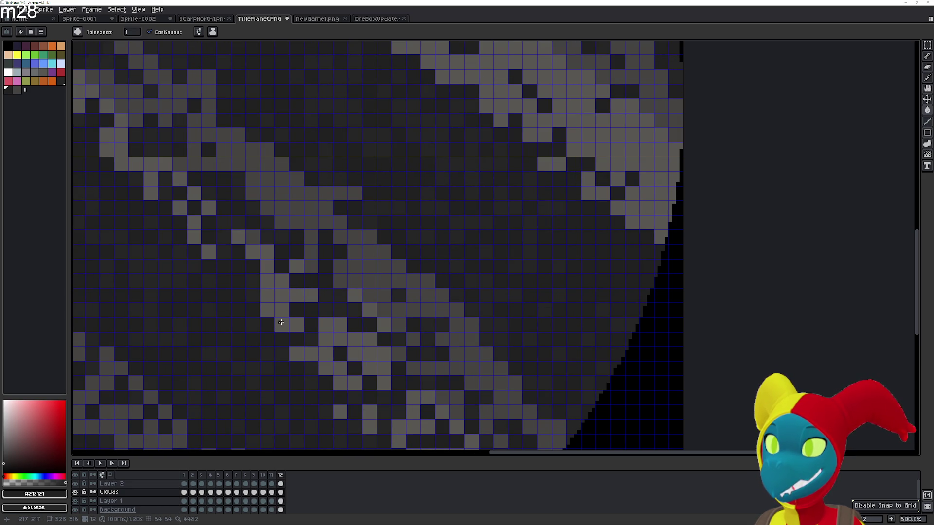
- Flip repeatedly between frame 12 and its neighbours to confirm the clouds line up
{"action": "key", "text": "Right"}
{"action": "key", "text": "Left"}
{"action": "key", "text": "Right"}
{"action": "key", "text": "Left"}
{"action": "key", "text": "Right"}
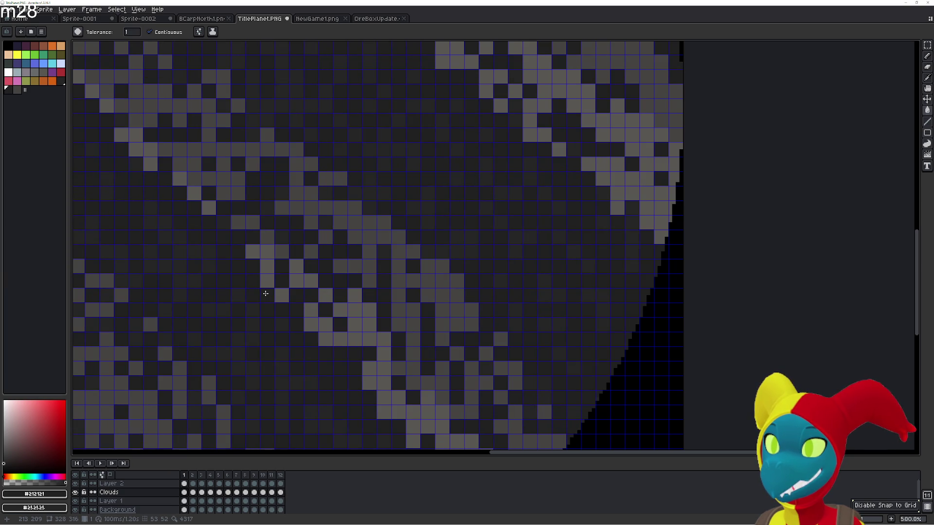
{"action": "key", "text": "Left"}
{"action": "key", "text": "Right"}
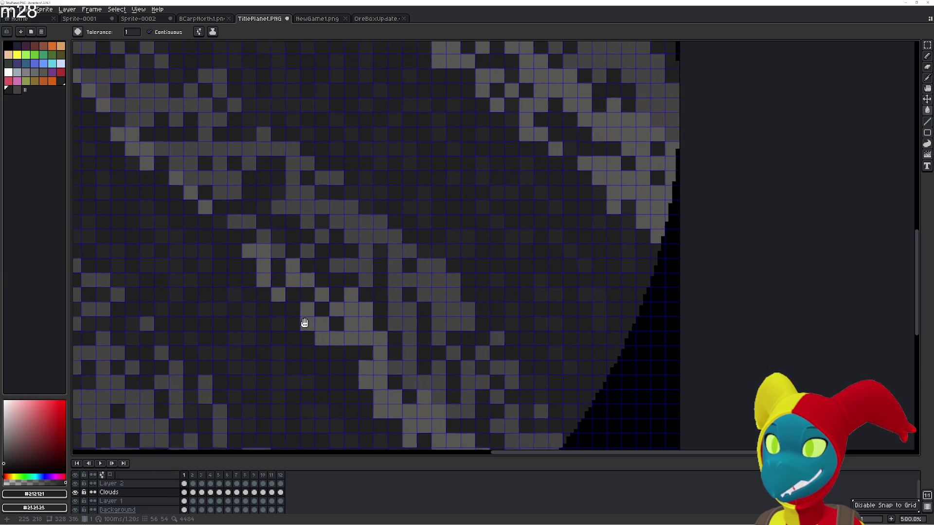
{"action": "key", "text": "Left"}
{"action": "key", "text": "Right"}
{"action": "key", "text": "Left"}
- Toggle quickly between frames 12 and 1 to compare the cloud bands at the loop point
{"action": "key", "text": "Right"}
{"action": "key", "text": "Left"}
{"action": "key", "text": "Right"}
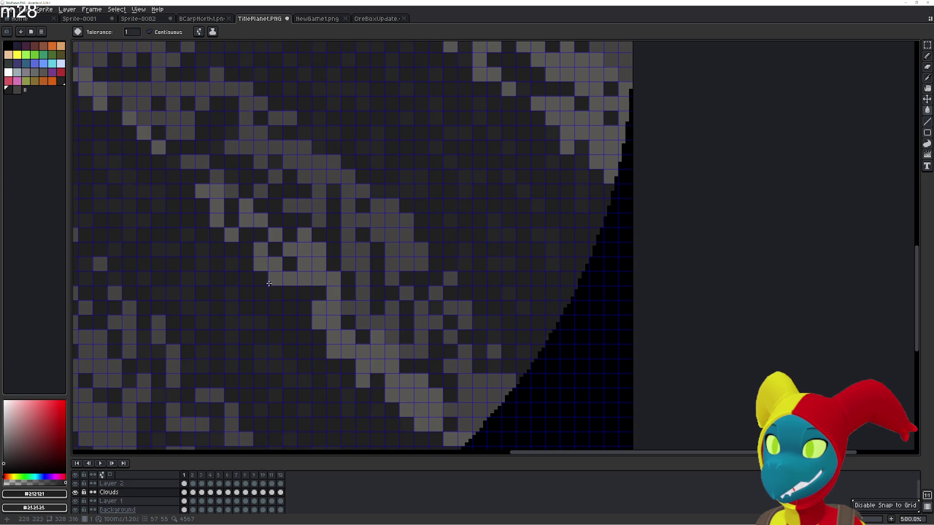
{"action": "key", "text": "Left"}
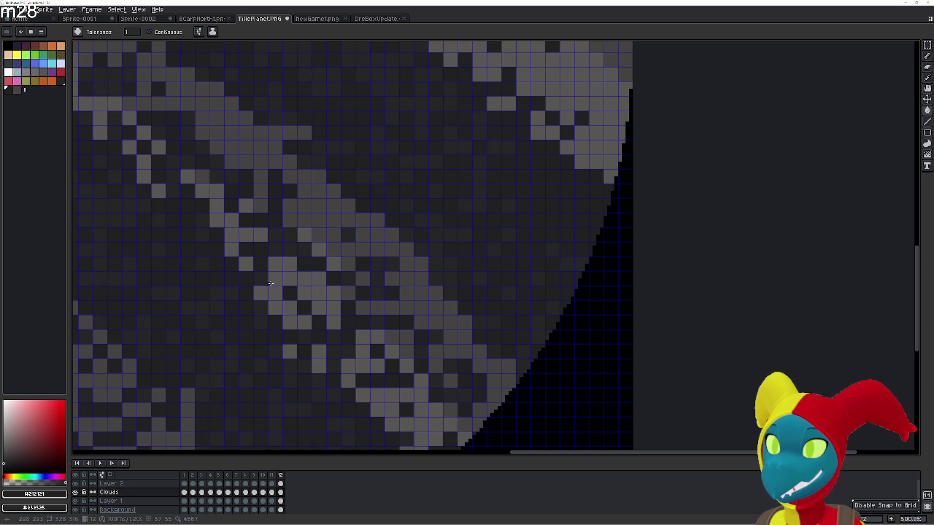
{"action": "key", "text": "Right"}
{"action": "key", "text": "Left"}
{"action": "key", "text": "Right"}
{"action": "key", "text": "Left"}
{"action": "key", "text": "Right"}
{"action": "key", "text": "Left"}
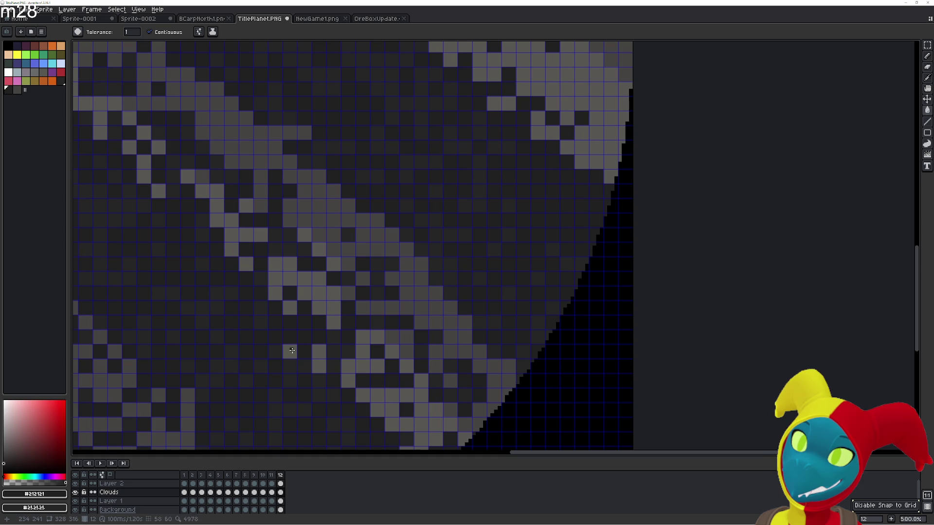
{"action": "key", "text": "Right"}
{"action": "key", "text": "Left"}
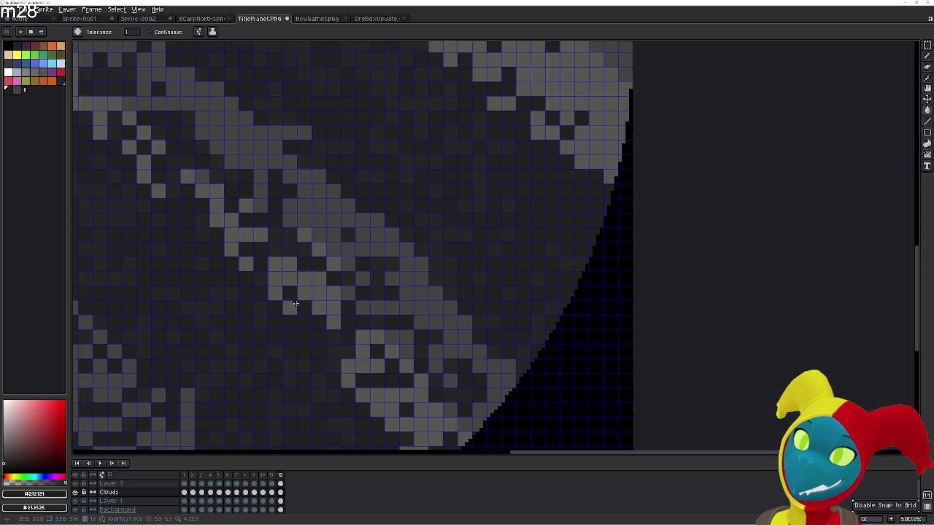
- Alternate slowly between frame 1 and frame 12, ending on frame 12
{"action": "key", "text": "Right"}
{"action": "key", "text": "Left"}
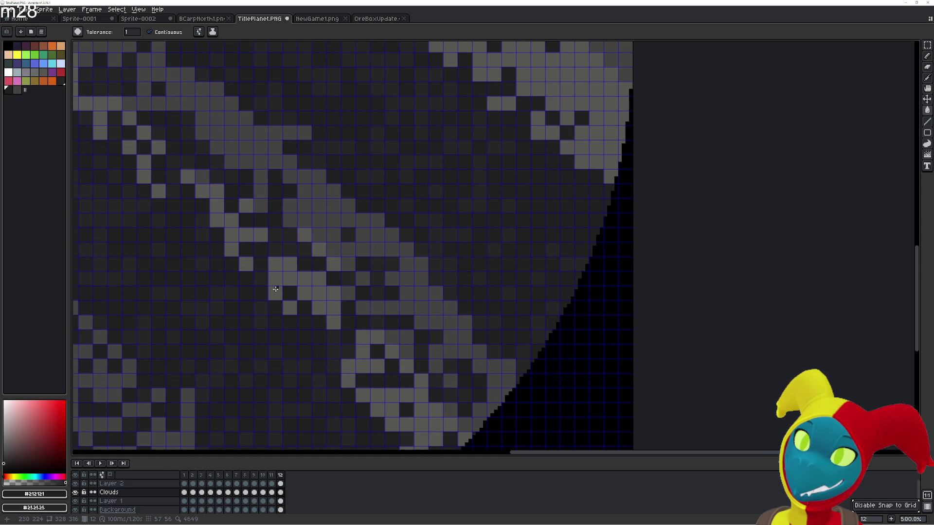
{"action": "key", "text": "Right"}
{"action": "key", "text": "Left"}
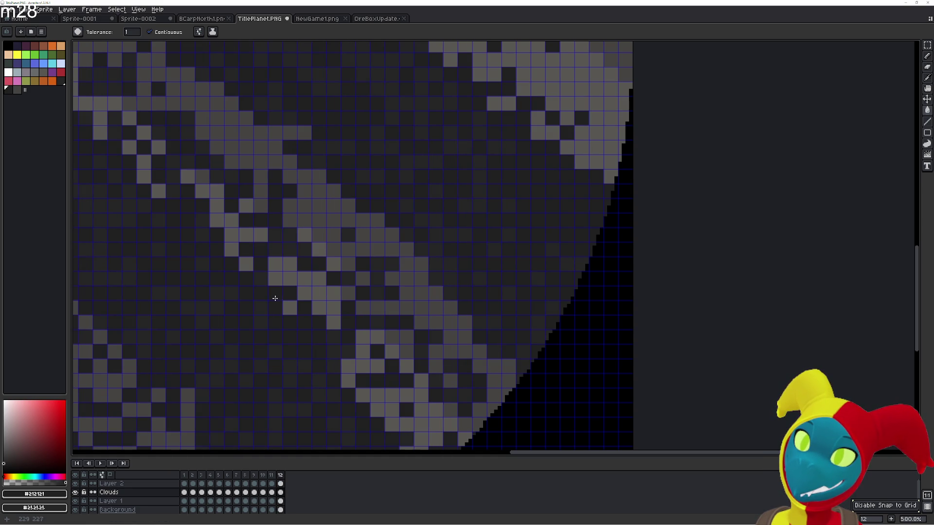
{"action": "key", "text": "Right"}
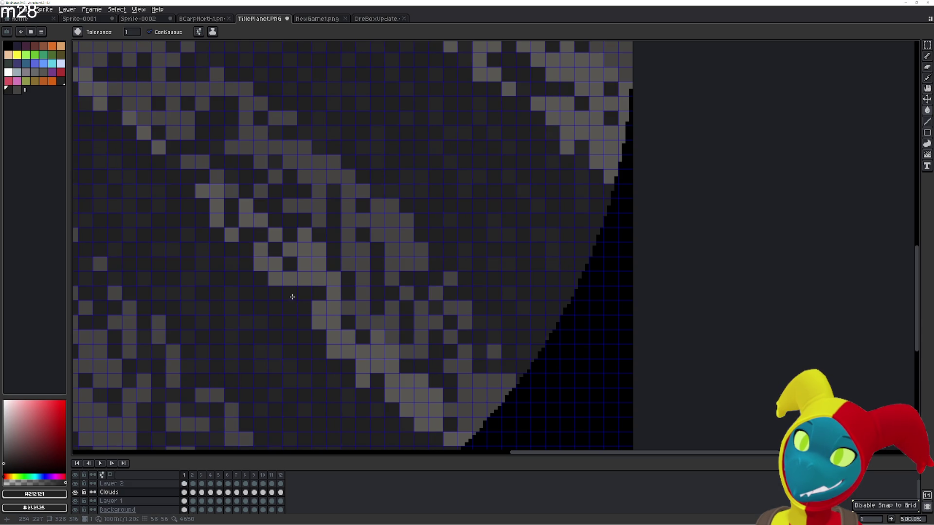
{"action": "key", "text": "Left"}
{"action": "key", "text": "Right"}
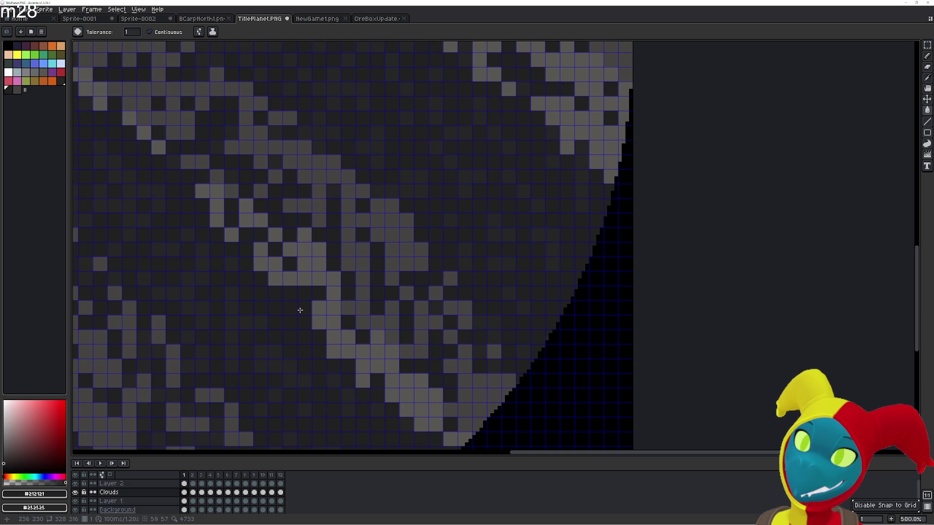
{"action": "key", "text": "Left"}
{"action": "key", "text": "Right"}
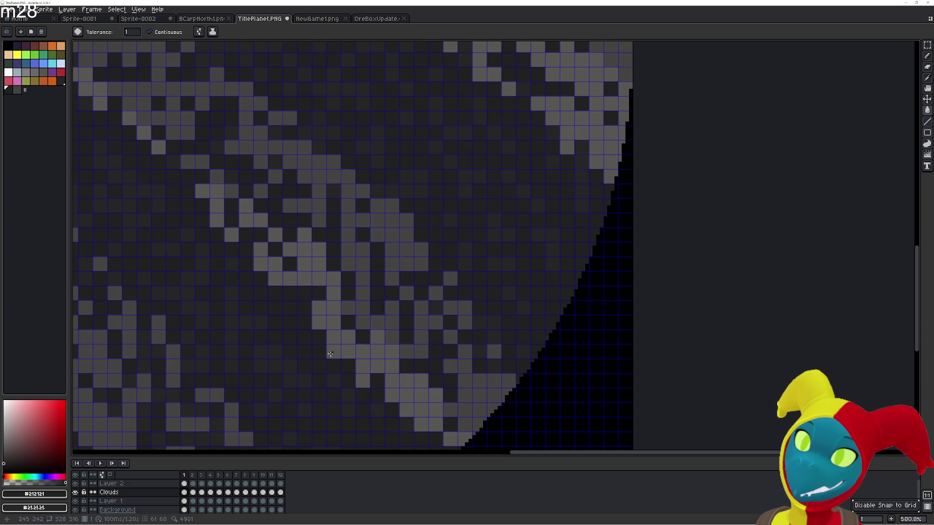
{"action": "key", "text": "Left"}
{"action": "key", "text": "Right"}
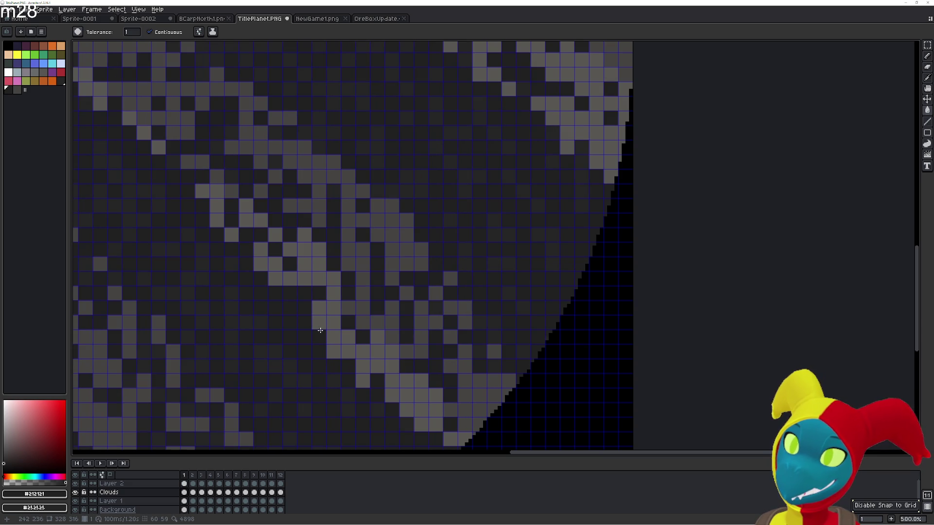
{"action": "key", "text": "Left"}
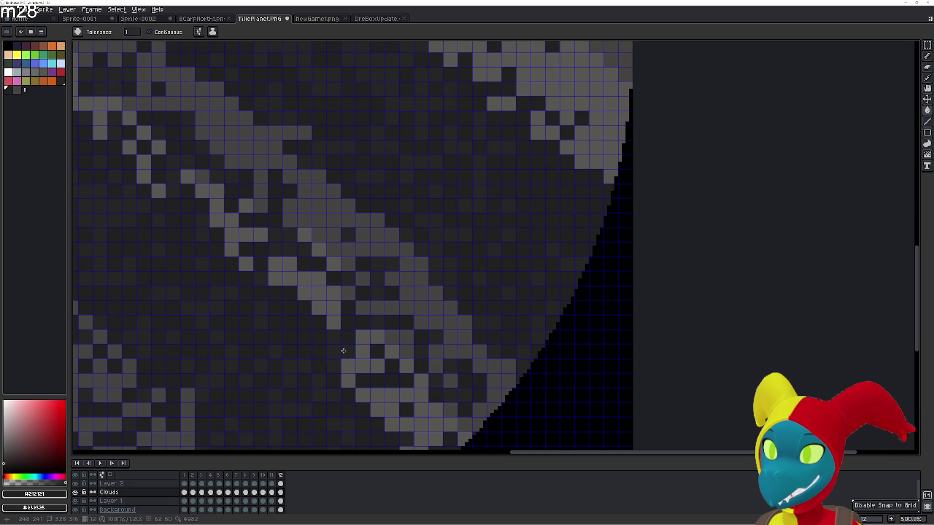
- Pan to a lower patch of clouds and compare it across frames 12 and 1
{"action": "left_click_drag", "start_coordinate": [336, 345], "coordinate": [306, 307]}
{"action": "key", "text": "Right"}
{"action": "key", "text": "Left"}
{"action": "key", "text": "Right"}
{"action": "key", "text": "Left"}
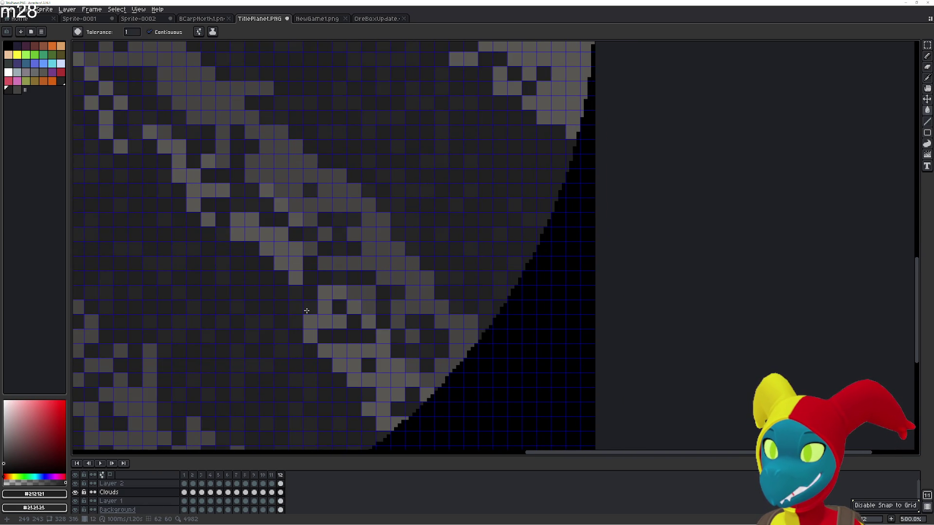
{"action": "key", "text": "Right"}
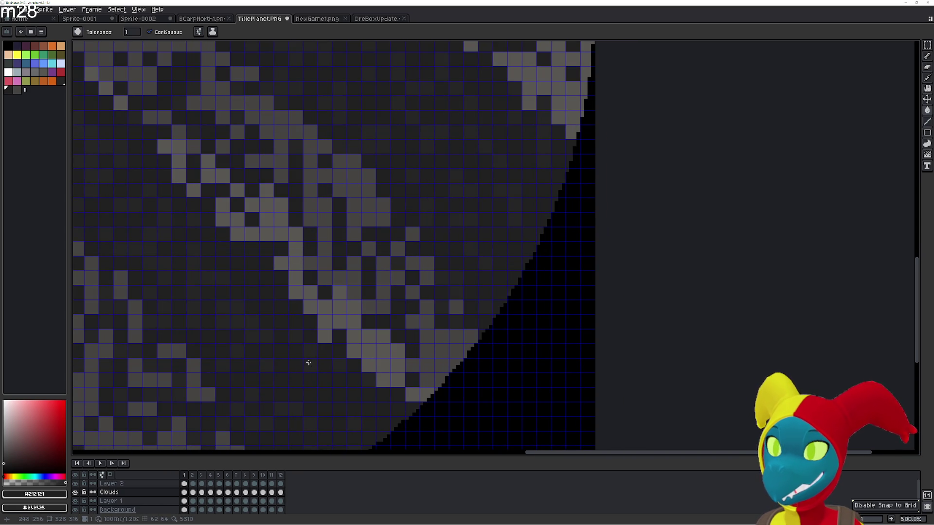
{"action": "key", "text": "Left"}
- With the Eraser (E) selected, pan to another cloud patch and compare frames 12 and 1
{"action": "key", "text": "e"}
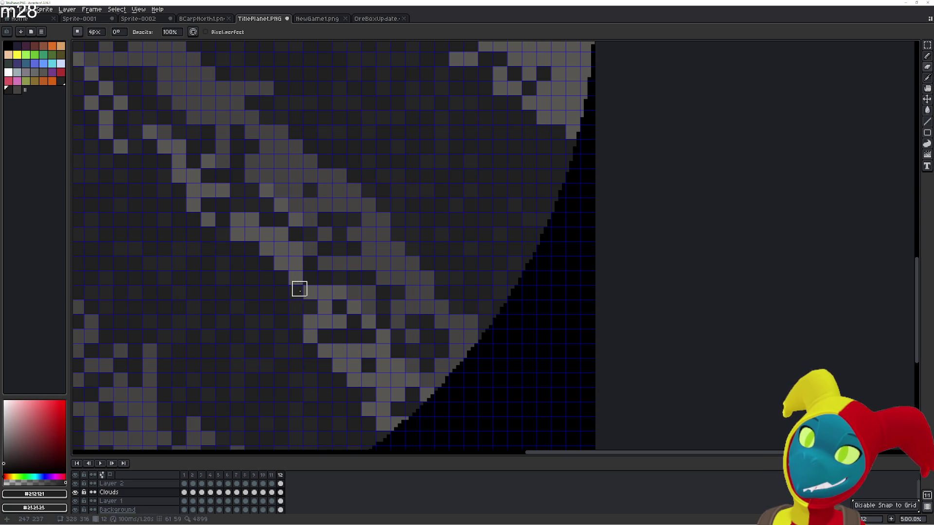
{"action": "key", "text": "Right"}
{"action": "key", "text": "Left"}
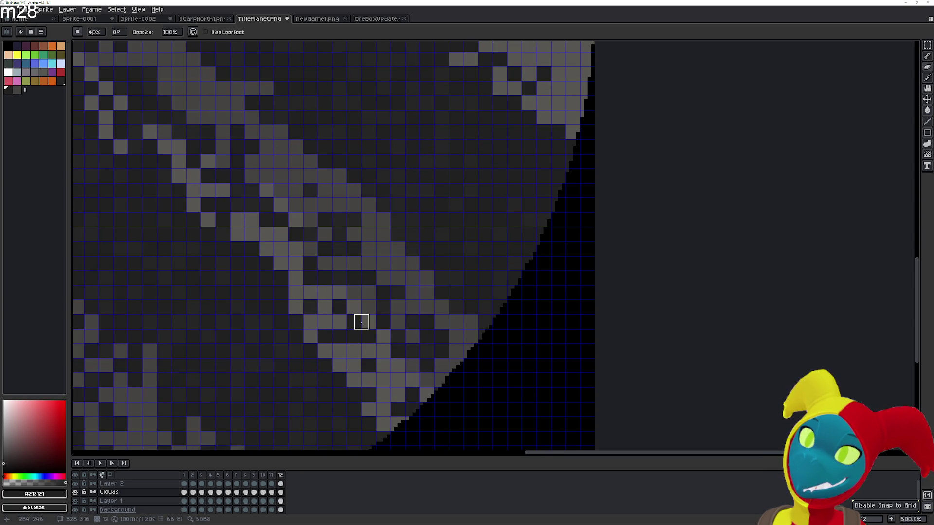
{"action": "left_click_drag", "start_coordinate": [361, 322], "coordinate": [306, 284]}
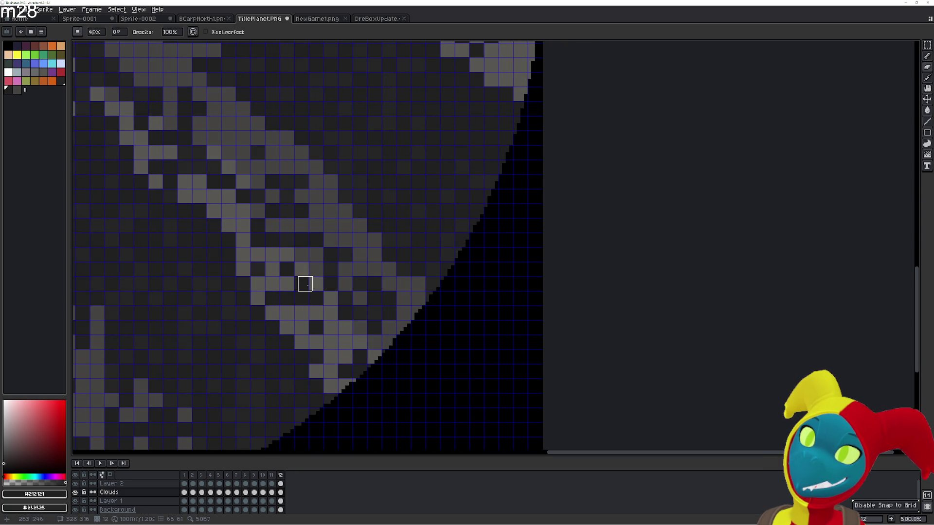
{"action": "key", "text": "Right"}
{"action": "key", "text": "Left"}
{"action": "scroll", "coordinate": [305, 284], "scroll_direction": "down", "scroll_amount": 2}
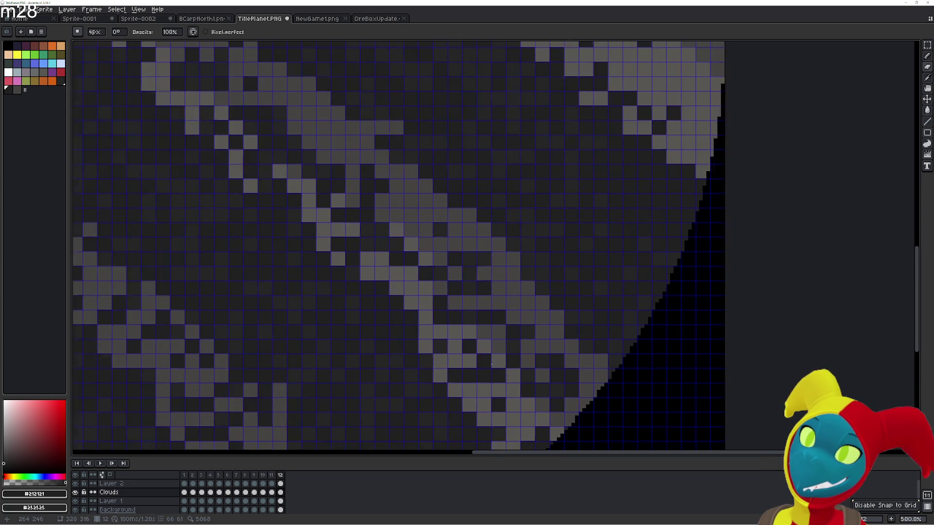
{"action": "scroll", "coordinate": [305, 284], "scroll_direction": "down", "scroll_amount": 2}
{"action": "scroll", "coordinate": [421, 327], "scroll_direction": "up", "scroll_amount": 1}
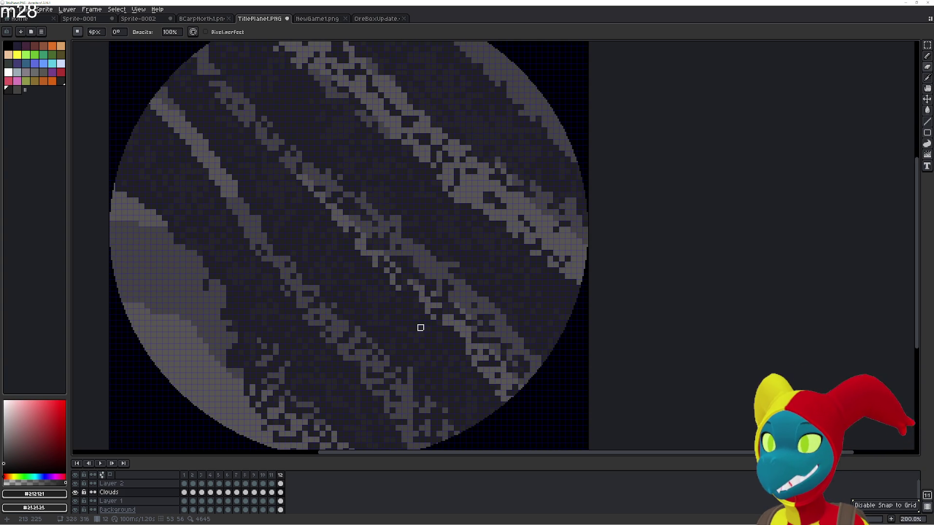
- Flick between frames 1 and 12 to compare the cloud bands, landing on frame 12
{"action": "key", "text": "Left"}
{"action": "key", "text": "Right"}
{"action": "key", "text": "Right"}
{"action": "key", "text": "Left"}
{"action": "key", "text": "Right"}
{"action": "key", "text": "Left"}
{"action": "scroll", "coordinate": [396, 321], "scroll_direction": "up", "scroll_amount": 1}
{"action": "key", "text": "Right"}
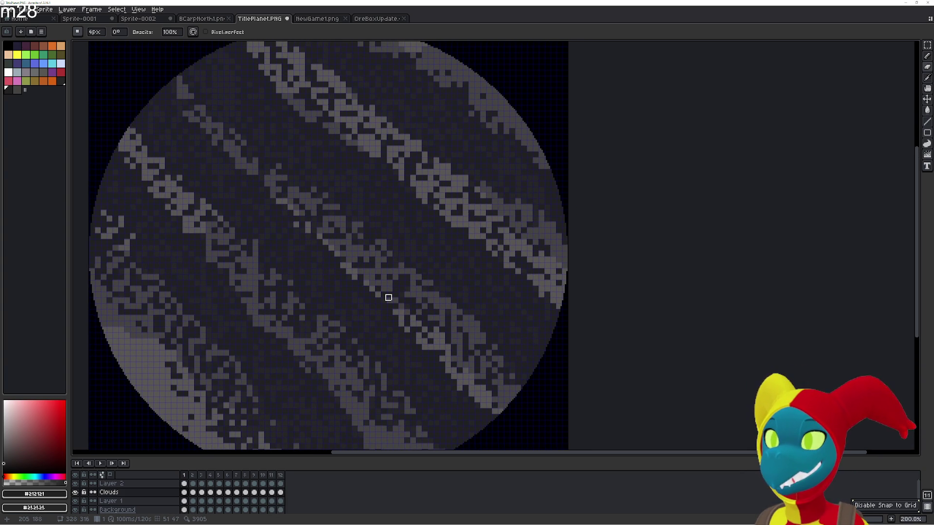
- With the bucket (G) reselected, preview the neighbouring frames around 12 and 1
{"action": "key", "text": "Left"}
{"action": "key", "text": "g"}
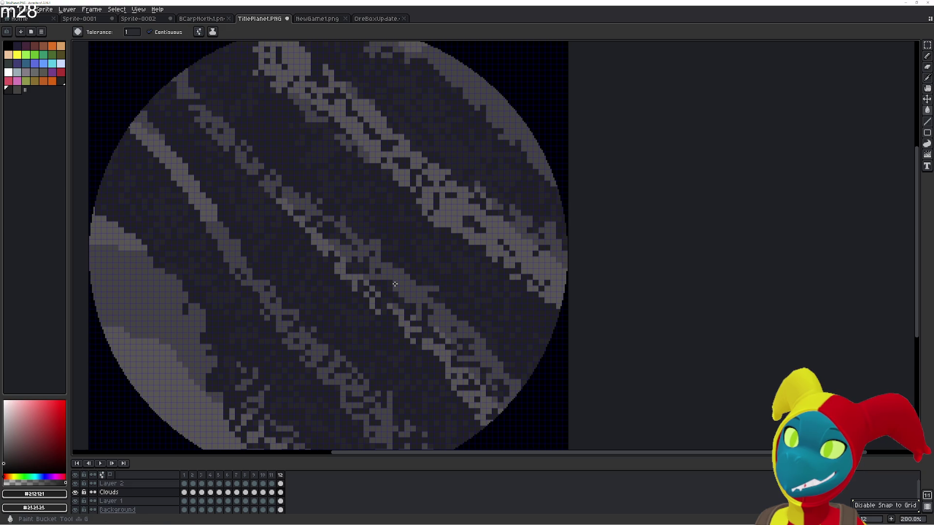
{"action": "key", "text": "Right"}
{"action": "key", "text": "Left"}
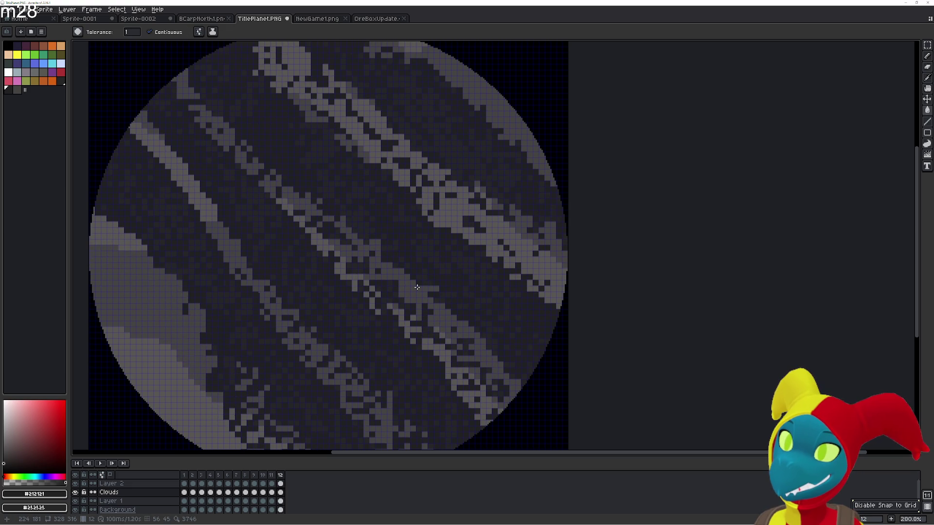
{"action": "key", "text": "Right"}
{"action": "key", "text": "Left"}
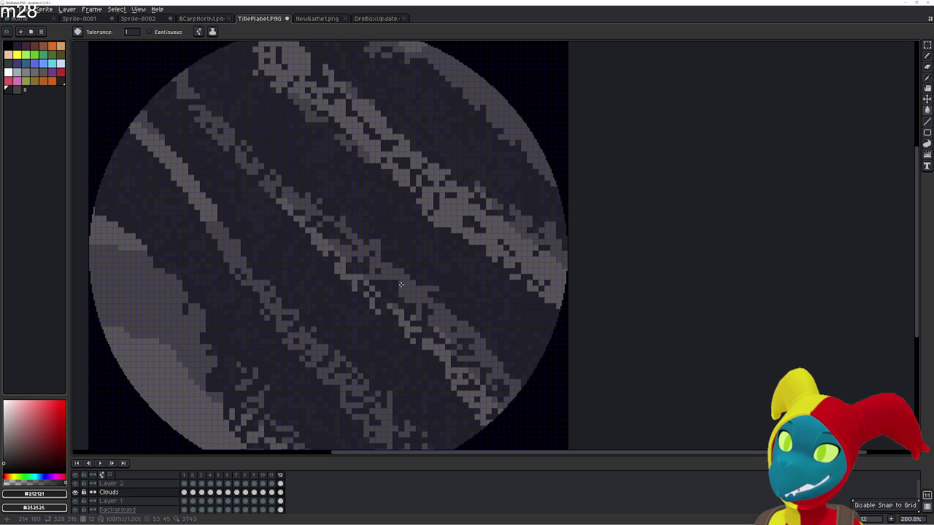
{"action": "key", "text": "Right"}
{"action": "key", "text": "Right"}
{"action": "key", "text": "Left"}
{"action": "key", "text": "Left"}
{"action": "key", "text": "Right"}
{"action": "key", "text": "Left"}
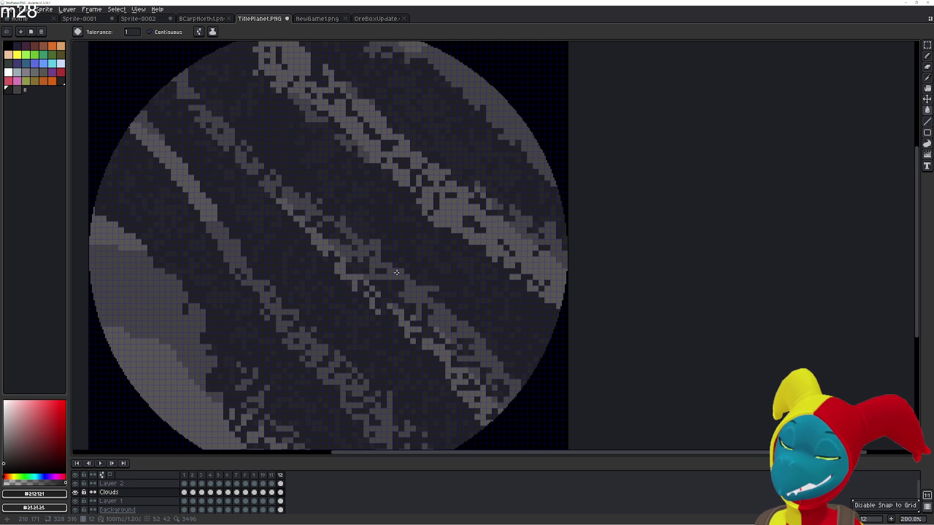
- Flip between frames 1 and 12 several more times to recheck the loop
{"action": "key", "text": "Right"}
{"action": "key", "text": "Left"}
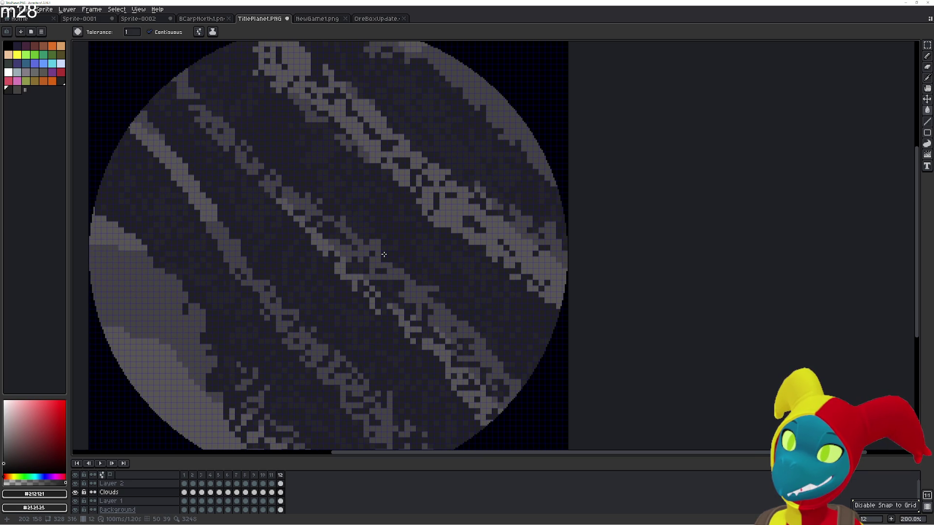
{"action": "key", "text": "Right"}
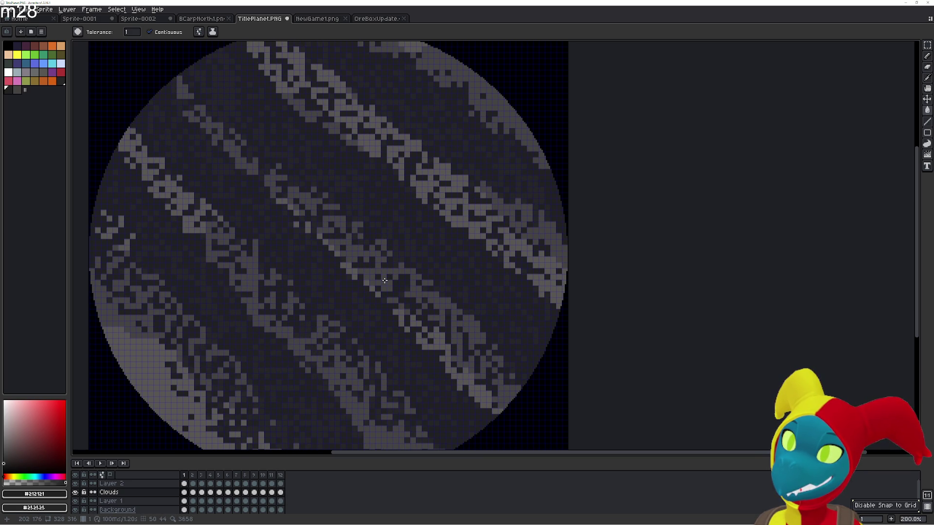
{"action": "key", "text": "Left"}
{"action": "key", "text": "Right"}
{"action": "key", "text": "Left"}
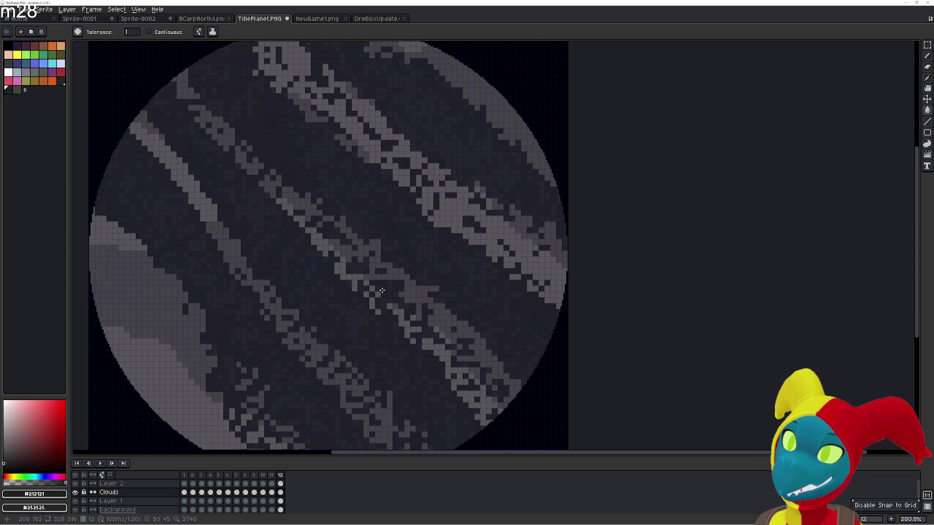
{"action": "key", "text": "Right"}
- Pan to the planet's upper area and compare frames 1, 11 and 12, finishing on frame 12
{"action": "mouse_move", "coordinate": [380, 291]}
{"action": "left_mouse_down"}
{"action": "mouse_move", "coordinate": [373, 336]}
{"action": "mouse_move", "coordinate": [317, 251]}
{"action": "left_mouse_up"}
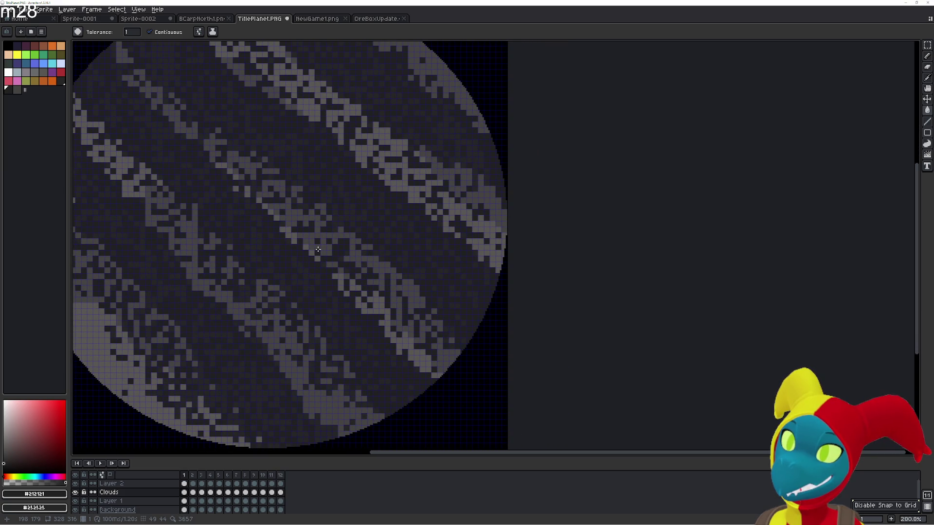
{"action": "key", "text": "Left"}
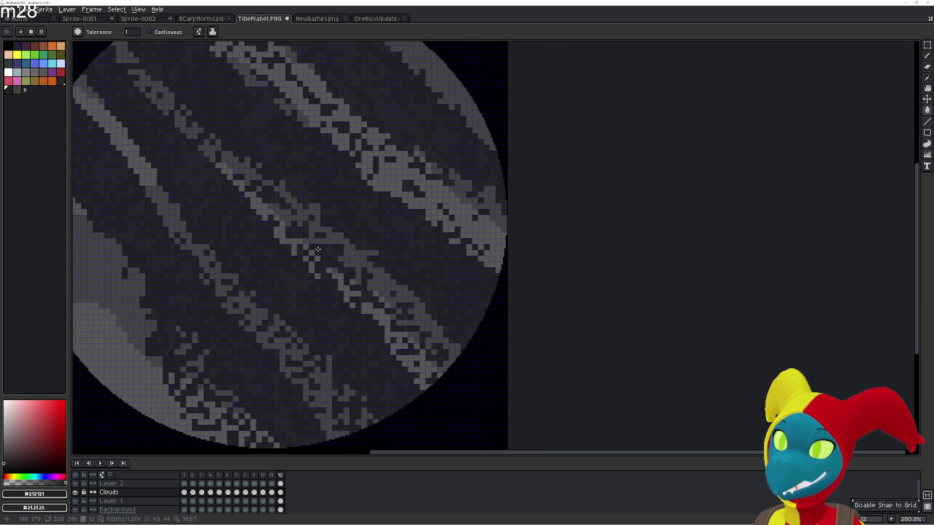
{"action": "left_click_drag", "start_coordinate": [318, 250], "coordinate": [347, 296]}
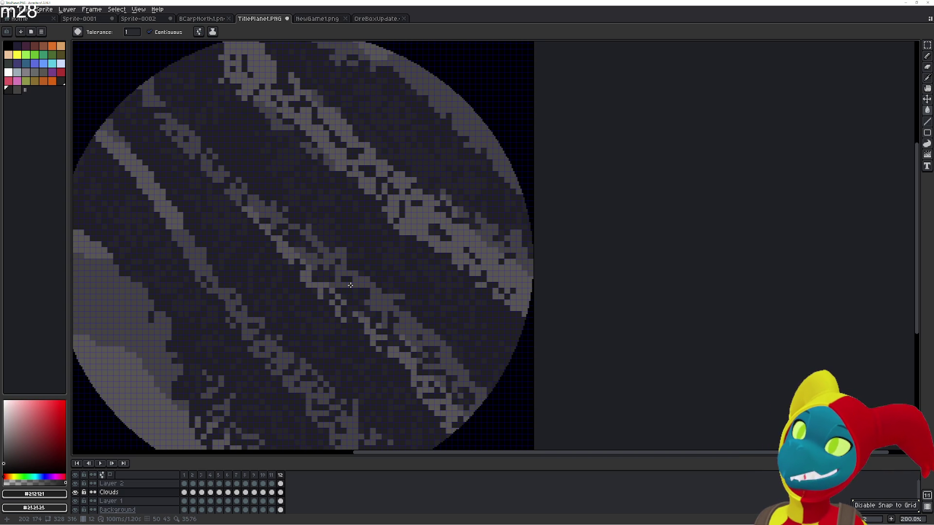
{"action": "key", "text": "Right"}
{"action": "key", "text": "Right"}
{"action": "key", "text": "Left"}
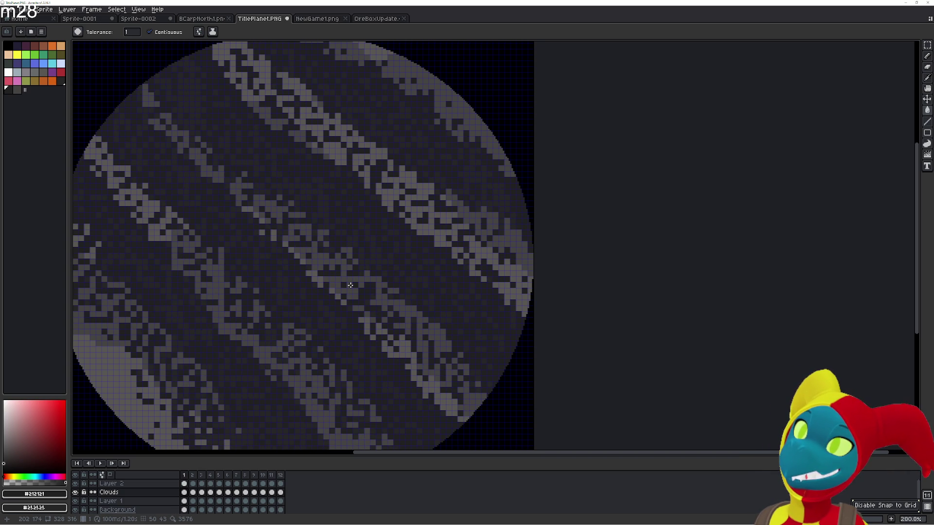
{"action": "key", "text": "Left"}
{"action": "key", "text": "Left"}
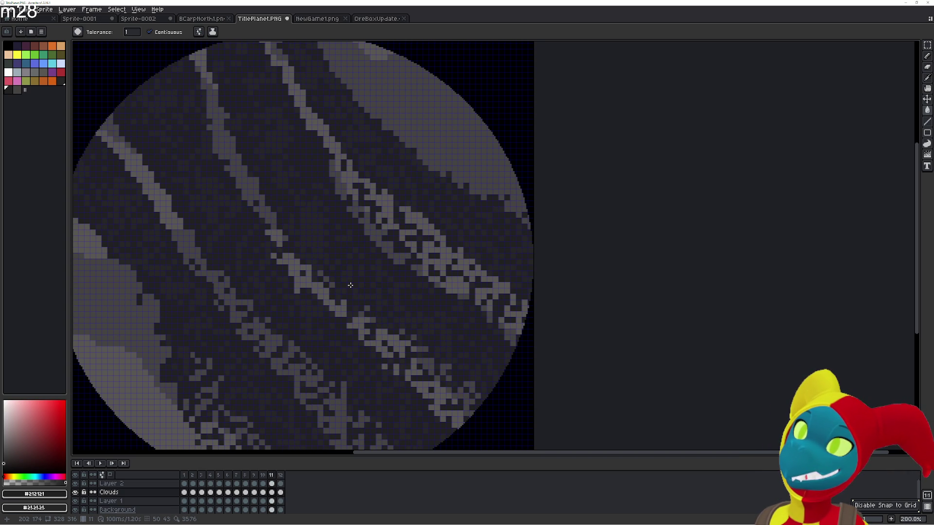
{"action": "key", "text": "Right"}
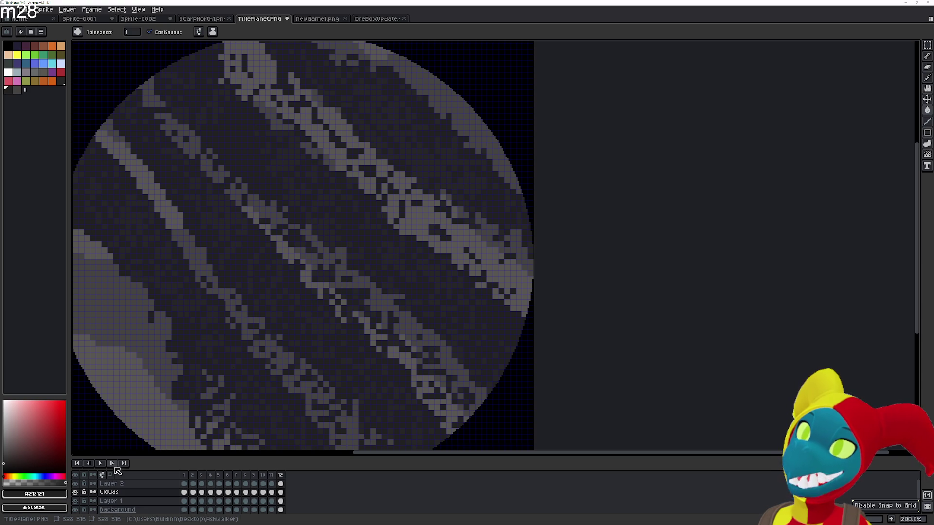
- Play the cloud animation, stop on frame 11, step frames 10–12 and on to frame 2
{"action": "left_click", "coordinate": [102, 466]}
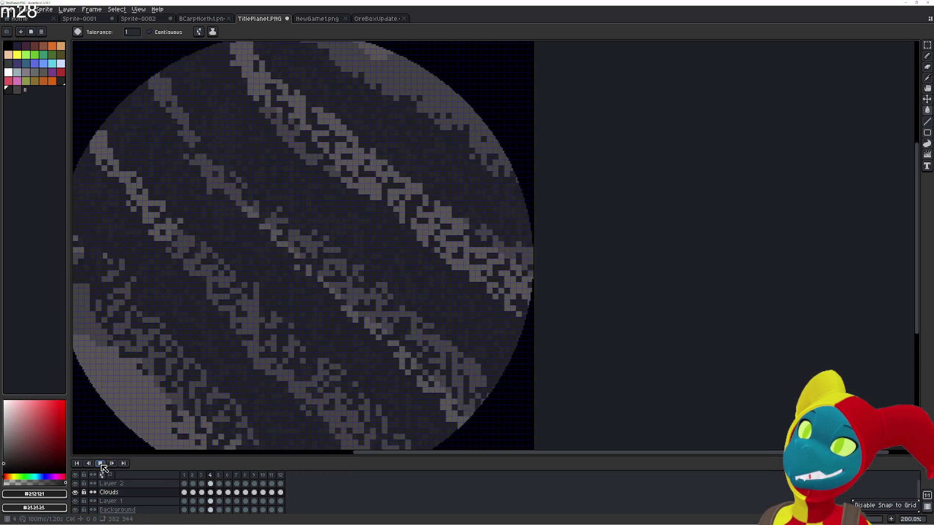
{"action": "left_click", "coordinate": [102, 464]}
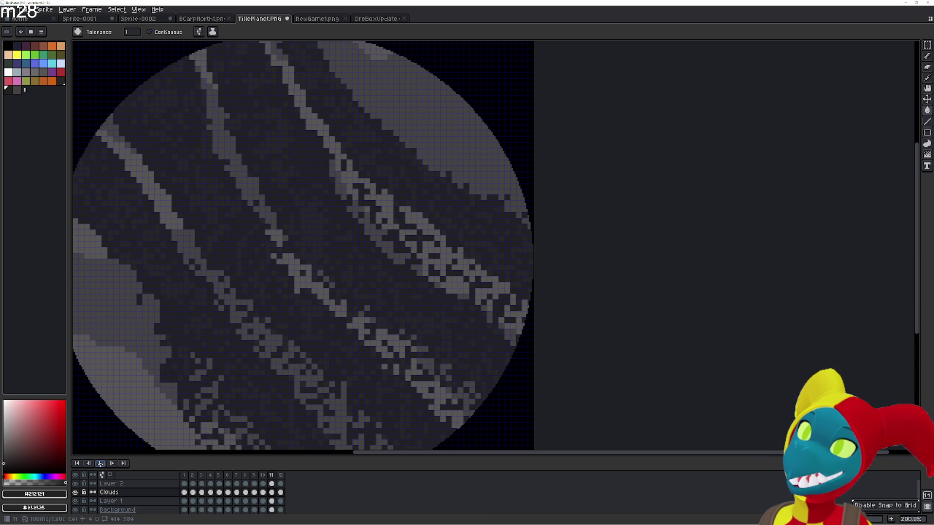
{"action": "key", "text": "Left"}
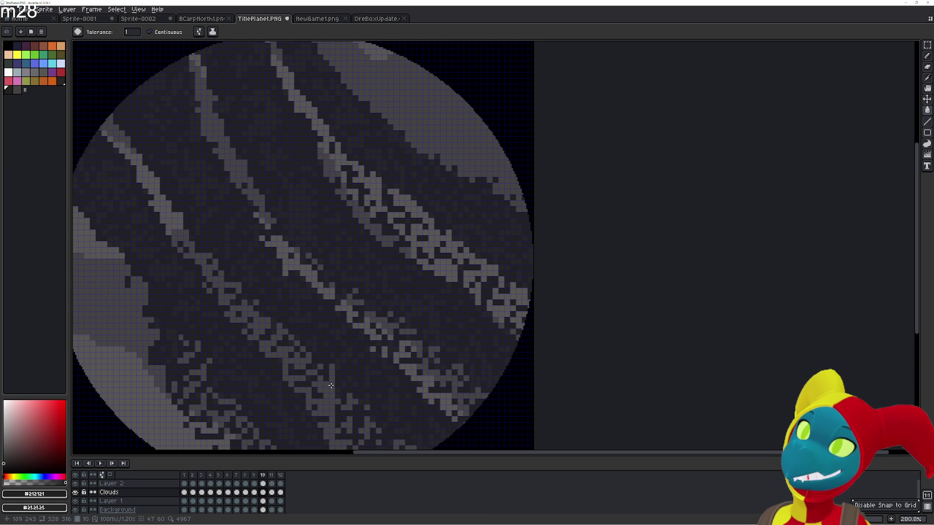
{"action": "key", "text": "Right"}
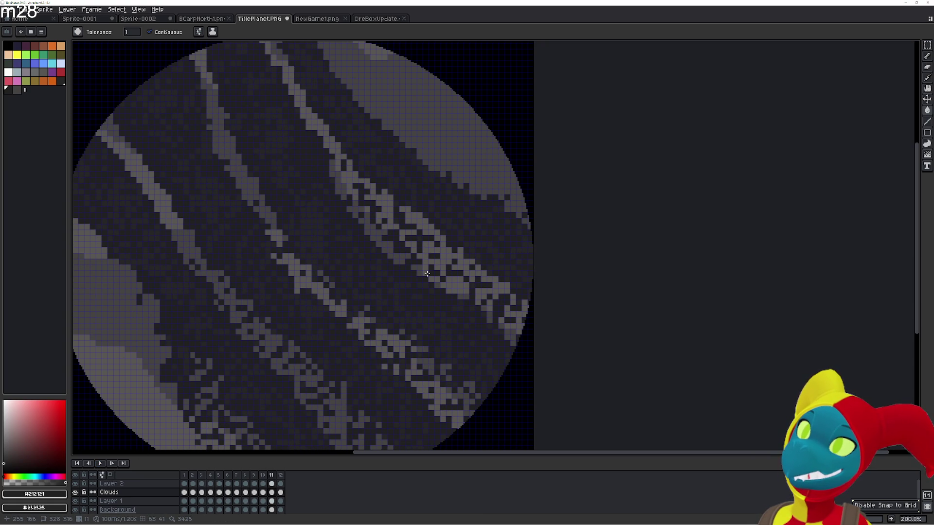
{"action": "key", "text": "Right"}
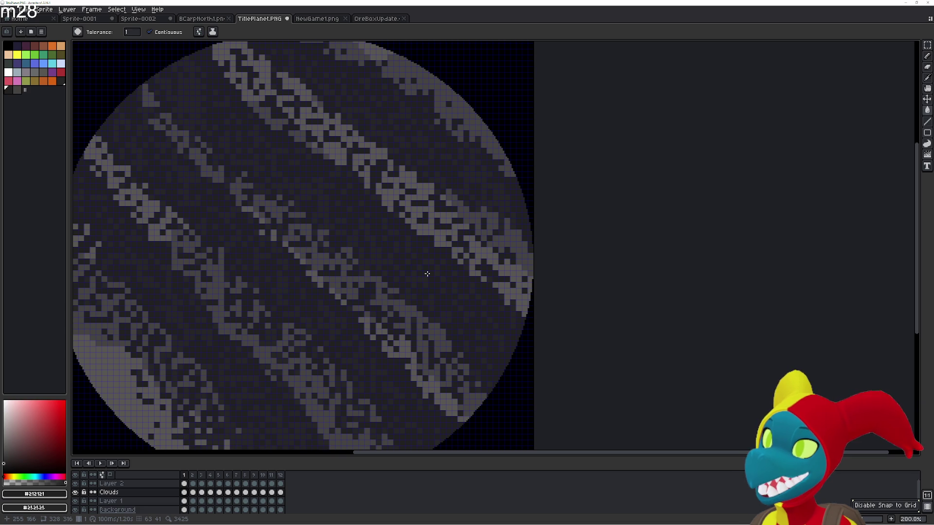
{"action": "key", "text": "Right"}
{"action": "scroll", "coordinate": [424, 241], "scroll_direction": "up", "scroll_amount": 2}
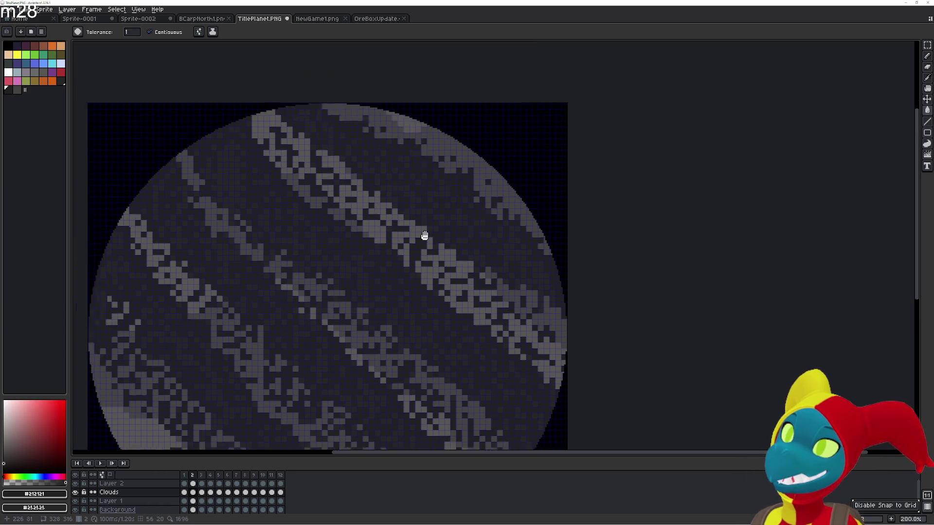
{"action": "scroll", "coordinate": [414, 256], "scroll_direction": "up", "scroll_amount": 3}
- Toggle between frames 1 and 2 to compare the top-edge clouds, then advance to frame 3
{"action": "key", "text": "Left"}
{"action": "scroll", "coordinate": [415, 255], "scroll_direction": "up", "scroll_amount": 1}
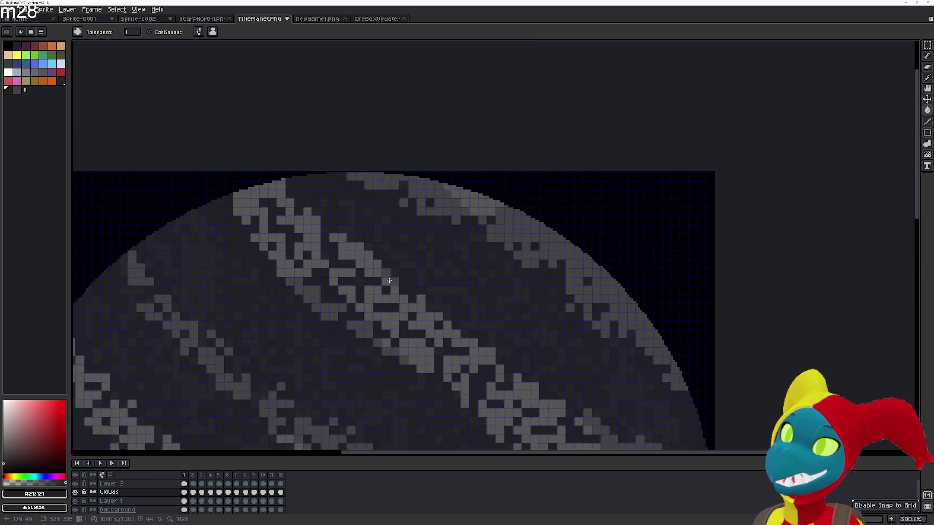
{"action": "scroll", "coordinate": [389, 281], "scroll_direction": "up", "scroll_amount": 2}
{"action": "scroll", "coordinate": [389, 280], "scroll_direction": "down", "scroll_amount": 1}
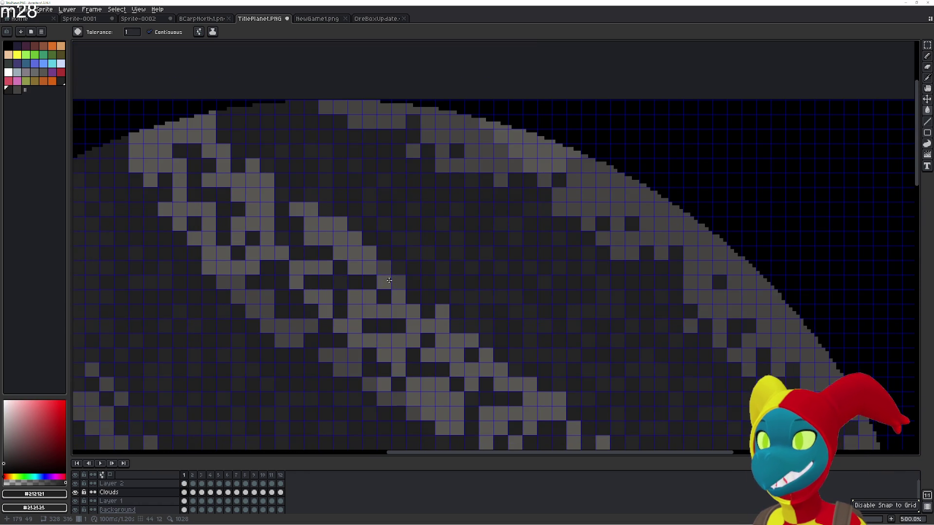
{"action": "scroll", "coordinate": [389, 280], "scroll_direction": "down", "scroll_amount": 2}
{"action": "scroll", "coordinate": [389, 281], "scroll_direction": "down", "scroll_amount": 2}
{"action": "scroll", "coordinate": [445, 315], "scroll_direction": "up", "scroll_amount": 2}
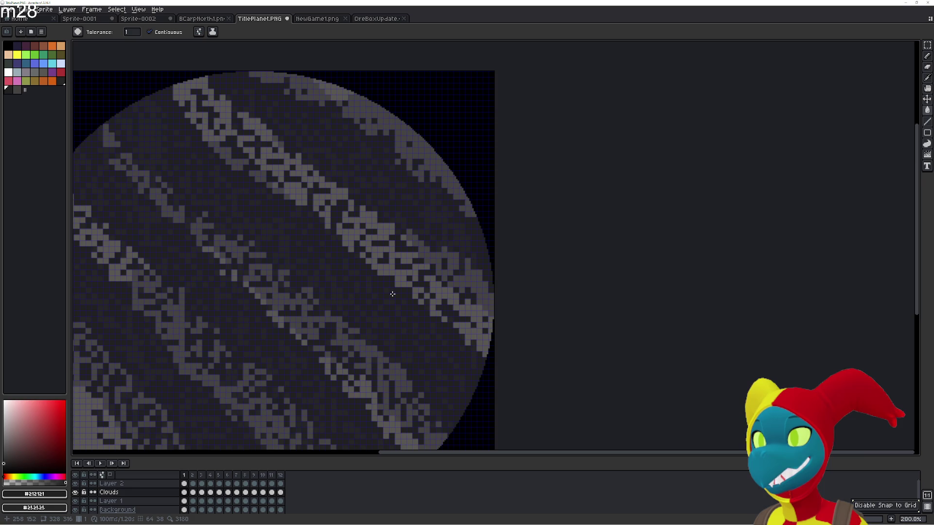
{"action": "key", "text": "Right"}
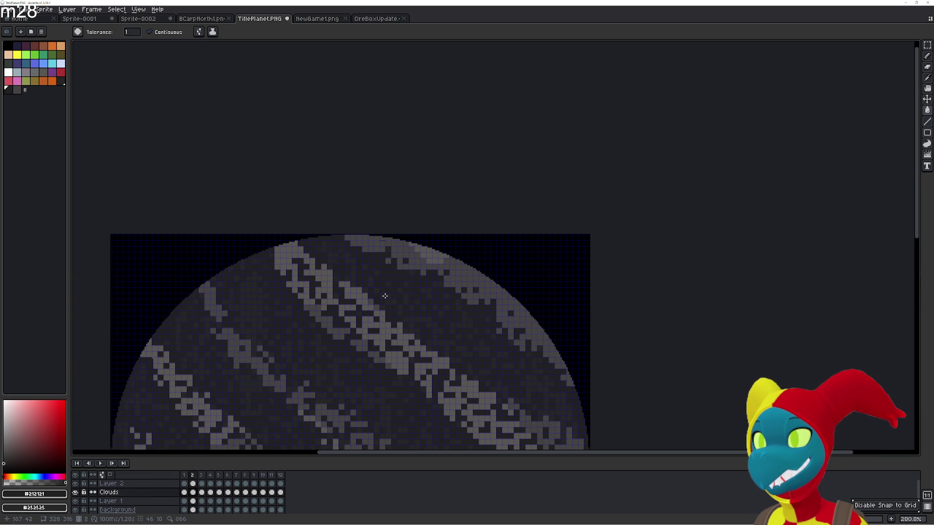
{"action": "scroll", "coordinate": [384, 296], "scroll_direction": "up", "scroll_amount": 1}
{"action": "scroll", "coordinate": [383, 293], "scroll_direction": "up", "scroll_amount": 1}
{"action": "key", "text": "Left"}
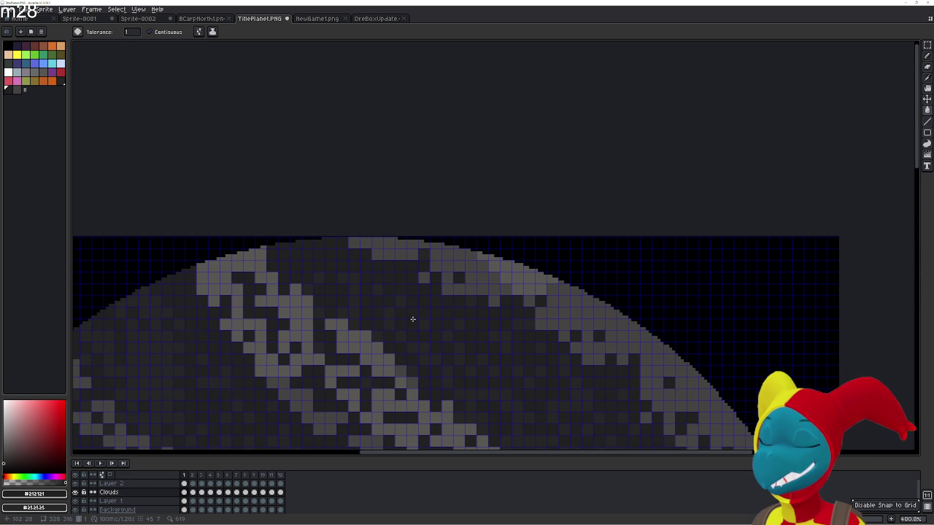
{"action": "key", "text": "Right"}
{"action": "key", "text": "Left"}
{"action": "key", "text": "Right"}
{"action": "key", "text": "Right"}
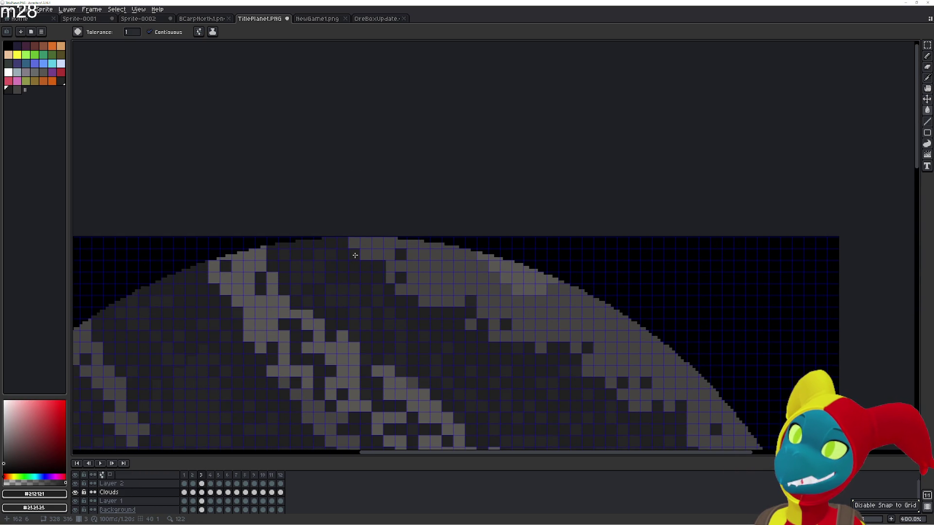
{"action": "key", "text": "Right"}
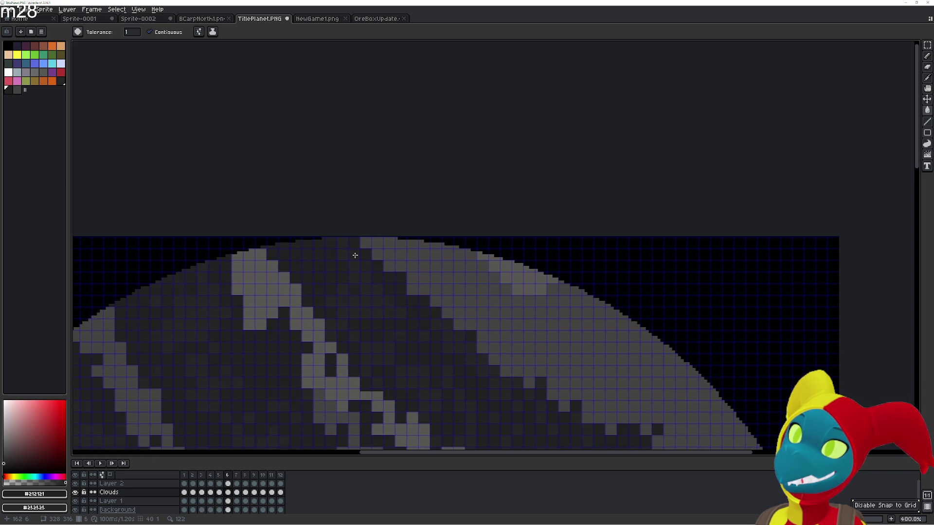
{"action": "scroll", "coordinate": [354, 255], "scroll_direction": "down", "scroll_amount": 2}
{"action": "scroll", "coordinate": [355, 255], "scroll_direction": "down", "scroll_amount": 1}
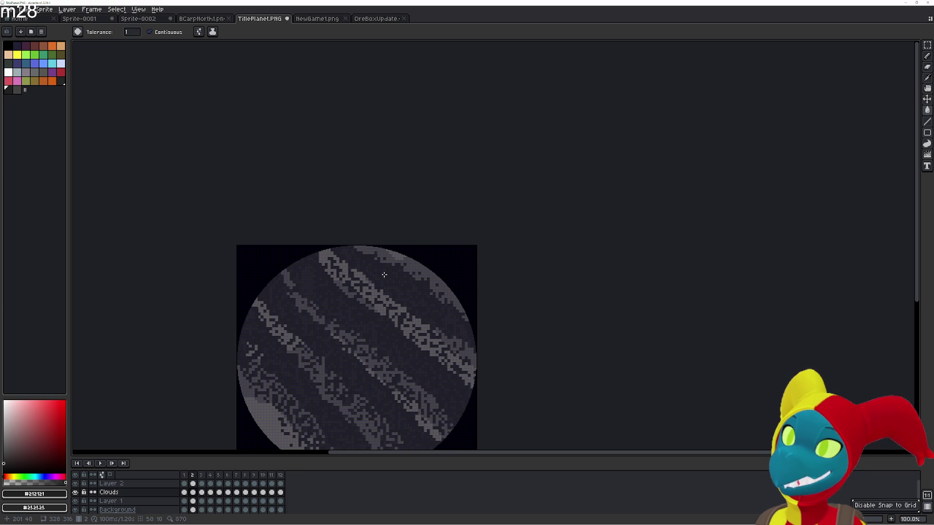
{"action": "key", "text": "Return"}
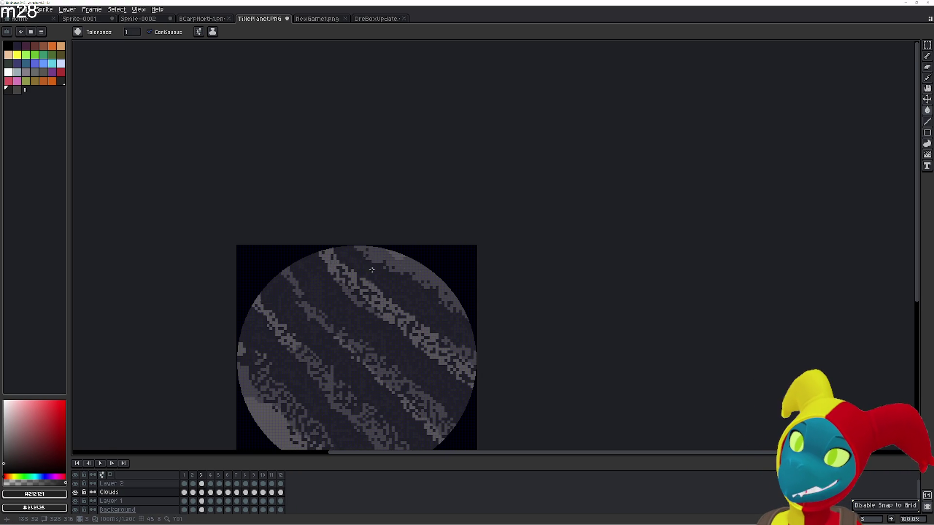
{"action": "scroll", "coordinate": [367, 254], "scroll_direction": "up", "scroll_amount": 3}
{"action": "scroll", "coordinate": [276, 208], "scroll_direction": "down", "scroll_amount": 1}
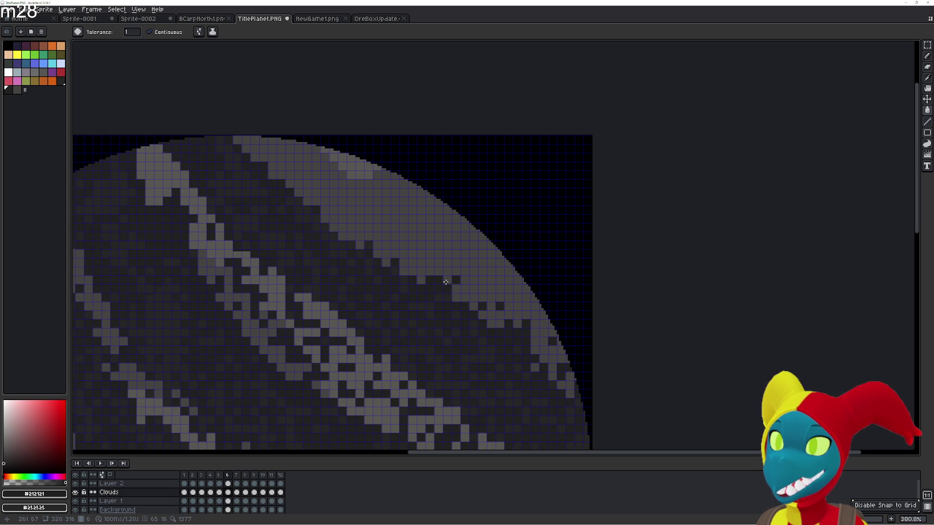
- Stop playback and step through frames 1–5 to compare the cloud bands
{"action": "key", "text": "Return"}
{"action": "key", "text": "Right"}
{"action": "key", "text": "Left"}
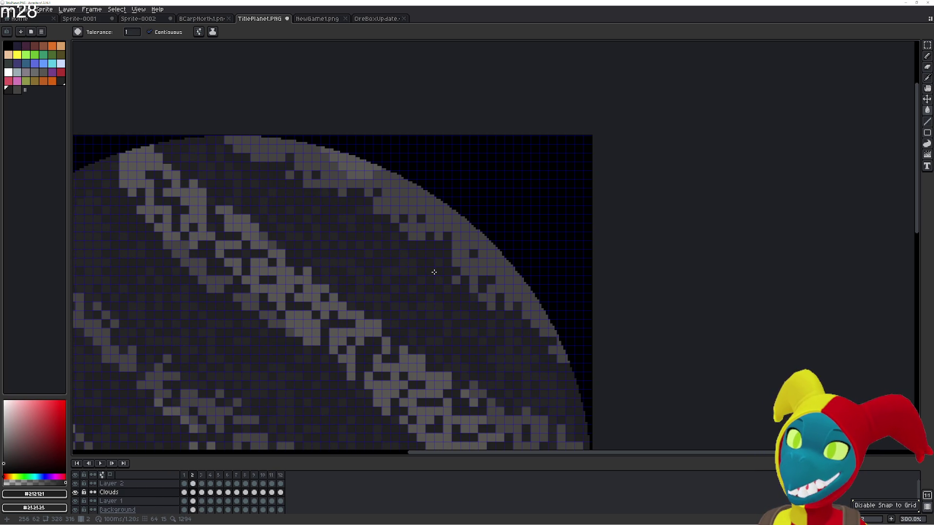
{"action": "key", "text": "Left"}
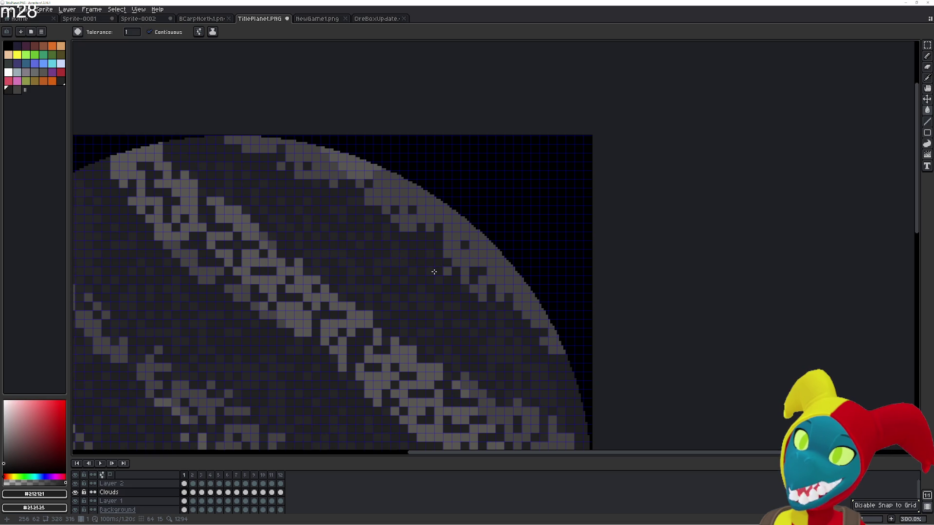
{"action": "key", "text": "Right"}
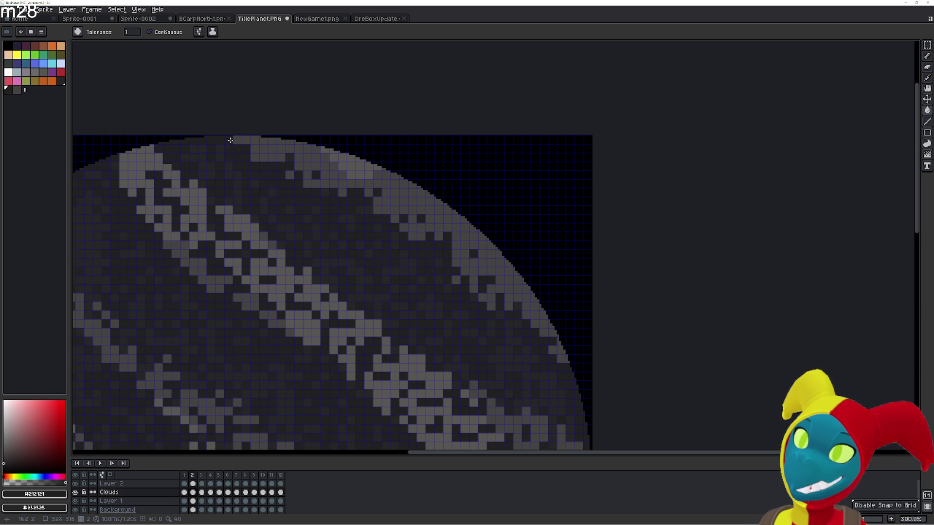
{"action": "key", "text": "Right"}
{"action": "key", "text": "Right"}
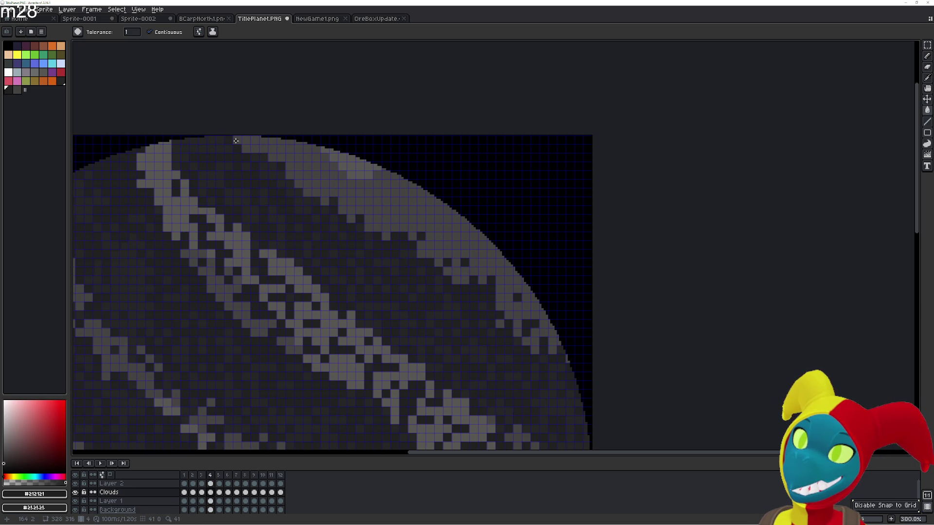
{"action": "key", "text": "Right"}
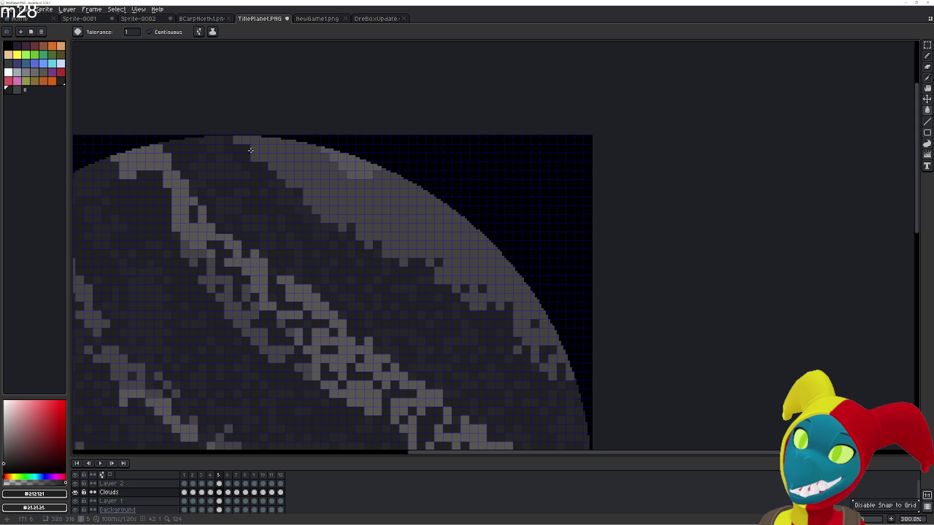
{"action": "key", "text": "Right"}
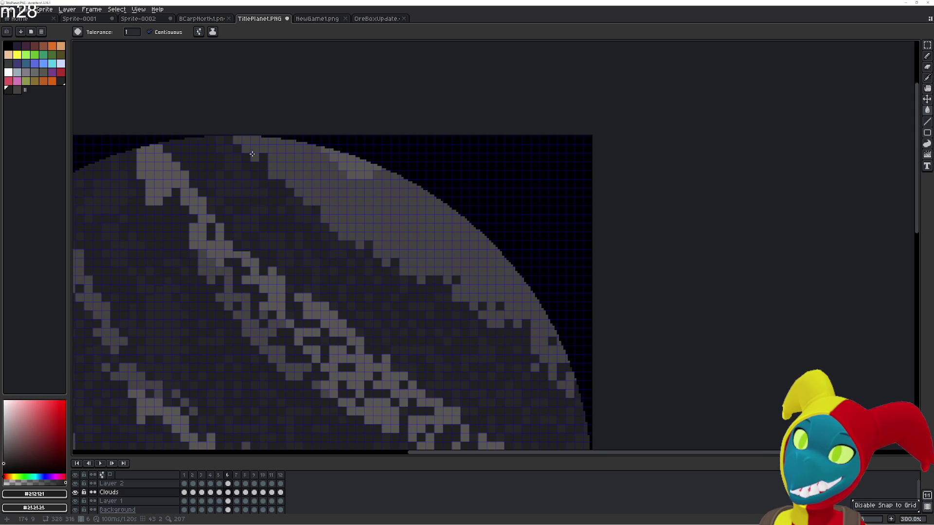
- Darken the light pixels along the top cloud patch's edge, then step back two frames
{"action": "left_click", "coordinate": [254, 150]}
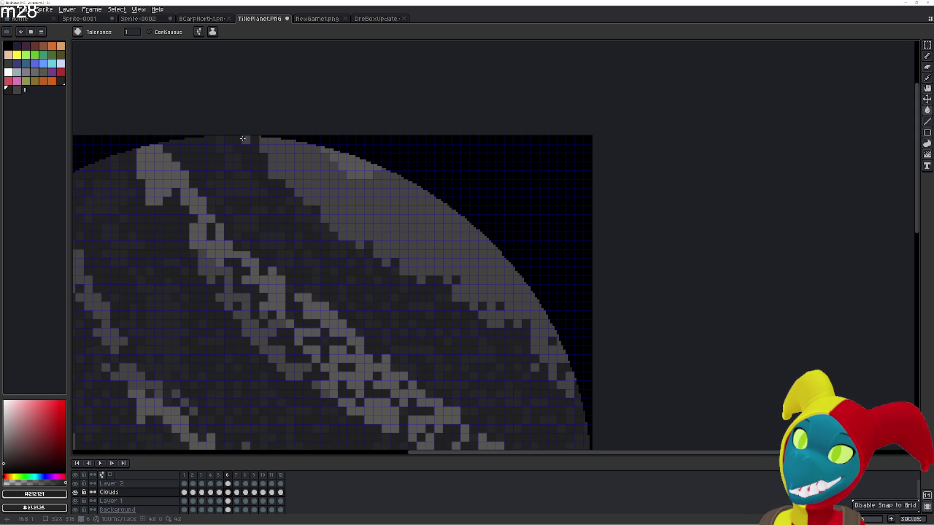
{"action": "left_click", "coordinate": [281, 177]}
{"action": "left_click", "coordinate": [272, 158]}
{"action": "key", "text": "Left"}
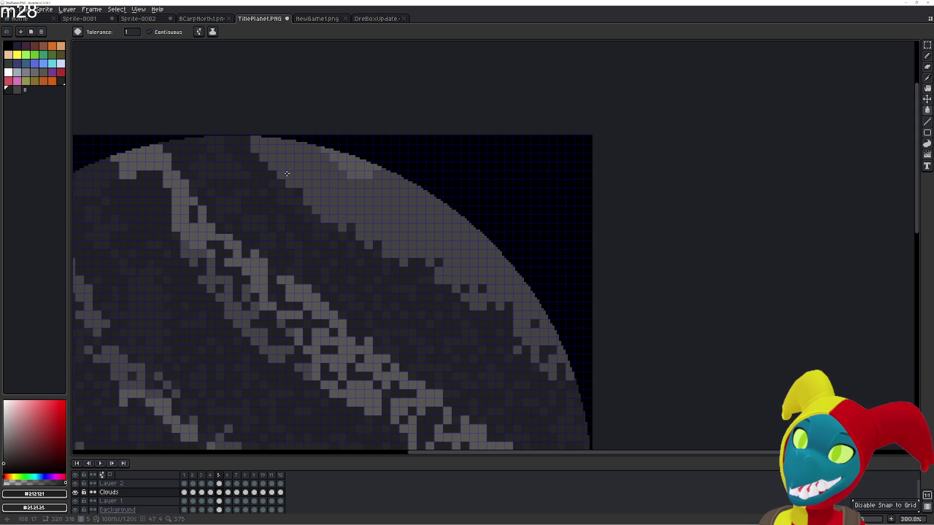
{"action": "key", "text": "Left"}
{"action": "key", "text": "Left"}
{"action": "key", "text": "Left"}
{"action": "key", "text": "Left"}
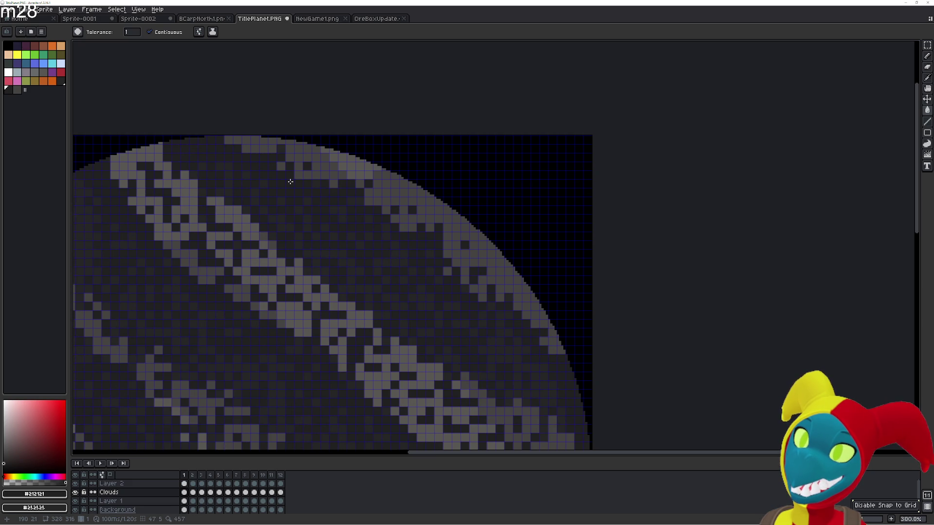
- On frame 4, paint dark pixels into the light cloud band
{"action": "key", "text": "Right"}
{"action": "key", "text": "Right"}
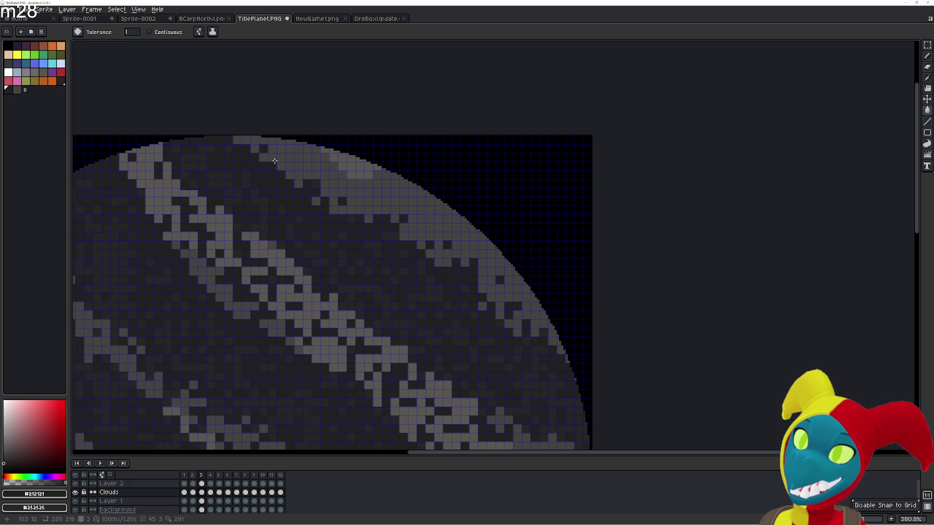
{"action": "key", "text": "Right"}
{"action": "left_click", "coordinate": [301, 178]}
{"action": "left_click", "coordinate": [307, 193]}
{"action": "left_click", "coordinate": [341, 194]}
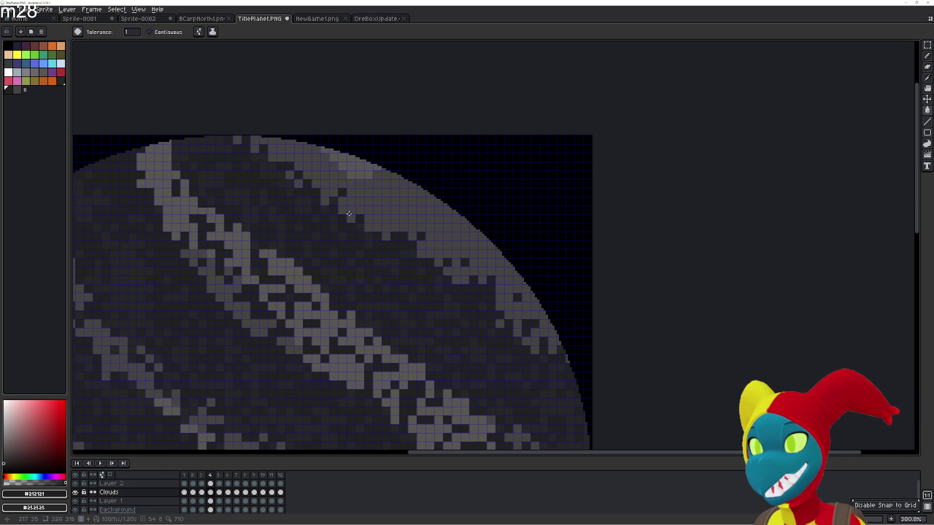
- Flip back through frames 1–3 comparing clouds, settling on frame 3
{"action": "key", "text": "Left"}
{"action": "key", "text": "Left"}
{"action": "key", "text": "Right"}
{"action": "key", "text": "Left"}
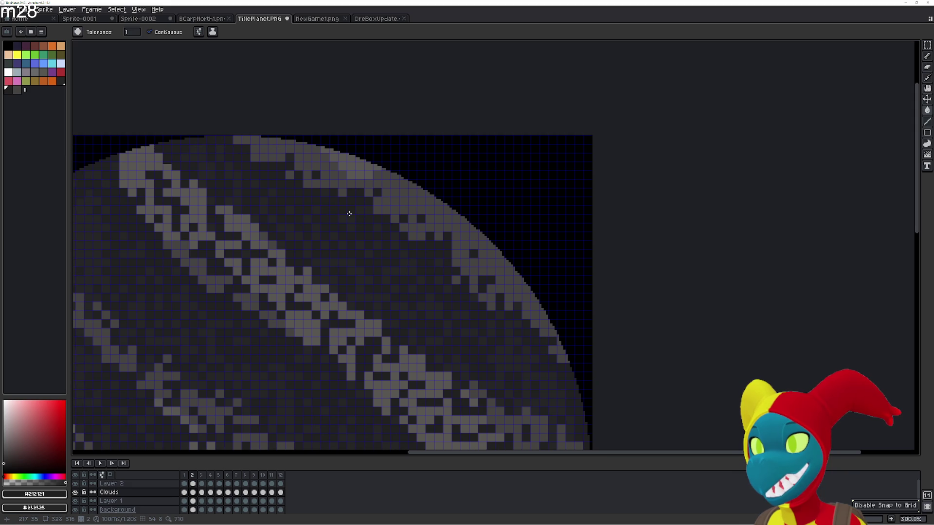
{"action": "key", "text": "Left"}
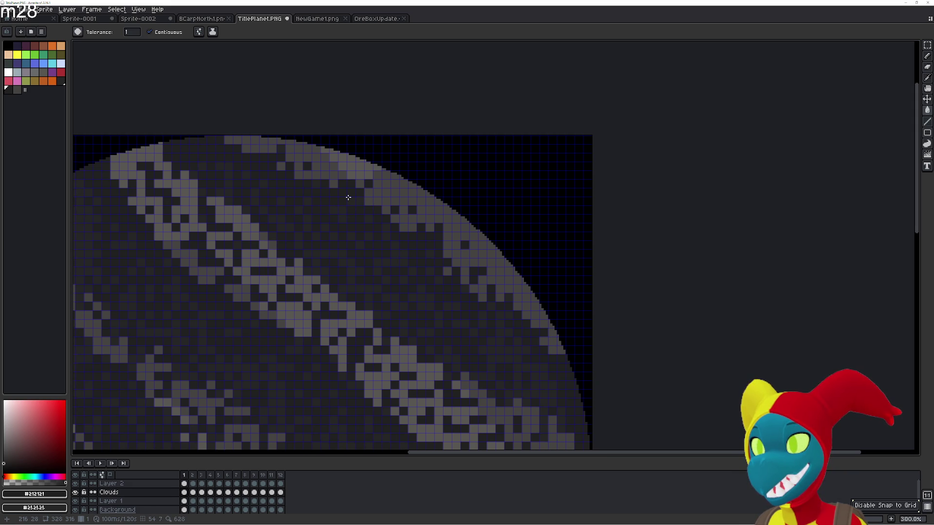
{"action": "key", "text": "Right"}
{"action": "key", "text": "Right"}
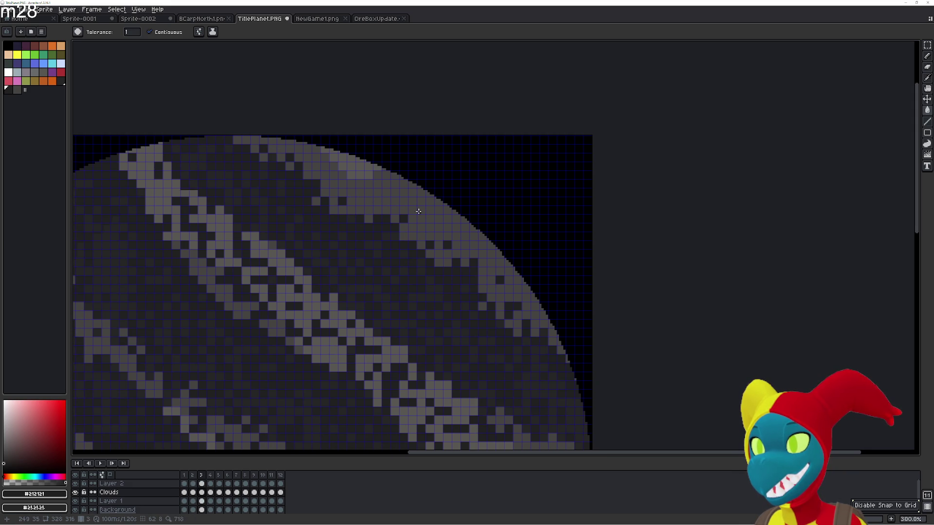
{"action": "key", "text": "Left"}
{"action": "key", "text": "Right"}
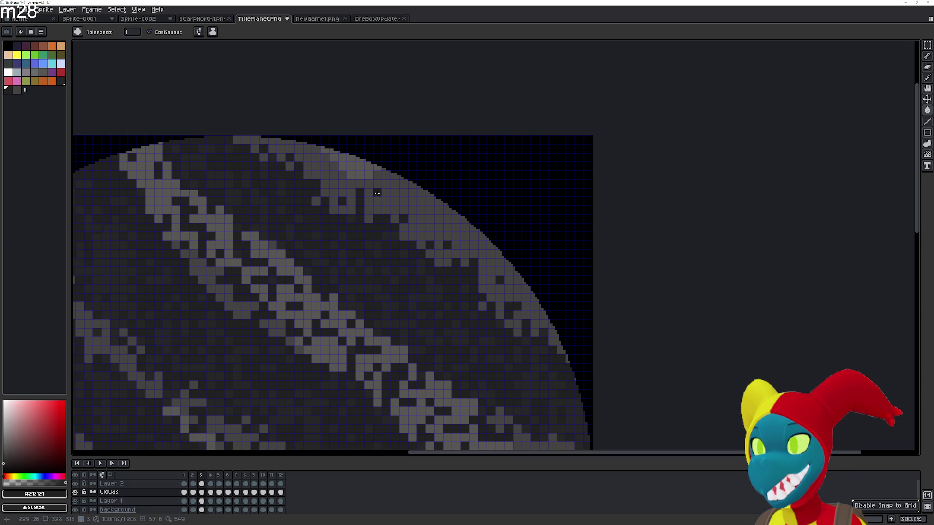
{"action": "key", "text": "h"}
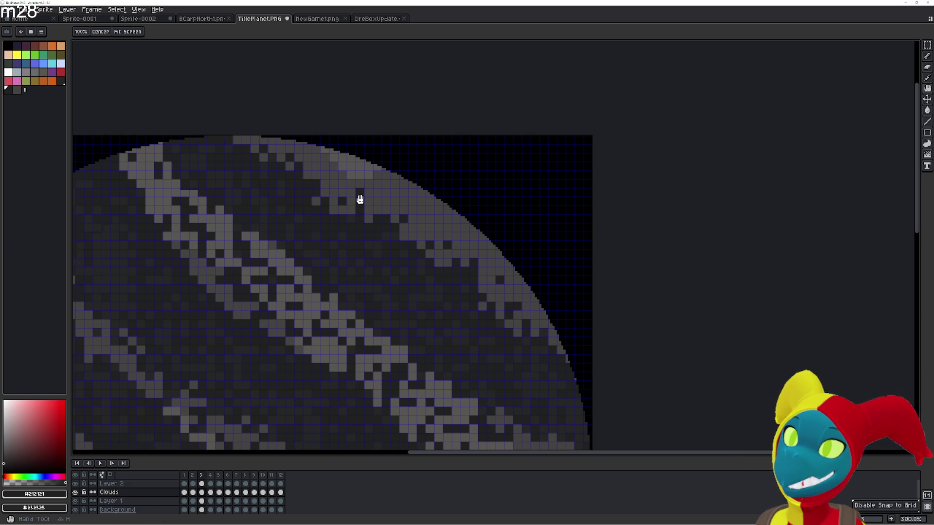
- Return to the Paint Bucket (G) and settle on frame 3 after checking its neighbours
{"action": "key", "text": "t"}
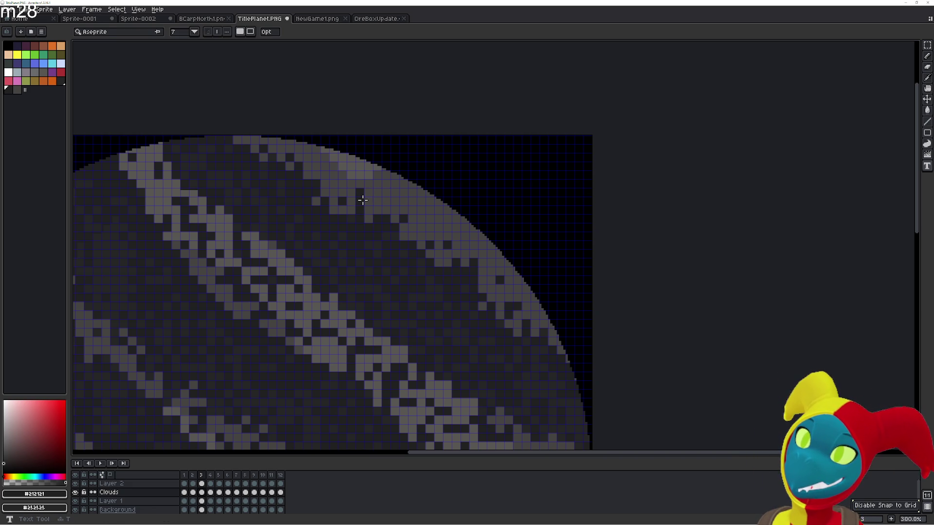
{"action": "key", "text": "r"}
{"action": "key", "text": "r"}
{"action": "key", "text": "g"}
{"action": "key", "text": "g"}
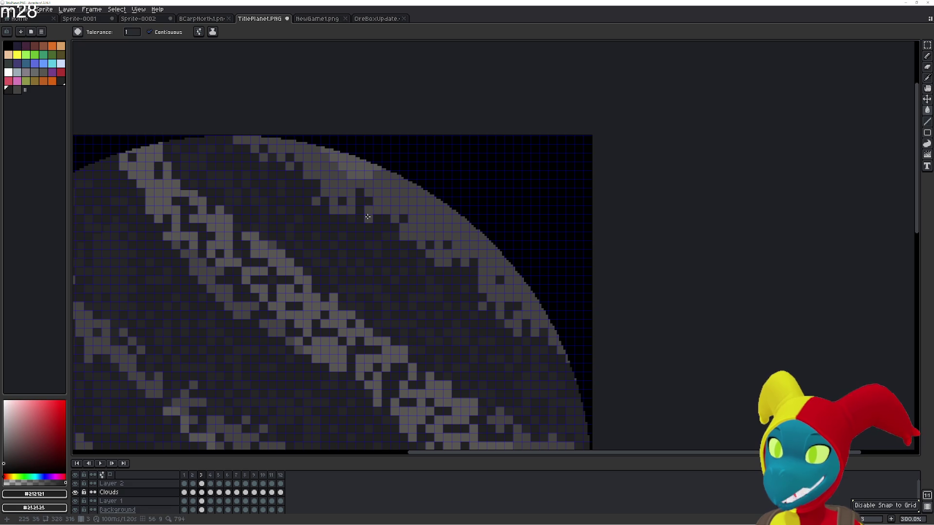
{"action": "key", "text": "Right"}
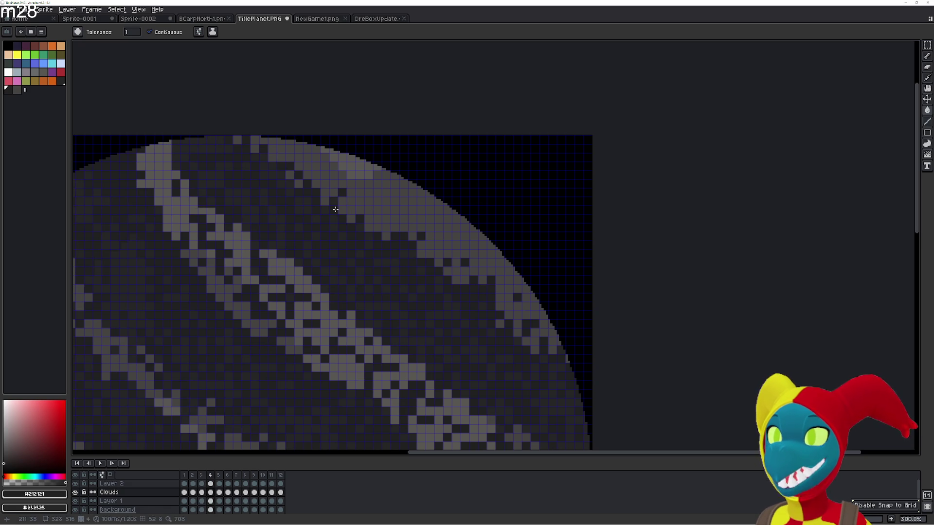
{"action": "key", "text": "Left"}
{"action": "key", "text": "Left"}
{"action": "key", "text": "Right"}
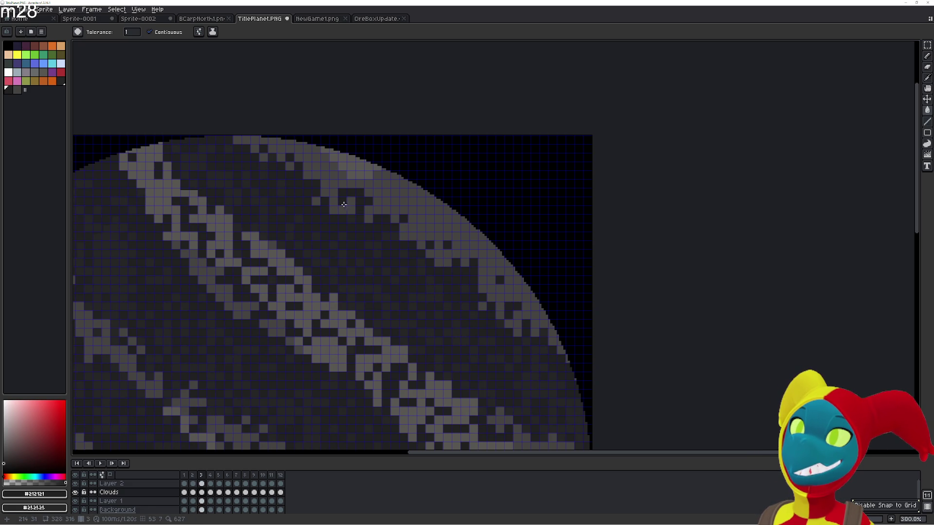
{"action": "key", "text": "Left"}
- Flip frame 3 against adjacent frames to check the upper-rim cloud pixels
{"action": "key", "text": "Right"}
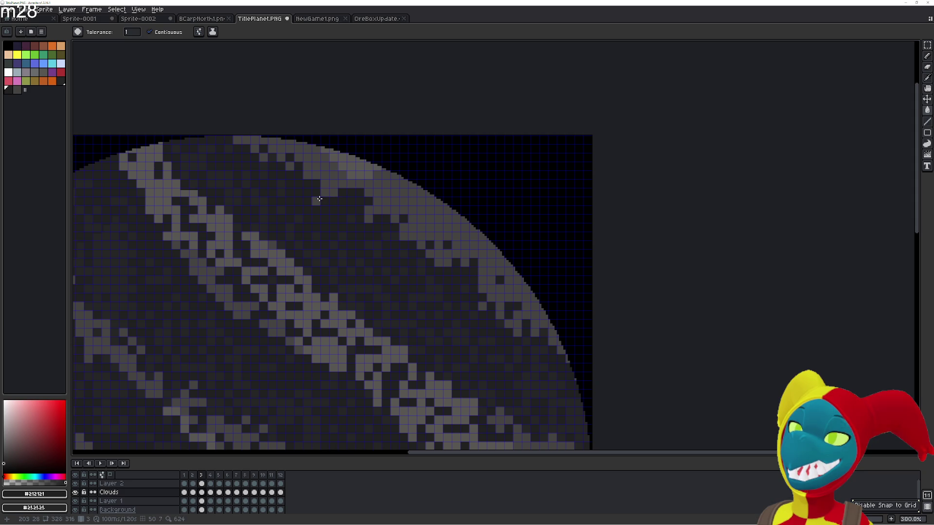
{"action": "key", "text": "Left"}
{"action": "key", "text": "Right"}
{"action": "key", "text": "Left"}
{"action": "key", "text": "Right"}
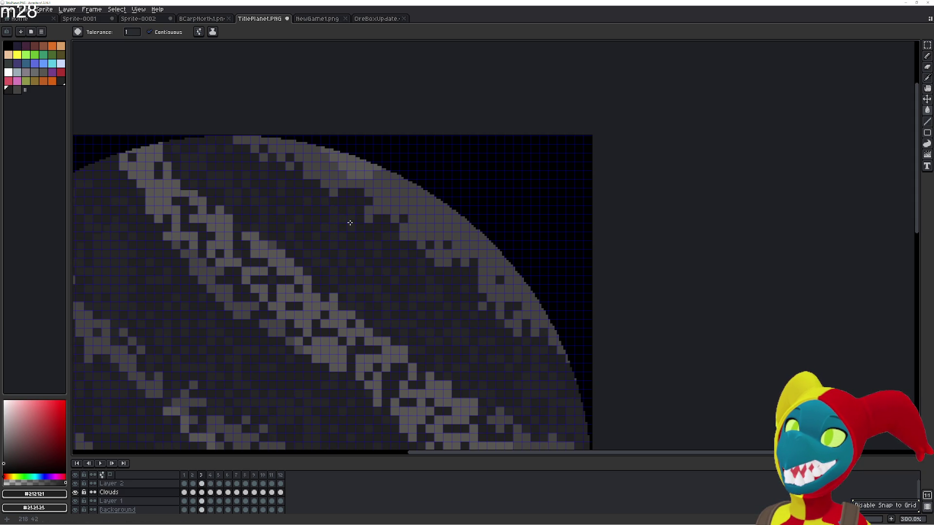
{"action": "key", "text": "Right"}
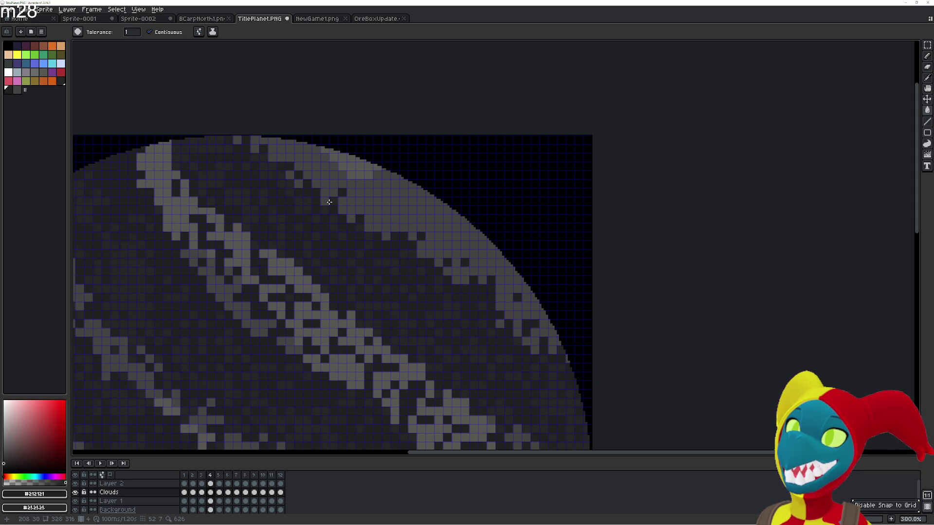
{"action": "key", "text": "Left"}
{"action": "key", "text": "Left"}
{"action": "key", "text": "Left"}
- Toggle between frames 2 and 3 repeatedly to compare the cloud pixels
{"action": "key", "text": "Right"}
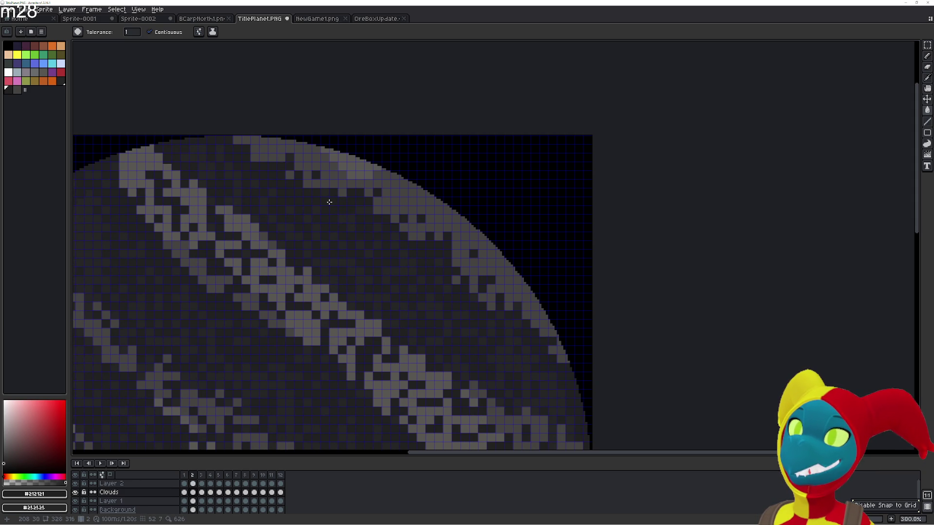
{"action": "key", "text": "Left"}
{"action": "key", "text": "Right"}
{"action": "key", "text": "Right"}
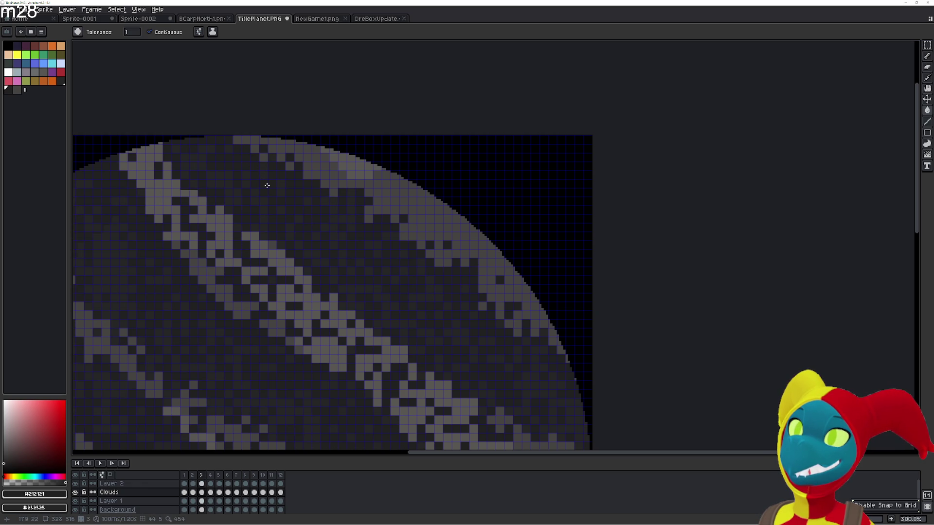
{"action": "key", "text": "Left"}
{"action": "key", "text": "Right"}
{"action": "key", "text": "Left"}
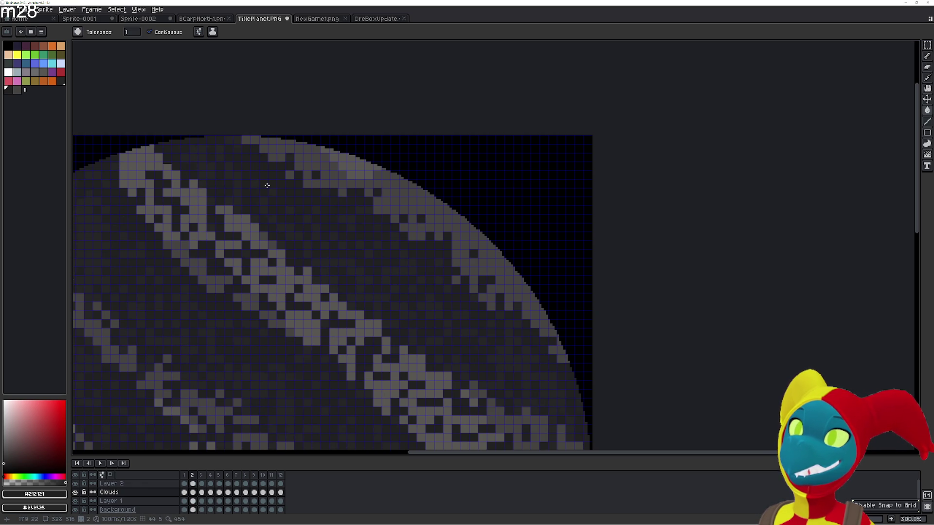
{"action": "key", "text": "Right"}
{"action": "key", "text": "Left"}
{"action": "key", "text": "Right"}
{"action": "key", "text": "Left"}
{"action": "key", "text": "Right"}
{"action": "key", "text": "Left"}
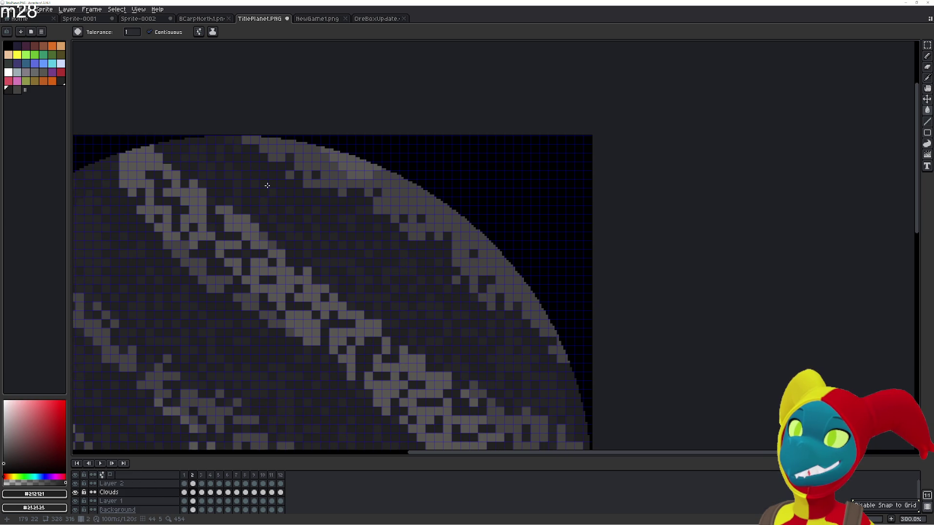
- Toggle between frames 1 and 2 many times comparing clouds, ending on frame 2
{"action": "key", "text": "Left"}
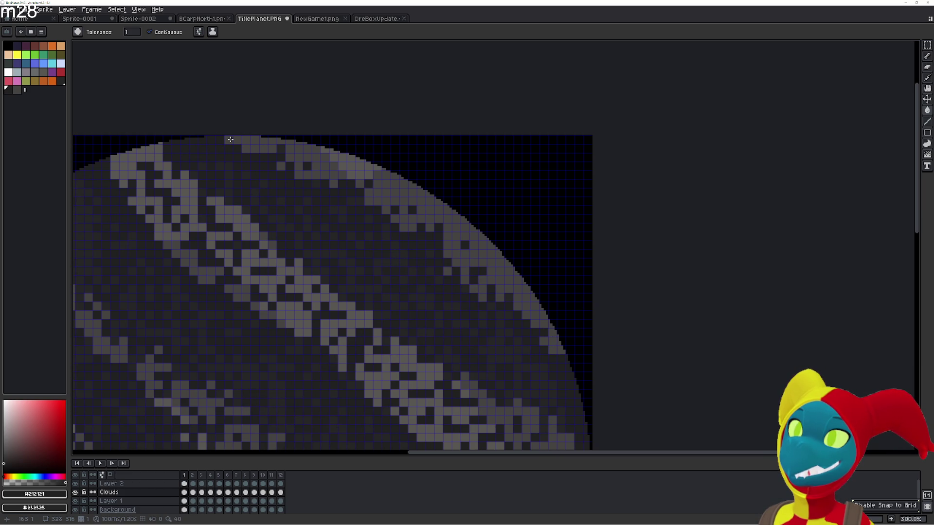
{"action": "key", "text": "Right"}
{"action": "key", "text": "Left"}
{"action": "key", "text": "Right"}
{"action": "key", "text": "Left"}
{"action": "key", "text": "Right"}
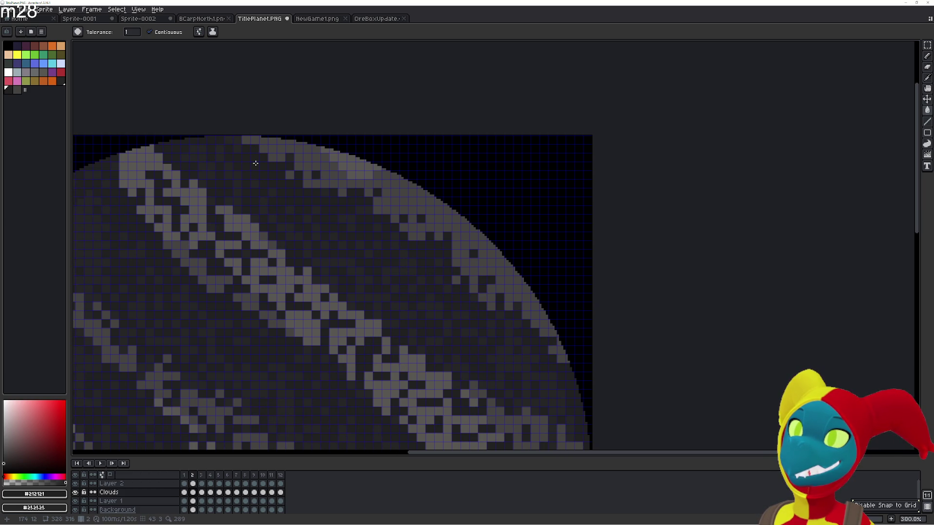
{"action": "key", "text": "Left"}
{"action": "key", "text": "Right"}
{"action": "key", "text": "Left"}
{"action": "key", "text": "Right"}
{"action": "key", "text": "Left"}
{"action": "key", "text": "Right"}
{"action": "key", "text": "Left"}
{"action": "key", "text": "Right"}
{"action": "key", "text": "Left"}
{"action": "key", "text": "Right"}
- Check frame 2 against frames 1 and 3 a few more times, resting on frame 2
{"action": "key", "text": "Left"}
{"action": "key", "text": "Right"}
{"action": "key", "text": "Right"}
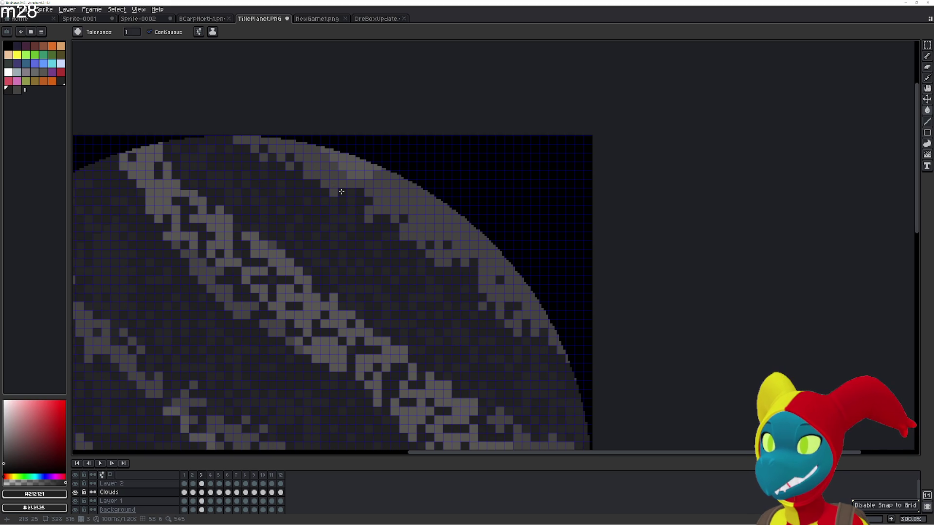
{"action": "key", "text": "Left"}
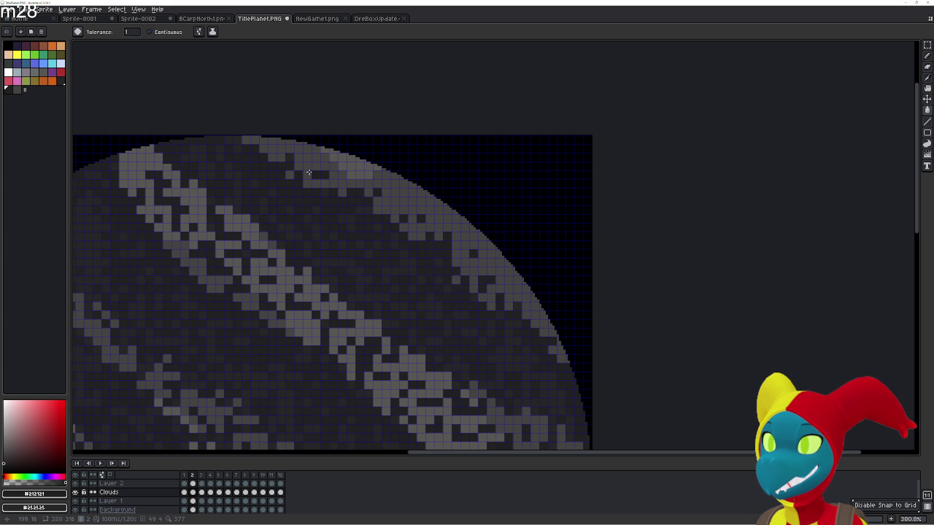
{"action": "key", "text": "Right"}
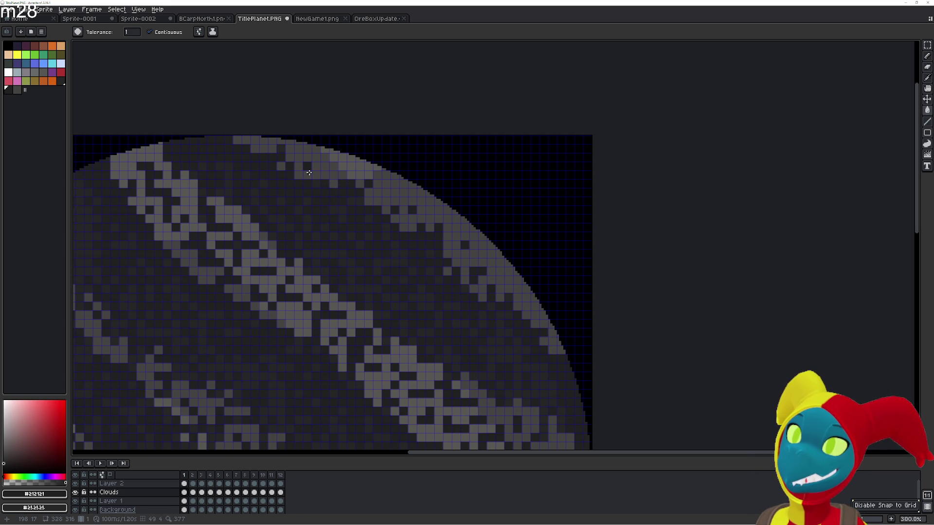
{"action": "key", "text": "Left"}
{"action": "key", "text": "Right"}
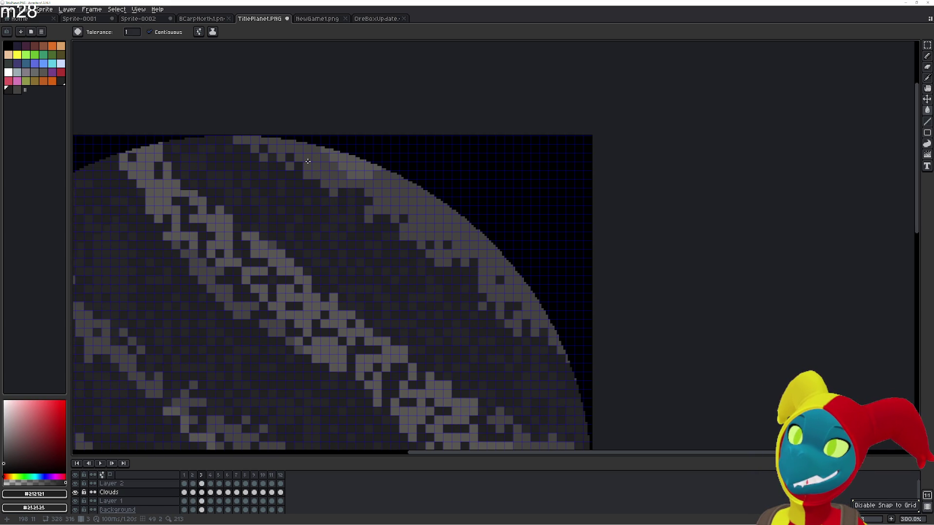
{"action": "key", "text": "Left"}
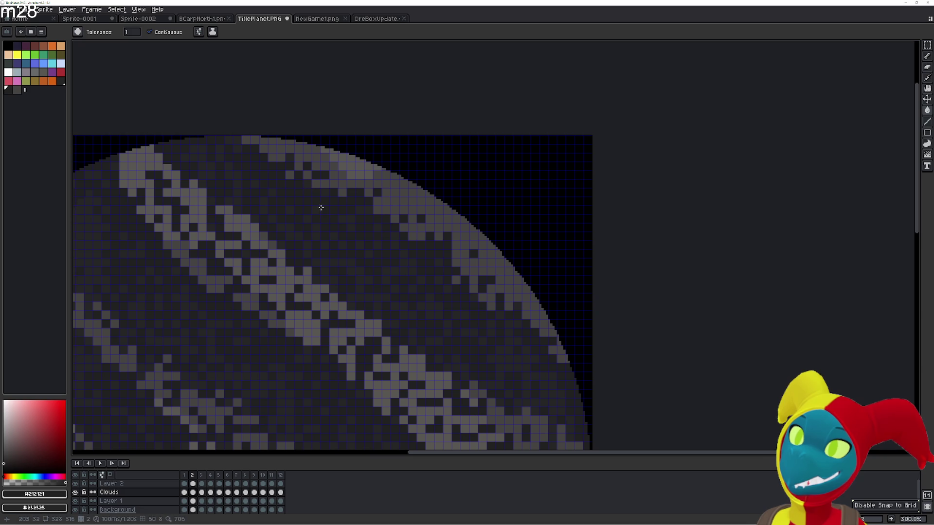
{"action": "key", "text": "Right"}
{"action": "key", "text": "Left"}
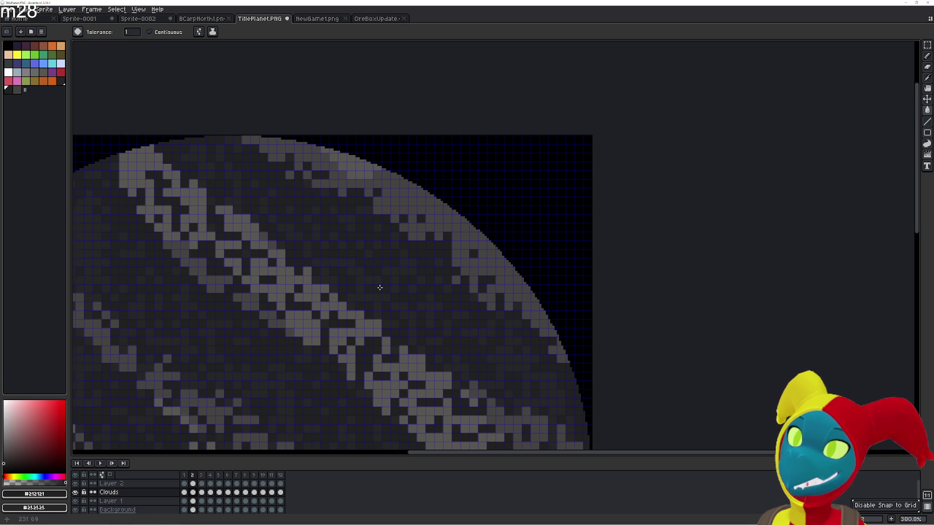
- Flip frame 2 against frame 3 several times to check the cloud streak, then take the Pencil (B)
{"action": "key", "text": "Right"}
{"action": "key", "text": "Left"}
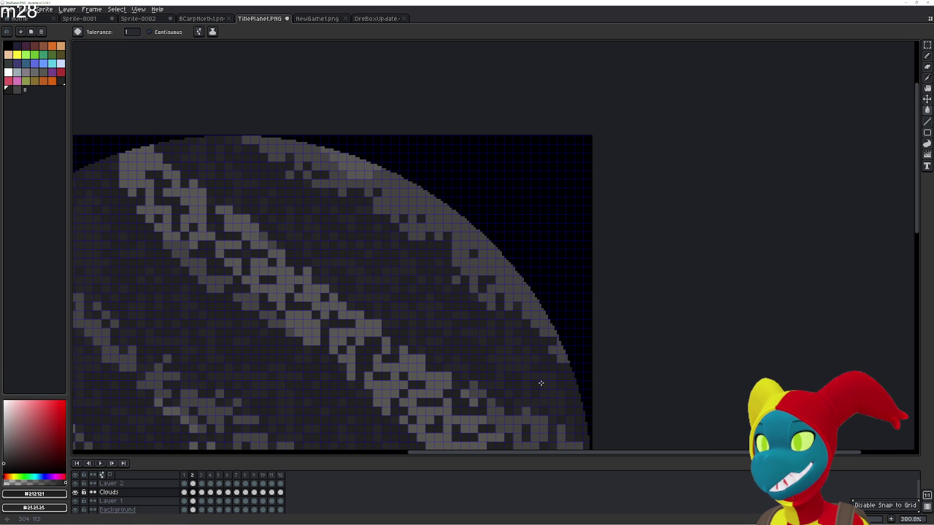
{"action": "key", "text": "Right"}
{"action": "key", "text": "Left"}
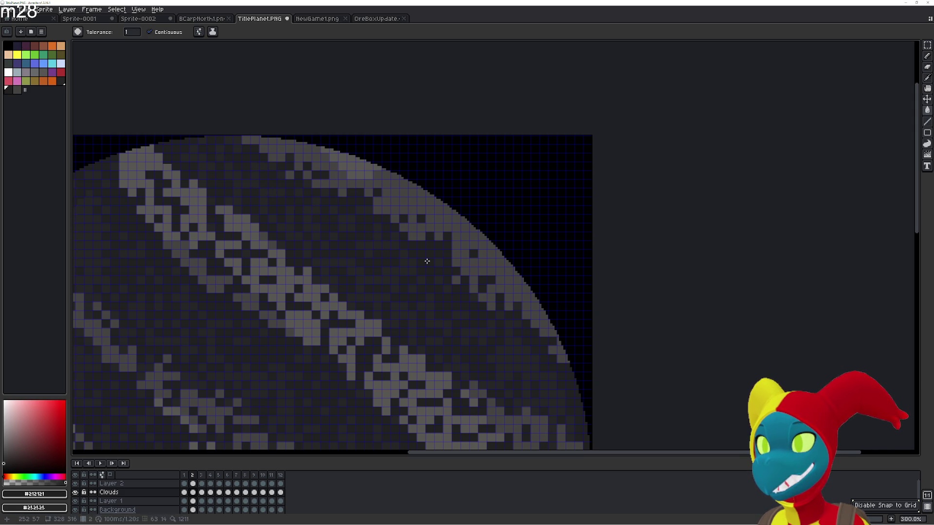
{"action": "key", "text": "Right"}
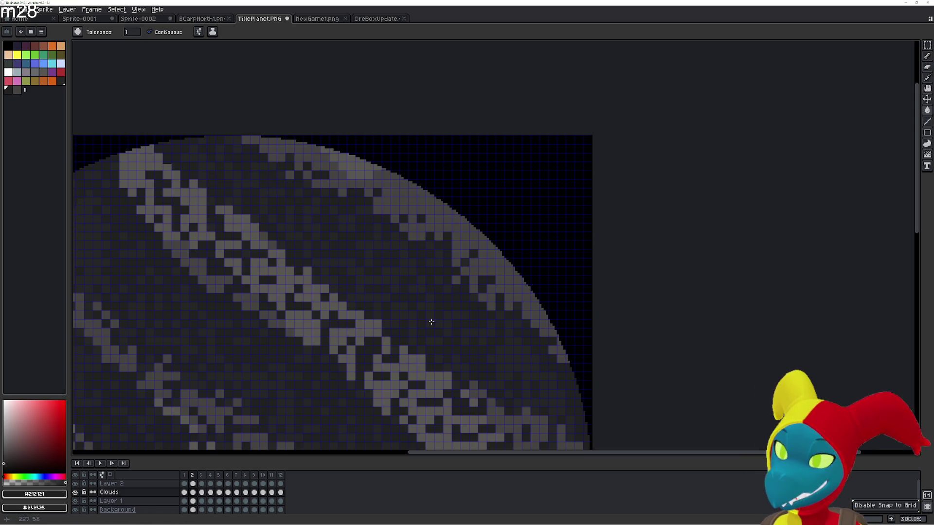
{"action": "key", "text": "Left"}
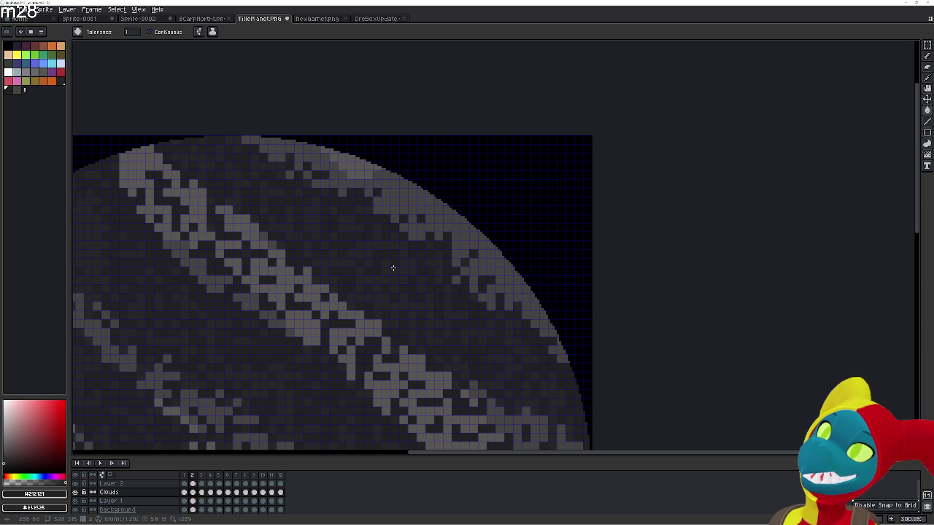
{"action": "key", "text": "b"}
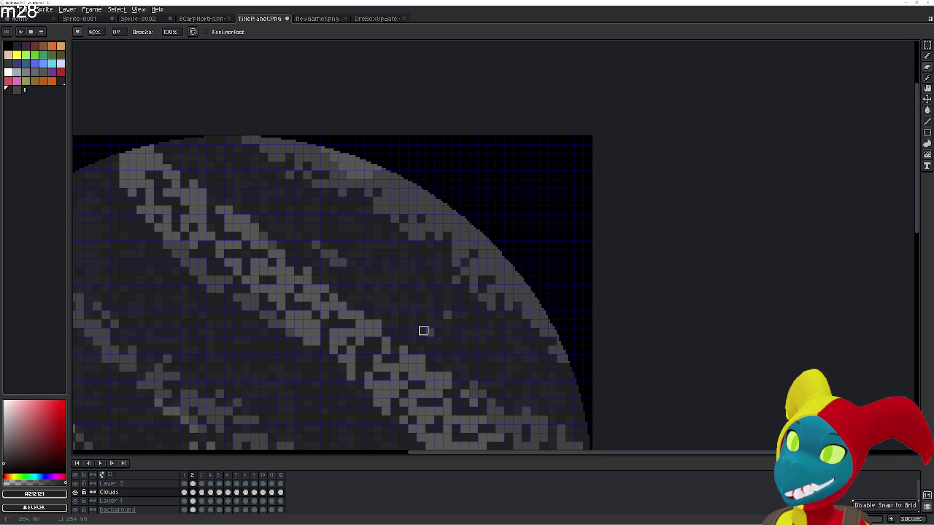
- Undo the two recent erasing strokes on the cloud pixels and return to painting
{"action": "key", "text": "ctrl+z"}
{"action": "key", "text": "ctrl+z"}
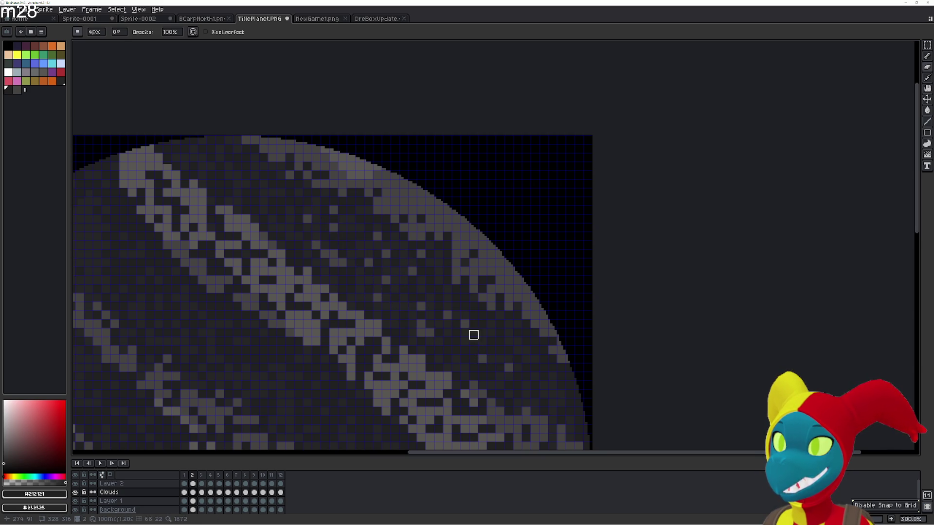
{"action": "key", "text": "ctrl+z"}
{"action": "key", "text": "m"}
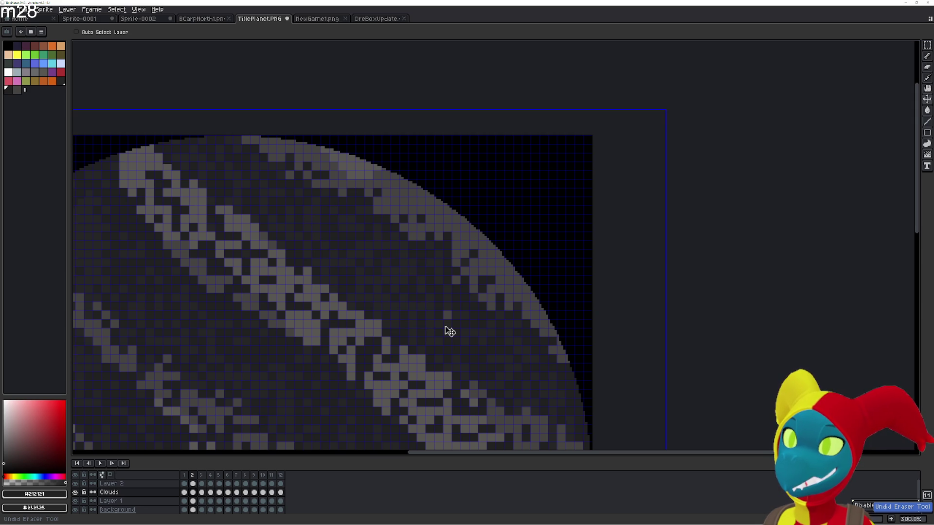
{"action": "key", "text": "e"}
- Compare frame 2 with frames 1 and 3, ending on frame 3 with the Paint Bucket (G)
{"action": "key", "text": "Return"}
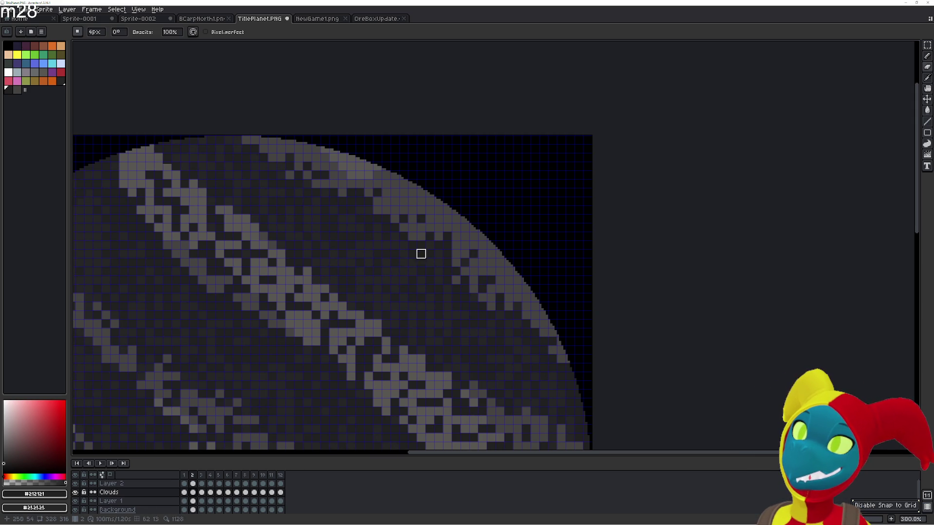
{"action": "key", "text": "Left"}
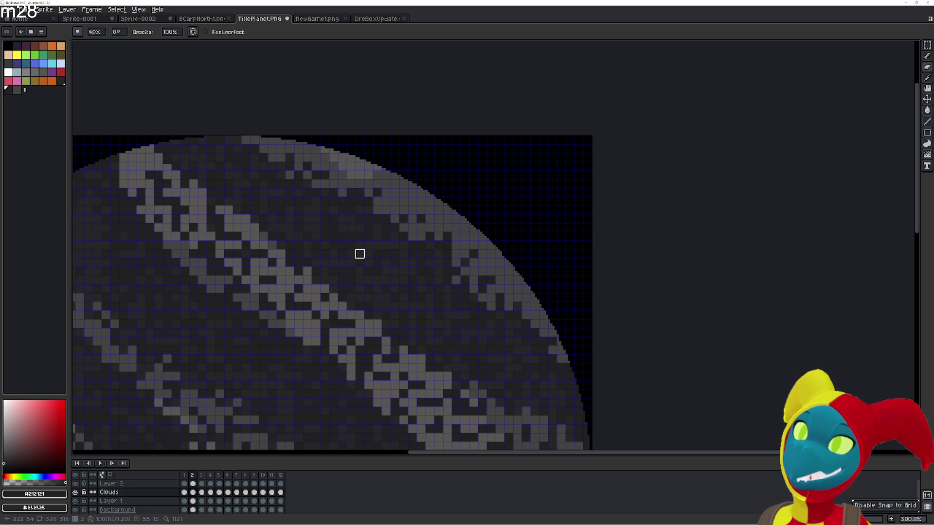
{"action": "key", "text": "Right"}
{"action": "key", "text": "Left"}
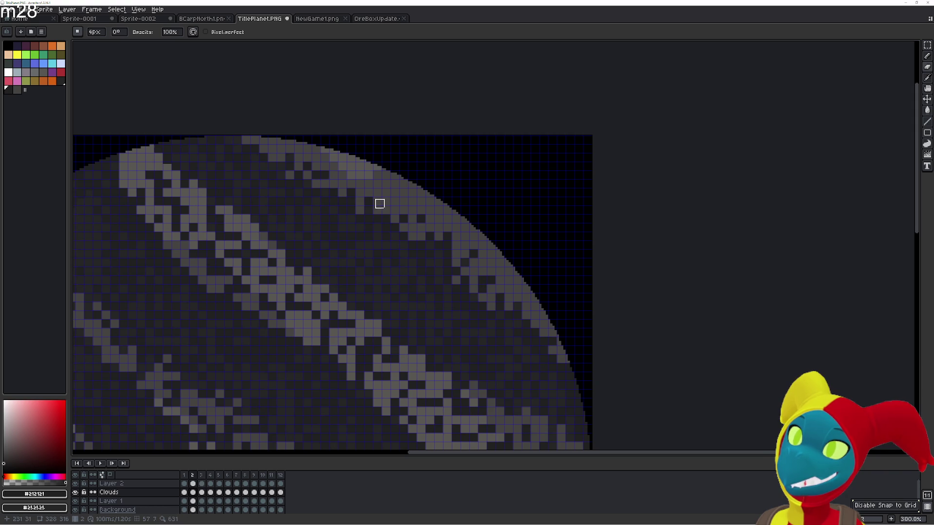
{"action": "key", "text": "Right"}
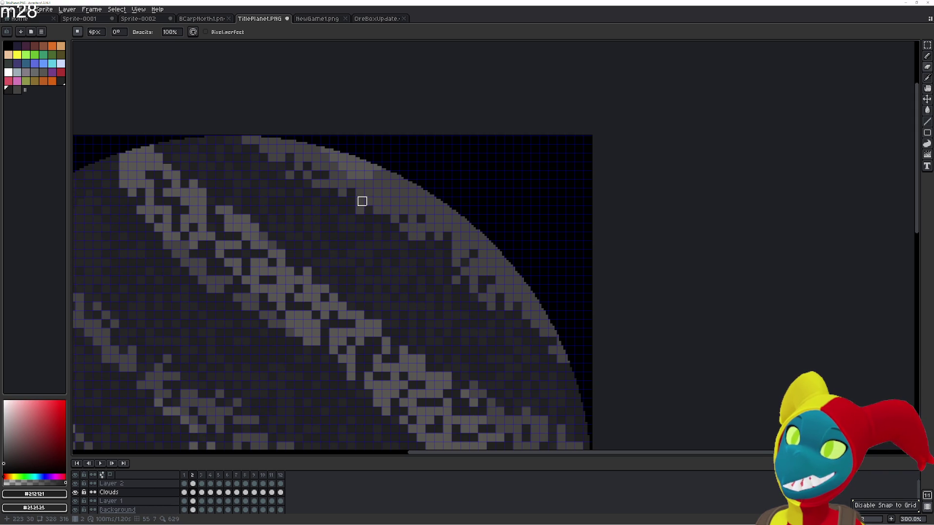
{"action": "key", "text": "g"}
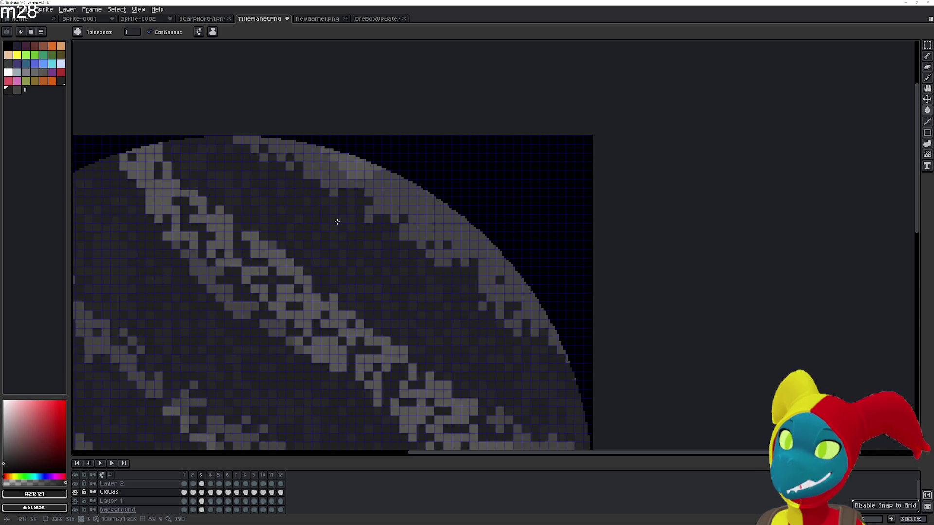
- Toggle between frames 2 and 3 repeatedly to compare the upper-right rim clouds
{"action": "key", "text": "Left"}
{"action": "key", "text": "Right"}
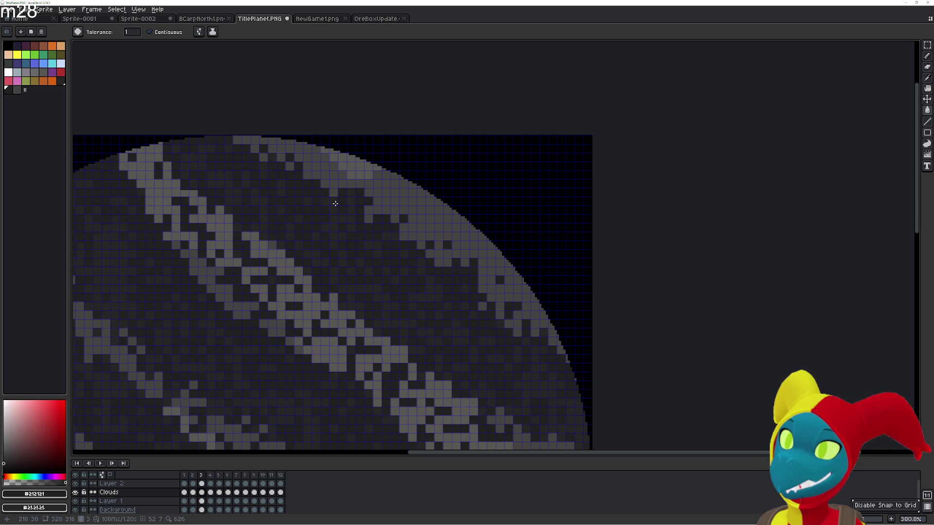
{"action": "key", "text": "Left"}
{"action": "key", "text": "Right"}
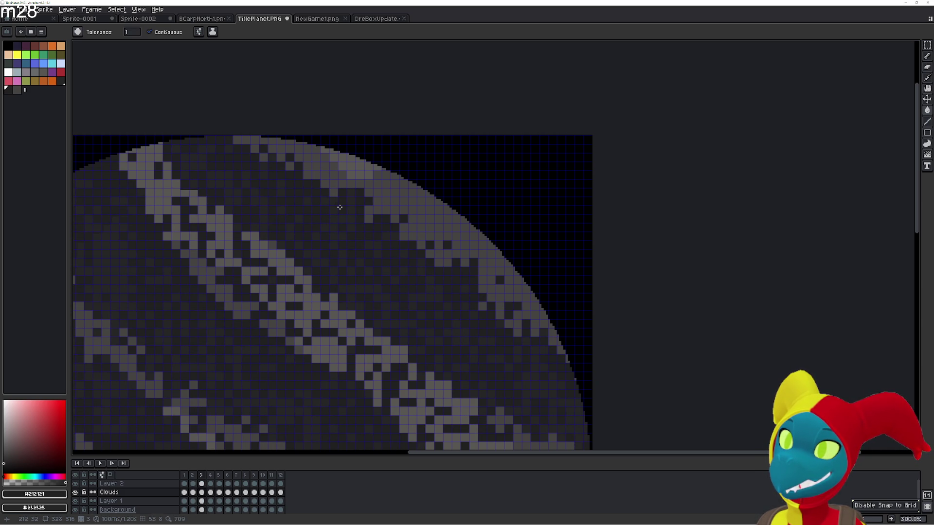
{"action": "key", "text": "Left"}
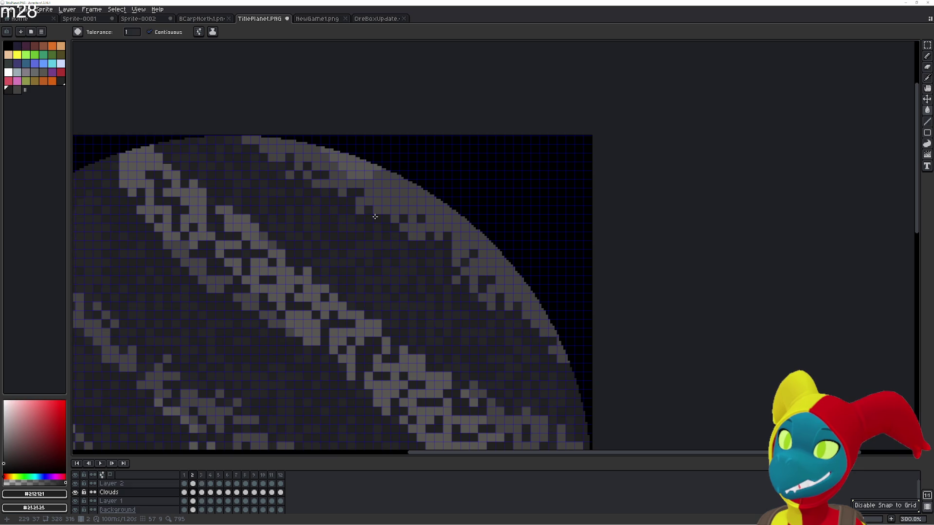
{"action": "key", "text": "Right"}
{"action": "key", "text": "Left"}
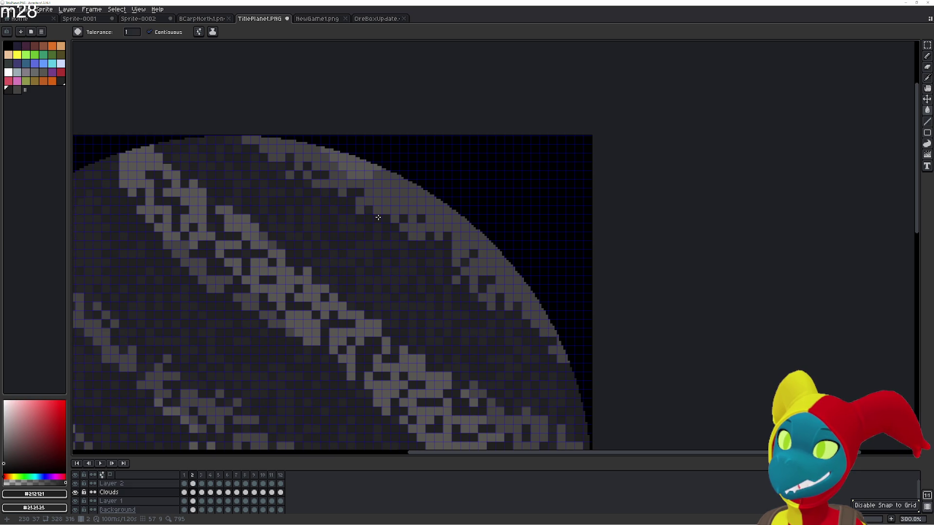
{"action": "key", "text": "Right"}
{"action": "key", "text": "Left"}
{"action": "key", "text": "Right"}
- Take the Pencil on frame 2, then return to Paint Bucket and compare frames 3 and 4
{"action": "key", "text": "b"}
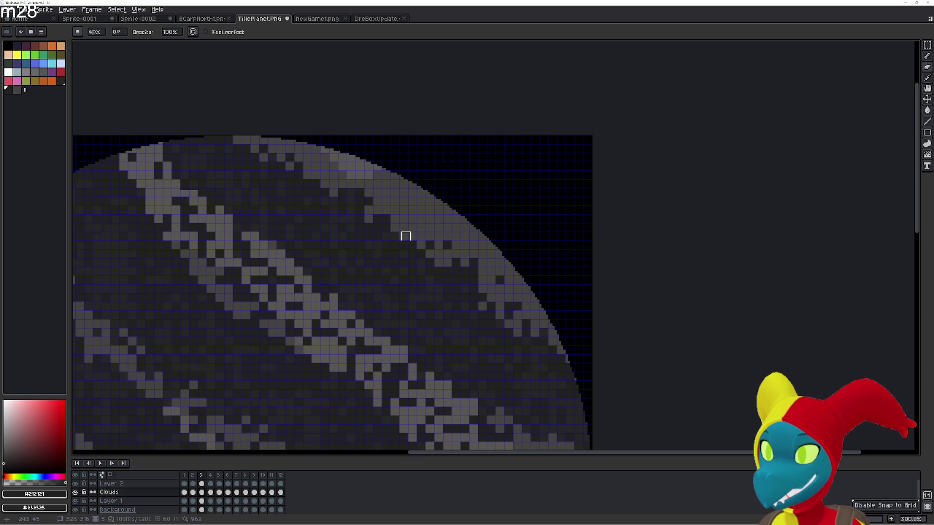
{"action": "key", "text": "Left"}
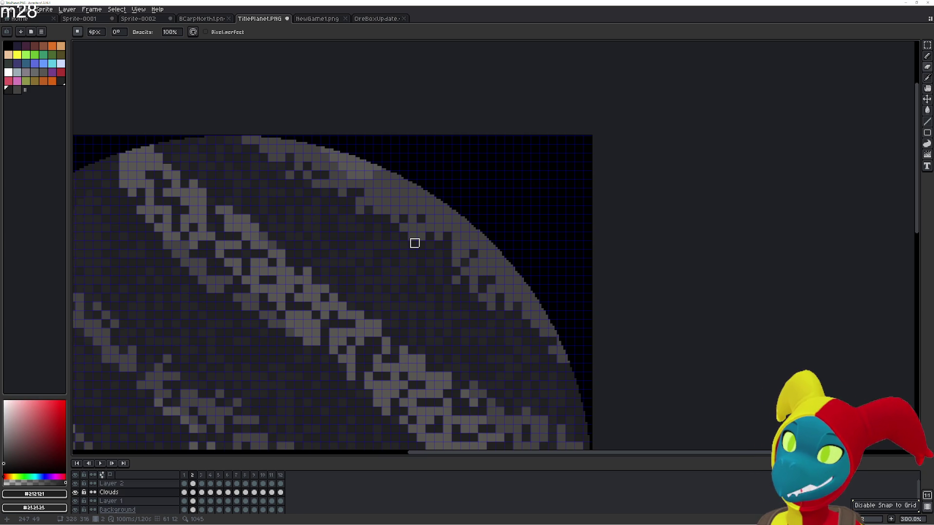
{"action": "key", "text": "Right"}
{"action": "key", "text": "g"}
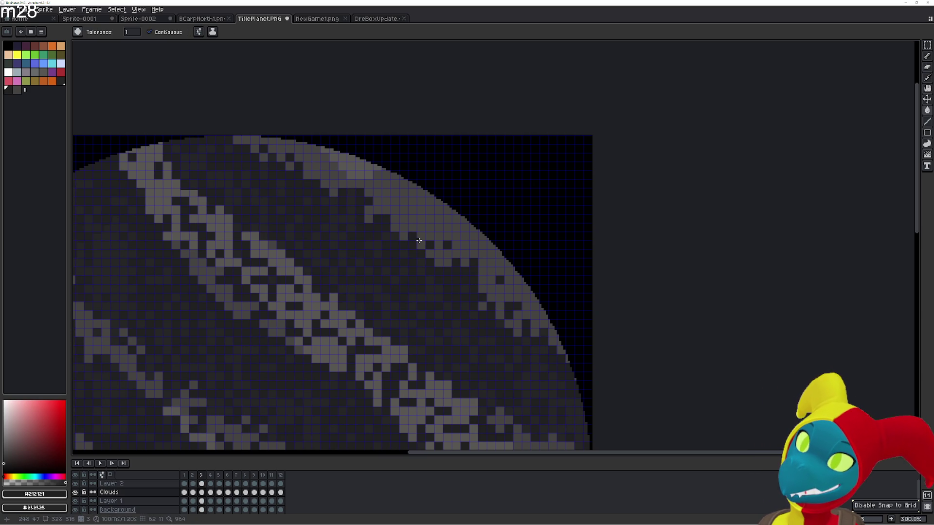
{"action": "key", "text": "Right"}
{"action": "key", "text": "Left"}
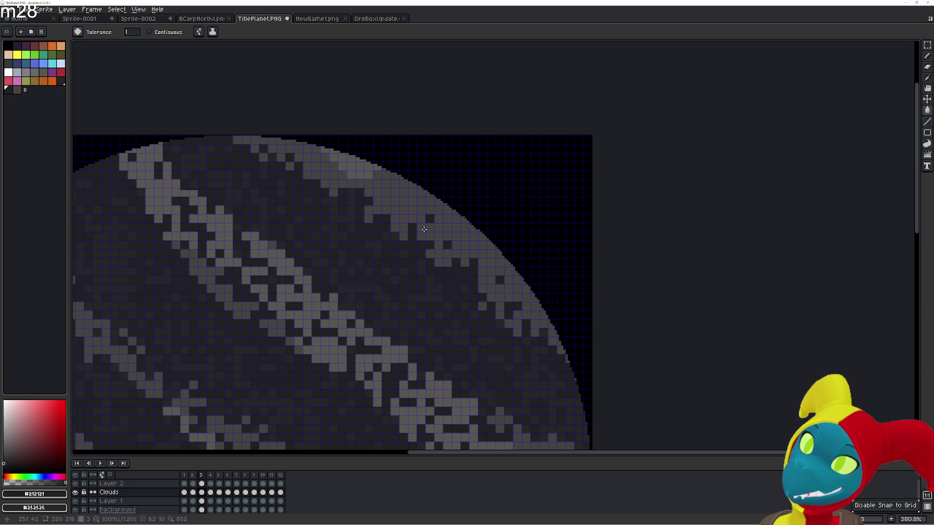
{"action": "key", "text": "Right"}
{"action": "key", "text": "Left"}
{"action": "key", "text": "Left"}
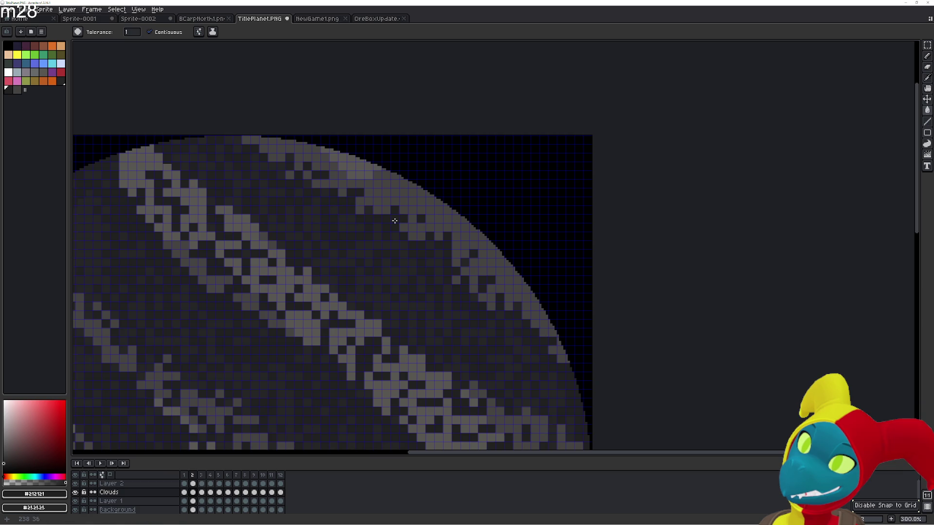
- Check frame 2 against frame 1, then frames 3 and 4 against each other
{"action": "key", "text": "Left"}
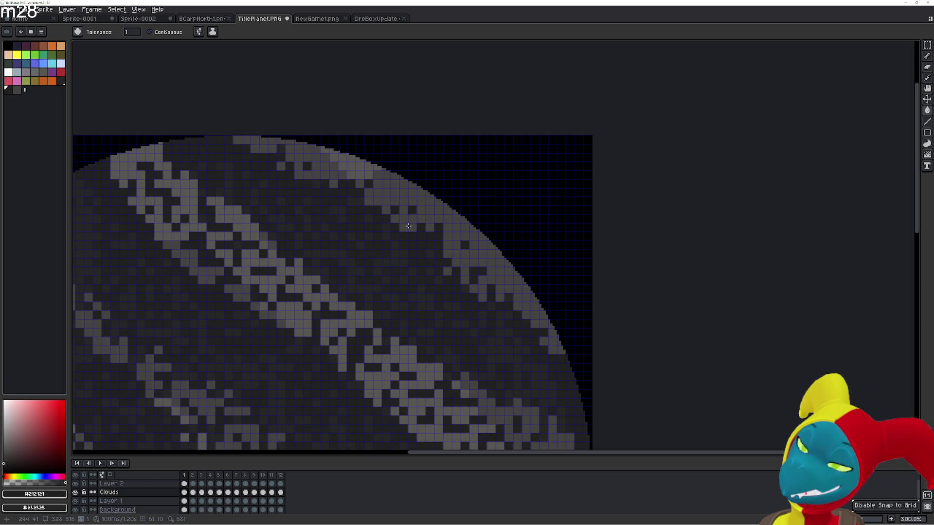
{"action": "key", "text": "Right"}
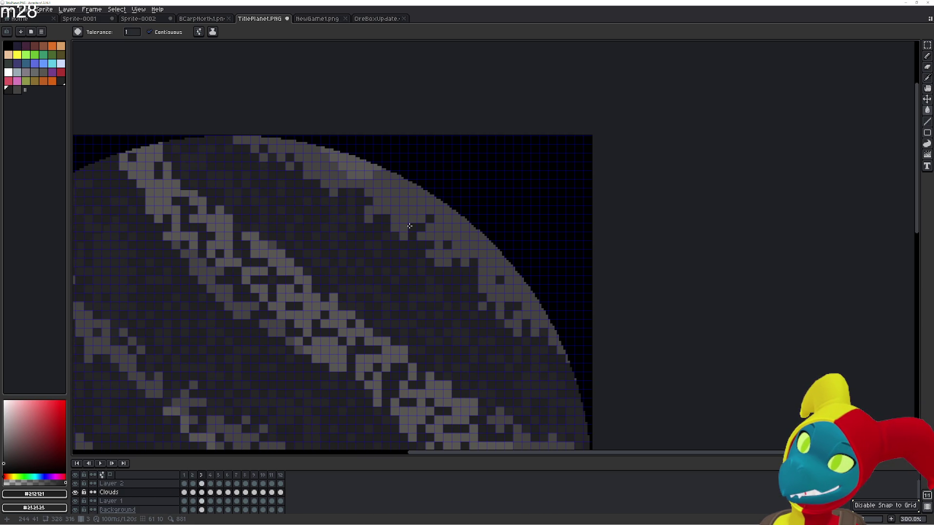
{"action": "key", "text": "Right"}
{"action": "key", "text": "Left"}
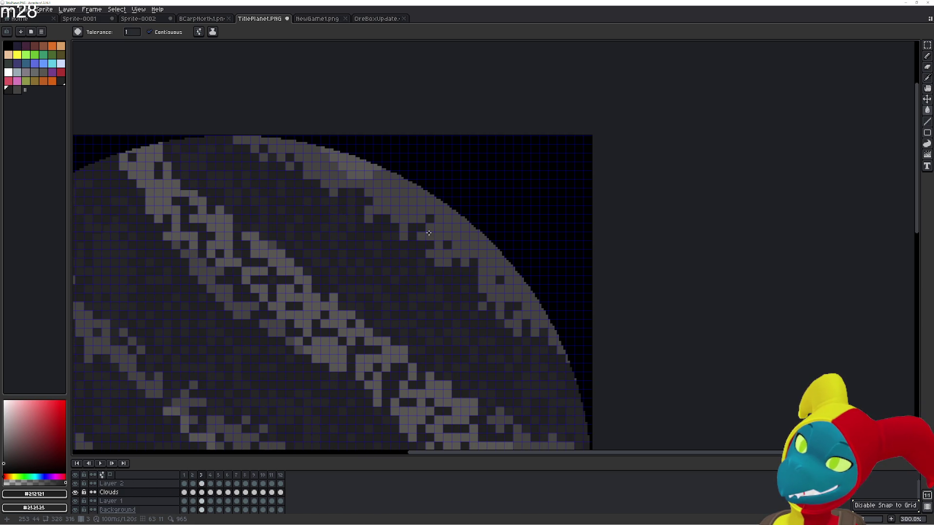
{"action": "key", "text": "Right"}
- Review the animation across frames 12 and 1–4, landing back on frame 3
{"action": "key", "text": "Return"}
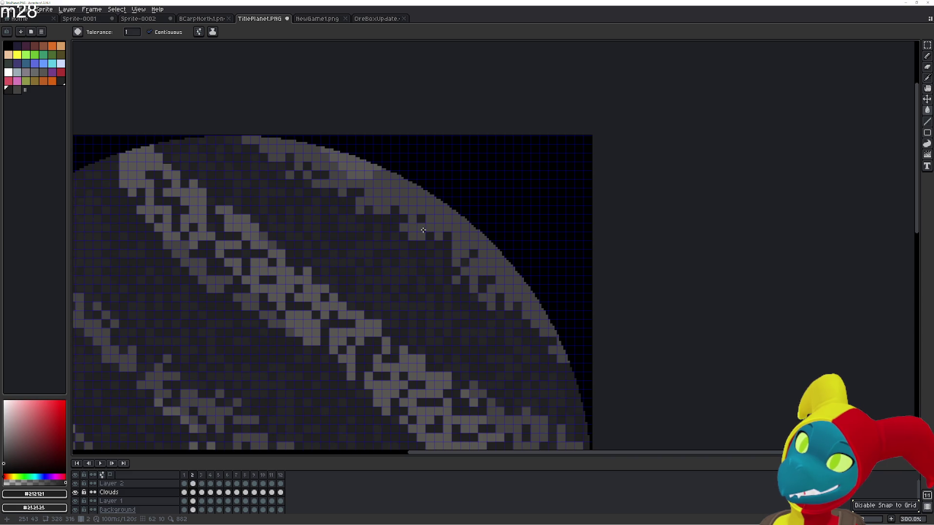
{"action": "key", "text": "Left"}
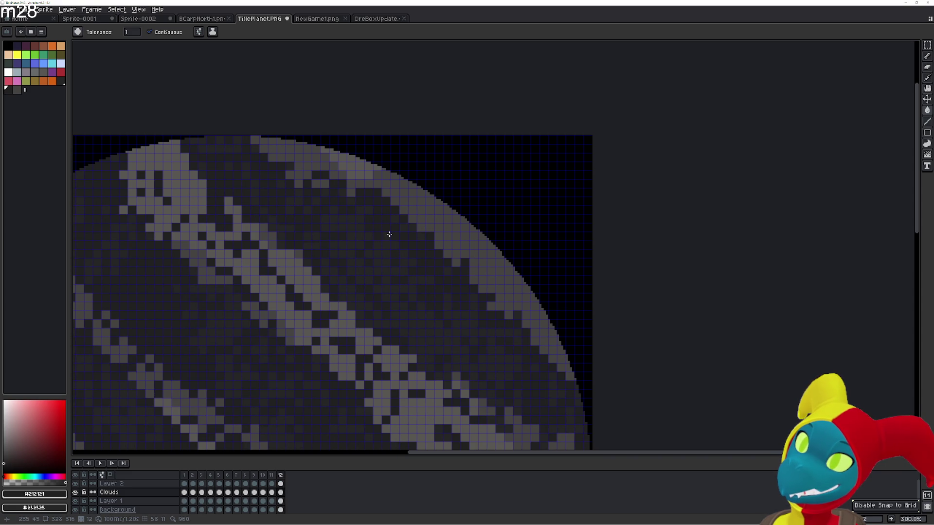
{"action": "key", "text": "Right"}
{"action": "key", "text": "Right"}
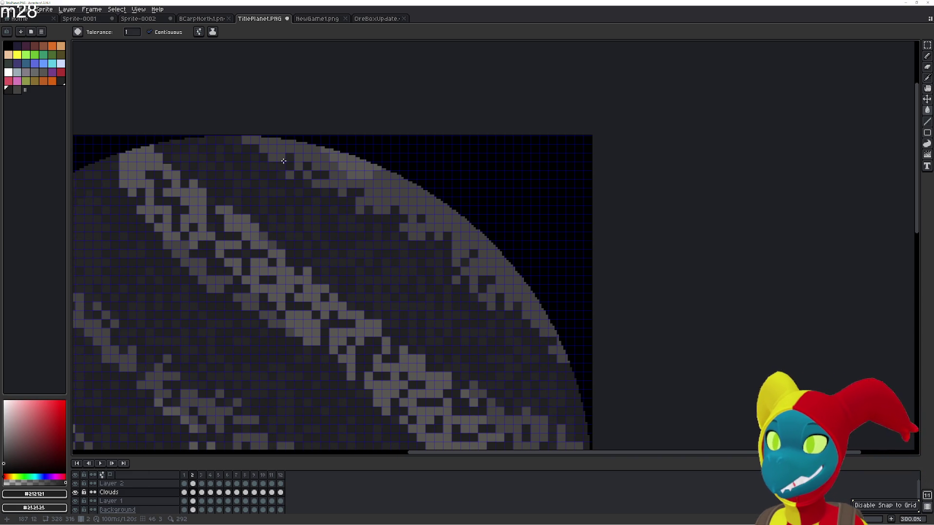
{"action": "key", "text": "Right"}
{"action": "key", "text": "Left"}
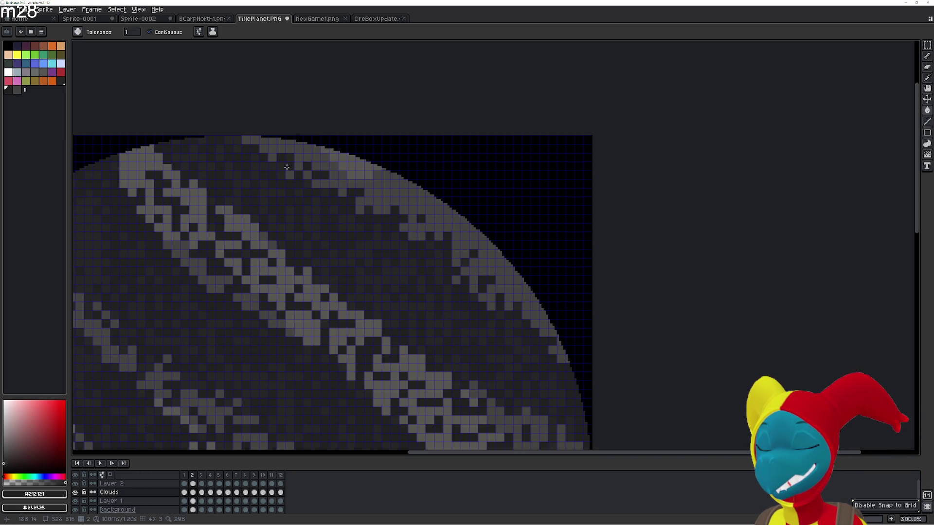
{"action": "key", "text": "Right"}
{"action": "key", "text": "Left"}
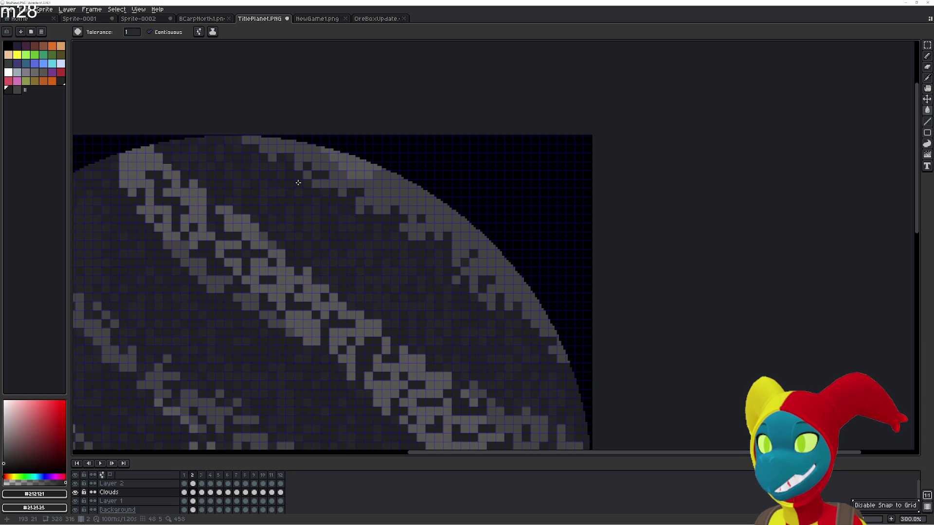
{"action": "key", "text": "Left"}
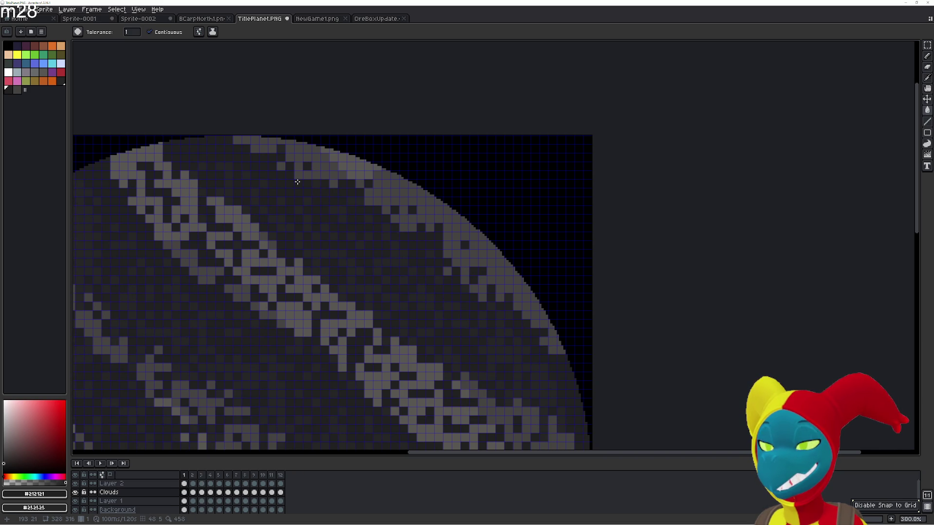
{"action": "key", "text": "Right"}
{"action": "key", "text": "Right"}
{"action": "key", "text": "Right"}
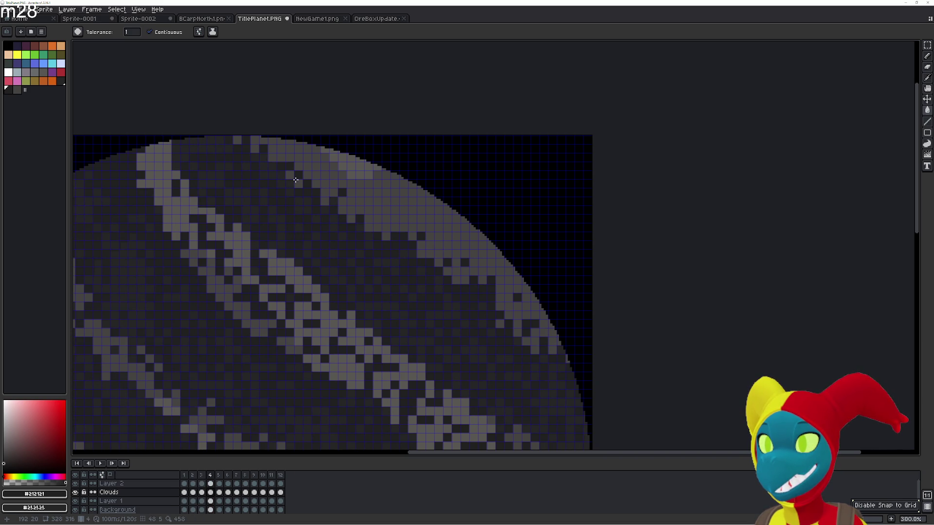
{"action": "key", "text": "Left"}
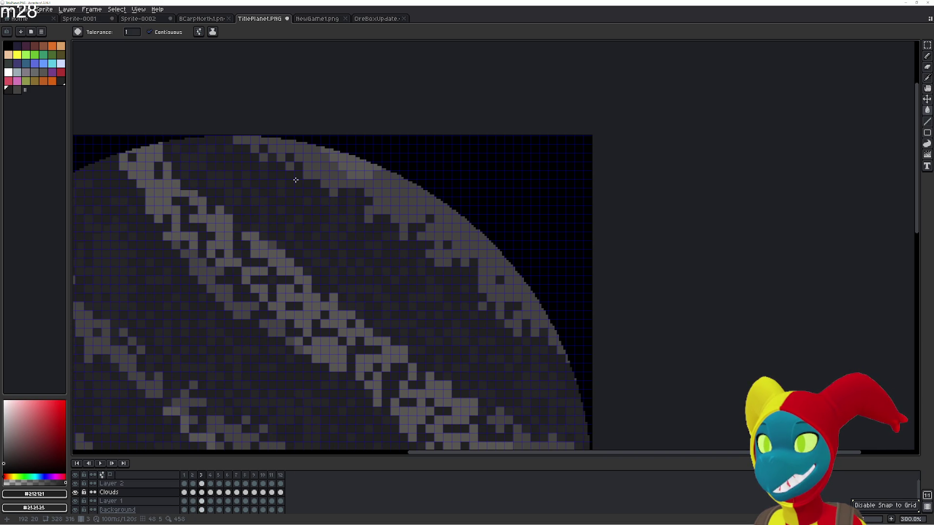
{"action": "key", "text": "Left"}
{"action": "key", "text": "Left"}
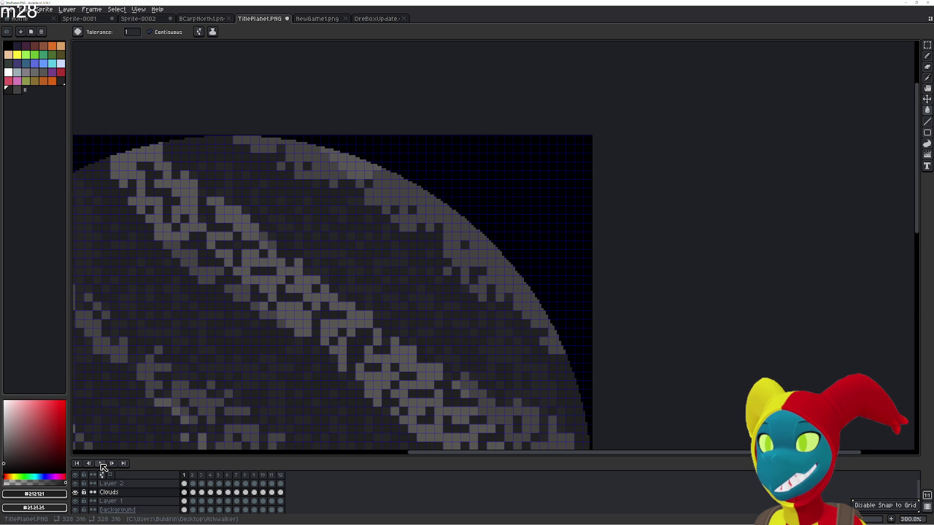
- Play the cloud animation, then darken light cloud pixels near the planet's top edge on frame 4
{"action": "left_click", "coordinate": [101, 464]}
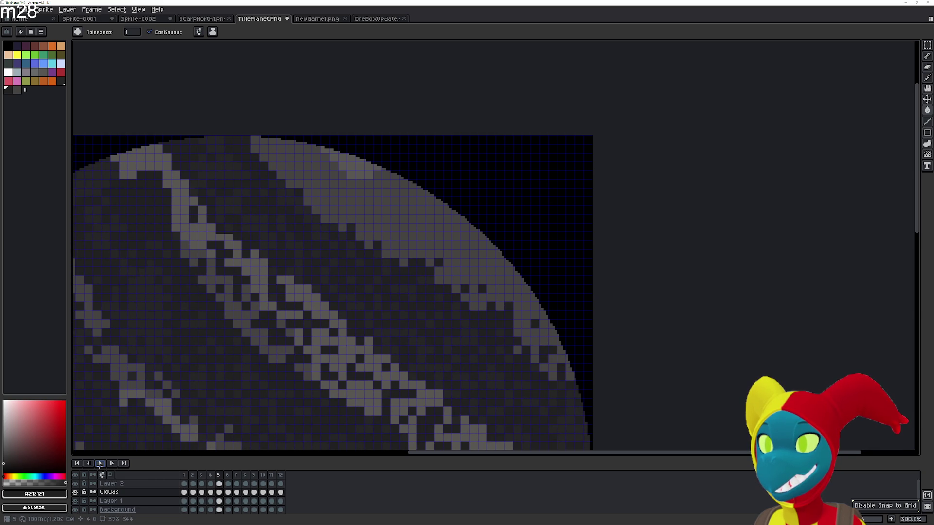
{"action": "left_click", "coordinate": [100, 464]}
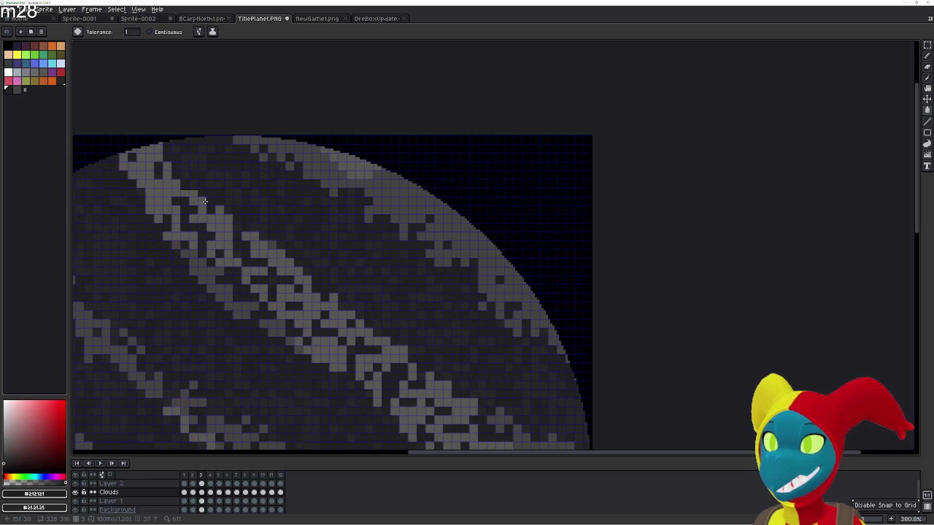
{"action": "key", "text": "Right"}
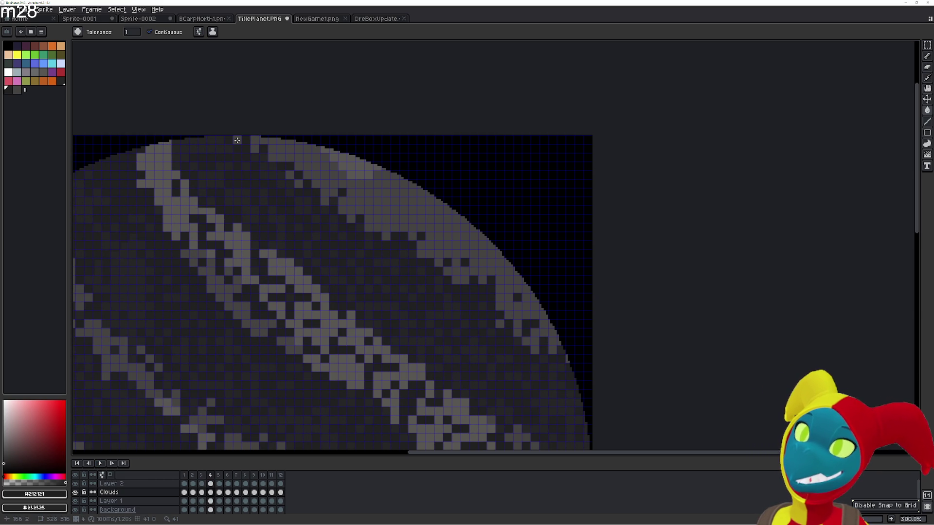
{"action": "left_click", "coordinate": [255, 140]}
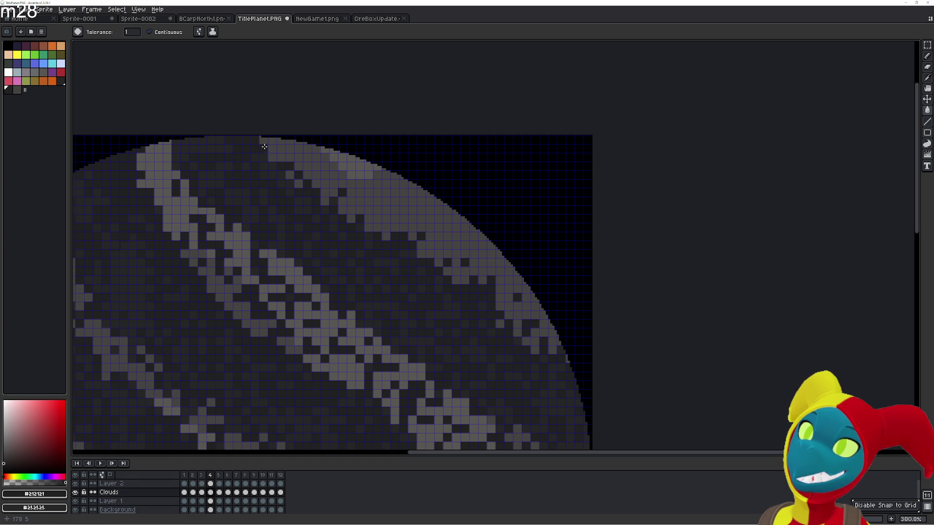
{"action": "key", "text": "Right"}
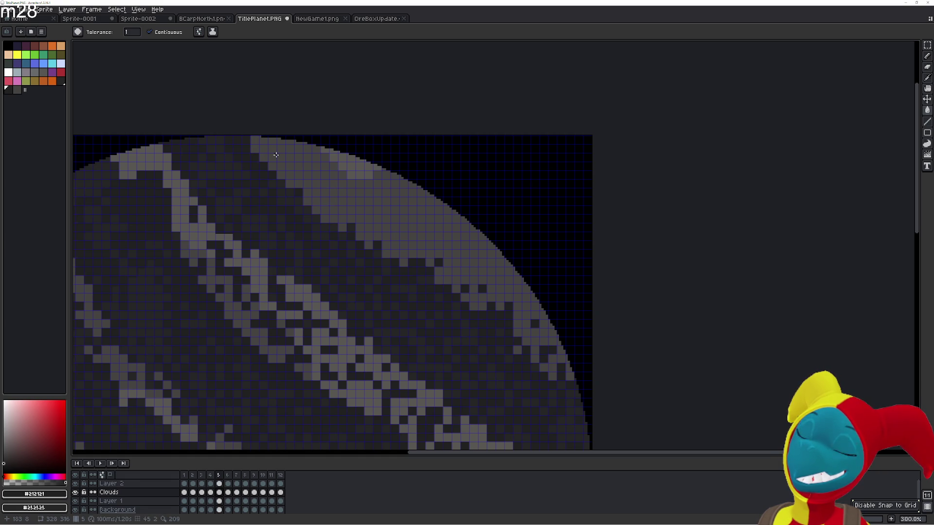
{"action": "key", "text": "Return"}
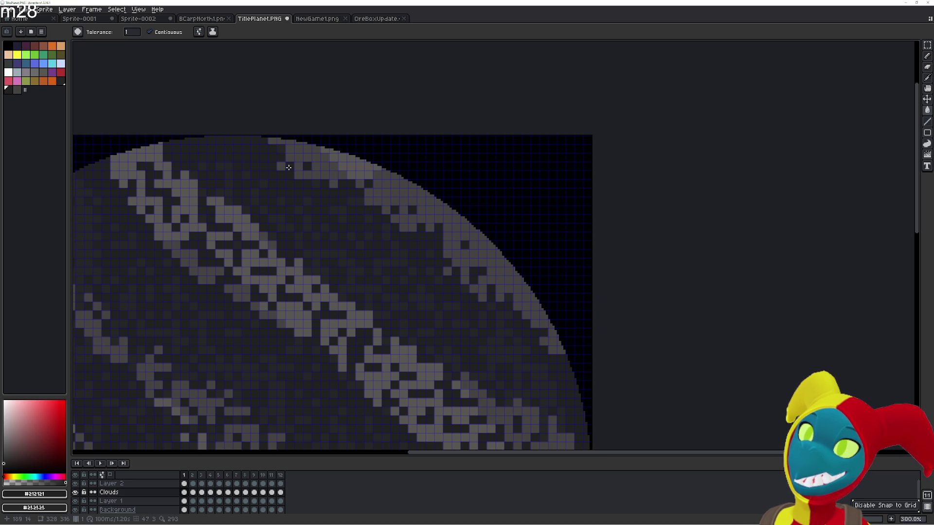
- Darken stray light pixels at the top edge on frame 2, then return to frame 1 and compare
{"action": "key", "text": "Right"}
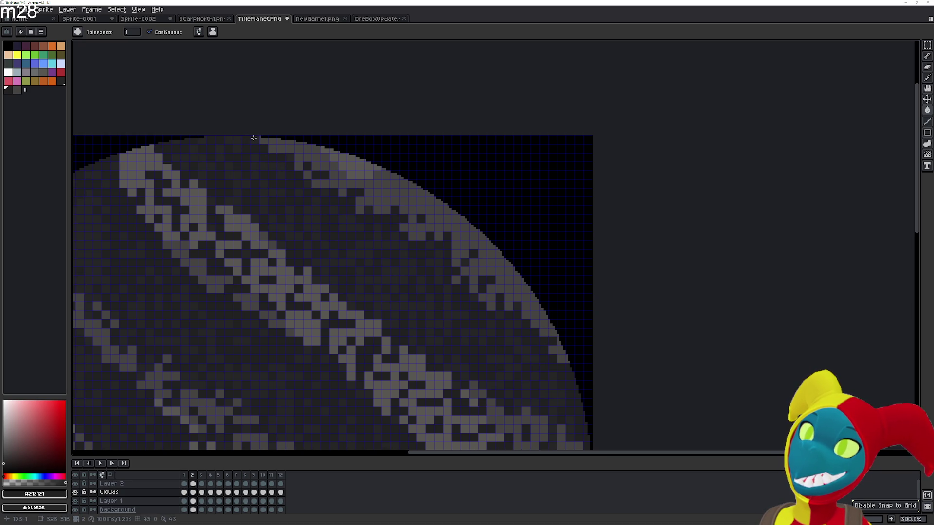
{"action": "left_click", "coordinate": [267, 142]}
{"action": "key", "text": "Left"}
{"action": "key", "text": "Right"}
{"action": "key", "text": "Left"}
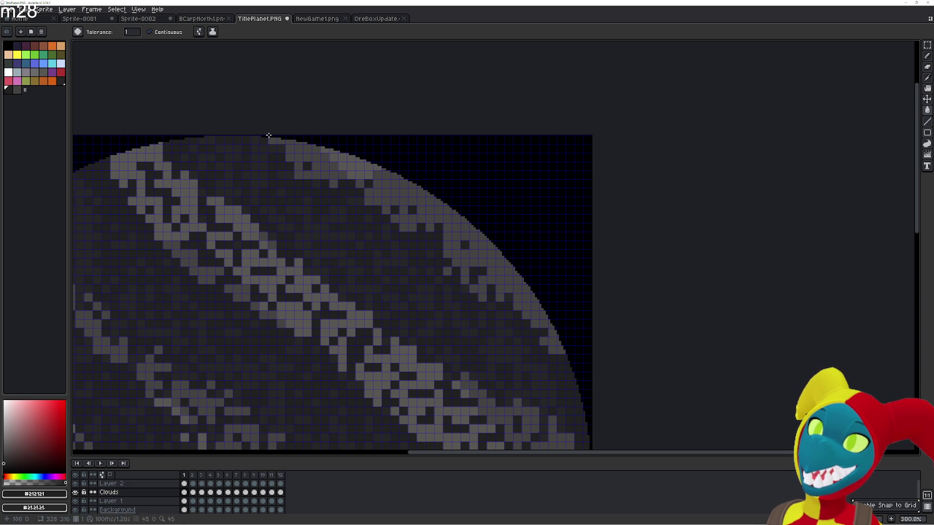
{"action": "key", "text": "Right"}
{"action": "key", "text": "Left"}
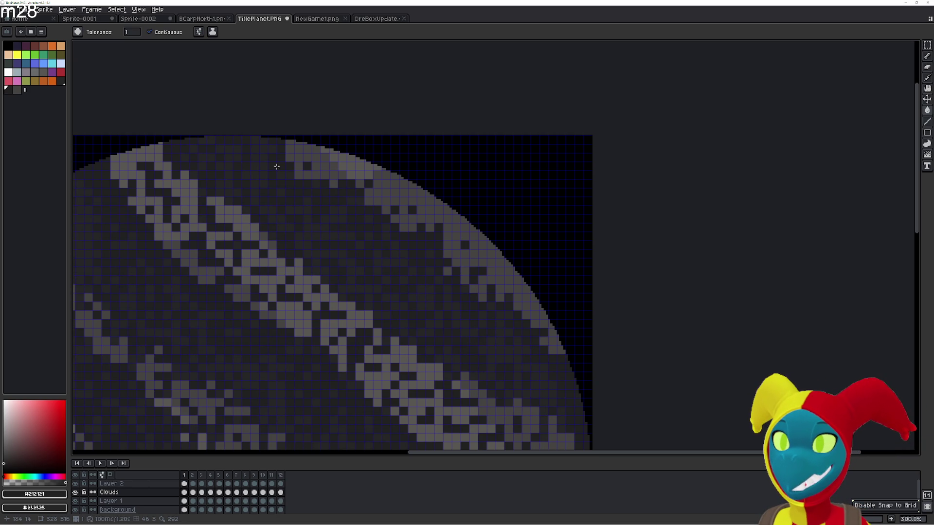
- Darken six light cloud specks along the planet's upper edge with the dark fill colour
{"action": "left_click", "coordinate": [280, 157]}
{"action": "left_click", "coordinate": [264, 146]}
{"action": "left_click", "coordinate": [263, 140]}
{"action": "left_click", "coordinate": [256, 142]}
{"action": "left_click", "coordinate": [273, 146]}
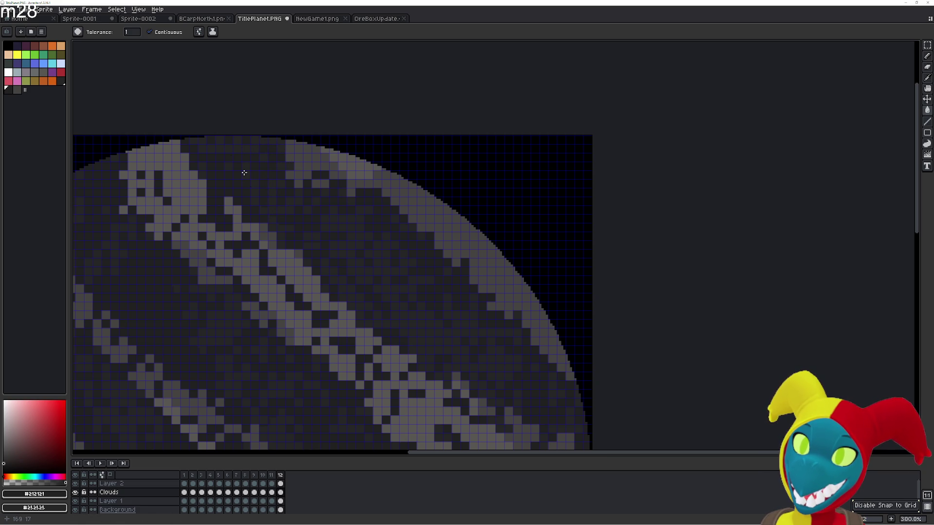
{"action": "left_click", "coordinate": [290, 172]}
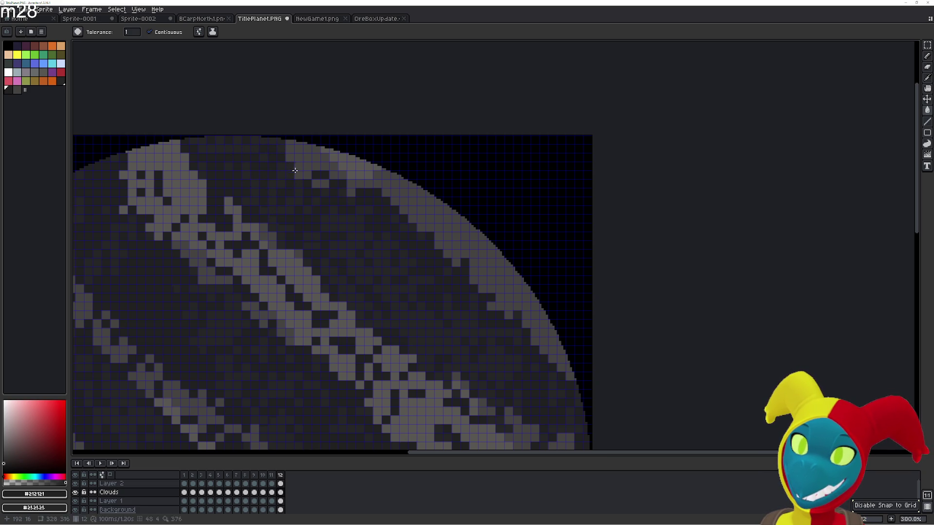
- Flip between frames 12, 1 and 2 to compare the retouched cloud edge
{"action": "key", "text": "Right"}
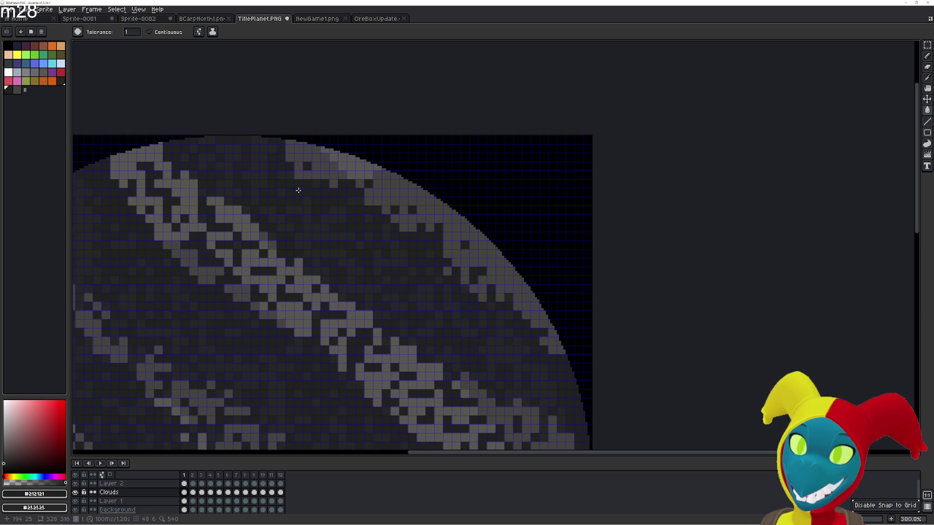
{"action": "key", "text": "Left"}
{"action": "key", "text": "Right"}
{"action": "key", "text": "Left"}
{"action": "key", "text": "Right"}
{"action": "key", "text": "Left"}
{"action": "key", "text": "Right"}
{"action": "key", "text": "Right"}
{"action": "key", "text": "Left"}
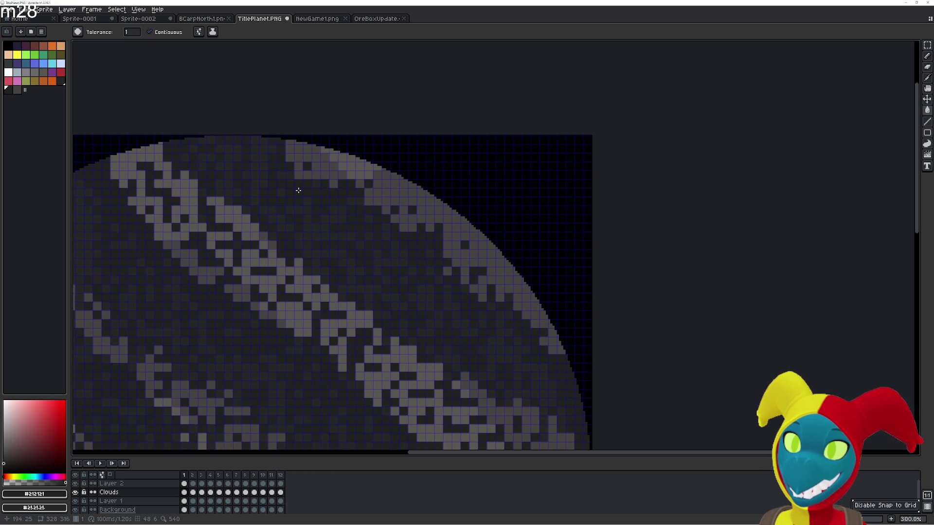
{"action": "key", "text": "Left"}
{"action": "key", "text": "Right"}
{"action": "key", "text": "Left"}
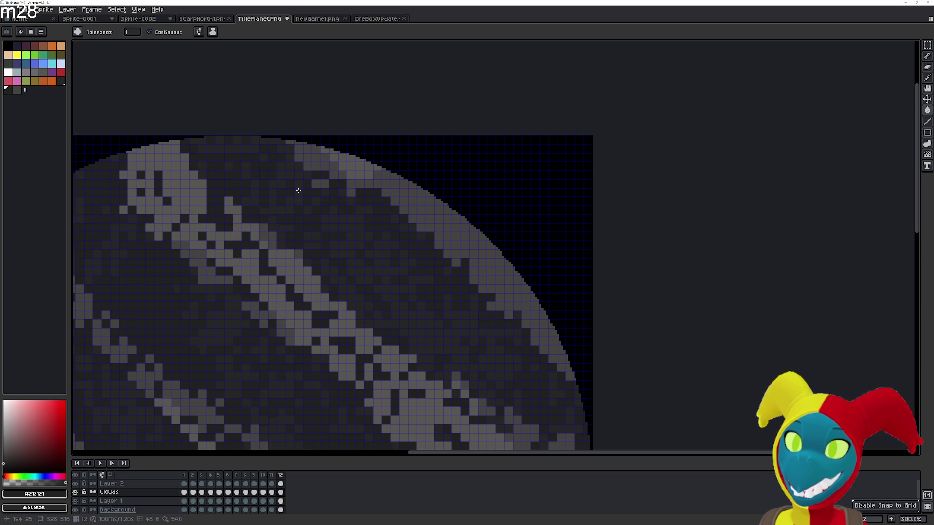
{"action": "key", "text": "Right"}
{"action": "key", "text": "Left"}
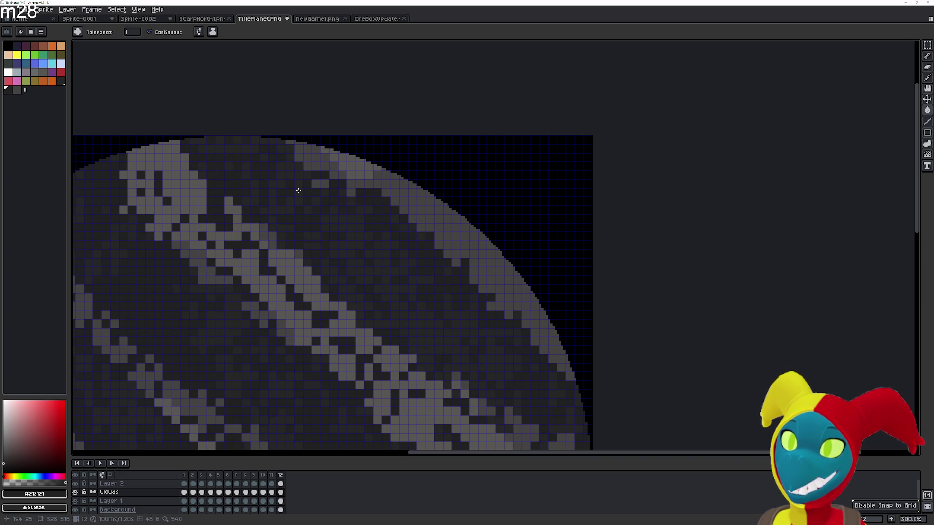
{"action": "key", "text": "Right"}
{"action": "key", "text": "Left"}
{"action": "key", "text": "Right"}
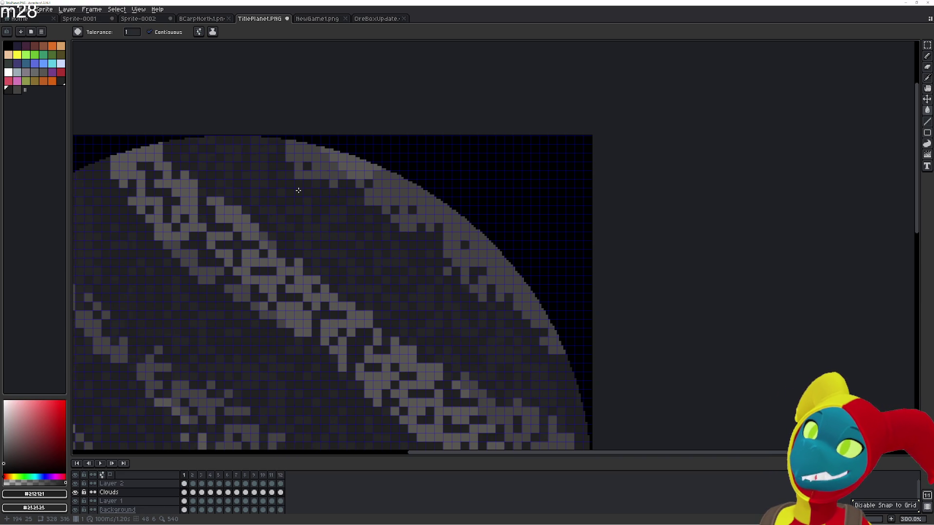
- Keep comparing frames 1–3, settle on frame 2 and switch editing to Layer 1
{"action": "key", "text": "Left"}
{"action": "key", "text": "Right"}
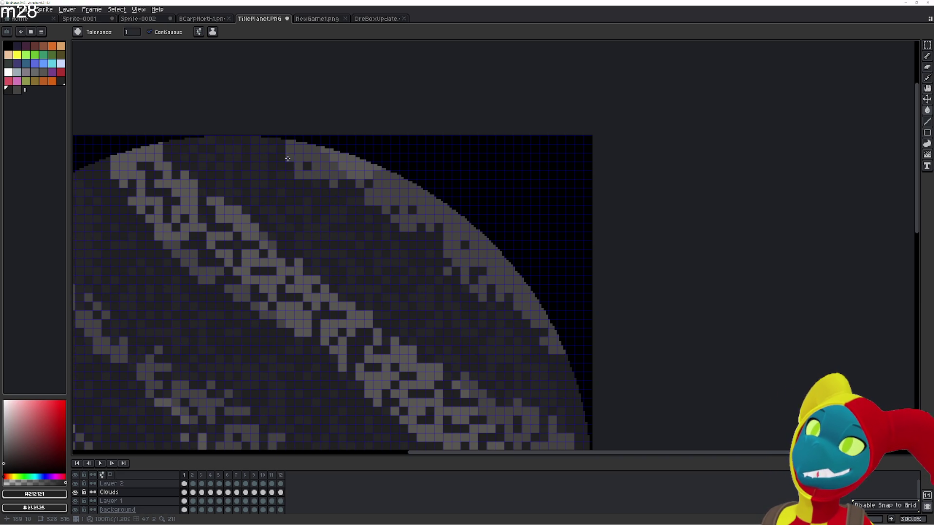
{"action": "key", "text": "Right"}
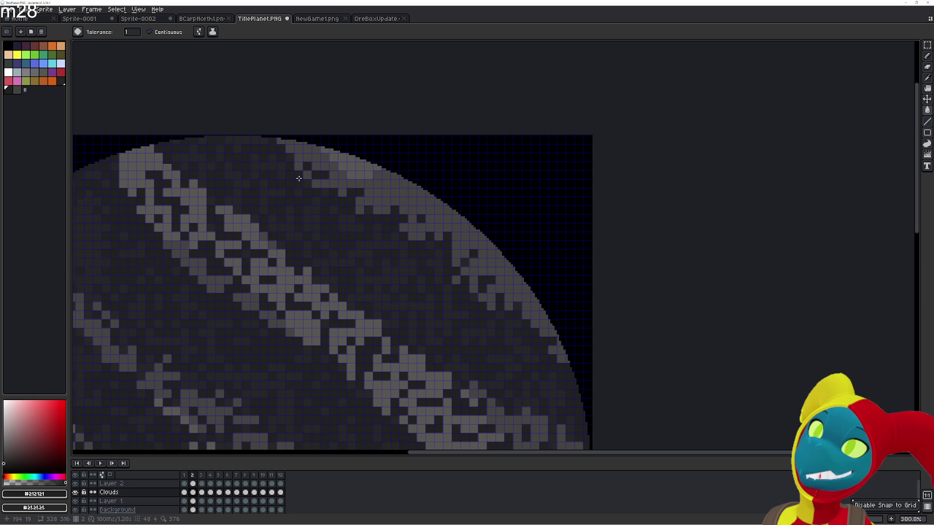
{"action": "key", "text": "Left"}
{"action": "key", "text": "Right"}
{"action": "key", "text": "Left"}
{"action": "key", "text": "Left"}
{"action": "key", "text": "Right"}
{"action": "key", "text": "Left"}
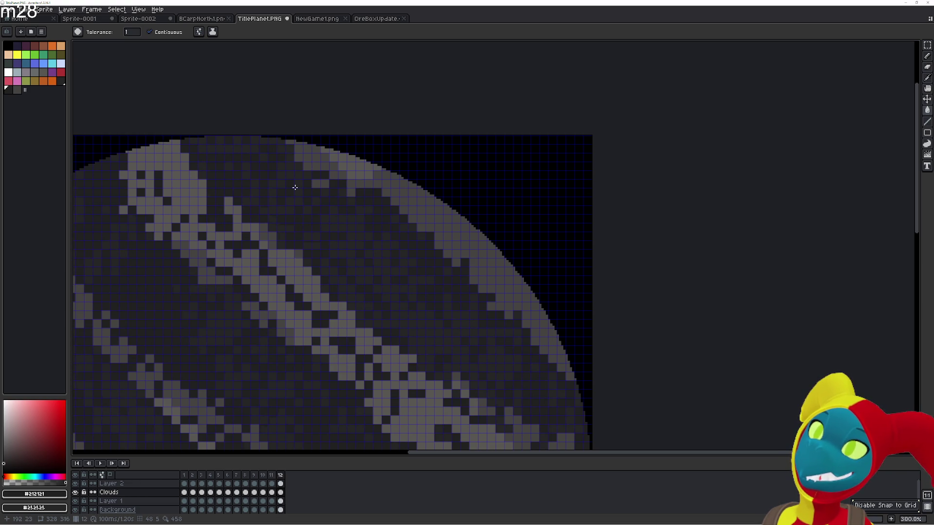
{"action": "key", "text": "Right"}
{"action": "key", "text": "Right"}
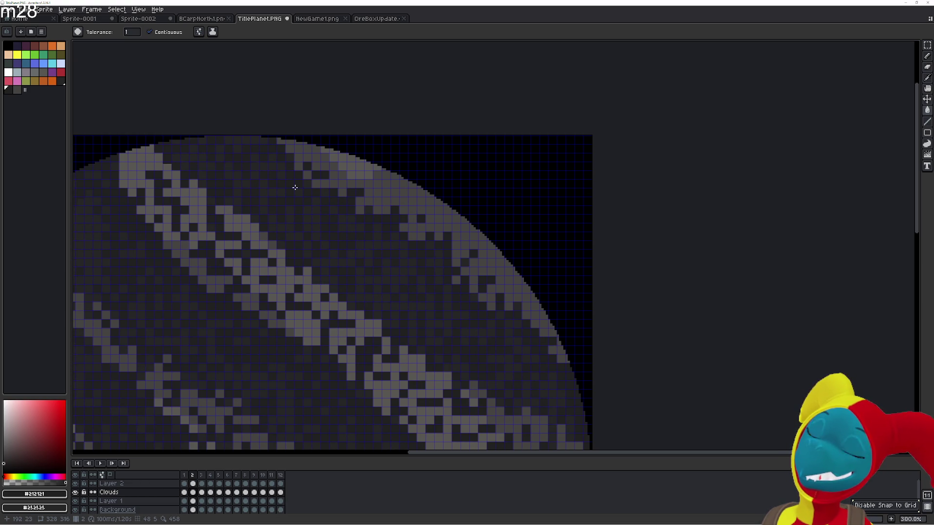
{"action": "key", "text": "Left"}
{"action": "key", "text": "Right"}
{"action": "key", "text": "Left"}
{"action": "key", "text": "Right"}
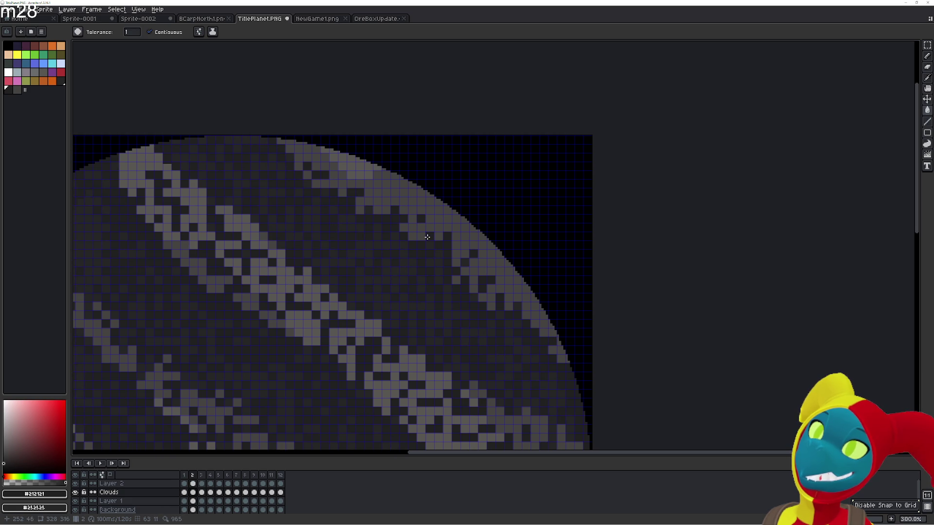
{"action": "key", "text": "Right"}
{"action": "key", "text": "Left"}
{"action": "key", "text": "v"}
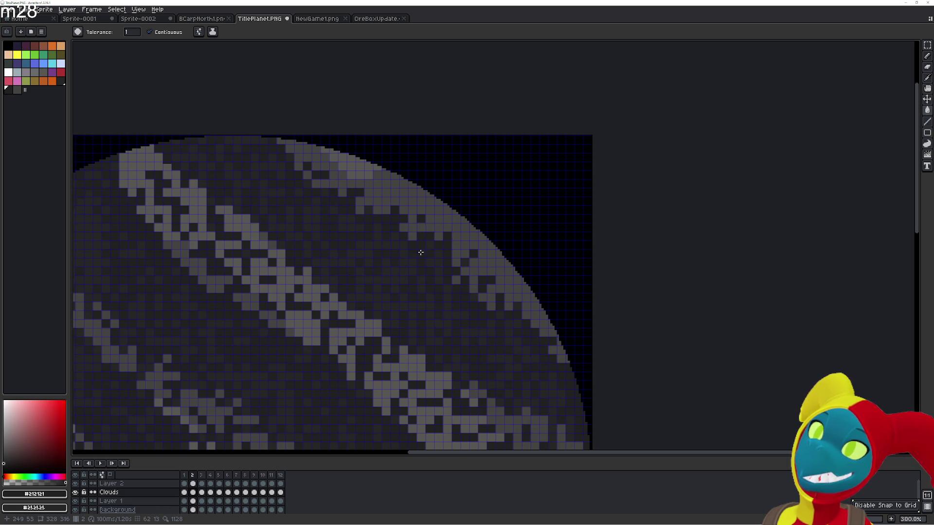
{"action": "left_click", "coordinate": [418, 248]}
- Compare frames 1–3, then darken light pixels along the planet's upper-right edge on frame 1
{"action": "key", "text": "g"}
{"action": "key", "text": "Right"}
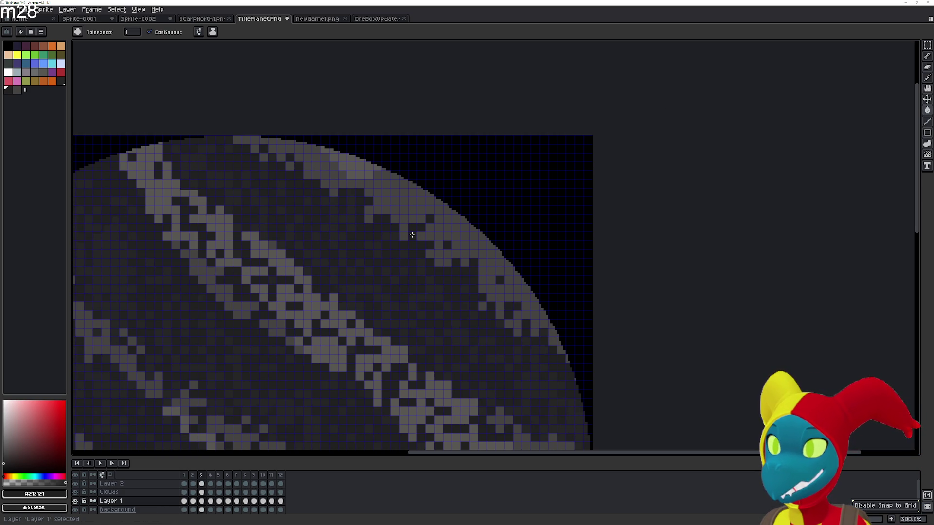
{"action": "key", "text": "Left"}
{"action": "key", "text": "Right"}
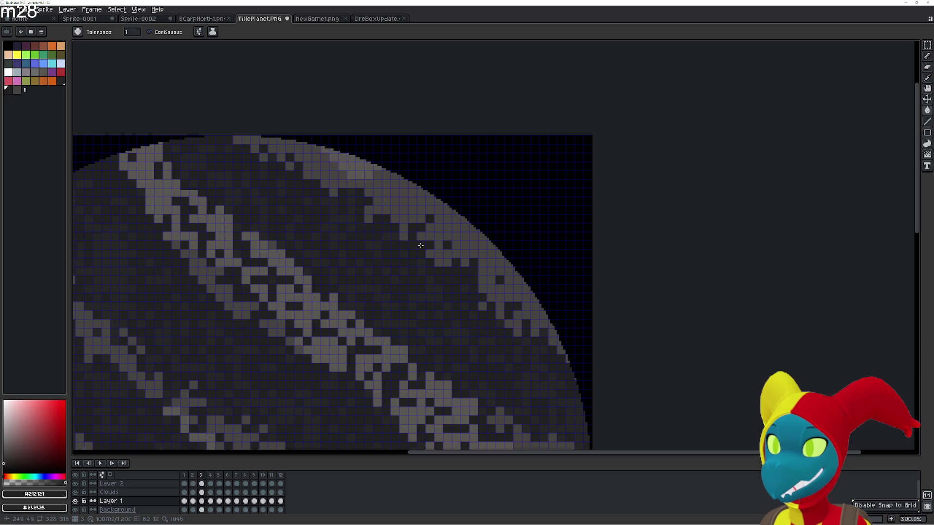
{"action": "key", "text": "Left"}
{"action": "key", "text": "Left"}
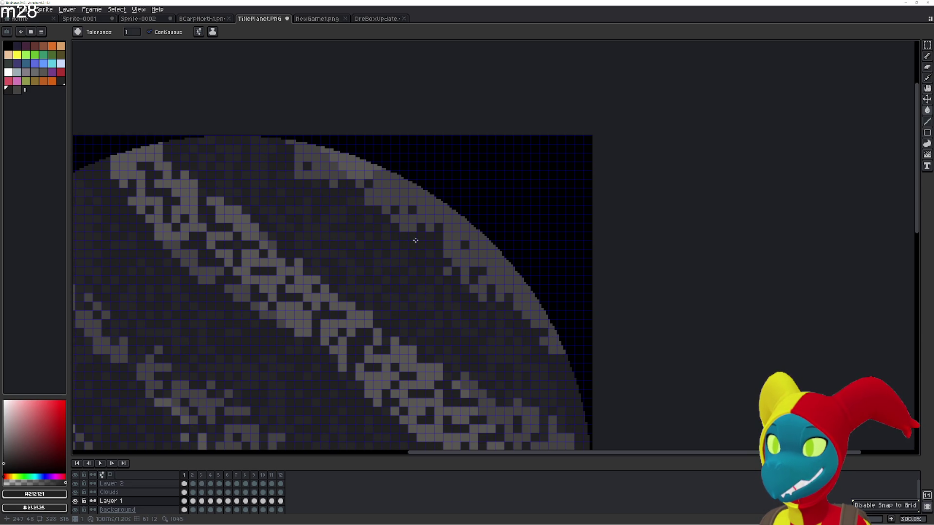
{"action": "key", "text": "Right"}
{"action": "key", "text": "Left"}
{"action": "left_click_drag", "start_coordinate": [387, 209], "coordinate": [402, 234]}
- Check the edit across frames 12 to 3, land on frame 2 and switch to the eraser
{"action": "key", "text": "Right"}
{"action": "key", "text": "Left"}
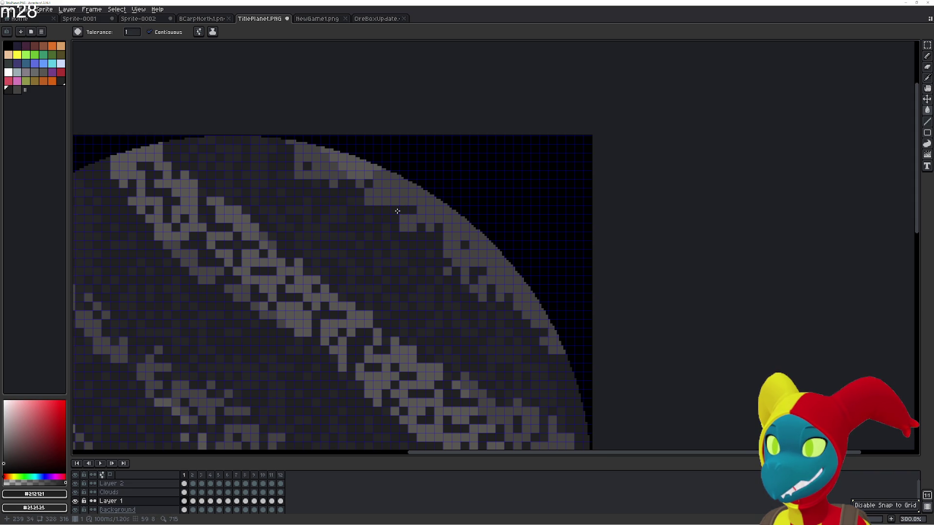
{"action": "key", "text": "Left"}
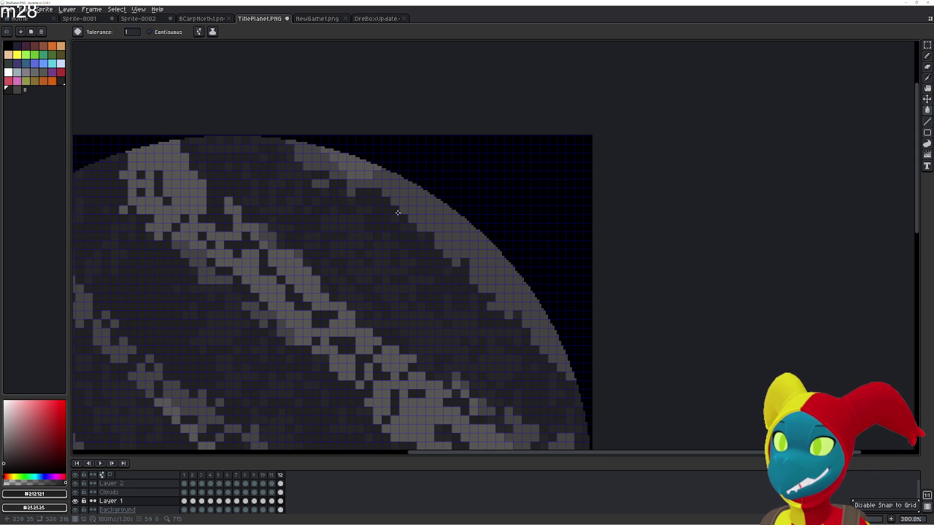
{"action": "key", "text": "Right"}
{"action": "key", "text": "Right"}
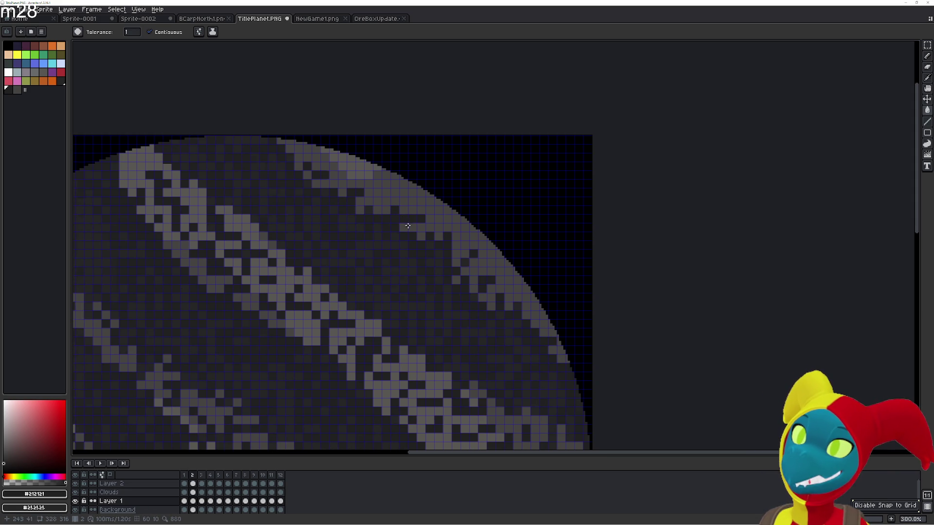
{"action": "key", "text": "Right"}
{"action": "key", "text": "Left"}
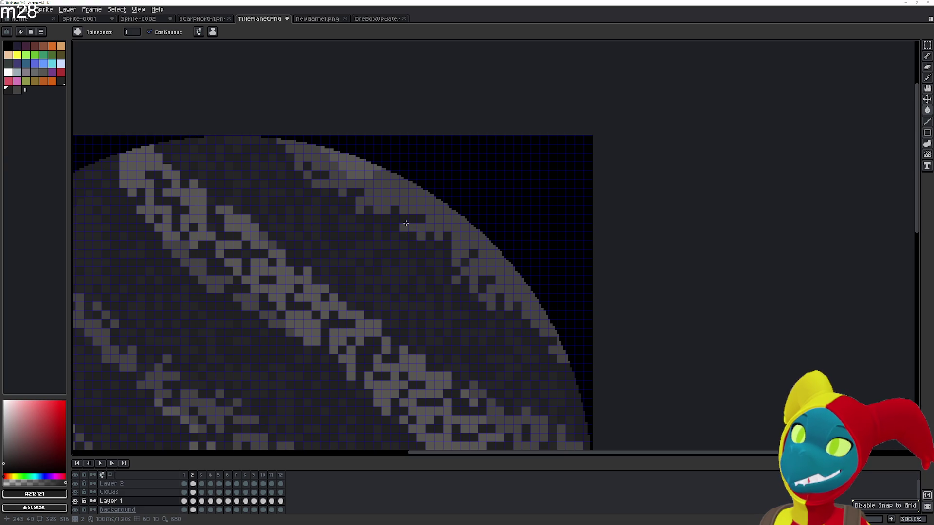
{"action": "key", "text": "b"}
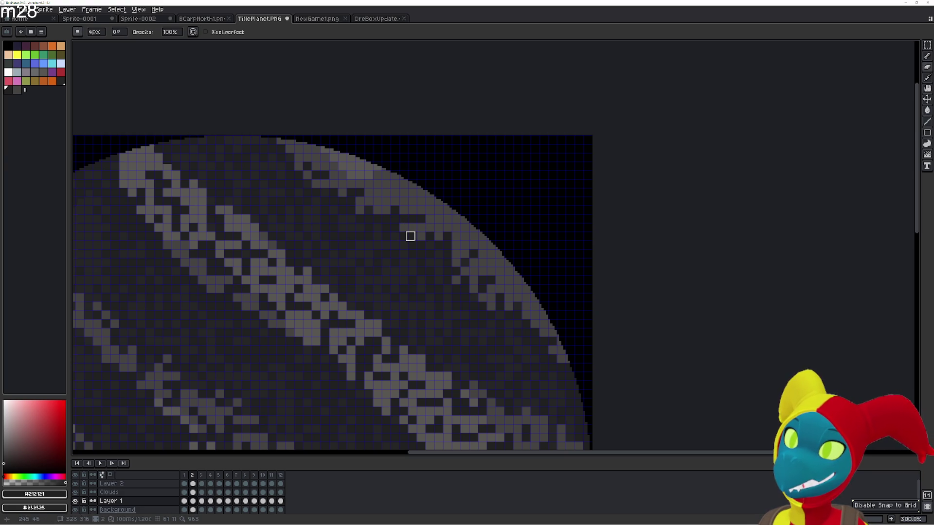
{"action": "key", "text": "e"}
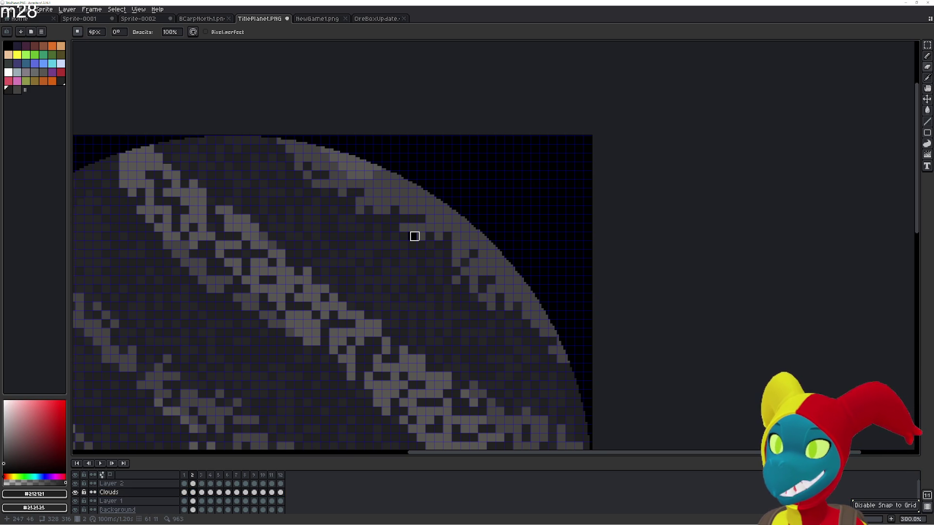
- With the paint bucket active, flip through frames 2–4 comparing the upper-right cloud edge
{"action": "key", "text": "g"}
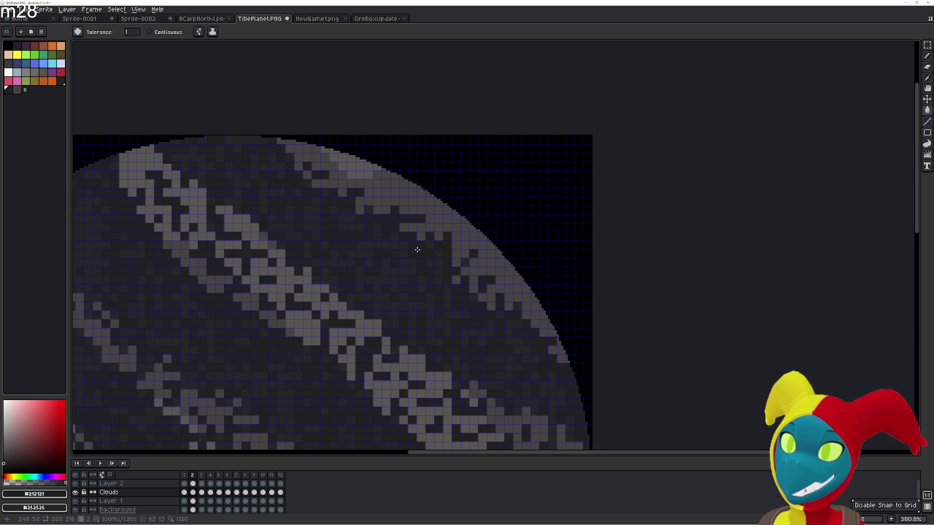
{"action": "key", "text": "Right"}
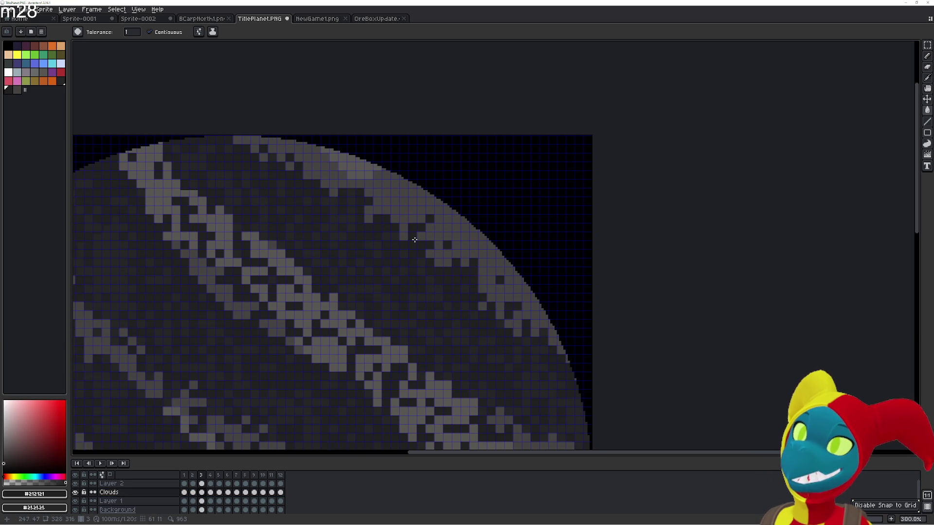
{"action": "key", "text": "Left"}
{"action": "key", "text": "Right"}
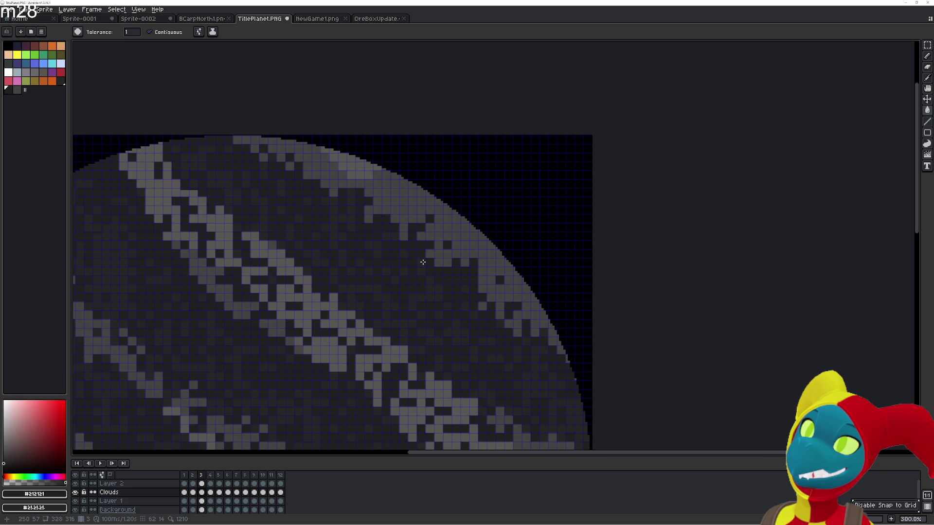
{"action": "key", "text": "Right"}
{"action": "key", "text": "Left"}
{"action": "key", "text": "Left"}
{"action": "key", "text": "Right"}
{"action": "key", "text": "Left"}
{"action": "key", "text": "Right"}
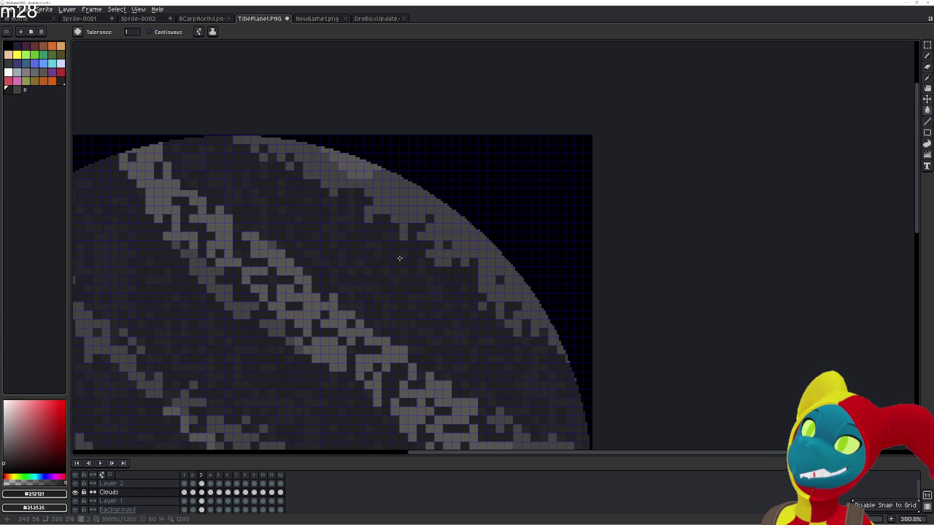
{"action": "key", "text": "Left"}
{"action": "key", "text": "Left"}
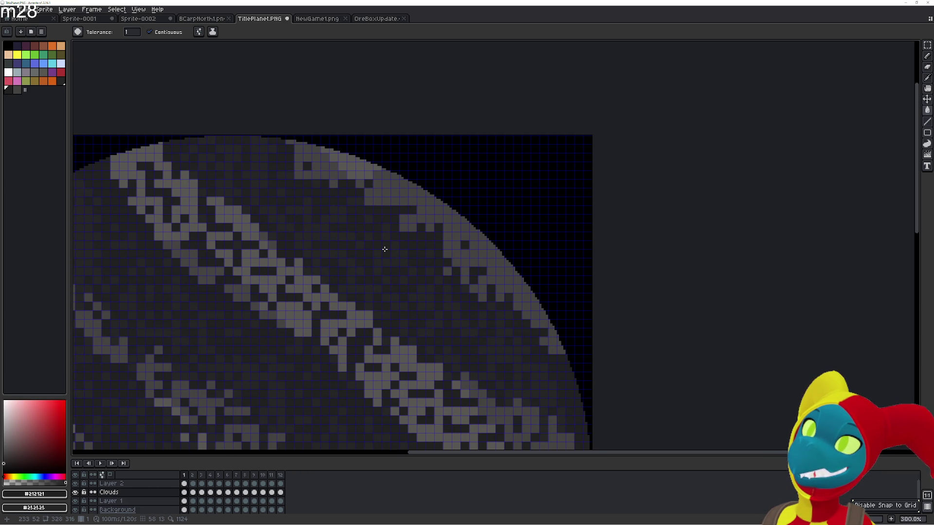
{"action": "key", "text": "Right"}
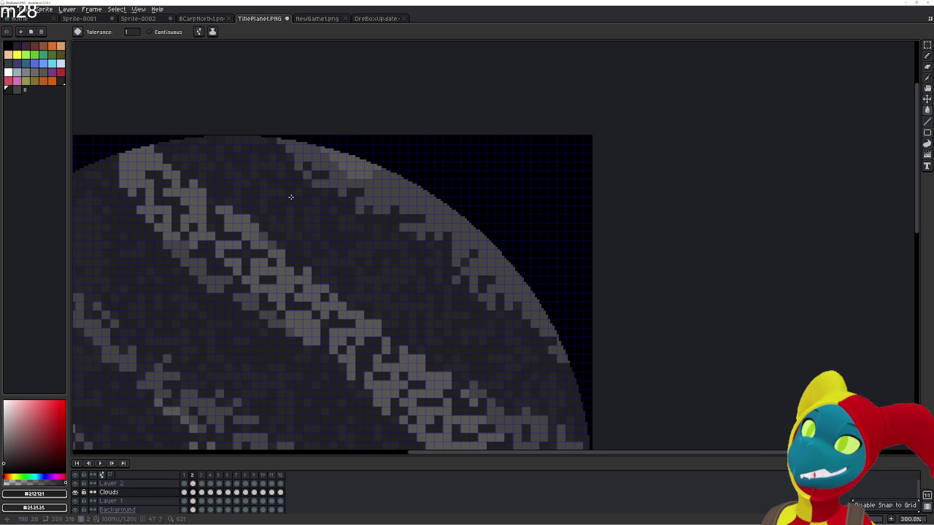
{"action": "key", "text": "Right"}
- Compare frames 2–4 again, then select the Pencil with a 4px square brush
{"action": "key", "text": "Left"}
{"action": "key", "text": "Right"}
{"action": "key", "text": "Left"}
{"action": "key", "text": "Right"}
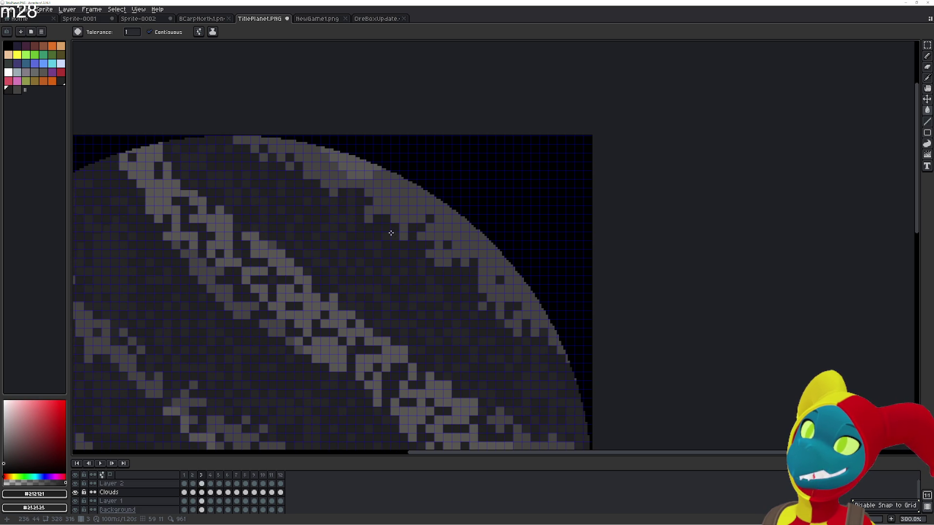
{"action": "key", "text": "Left"}
{"action": "key", "text": "Right"}
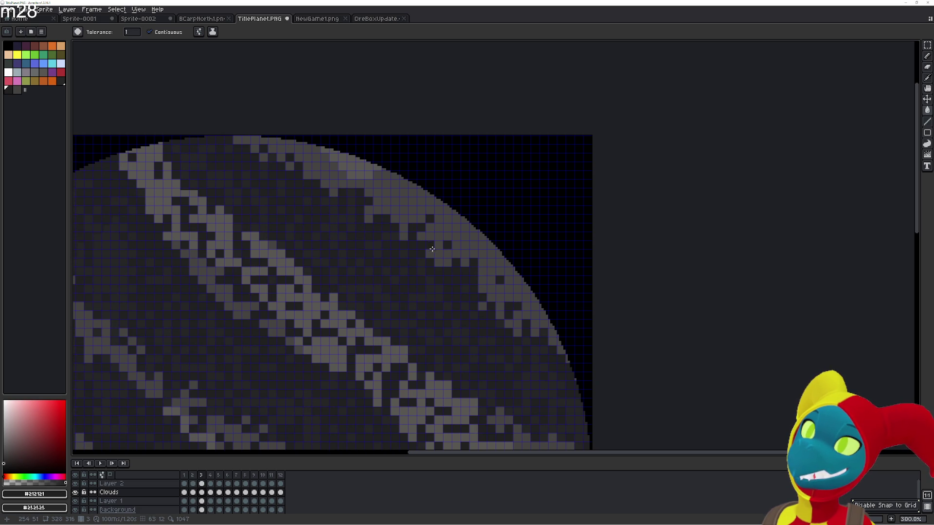
{"action": "key", "text": "Left"}
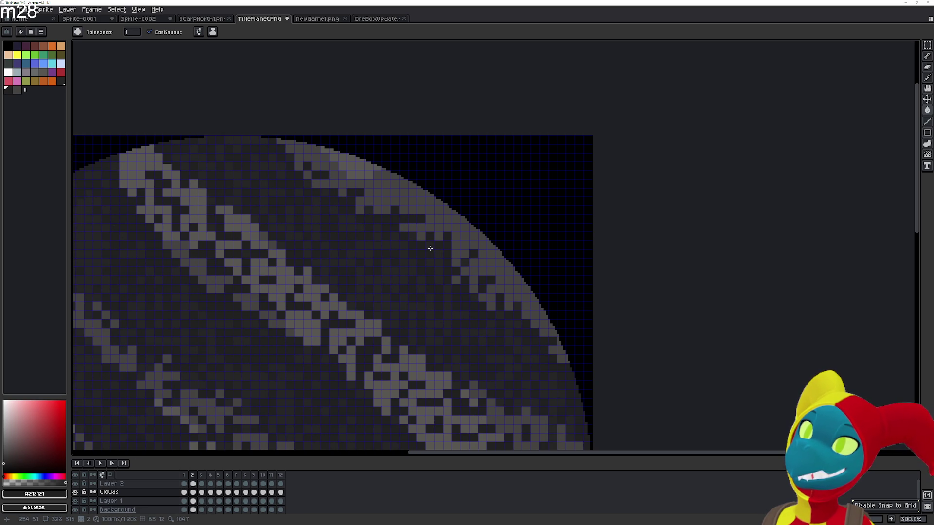
{"action": "key", "text": "Right"}
{"action": "key", "text": "Right"}
{"action": "key", "text": "Left"}
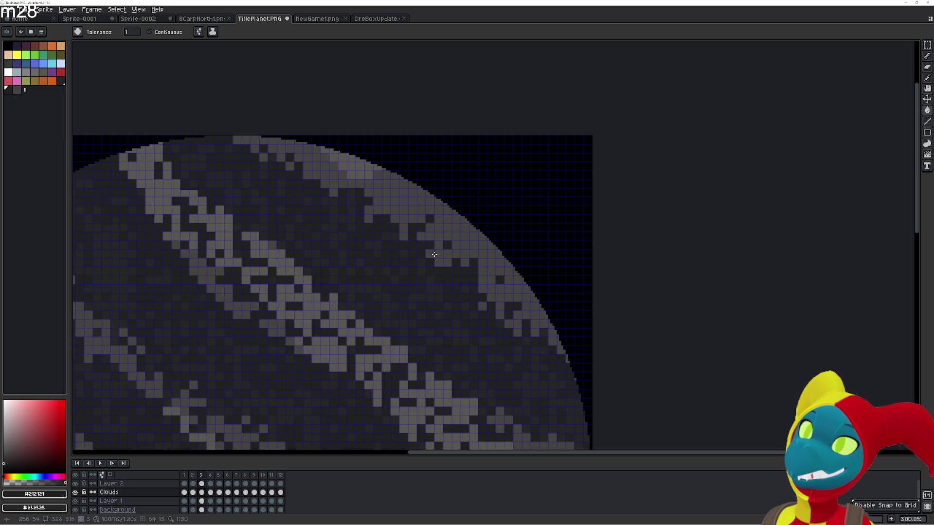
{"action": "key", "text": "Left"}
{"action": "key", "text": "Left"}
{"action": "key", "text": "Right"}
{"action": "key", "text": "Right"}
{"action": "key", "text": "Left"}
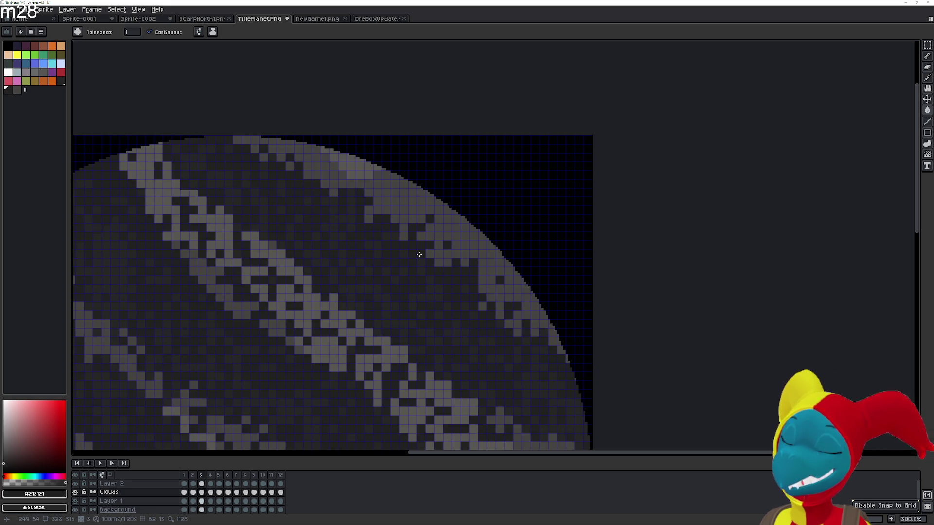
{"action": "key", "text": "Right"}
{"action": "key", "text": "r"}
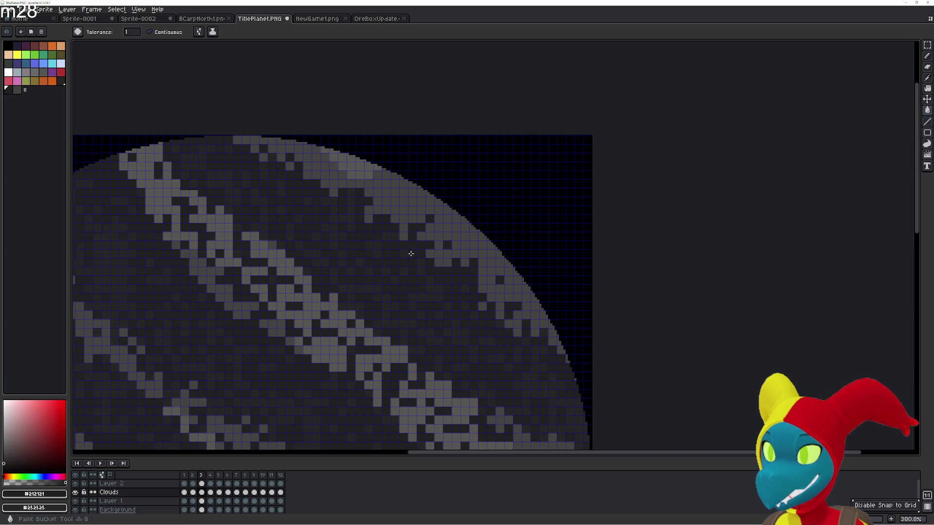
{"action": "key", "text": "b"}
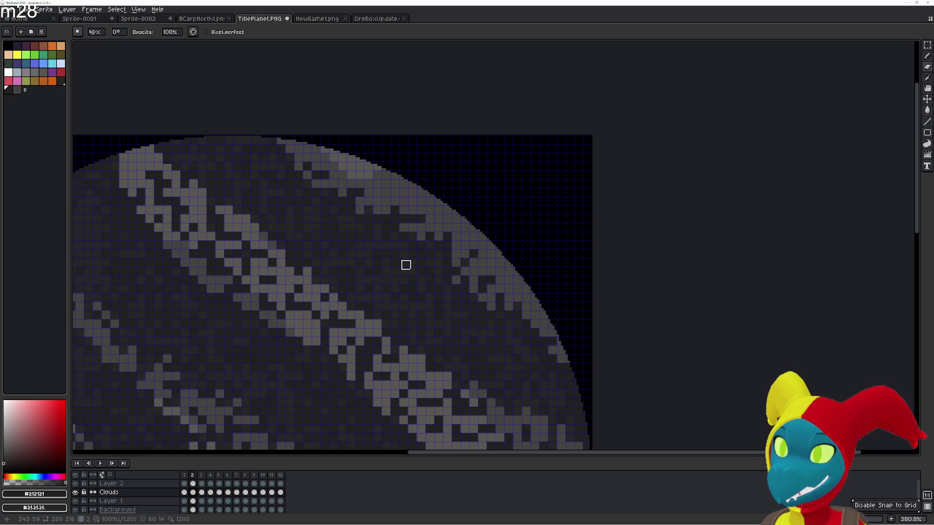
- Recheck the upper-right cloud edge on frames 2–4, toggling between Paint Bucket and Pencil
{"action": "key", "text": "Right"}
{"action": "key", "text": "g"}
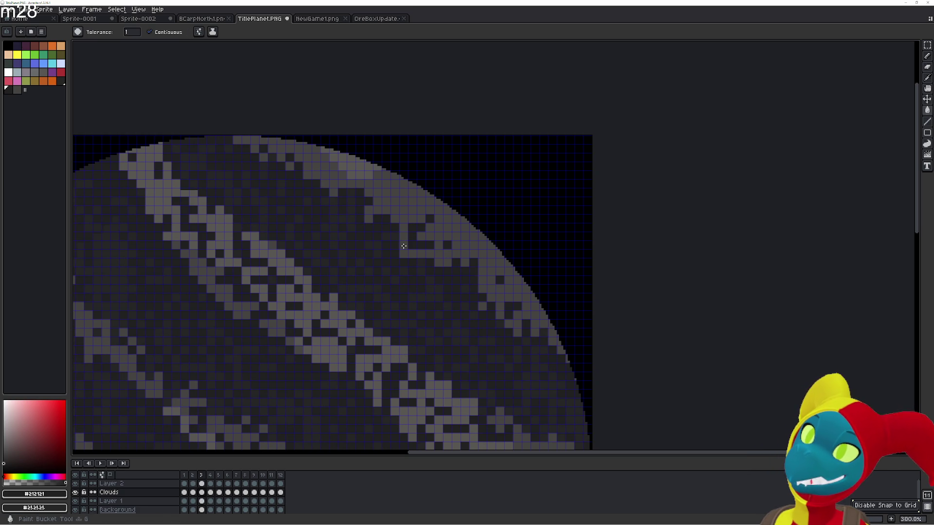
{"action": "key", "text": "Left"}
{"action": "key", "text": "Right"}
{"action": "key", "text": "Left"}
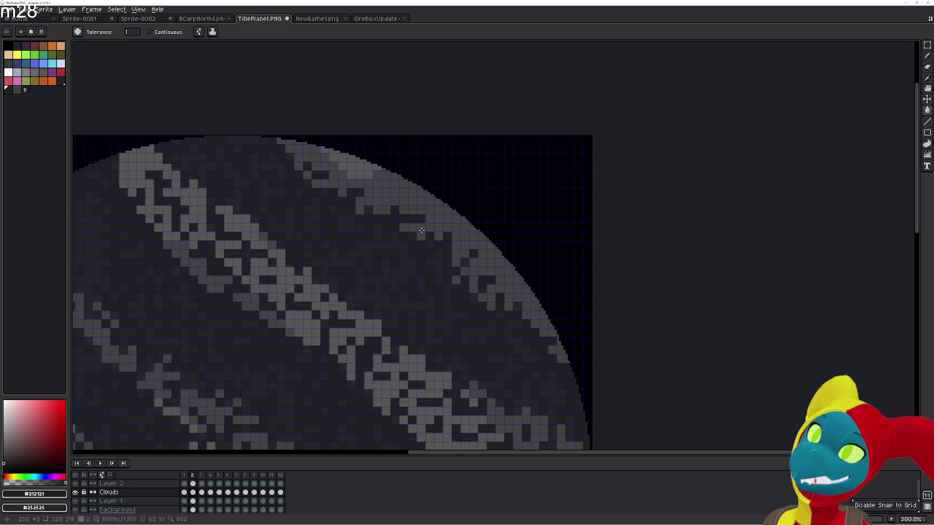
{"action": "key", "text": "Right"}
{"action": "key", "text": "b"}
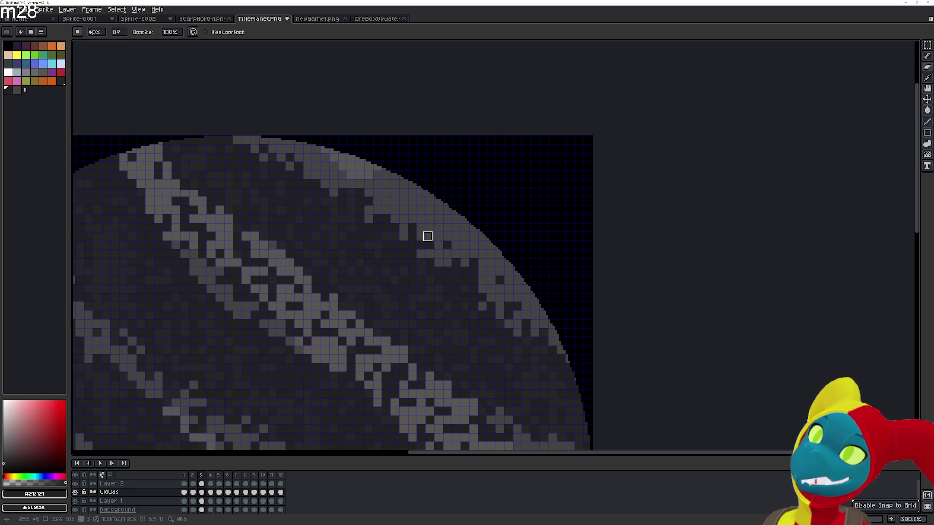
{"action": "key", "text": "Right"}
{"action": "key", "text": "Left"}
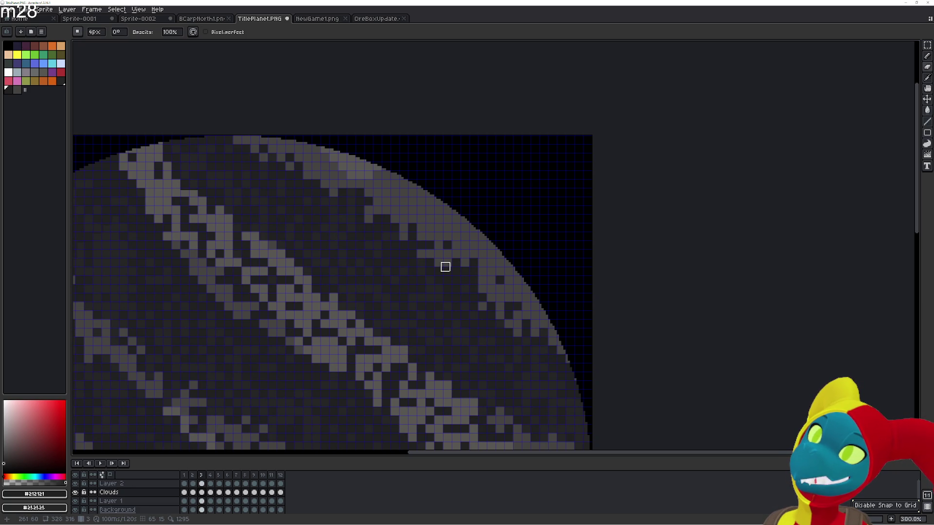
- Compare frames 2–3 once more, select the Paint Bucket and make Layer 1 active
{"action": "key", "text": "Right"}
{"action": "key", "text": "Right"}
{"action": "key", "text": "Left"}
{"action": "key", "text": "Left"}
{"action": "key", "text": "Left"}
{"action": "key", "text": "Right"}
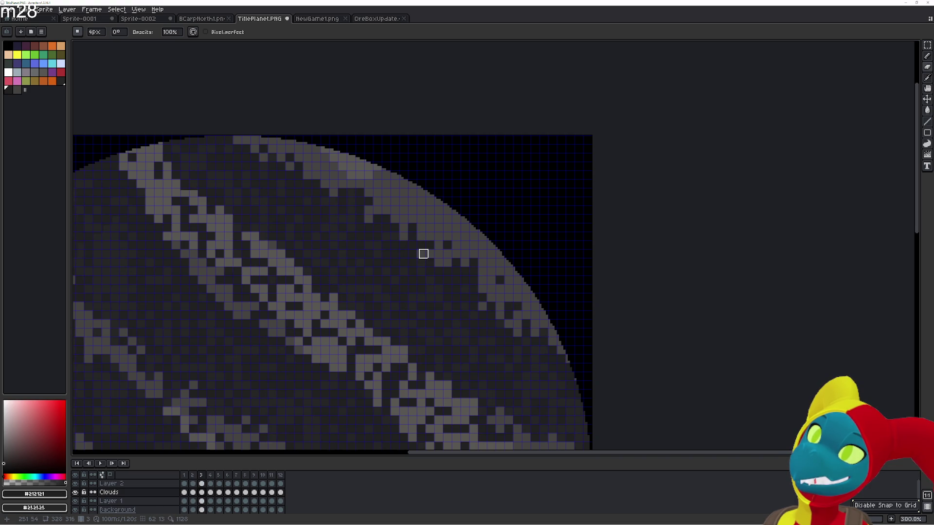
{"action": "key", "text": "Left"}
{"action": "key", "text": "Right"}
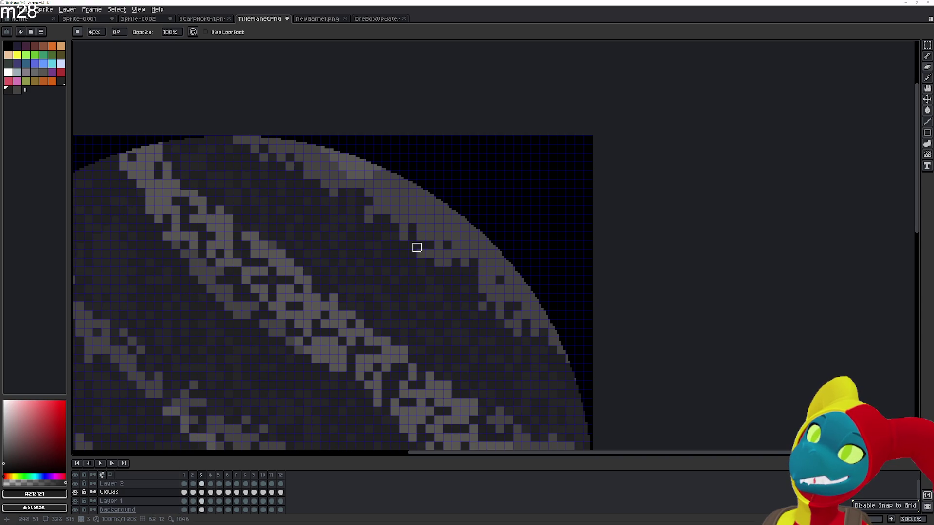
{"action": "key", "text": "Left"}
{"action": "key", "text": "Right"}
{"action": "key", "text": "Left"}
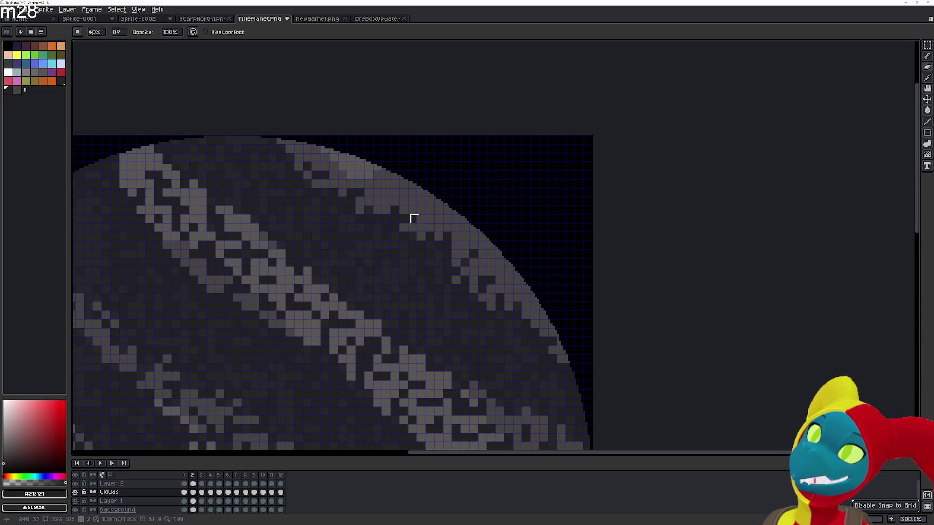
{"action": "key", "text": "g"}
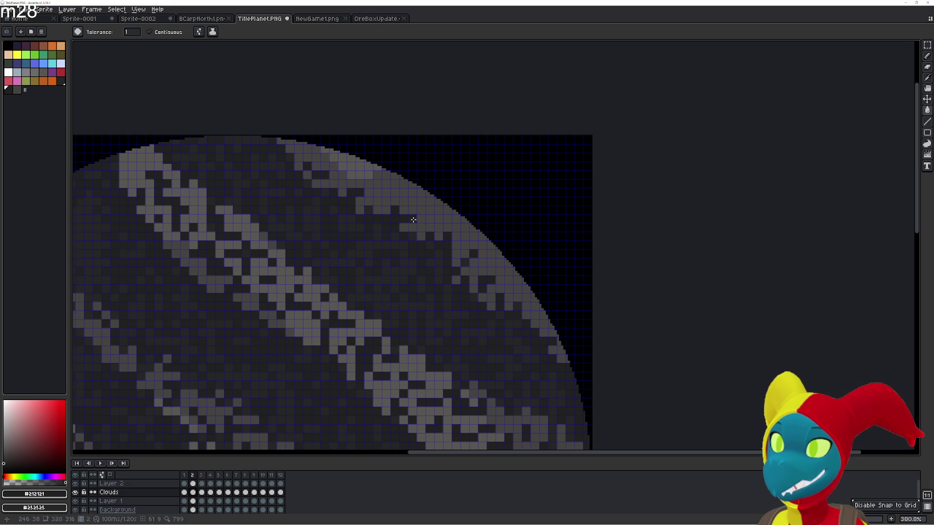
{"action": "key", "text": "alt+Down"}
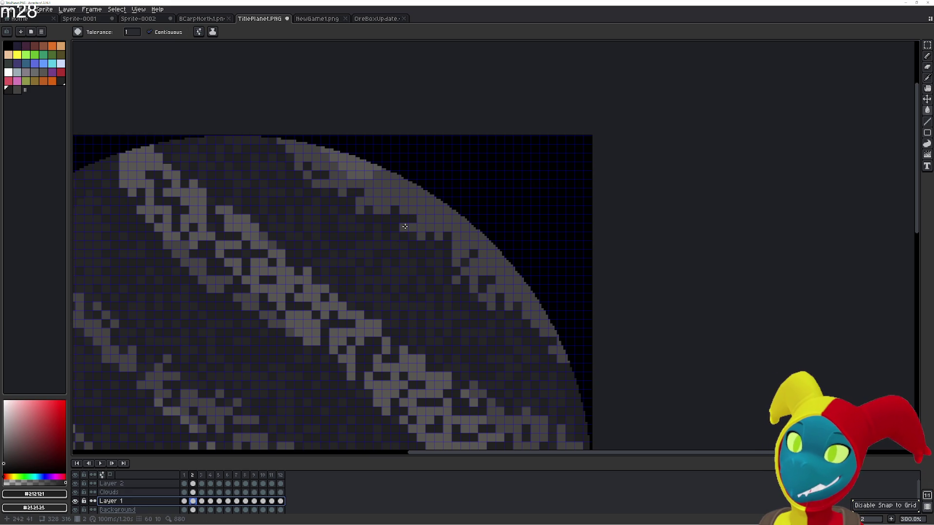
- Erase a stray pixel at the upper-right cloud edge and pick gray #454342 as the fill colour
{"action": "key", "text": "e"}
{"action": "left_click", "coordinate": [416, 216]}
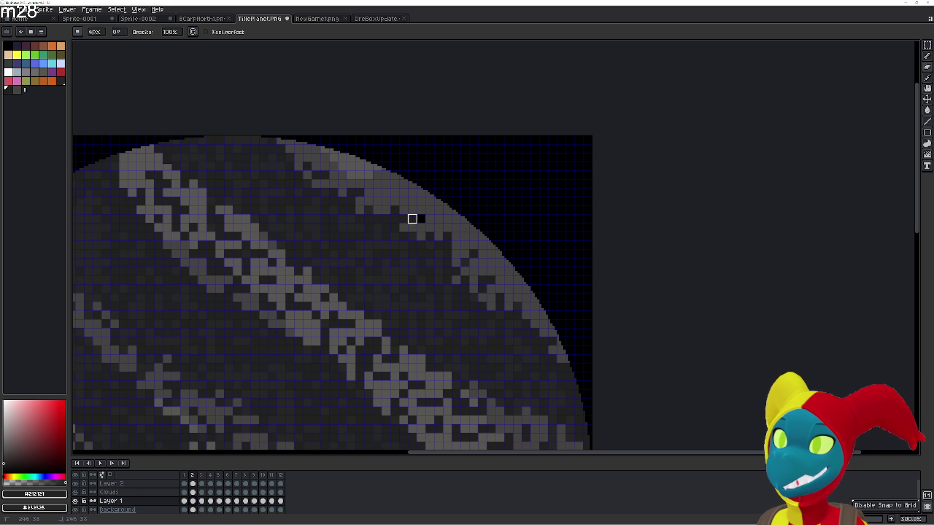
{"action": "key", "text": "i"}
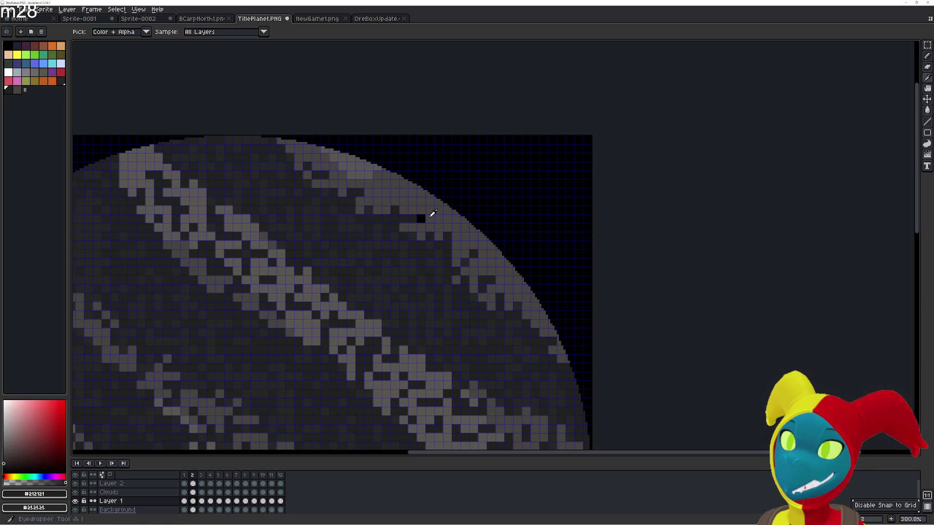
{"action": "left_click", "coordinate": [423, 215]}
{"action": "key", "text": "g"}
{"action": "key", "text": "alt+Up"}
{"action": "key", "text": "e"}
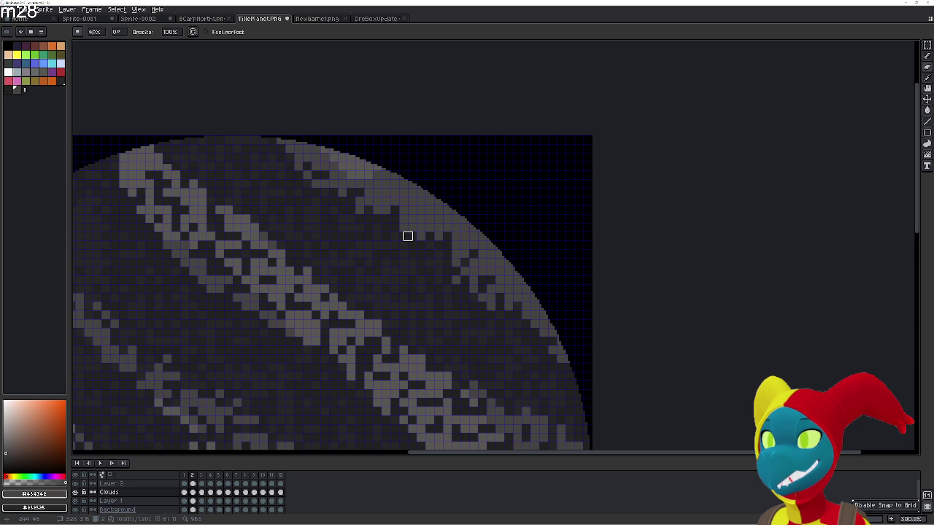
{"action": "key", "text": "g"}
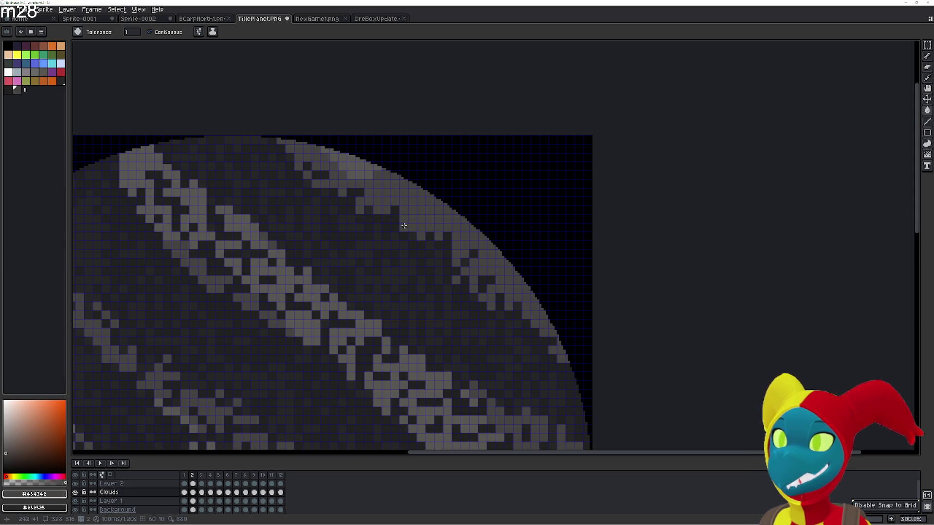
- Compare the clouds on frames 1 and 2, then reselect the Clouds layer for editing
{"action": "key", "text": "Right"}
{"action": "key", "text": "Left"}
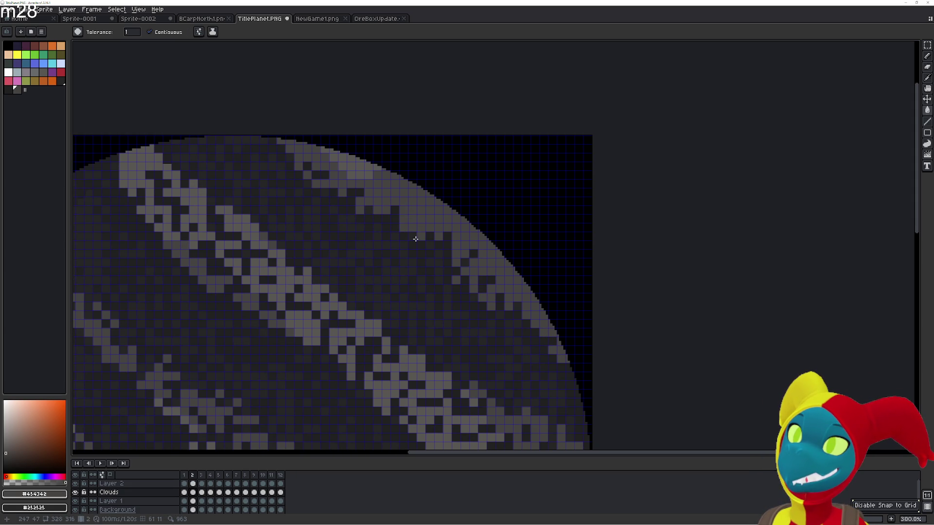
{"action": "key", "text": "Left"}
{"action": "key", "text": "e"}
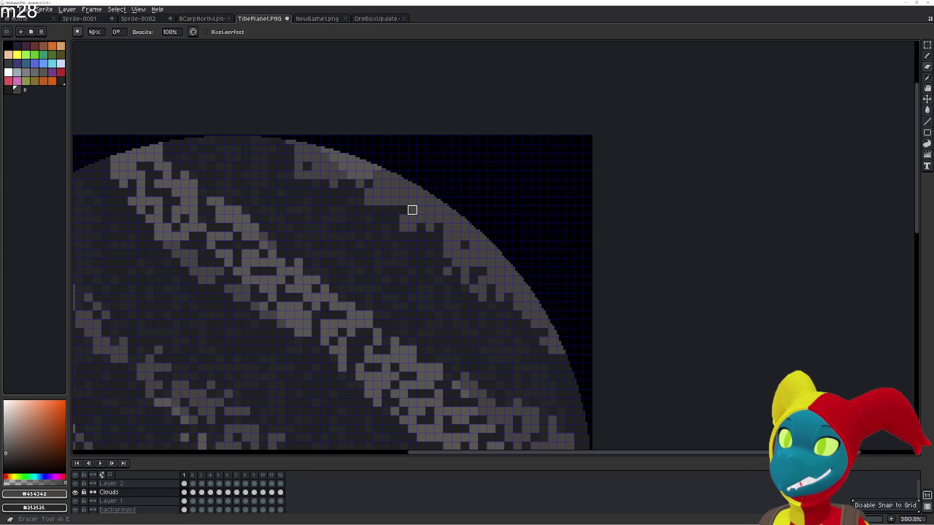
{"action": "key", "text": "Right"}
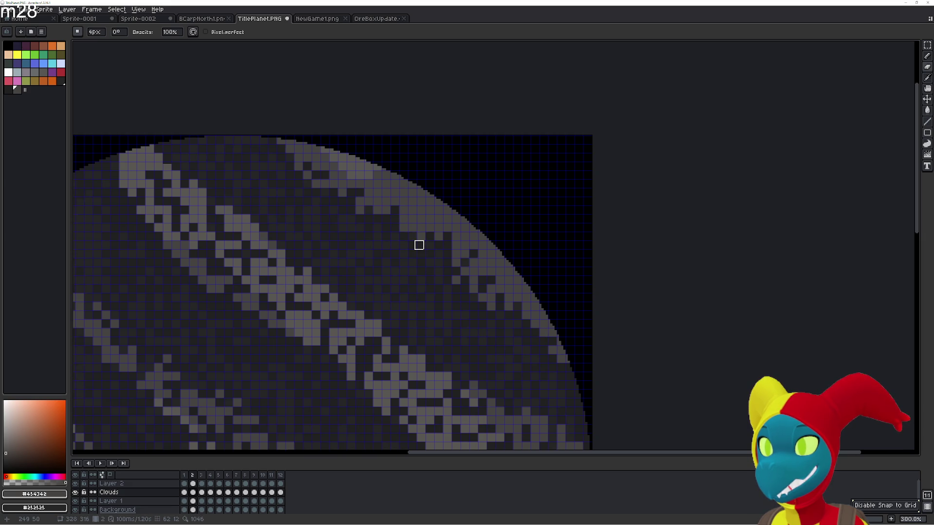
{"action": "key", "text": "Left"}
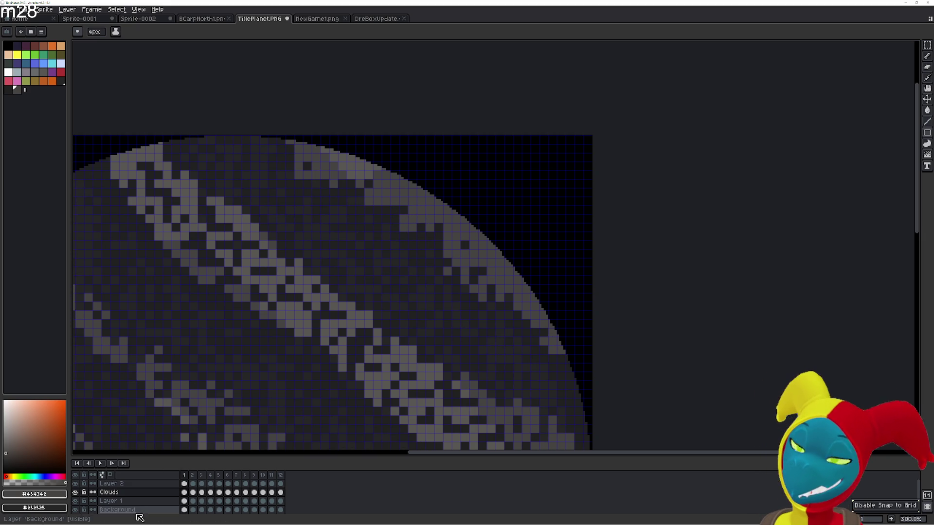
{"action": "left_click", "coordinate": [116, 501]}
{"action": "key", "text": "g"}
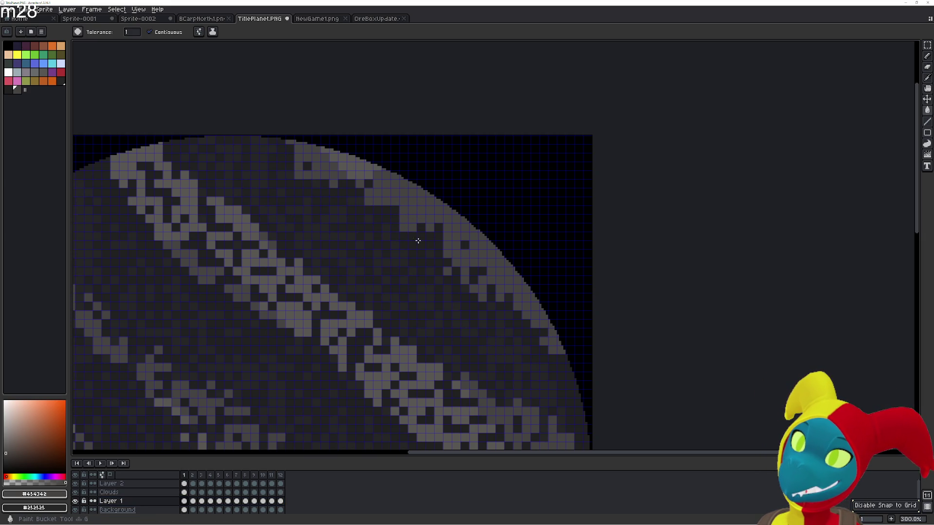
{"action": "left_click", "coordinate": [154, 493]}
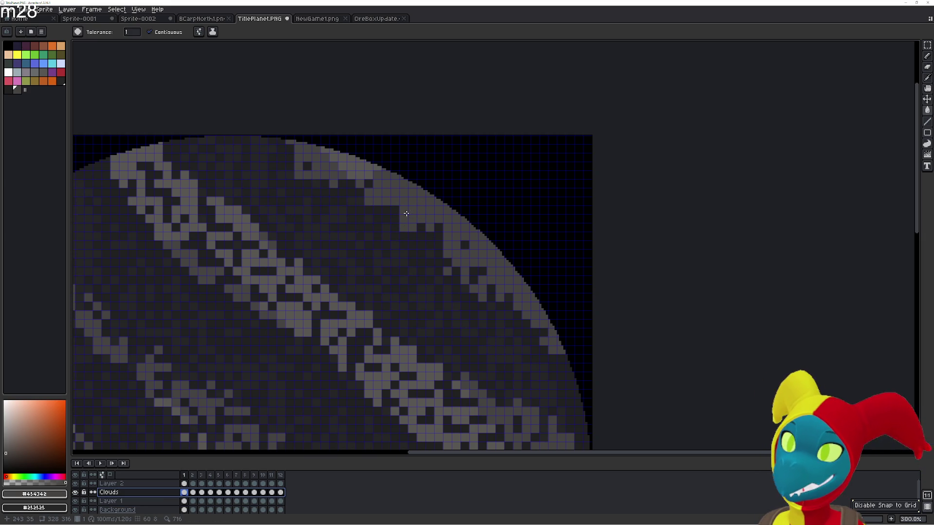
- Flip between frames 12 and 1 repeatedly to check the cloud bands wrap cleanly
{"action": "key", "text": "Left"}
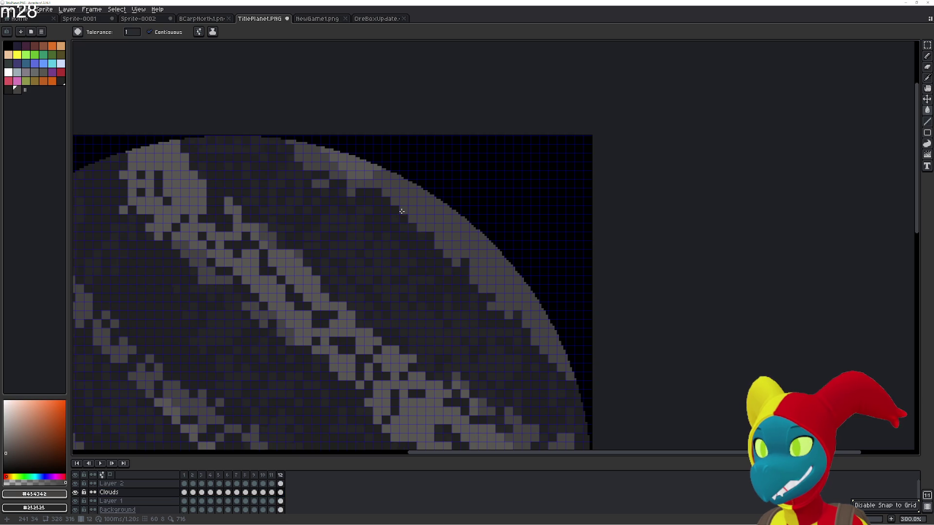
{"action": "key", "text": "Right"}
{"action": "key", "text": "Left"}
{"action": "key", "text": "Right"}
{"action": "key", "text": "Left"}
{"action": "key", "text": "Right"}
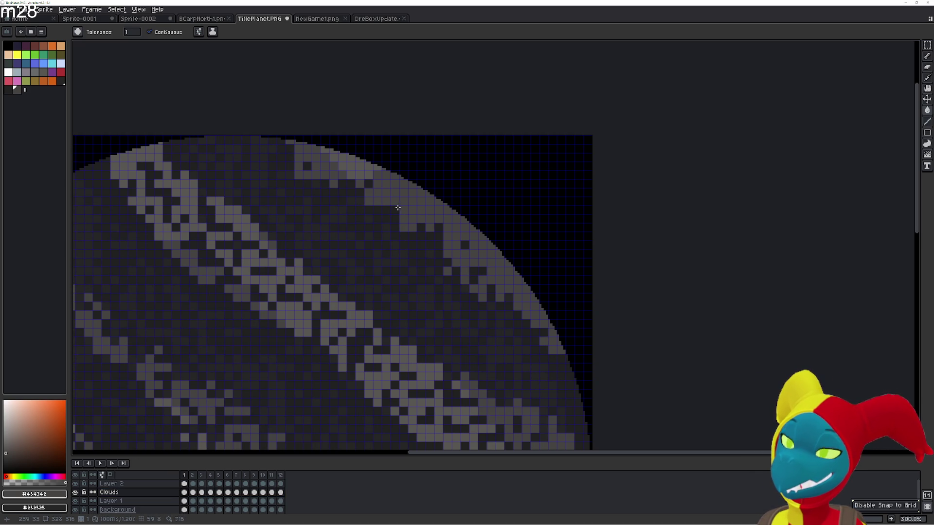
{"action": "key", "text": "b"}
{"action": "key", "text": "Left"}
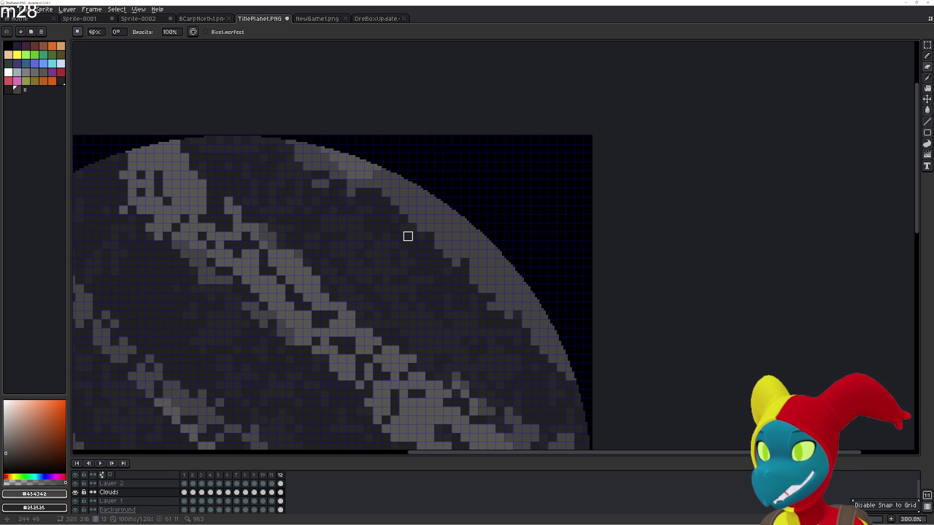
{"action": "key", "text": "Right"}
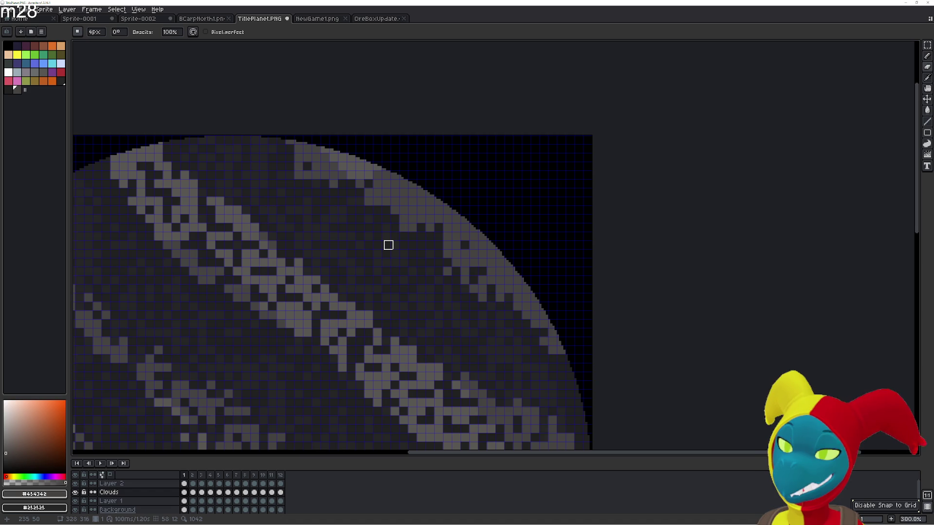
{"action": "key", "text": "Left"}
{"action": "key", "text": "Right"}
{"action": "key", "text": "Right"}
{"action": "key", "text": "Right"}
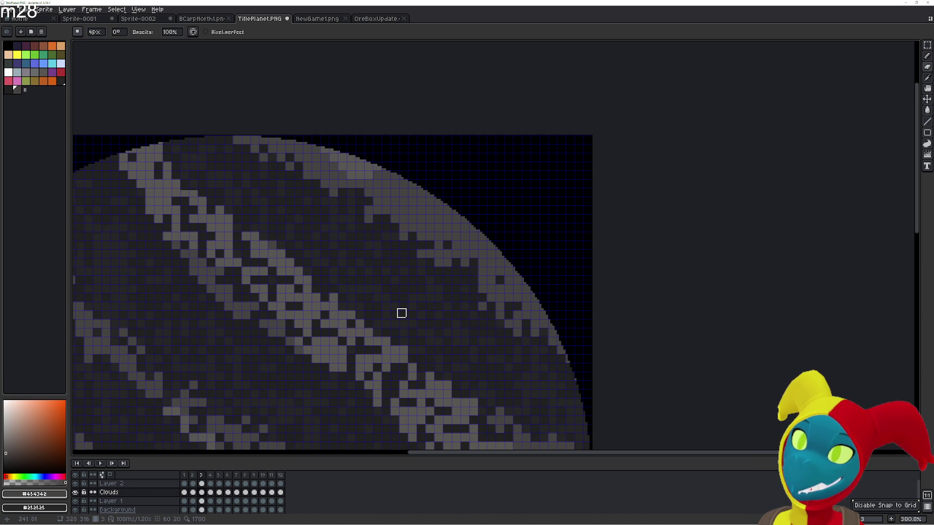
- Keep flicking between the last and first frames to compare the clouds, shifting the view across the planet
{"action": "key", "text": "Left"}
{"action": "key", "text": "Left"}
{"action": "key", "text": "Left"}
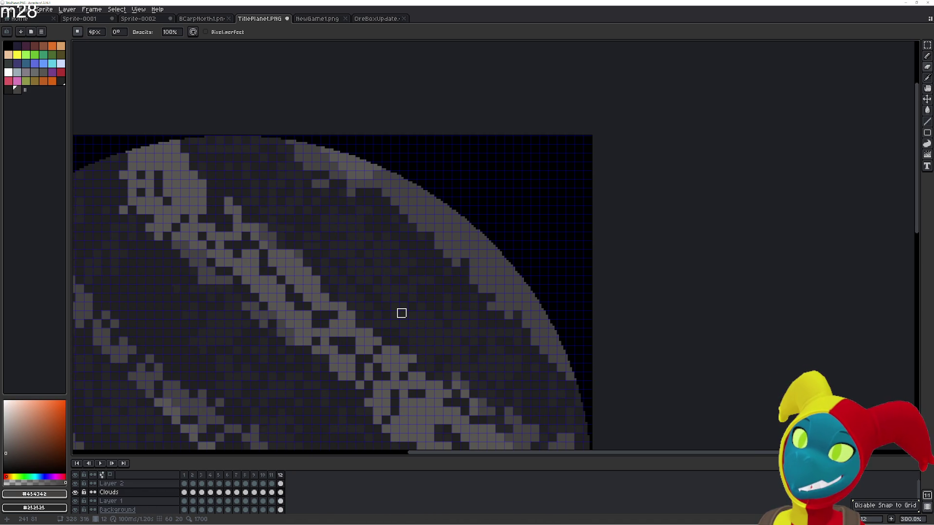
{"action": "key", "text": "Right"}
{"action": "key", "text": "Left"}
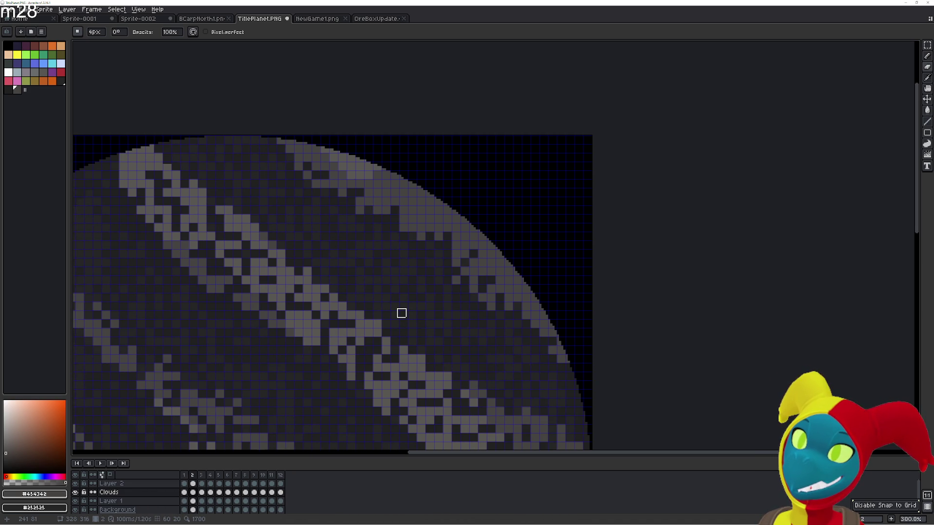
{"action": "key", "text": "Right"}
{"action": "key", "text": "Left"}
{"action": "key", "text": "Right"}
{"action": "key", "text": "Left"}
{"action": "key", "text": "Right"}
{"action": "left_click_drag", "start_coordinate": [402, 314], "coordinate": [474, 352]}
- Flip frames to compare, then paint a few gray cloud pixels near the planet's top edge on frame 1
{"action": "key", "text": "Left"}
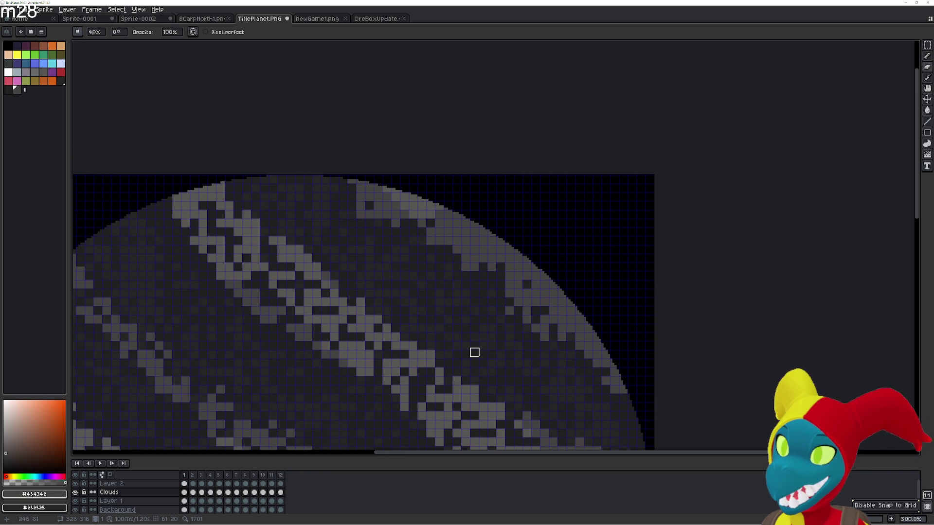
{"action": "key", "text": "Right"}
{"action": "key", "text": "Left"}
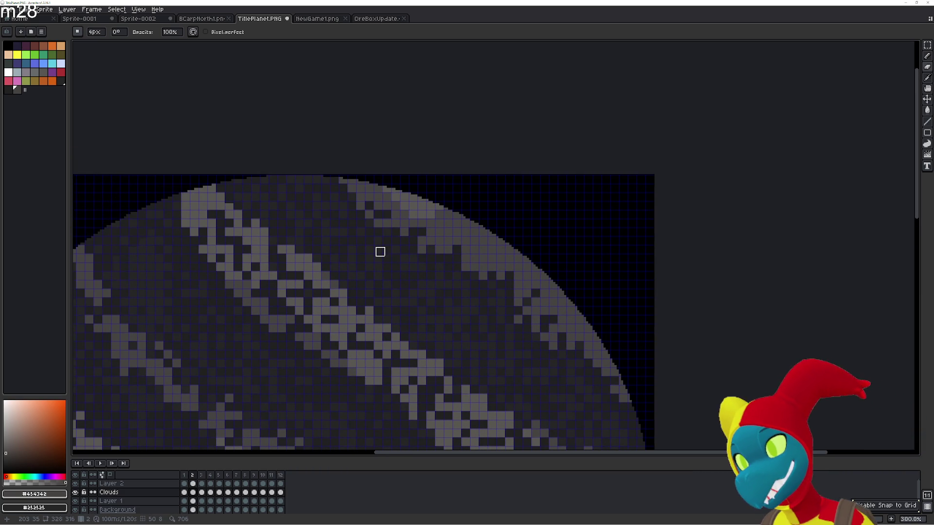
{"action": "key", "text": "Right"}
{"action": "key", "text": "Left"}
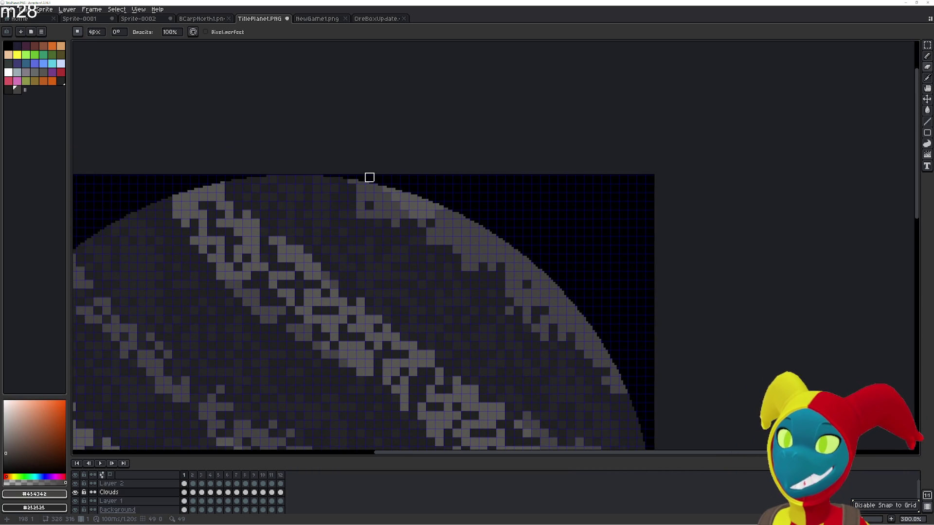
{"action": "key", "text": "Right"}
{"action": "left_click_drag", "start_coordinate": [347, 187], "coordinate": [342, 183]}
- Check the new pixels against the neighbouring frames and return to frame 1 with area filling selected
{"action": "key", "text": "Left"}
{"action": "key", "text": "Right"}
{"action": "key", "text": "Left"}
{"action": "key", "text": "Right"}
{"action": "key", "text": "Left"}
{"action": "key", "text": "Right"}
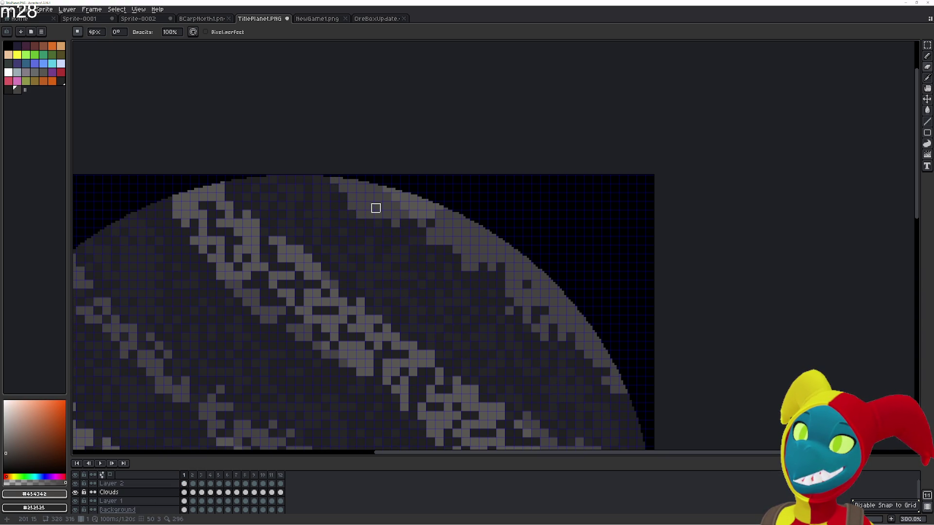
{"action": "key", "text": "Right"}
{"action": "key", "text": "Left"}
{"action": "key", "text": "space"}
{"action": "key", "text": "space"}
{"action": "key", "text": "space"}
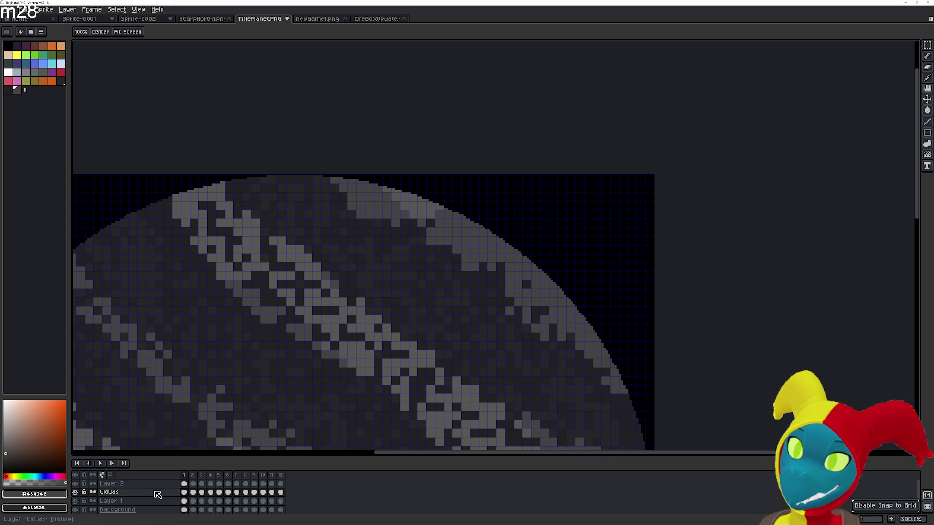
{"action": "key", "text": "g"}
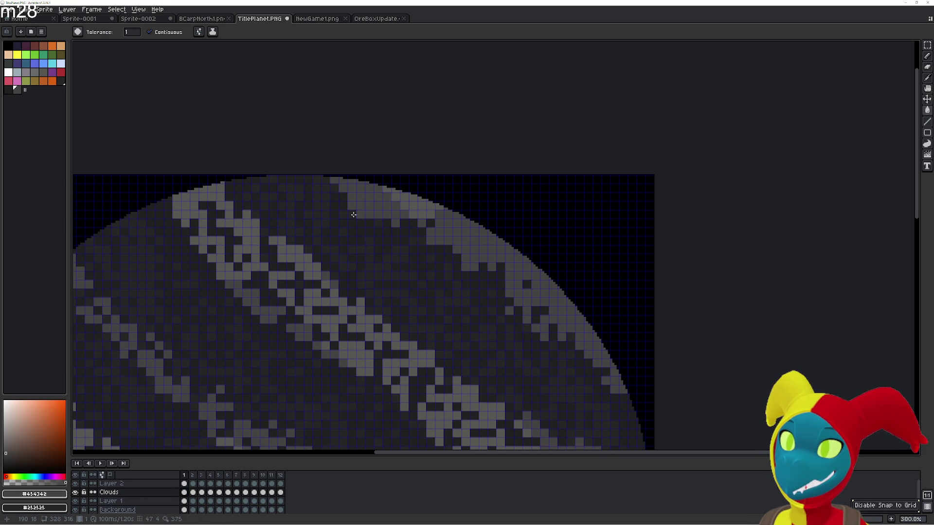
- Sample the dark #252525 planet colour as the fill colour and bring frame 2's upper rim into view
{"action": "key", "text": "i"}
{"action": "left_click", "coordinate": [354, 214]}
{"action": "key", "text": "g"}
{"action": "scroll", "coordinate": [381, 220], "scroll_direction": "up", "scroll_amount": 2}
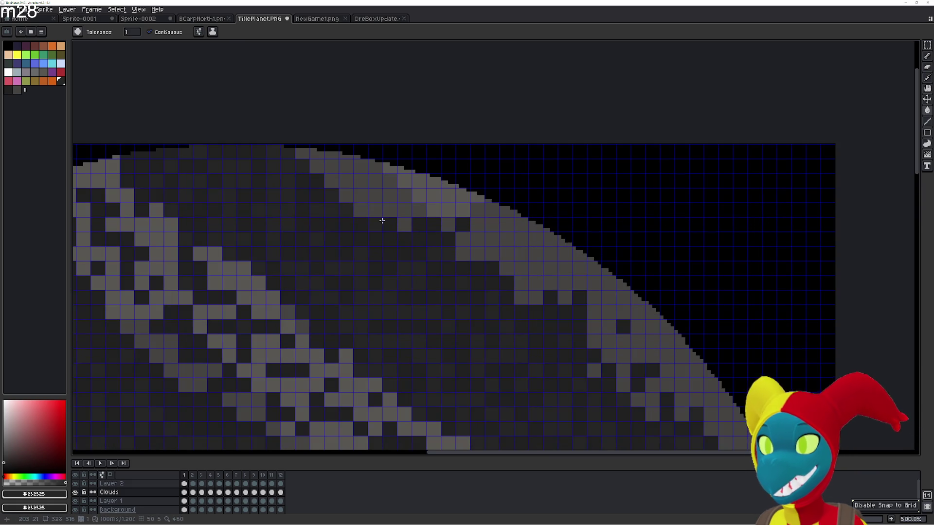
{"action": "key", "text": "Right"}
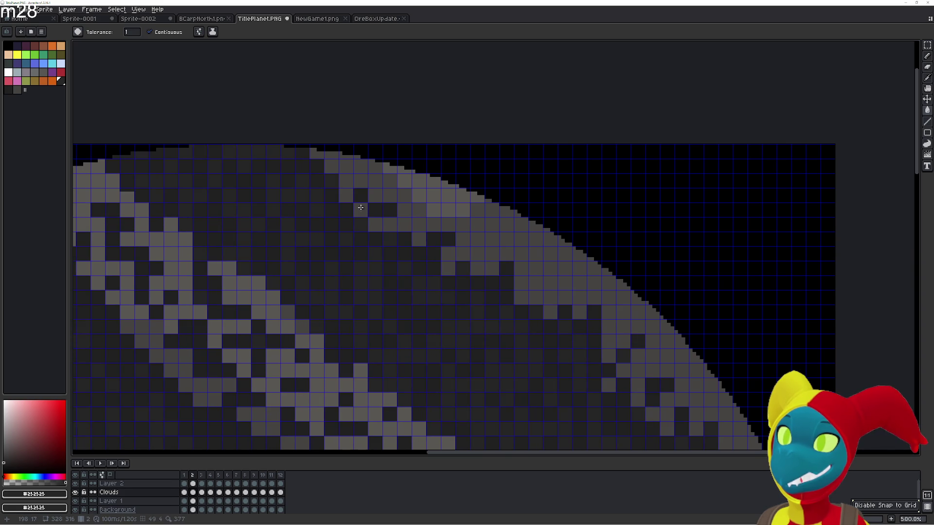
{"action": "scroll", "coordinate": [422, 248], "scroll_direction": "down", "scroll_amount": 2}
{"action": "scroll", "coordinate": [422, 248], "scroll_direction": "right", "scroll_amount": 2}
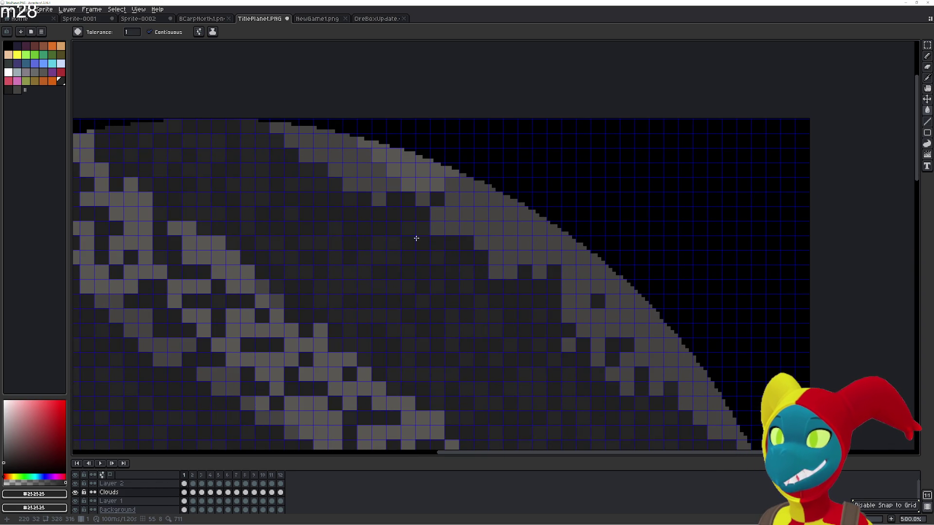
{"action": "left_click_drag", "start_coordinate": [482, 351], "coordinate": [427, 296]}
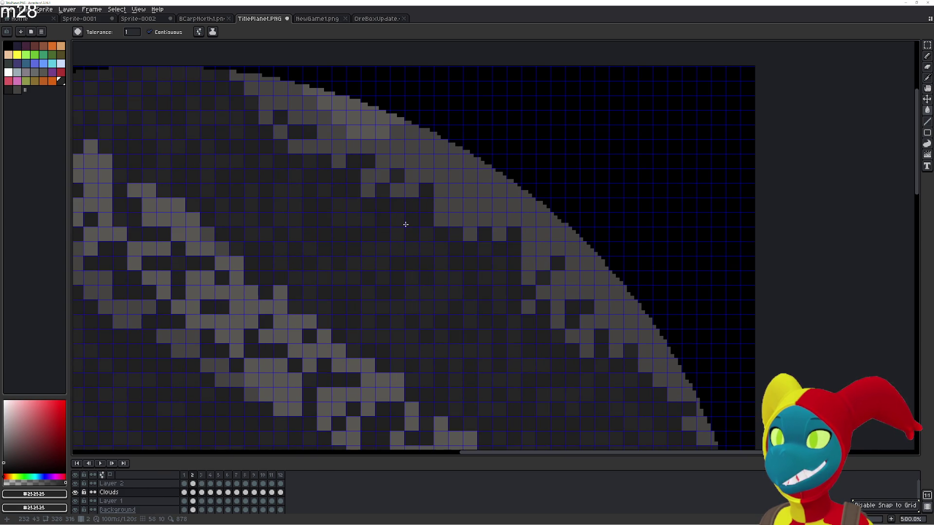
- Fill the stray light patch near the planet's upper-right rim with the dark colour on frame 2
{"action": "left_click_drag", "start_coordinate": [439, 250], "coordinate": [400, 215]}
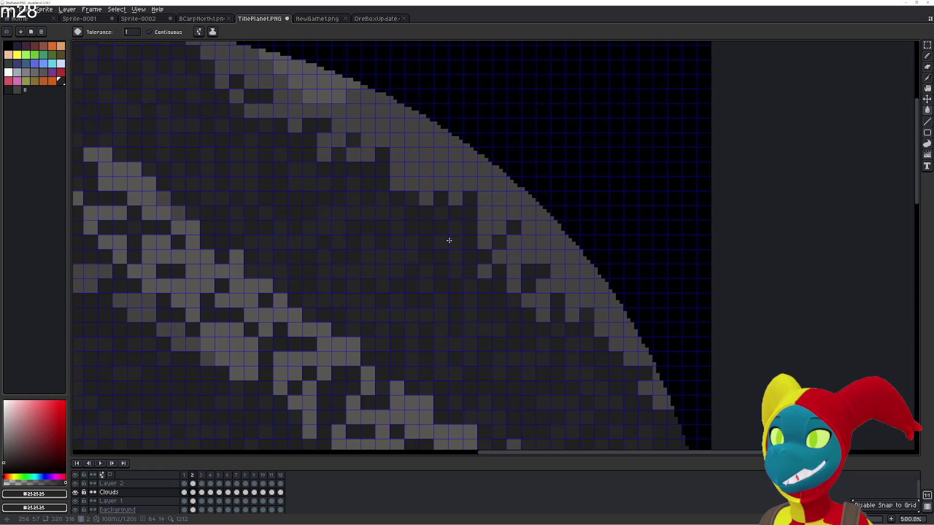
{"action": "mouse_move", "coordinate": [449, 240]}
{"action": "left_mouse_down"}
{"action": "mouse_move", "coordinate": [390, 200]}
{"action": "mouse_move", "coordinate": [365, 164]}
{"action": "left_mouse_up"}
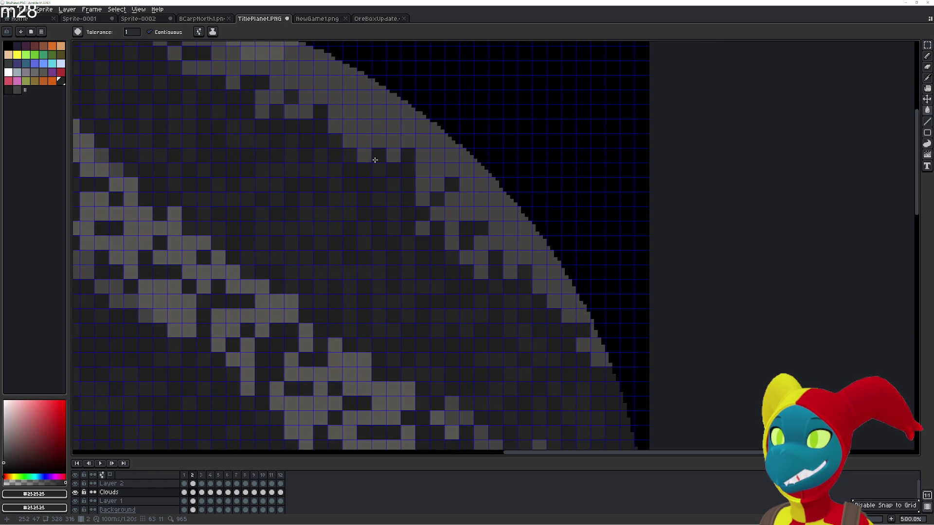
{"action": "key", "text": "b"}
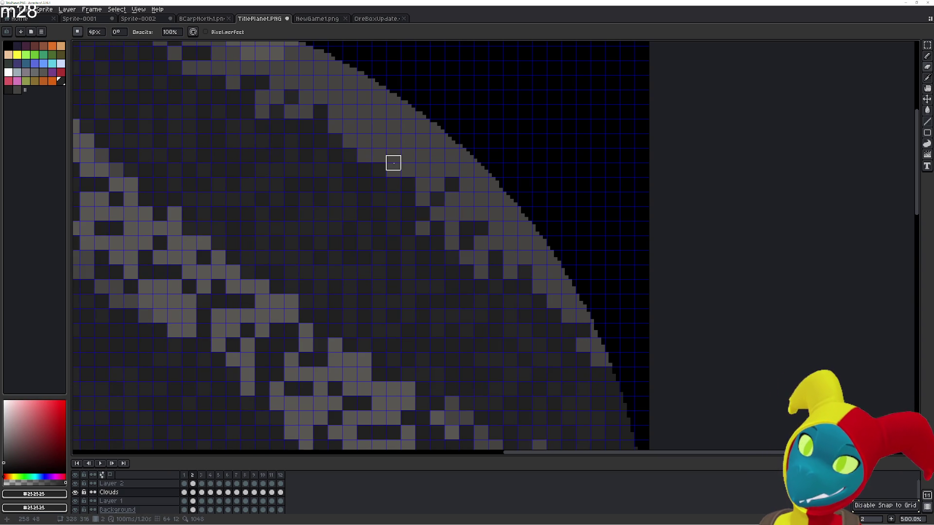
{"action": "key", "text": "g"}
{"action": "left_click", "coordinate": [379, 155]}
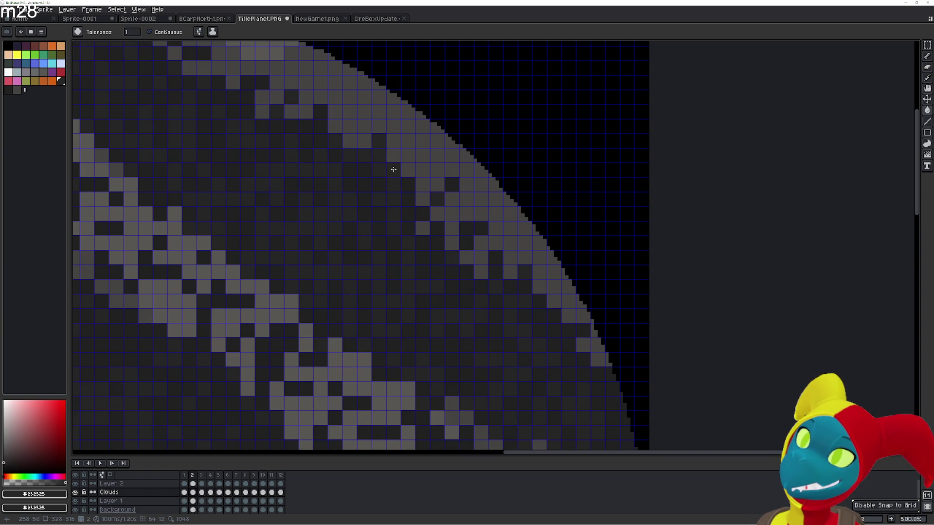
- Flip between frames 1 and 2 to check the retouched clouds against each other
{"action": "key", "text": "Right"}
{"action": "key", "text": "Left"}
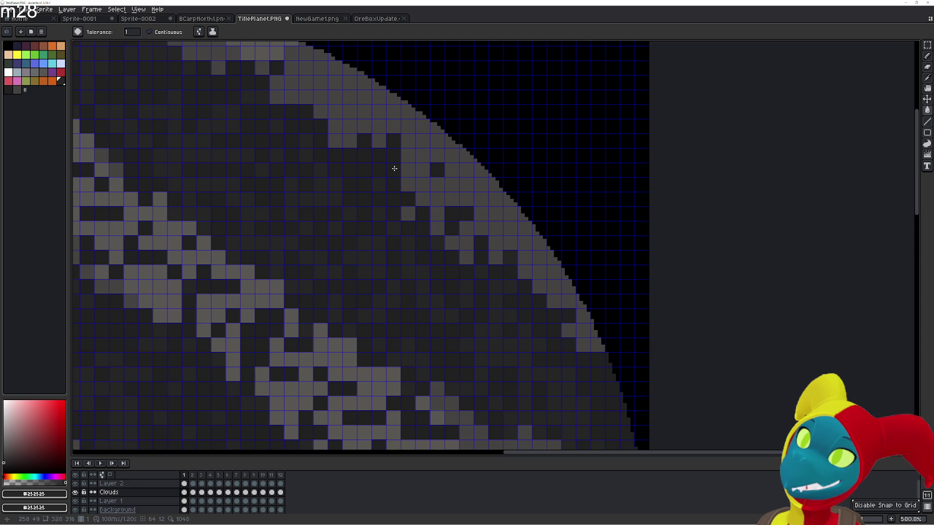
{"action": "key", "text": "Right"}
{"action": "key", "text": "Left"}
{"action": "key", "text": "Right"}
{"action": "key", "text": "Left"}
{"action": "key", "text": "Right"}
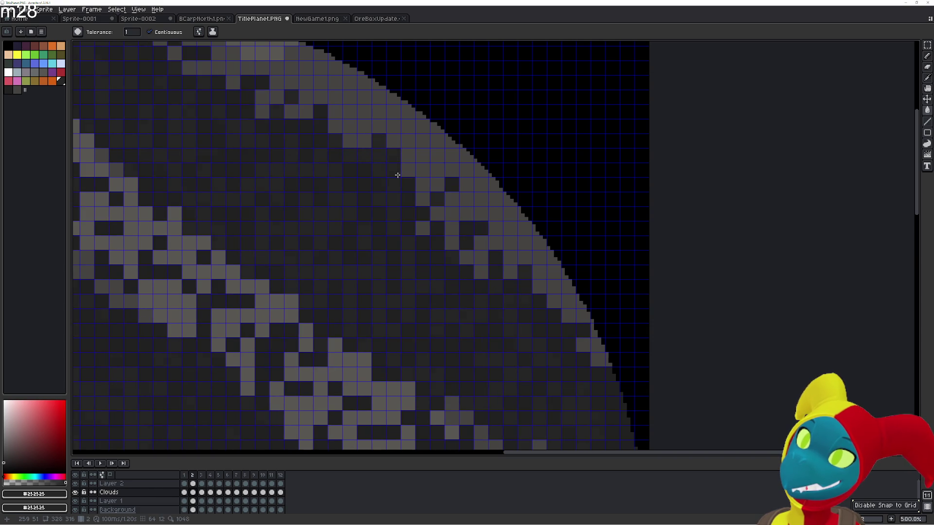
{"action": "key", "text": "Left"}
{"action": "key", "text": "Right"}
- Keep comparing frames 1 and 2, ending on frame 1 with area filling active
{"action": "key", "text": "Left"}
{"action": "key", "text": "Right"}
{"action": "key", "text": "Left"}
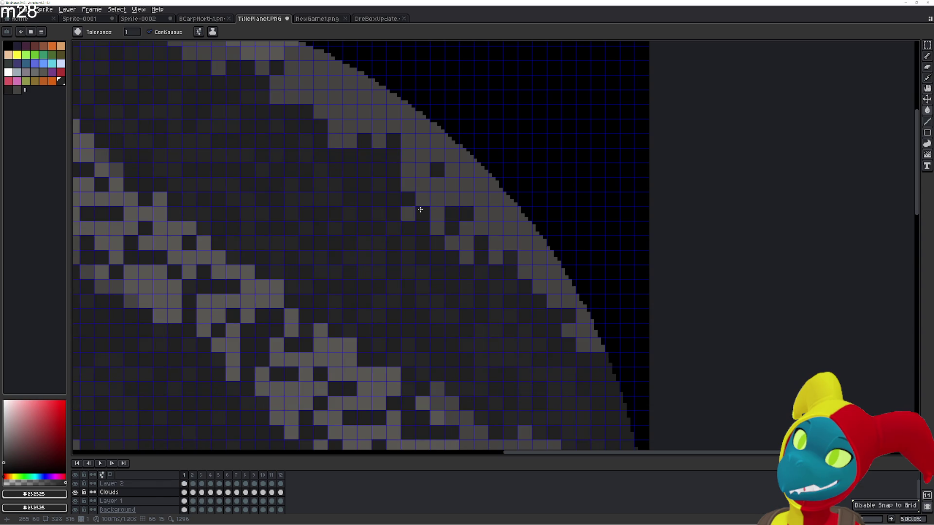
{"action": "key", "text": "Right"}
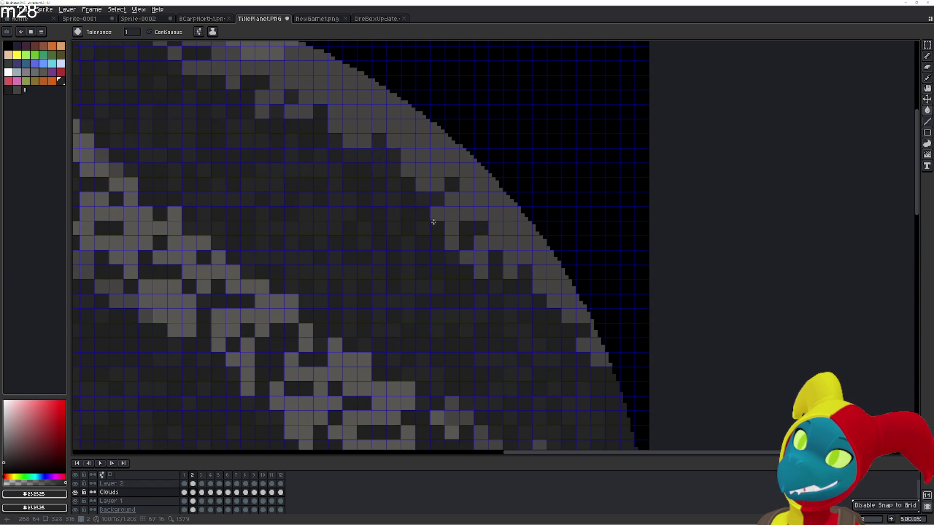
{"action": "key", "text": "Left"}
{"action": "key", "text": "Right"}
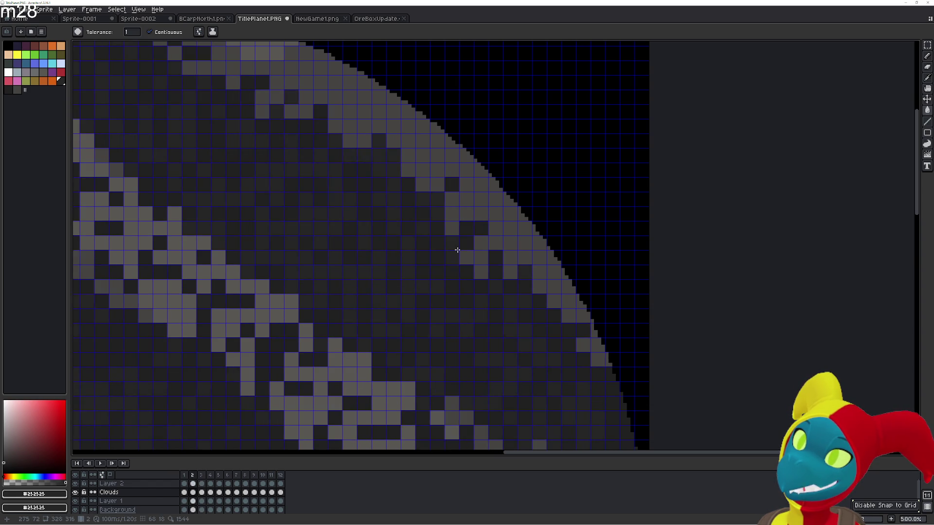
{"action": "key", "text": "Left"}
{"action": "key", "text": "Right"}
{"action": "key", "text": "Left"}
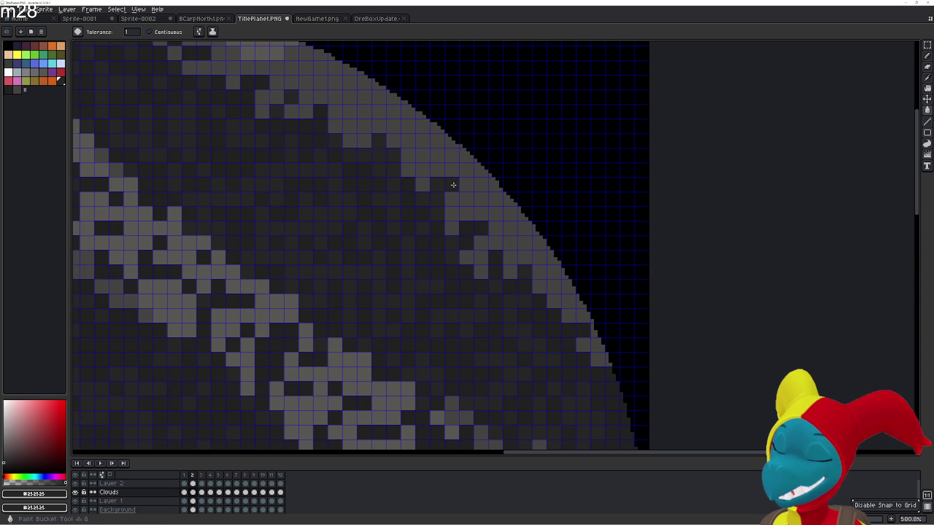
{"action": "key", "text": "b"}
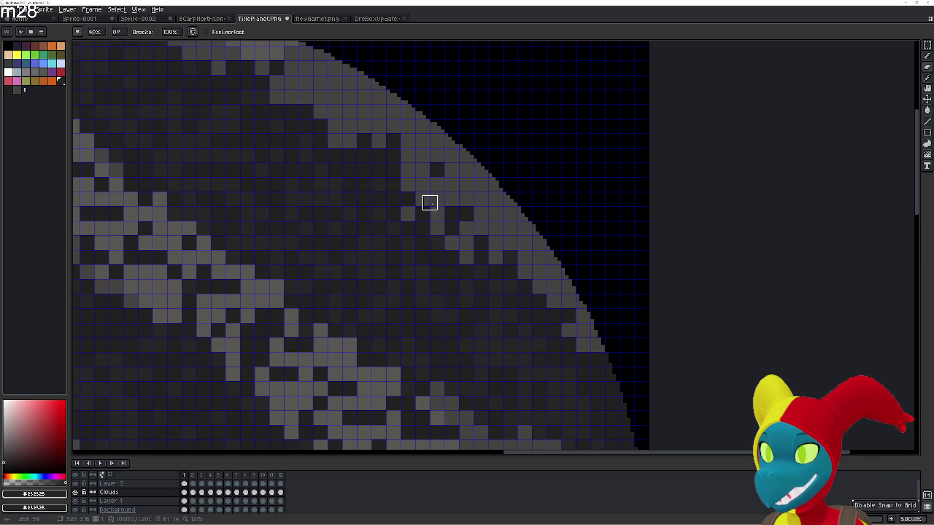
{"action": "key", "text": "g"}
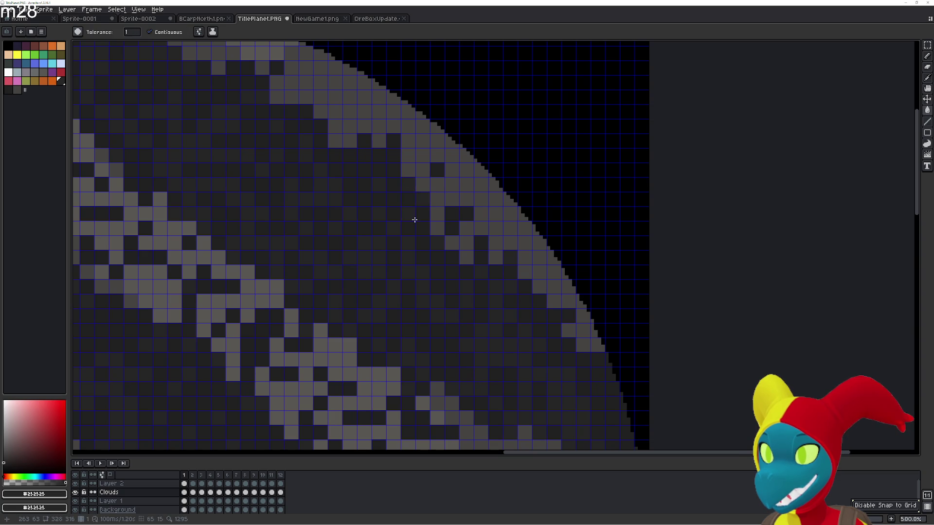
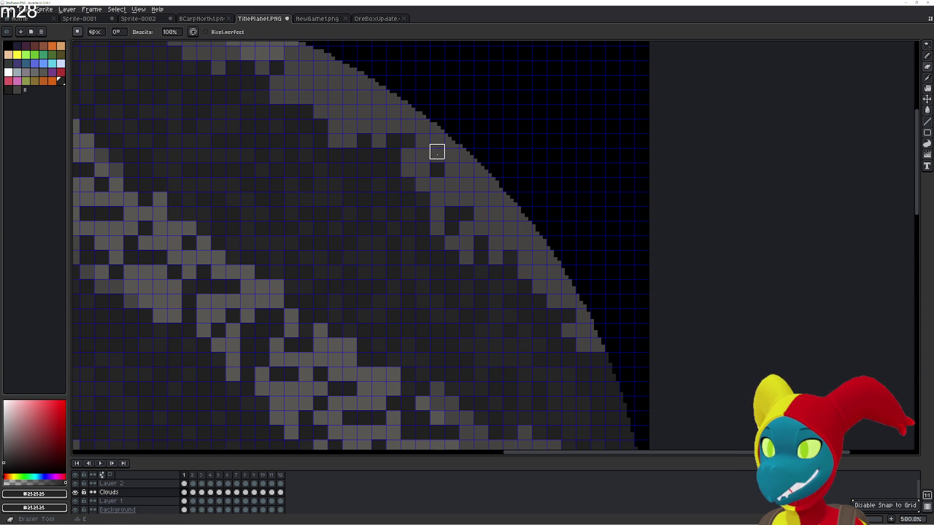
- Speckle dark pixels over the upper-right cloud tiles, then break up tiles diagonally across the planet
{"action": "key", "text": "space"}
{"action": "key", "text": "e"}
{"action": "left_click_drag", "start_coordinate": [392, 146], "coordinate": [409, 146]}
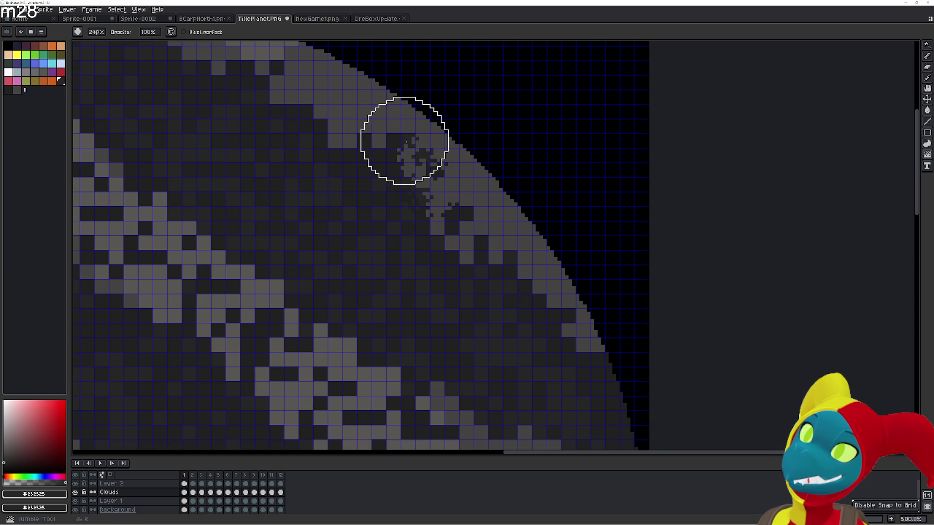
{"action": "mouse_move", "coordinate": [372, 179]}
{"action": "left_mouse_down"}
{"action": "mouse_move", "coordinate": [485, 306]}
{"action": "mouse_move", "coordinate": [484, 244]}
{"action": "mouse_move", "coordinate": [396, 210]}
{"action": "mouse_move", "coordinate": [324, 157]}
{"action": "mouse_move", "coordinate": [356, 126]}
{"action": "left_mouse_up"}
{"action": "scroll", "coordinate": [234, 140], "scroll_direction": "down", "scroll_amount": 1}
{"action": "mouse_move", "coordinate": [234, 139]}
{"action": "left_mouse_down"}
{"action": "mouse_move", "coordinate": [397, 220]}
{"action": "mouse_move", "coordinate": [421, 215]}
{"action": "mouse_move", "coordinate": [438, 181]}
{"action": "mouse_move", "coordinate": [430, 163]}
{"action": "mouse_move", "coordinate": [382, 177]}
{"action": "mouse_move", "coordinate": [380, 125]}
{"action": "mouse_move", "coordinate": [292, 125]}
{"action": "mouse_move", "coordinate": [315, 144]}
{"action": "mouse_move", "coordinate": [252, 87]}
{"action": "mouse_move", "coordinate": [120, 96]}
{"action": "mouse_move", "coordinate": [165, 73]}
{"action": "left_mouse_up"}
{"action": "left_click_drag", "start_coordinate": [202, 131], "coordinate": [547, 389]}
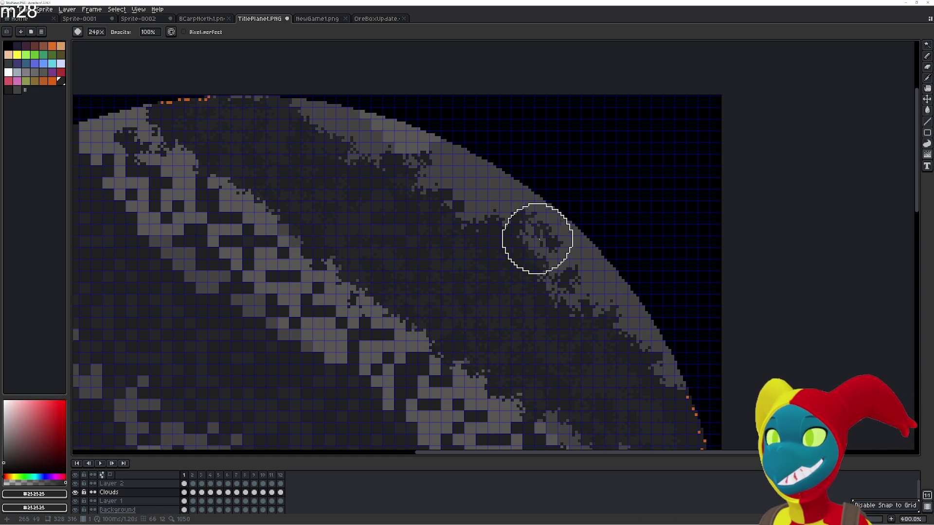
{"action": "scroll", "coordinate": [494, 215], "scroll_direction": "up", "scroll_amount": 1}
{"action": "scroll", "coordinate": [500, 250], "scroll_direction": "down", "scroll_amount": 2}
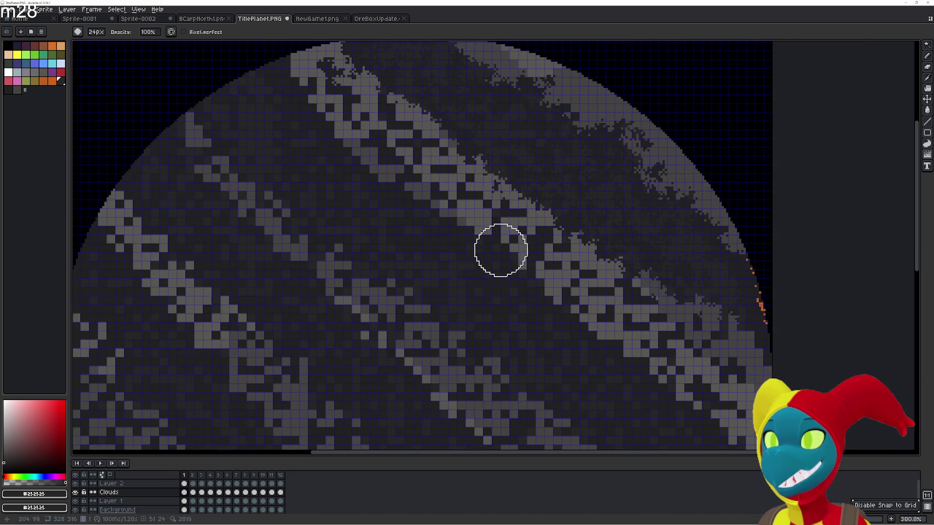
- Roughen the upper, left, lower-rim and central cloud bands into noisy streaks
{"action": "mouse_move", "coordinate": [461, 179]}
{"action": "left_mouse_down"}
{"action": "mouse_move", "coordinate": [359, 98]}
{"action": "mouse_move", "coordinate": [394, 153]}
{"action": "mouse_move", "coordinate": [246, 254]}
{"action": "mouse_move", "coordinate": [267, 213]}
{"action": "left_mouse_up"}
{"action": "scroll", "coordinate": [267, 212], "scroll_direction": "left", "scroll_amount": 2}
{"action": "left_click_drag", "start_coordinate": [121, 226], "coordinate": [248, 264]}
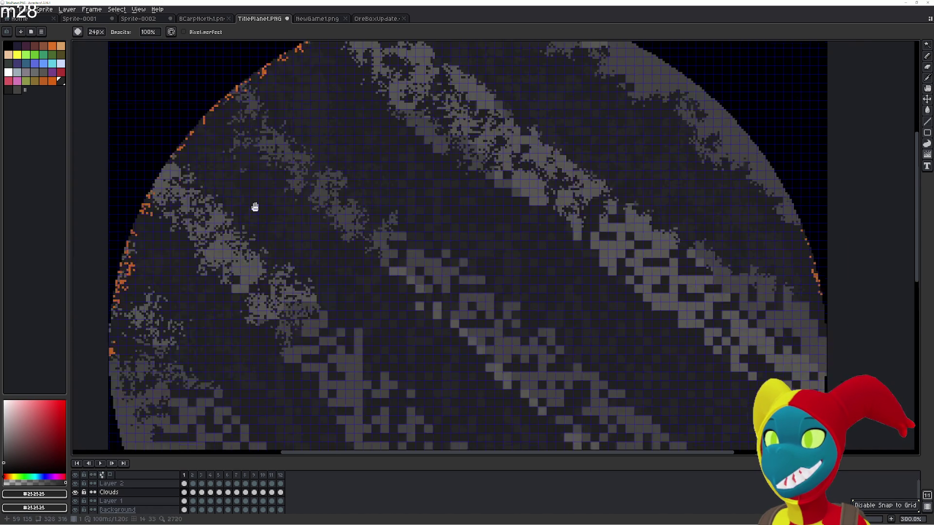
{"action": "scroll", "coordinate": [255, 207], "scroll_direction": "up", "scroll_amount": 3}
{"action": "mouse_move", "coordinate": [207, 201]}
{"action": "left_mouse_down"}
{"action": "mouse_move", "coordinate": [188, 205]}
{"action": "mouse_move", "coordinate": [297, 275]}
{"action": "left_mouse_up"}
{"action": "scroll", "coordinate": [366, 329], "scroll_direction": "down", "scroll_amount": 3}
{"action": "scroll", "coordinate": [421, 375], "scroll_direction": "right", "scroll_amount": 1}
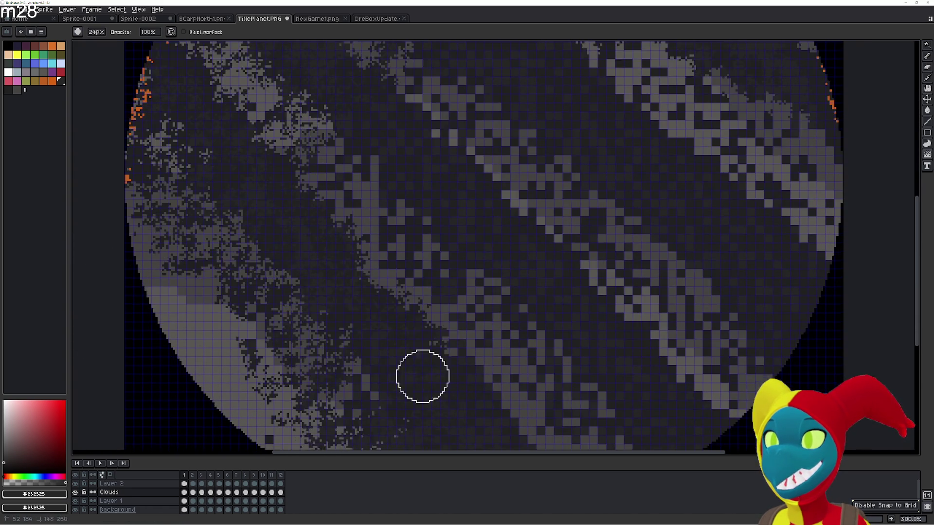
{"action": "left_click_drag", "start_coordinate": [494, 371], "coordinate": [354, 323]}
{"action": "scroll", "coordinate": [355, 323], "scroll_direction": "down", "scroll_amount": 3}
{"action": "scroll", "coordinate": [494, 334], "scroll_direction": "right", "scroll_amount": 1}
{"action": "left_click_drag", "start_coordinate": [592, 333], "coordinate": [539, 144]}
{"action": "scroll", "coordinate": [538, 144], "scroll_direction": "up", "scroll_amount": 3}
{"action": "scroll", "coordinate": [386, 92], "scroll_direction": "down", "scroll_amount": 3}
{"action": "scroll", "coordinate": [337, 250], "scroll_direction": "right", "scroll_amount": 1}
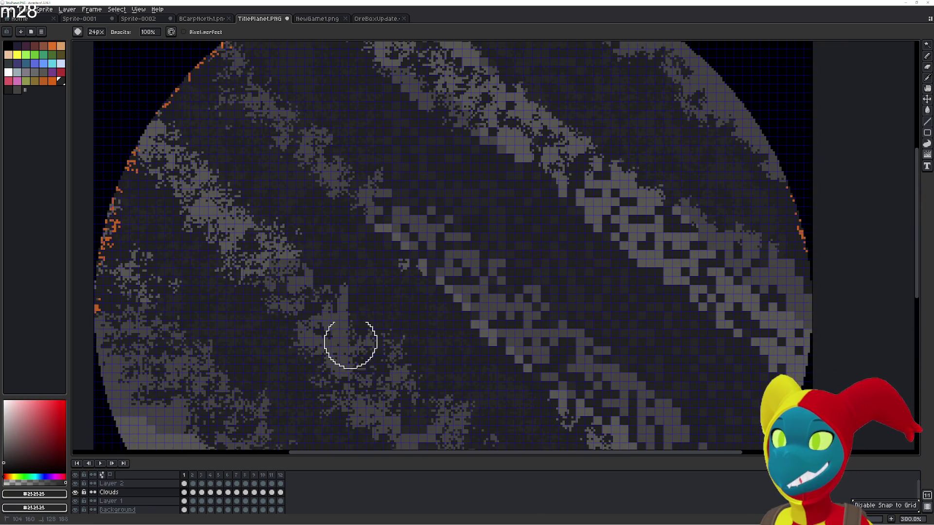
{"action": "scroll", "coordinate": [428, 286], "scroll_direction": "down", "scroll_amount": 3}
{"action": "scroll", "coordinate": [428, 219], "scroll_direction": "right", "scroll_amount": 1}
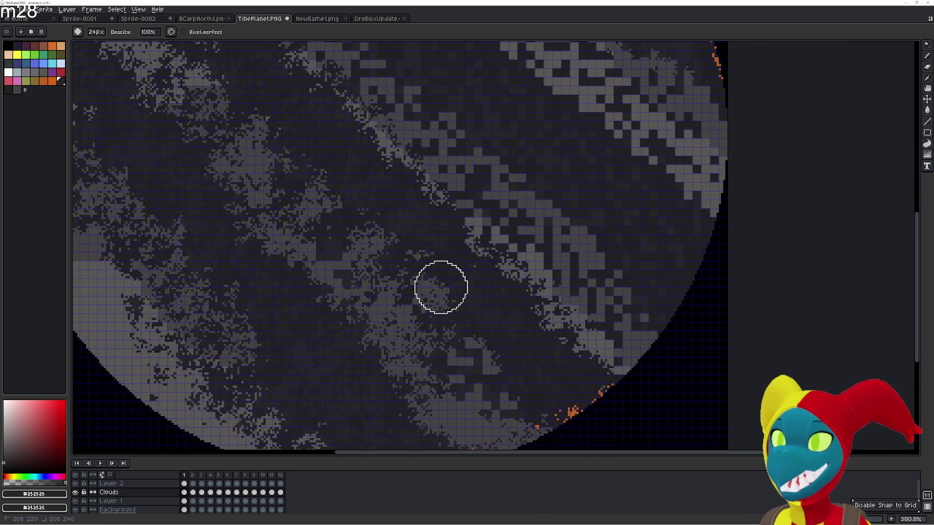
{"action": "scroll", "coordinate": [465, 202], "scroll_direction": "up", "scroll_amount": 3}
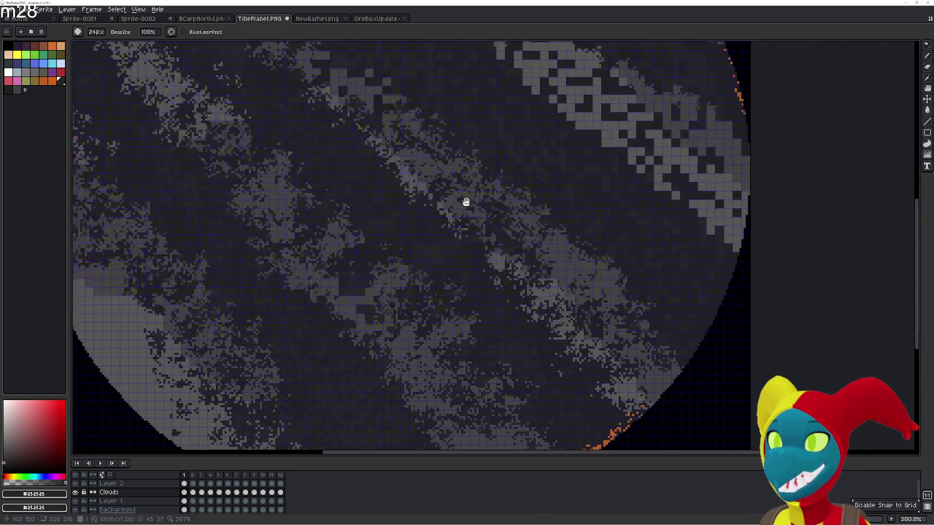
{"action": "scroll", "coordinate": [411, 213], "scroll_direction": "left", "scroll_amount": 1}
{"action": "mouse_move", "coordinate": [410, 213]}
{"action": "left_mouse_down"}
{"action": "mouse_move", "coordinate": [534, 207]}
{"action": "mouse_move", "coordinate": [605, 311]}
{"action": "mouse_move", "coordinate": [476, 210]}
{"action": "mouse_move", "coordinate": [671, 302]}
{"action": "mouse_move", "coordinate": [596, 209]}
{"action": "mouse_move", "coordinate": [560, 190]}
{"action": "mouse_move", "coordinate": [434, 69]}
{"action": "mouse_move", "coordinate": [590, 123]}
{"action": "mouse_move", "coordinate": [582, 278]}
{"action": "mouse_move", "coordinate": [513, 309]}
{"action": "mouse_move", "coordinate": [446, 236]}
{"action": "left_mouse_up"}
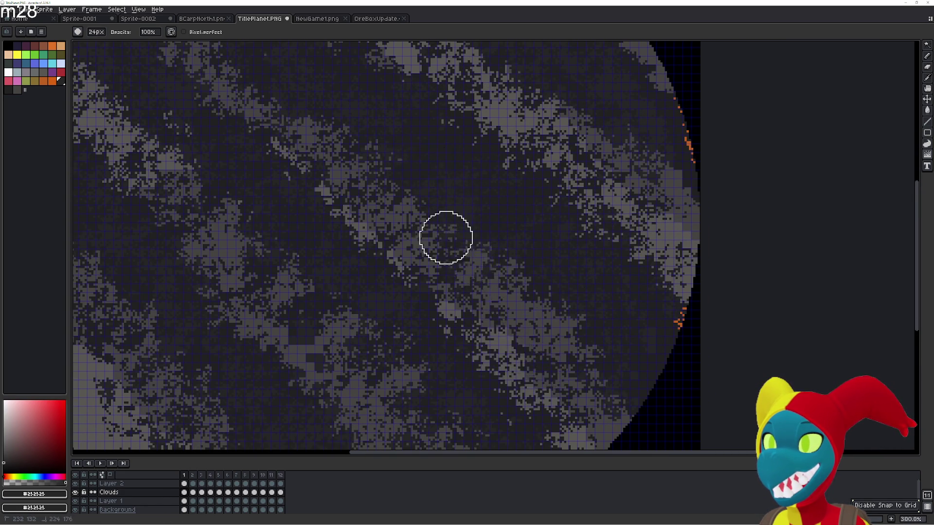
{"action": "scroll", "coordinate": [195, 48], "scroll_direction": "up", "scroll_amount": 2}
{"action": "scroll", "coordinate": [572, 344], "scroll_direction": "down", "scroll_amount": 3}
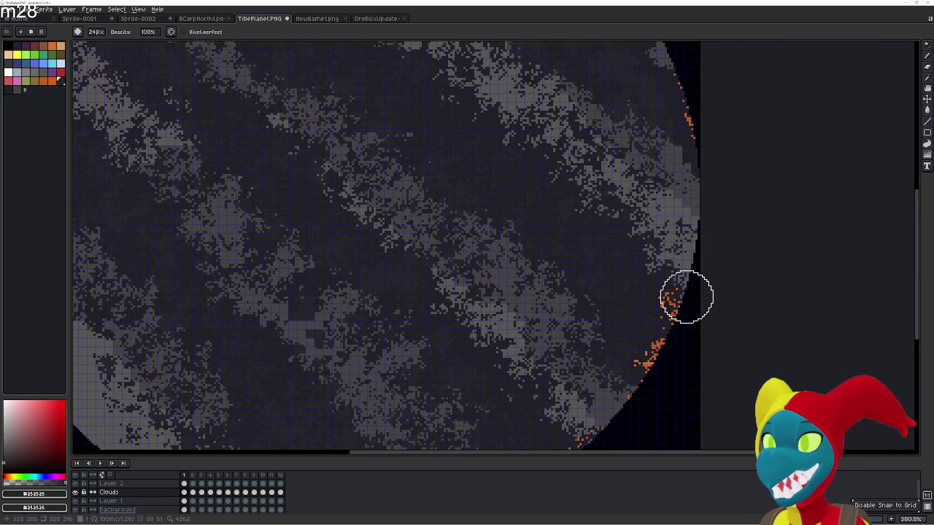
- Soften the upper-right cloud band, then switch to animation frame 2
{"action": "left_click_drag", "start_coordinate": [562, 312], "coordinate": [584, 385]}
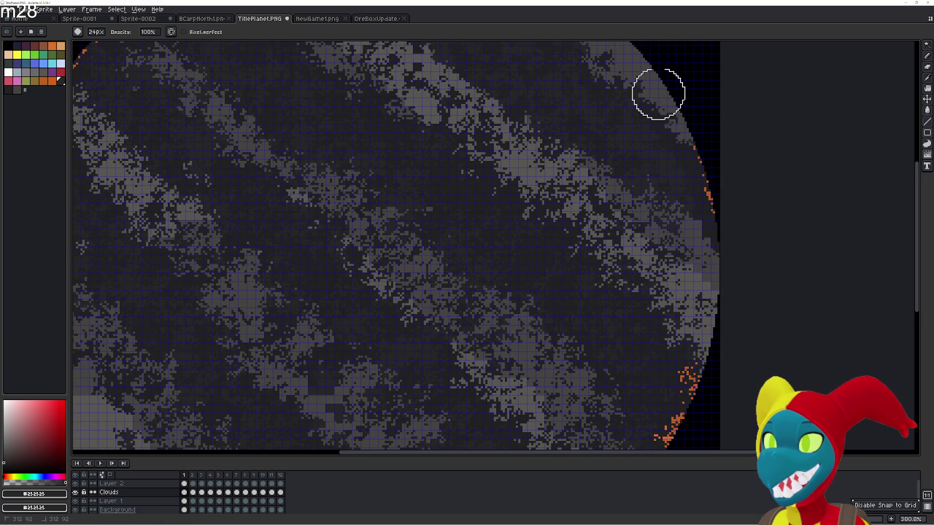
{"action": "left_click_drag", "start_coordinate": [610, 136], "coordinate": [762, 306]}
{"action": "scroll", "coordinate": [314, 51], "scroll_direction": "up", "scroll_amount": 3}
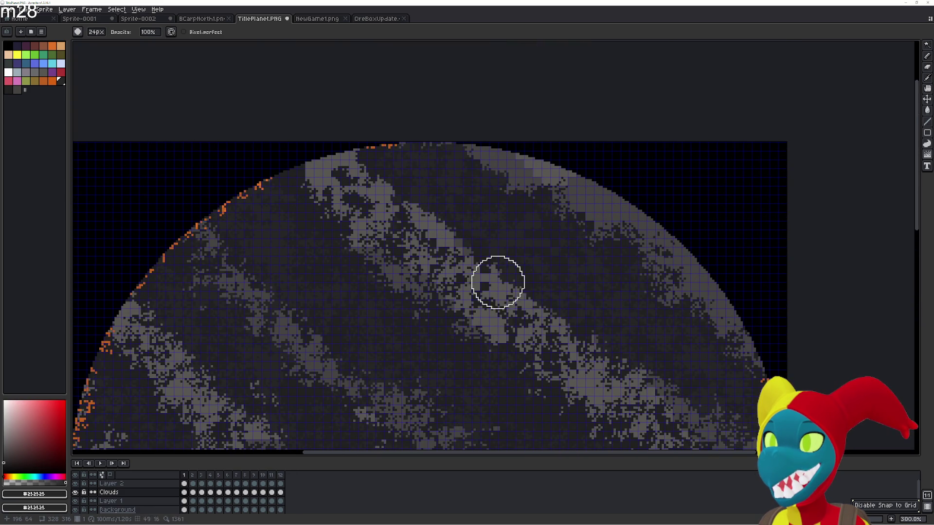
{"action": "scroll", "coordinate": [329, 69], "scroll_direction": "down", "scroll_amount": 5}
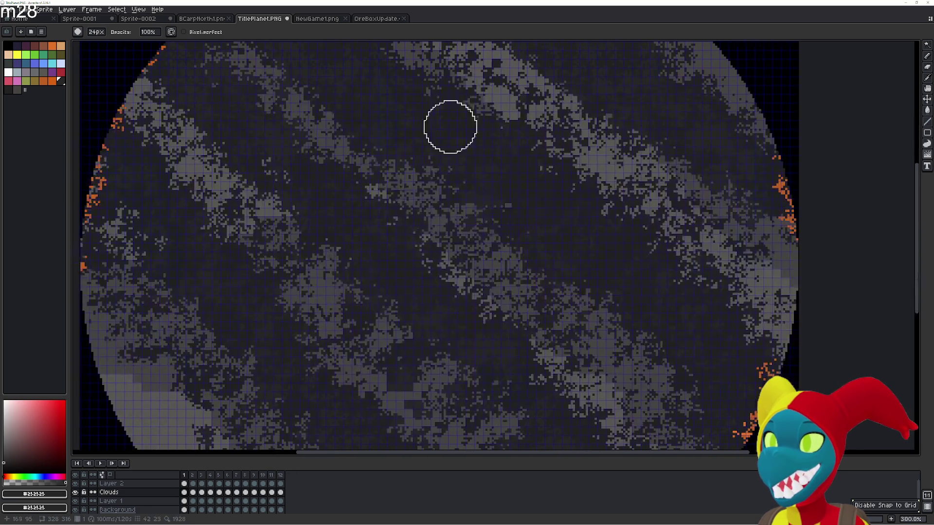
{"action": "left_click_drag", "start_coordinate": [317, 171], "coordinate": [511, 281]}
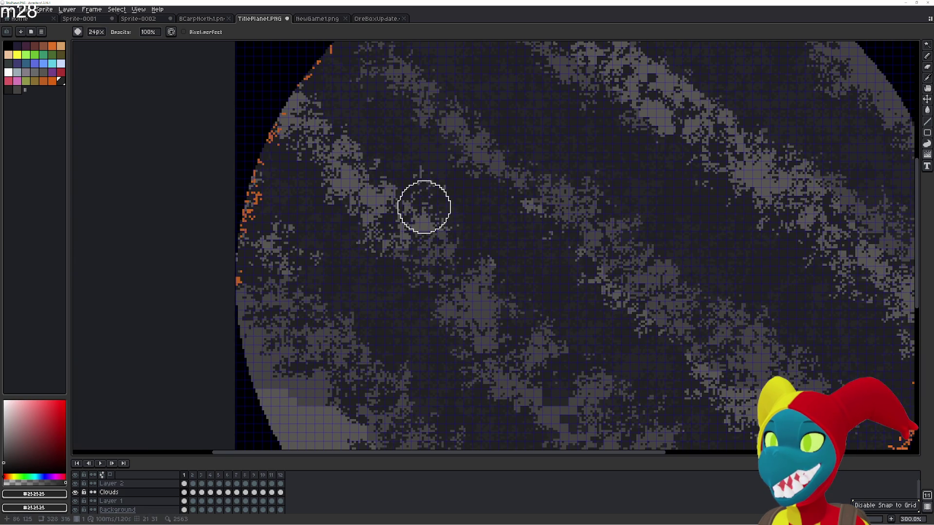
{"action": "left_click_drag", "start_coordinate": [461, 385], "coordinate": [264, 188]}
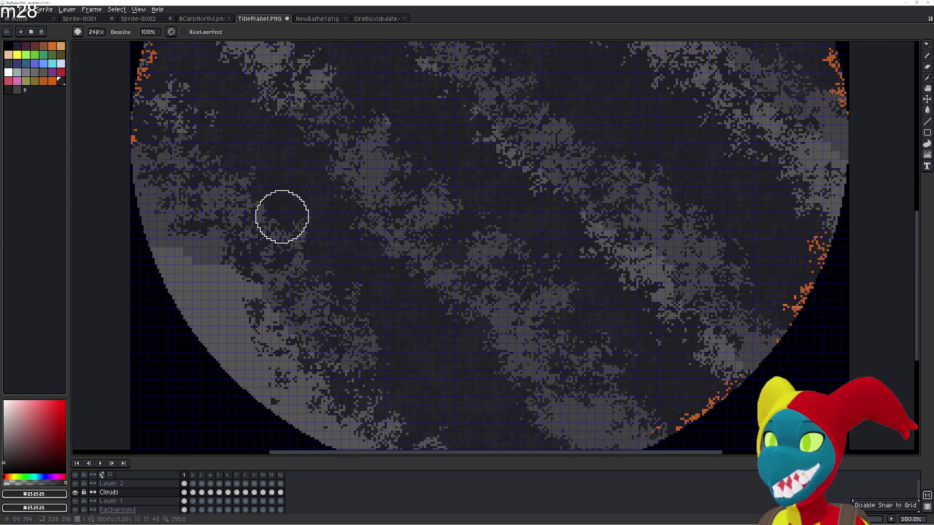
{"action": "scroll", "coordinate": [511, 278], "scroll_direction": "down", "scroll_amount": 2}
{"action": "scroll", "coordinate": [421, 263], "scroll_direction": "up", "scroll_amount": 1}
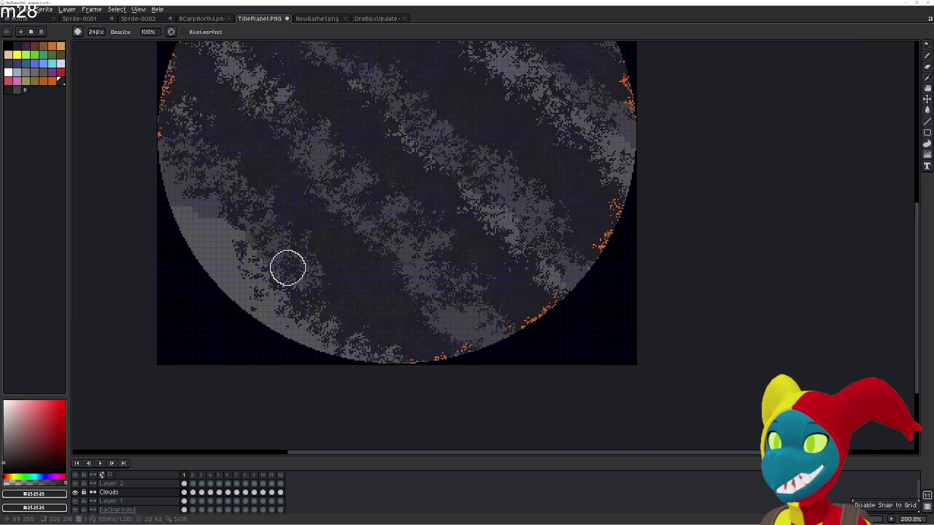
{"action": "scroll", "coordinate": [284, 270], "scroll_direction": "up", "scroll_amount": 3}
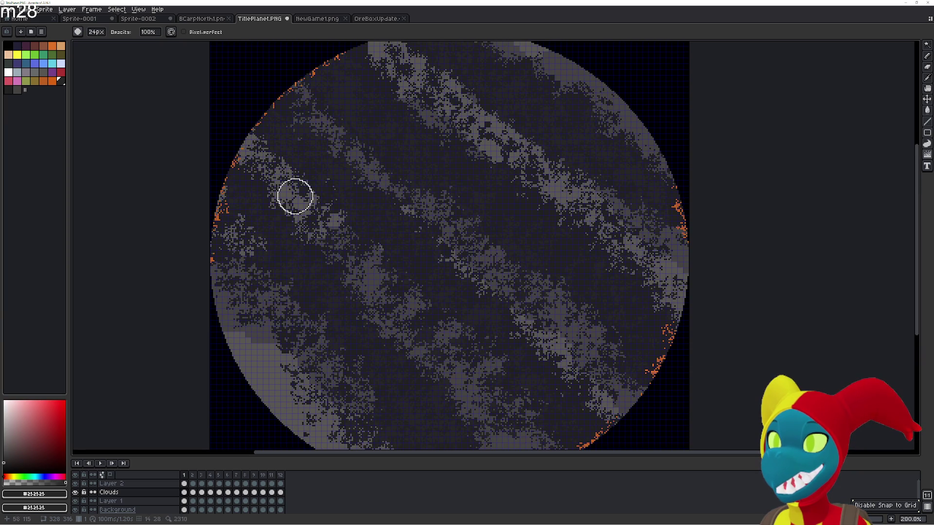
{"action": "scroll", "coordinate": [316, 144], "scroll_direction": "up", "scroll_amount": 2}
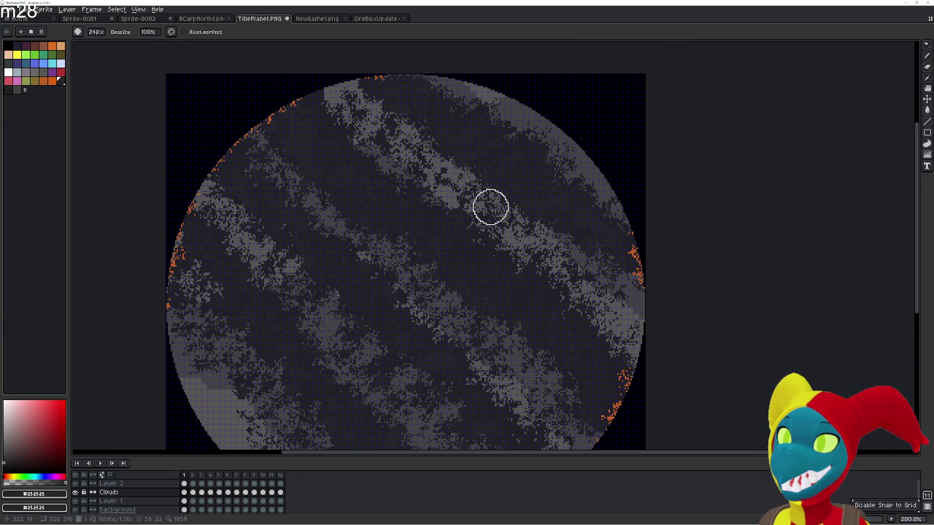
{"action": "left_click_drag", "start_coordinate": [436, 181], "coordinate": [576, 256]}
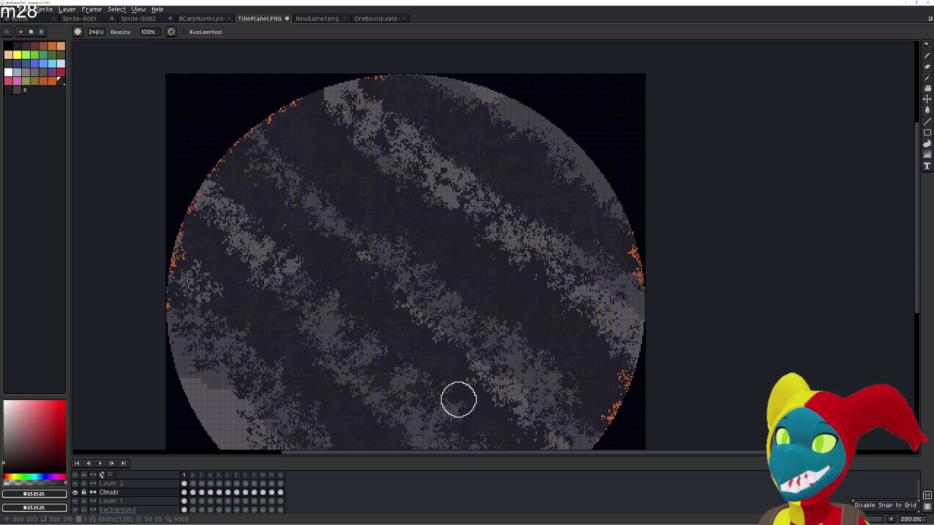
{"action": "left_click_drag", "start_coordinate": [413, 402], "coordinate": [430, 361]}
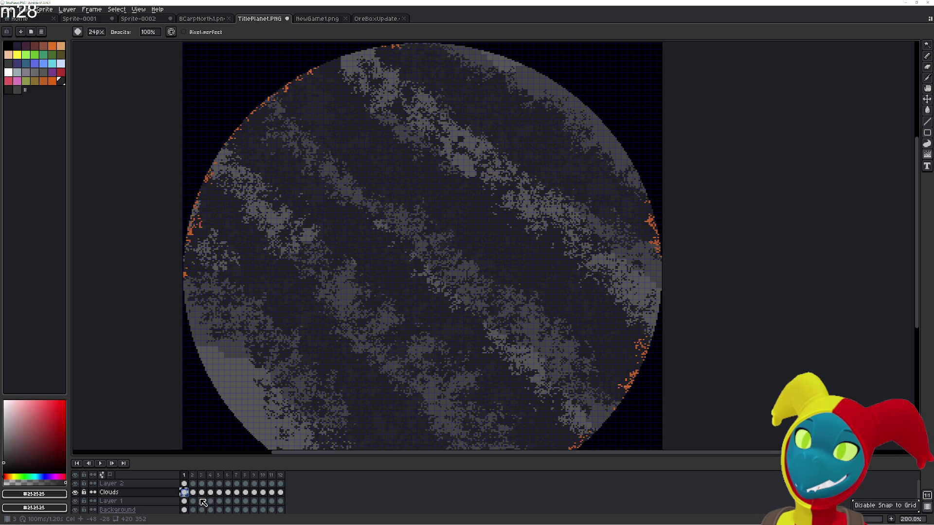
{"action": "left_click", "coordinate": [194, 493]}
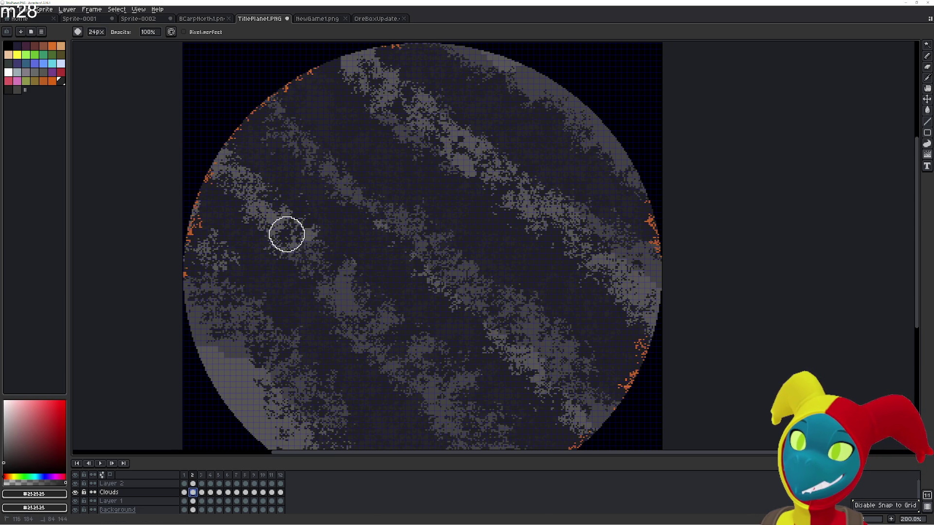
- Scatter frame 2's left band and top-left clouds into speckles, then advance to frame 3
{"action": "left_click_drag", "start_coordinate": [313, 246], "coordinate": [311, 295]}
{"action": "mouse_move", "coordinate": [404, 390]}
{"action": "left_mouse_down"}
{"action": "mouse_move", "coordinate": [456, 421]}
{"action": "mouse_move", "coordinate": [332, 234]}
{"action": "left_mouse_up"}
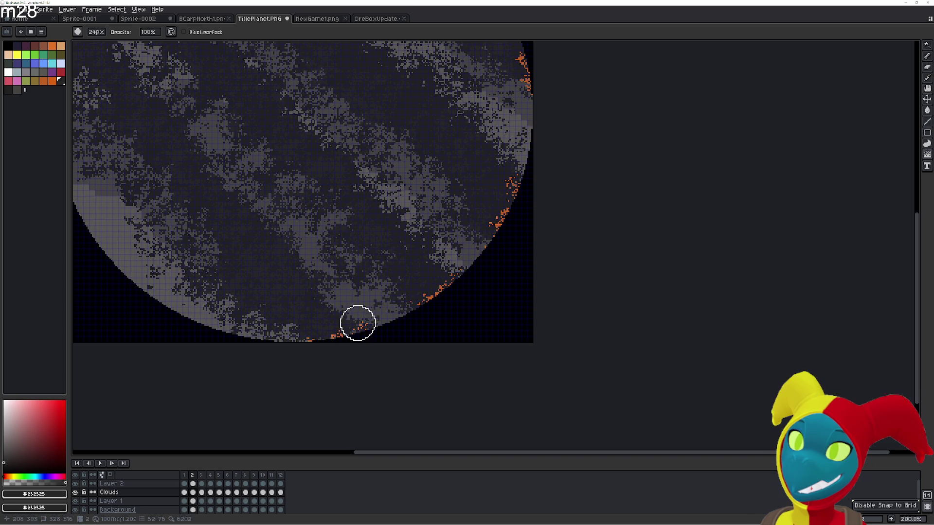
{"action": "mouse_move", "coordinate": [235, 273]}
{"action": "left_mouse_down"}
{"action": "mouse_move", "coordinate": [370, 350]}
{"action": "mouse_move", "coordinate": [409, 387]}
{"action": "left_mouse_up"}
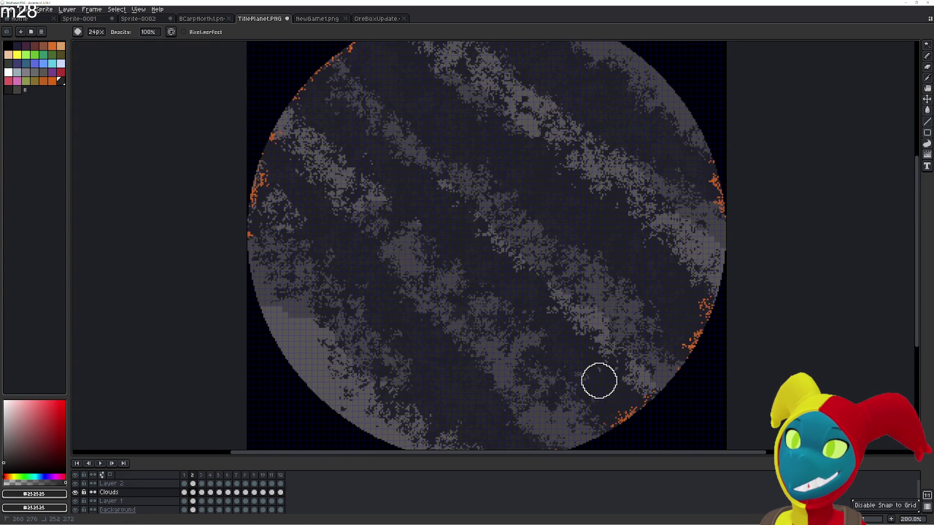
{"action": "scroll", "coordinate": [365, 117], "scroll_direction": "up", "scroll_amount": 1}
{"action": "left_click_drag", "start_coordinate": [568, 403], "coordinate": [496, 321]}
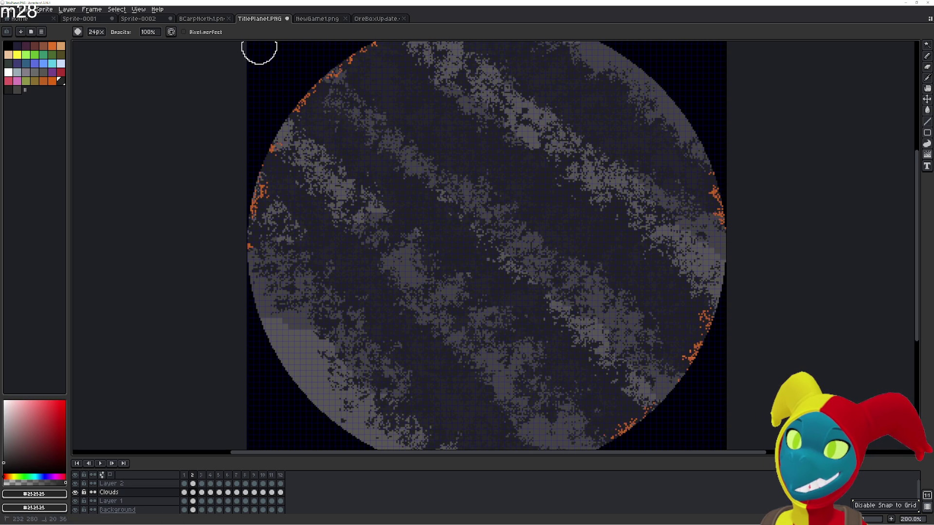
{"action": "scroll", "coordinate": [646, 373], "scroll_direction": "up", "scroll_amount": 2}
{"action": "scroll", "coordinate": [646, 372], "scroll_direction": "up", "scroll_amount": 2}
{"action": "scroll", "coordinate": [646, 373], "scroll_direction": "up", "scroll_amount": 2}
{"action": "scroll", "coordinate": [645, 372], "scroll_direction": "up", "scroll_amount": 2}
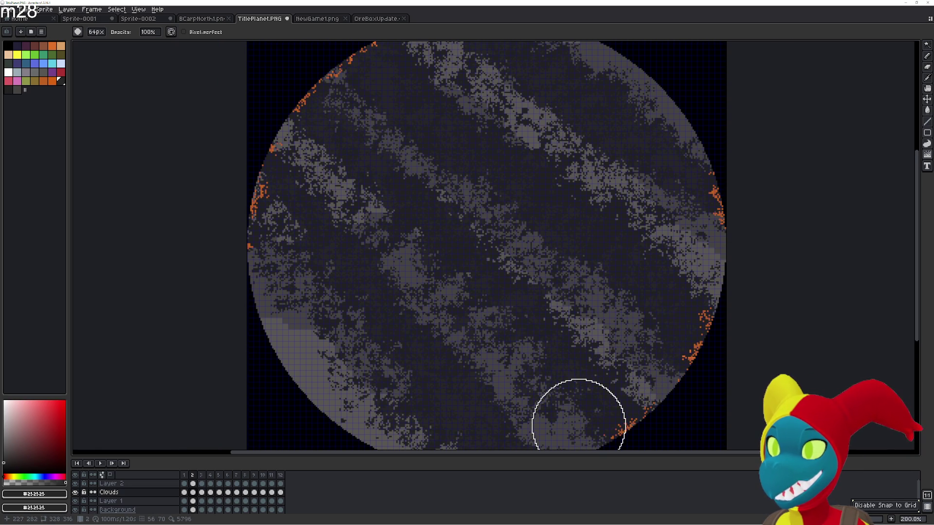
{"action": "scroll", "coordinate": [590, 398], "scroll_direction": "down", "scroll_amount": 2}
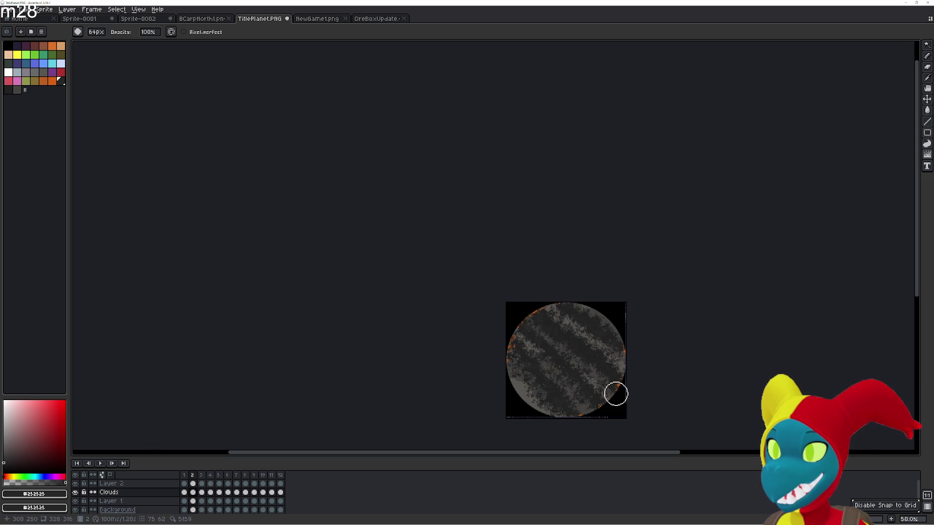
{"action": "scroll", "coordinate": [570, 371], "scroll_direction": "up", "scroll_amount": 3}
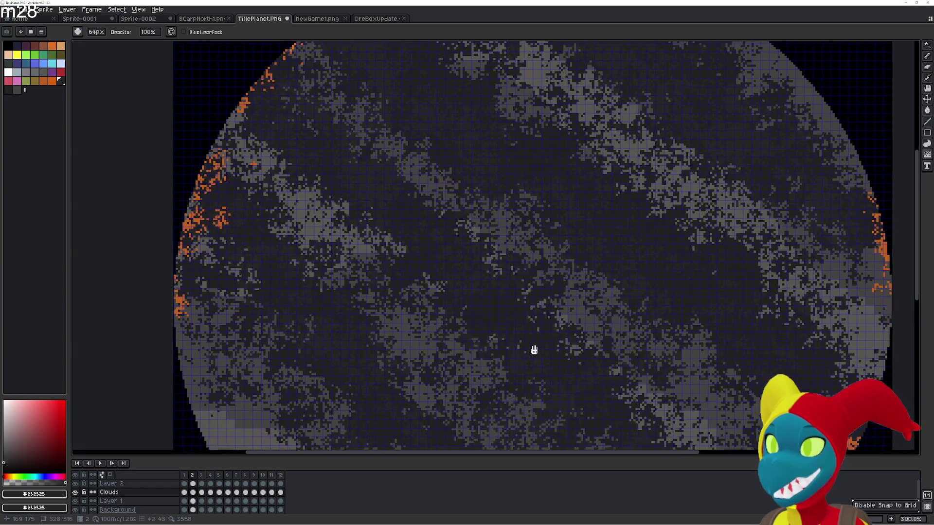
{"action": "scroll", "coordinate": [518, 372], "scroll_direction": "down", "scroll_amount": 1}
{"action": "scroll", "coordinate": [500, 340], "scroll_direction": "up", "scroll_amount": 1}
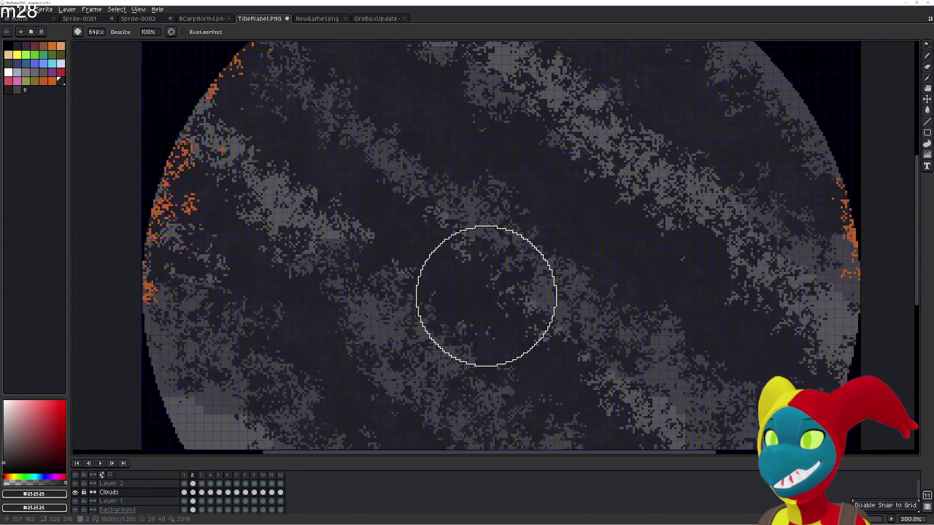
{"action": "key", "text": "Right"}
{"action": "key", "text": "Right"}
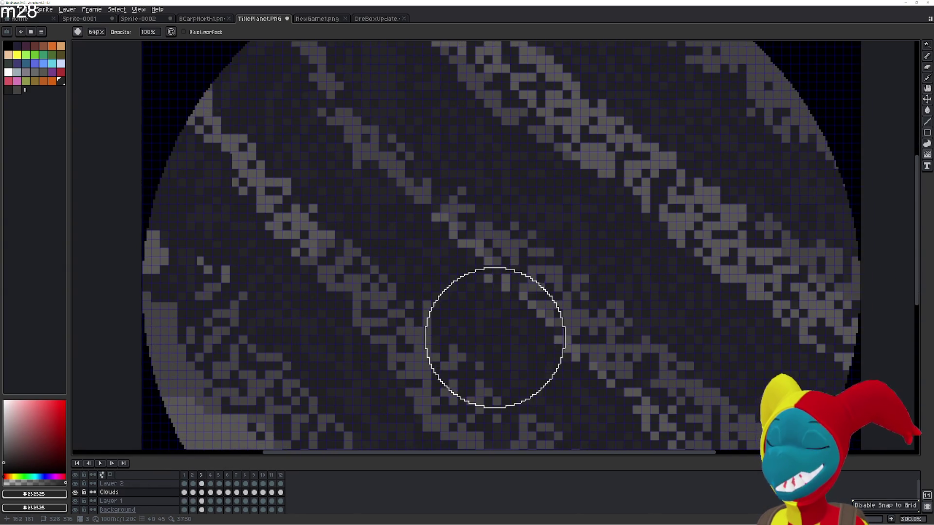
{"action": "scroll", "coordinate": [477, 329], "scroll_direction": "down", "scroll_amount": 1}
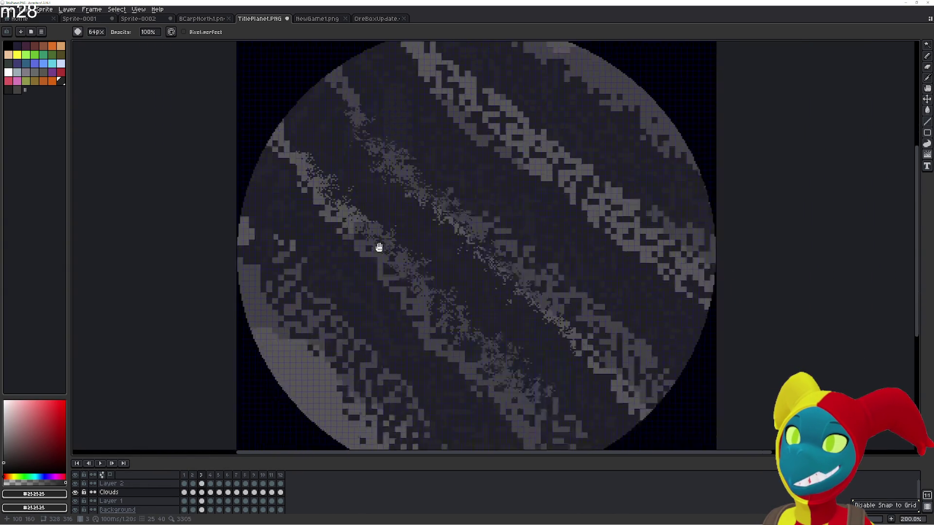
- Jumble frame 3's middle and left cloud bands into speckles, then undo the last strokes
{"action": "left_click_drag", "start_coordinate": [322, 184], "coordinate": [281, 68]}
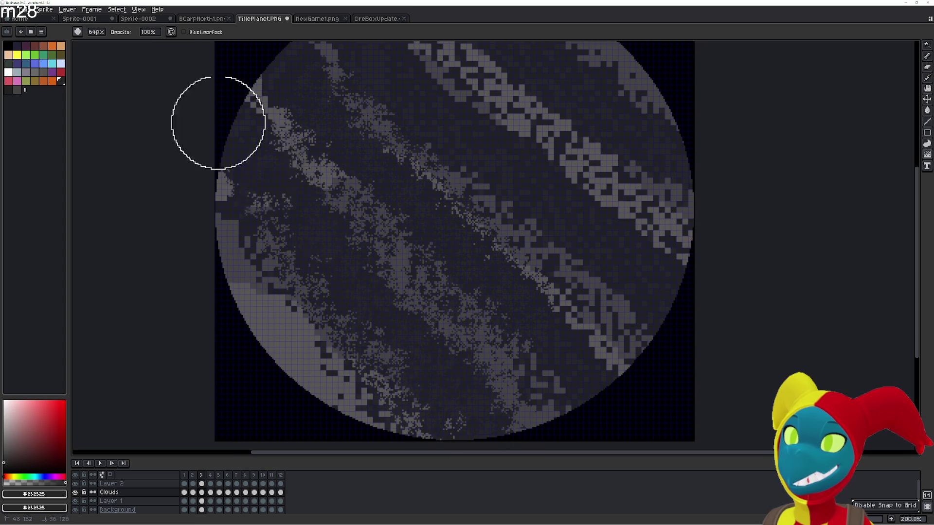
{"action": "scroll", "coordinate": [314, 341], "scroll_direction": "down", "scroll_amount": 1}
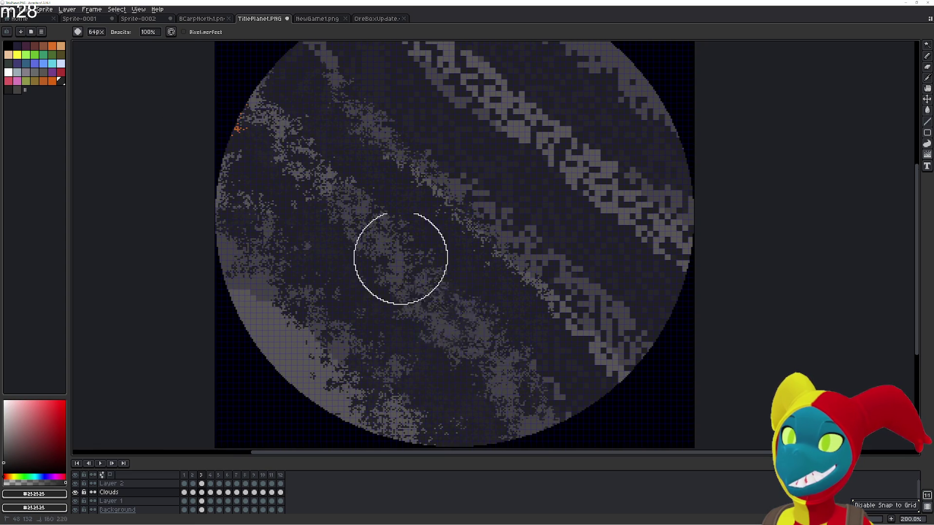
{"action": "scroll", "coordinate": [396, 261], "scroll_direction": "up", "scroll_amount": 3}
{"action": "scroll", "coordinate": [475, 182], "scroll_direction": "up", "scroll_amount": 1}
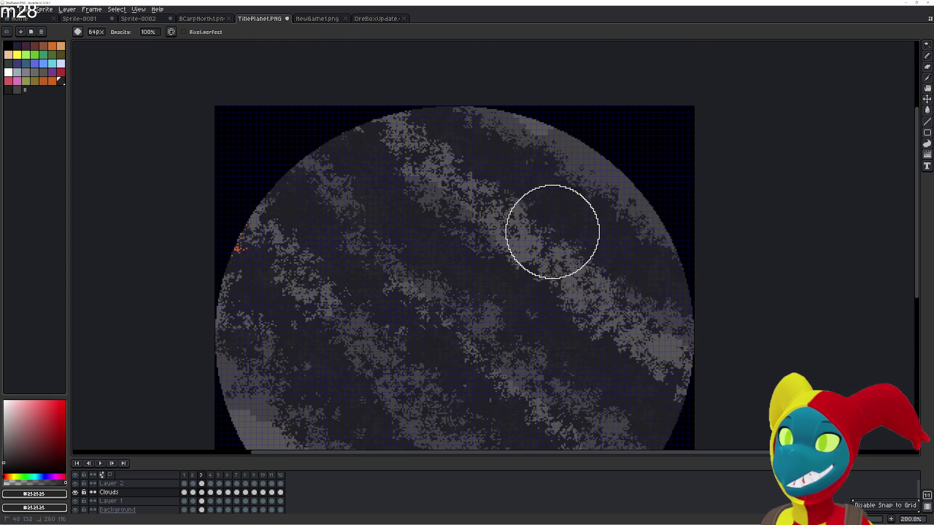
{"action": "scroll", "coordinate": [548, 291], "scroll_direction": "up", "scroll_amount": 1}
{"action": "scroll", "coordinate": [329, 219], "scroll_direction": "down", "scroll_amount": 2}
{"action": "scroll", "coordinate": [229, 287], "scroll_direction": "down", "scroll_amount": 1}
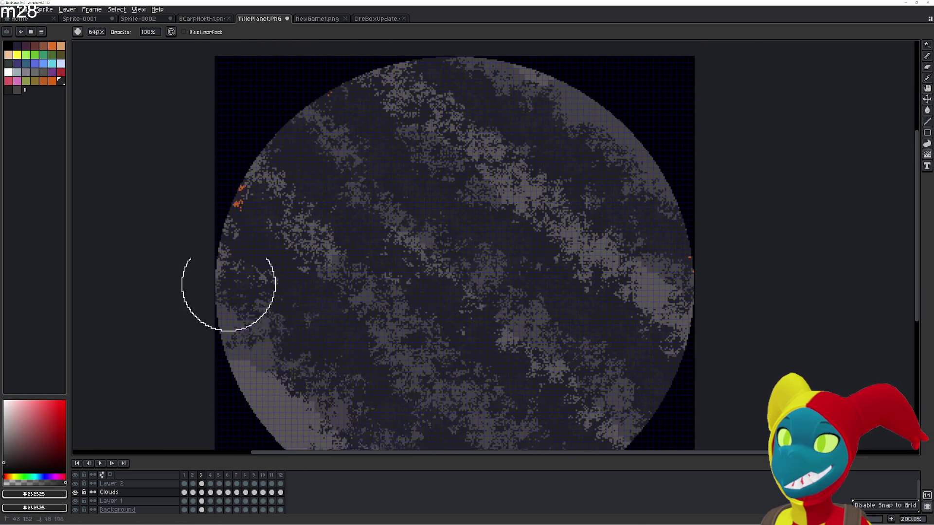
{"action": "scroll", "coordinate": [661, 411], "scroll_direction": "left", "scroll_amount": 1}
{"action": "scroll", "coordinate": [661, 411], "scroll_direction": "down", "scroll_amount": 3}
{"action": "scroll", "coordinate": [459, 292], "scroll_direction": "up", "scroll_amount": 3}
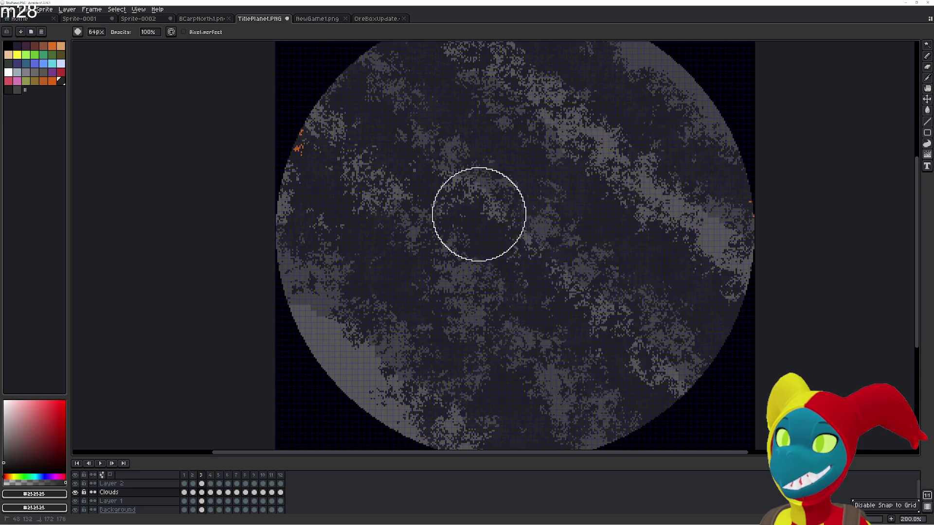
{"action": "scroll", "coordinate": [642, 161], "scroll_direction": "up", "scroll_amount": 2}
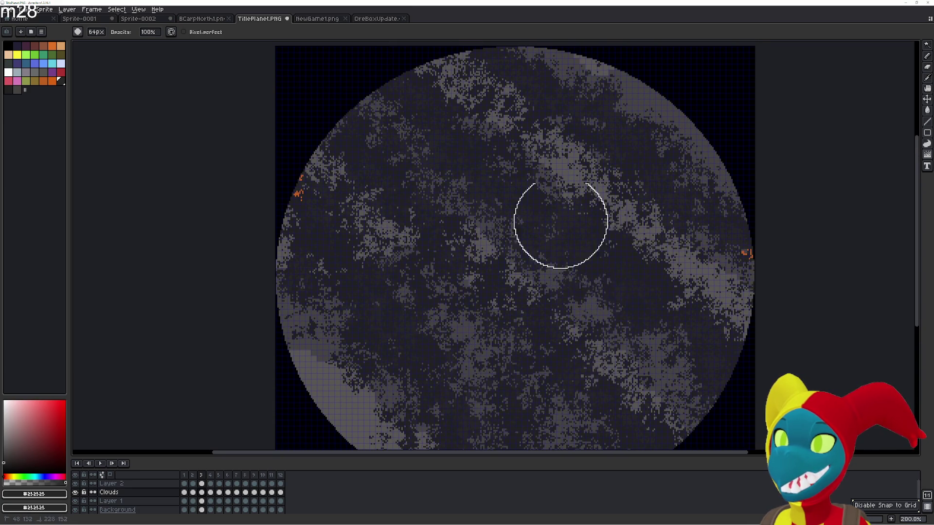
{"action": "scroll", "coordinate": [698, 239], "scroll_direction": "down", "scroll_amount": 1}
{"action": "scroll", "coordinate": [698, 239], "scroll_direction": "right", "scroll_amount": 1}
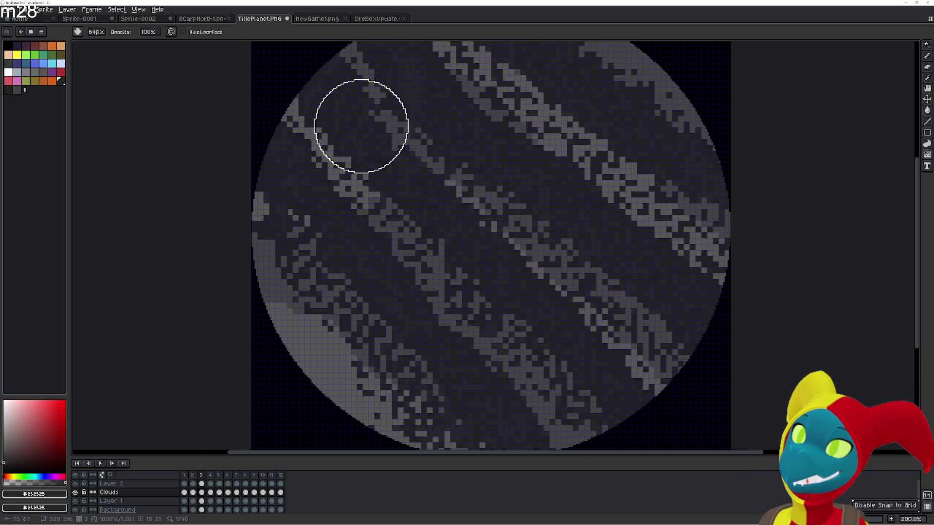
{"action": "mouse_move", "coordinate": [324, 93]}
{"action": "left_mouse_down"}
{"action": "mouse_move", "coordinate": [595, 428]}
{"action": "mouse_move", "coordinate": [344, 109]}
{"action": "mouse_move", "coordinate": [538, 412]}
{"action": "mouse_move", "coordinate": [178, 95]}
{"action": "left_mouse_up"}
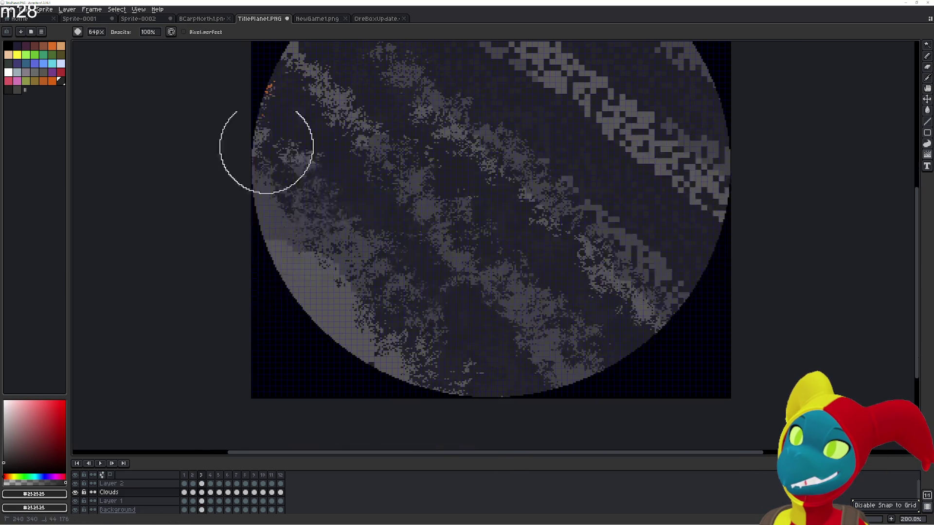
{"action": "mouse_move", "coordinate": [310, 262]}
{"action": "left_mouse_down"}
{"action": "mouse_move", "coordinate": [371, 308]}
{"action": "mouse_move", "coordinate": [239, 151]}
{"action": "left_mouse_up"}
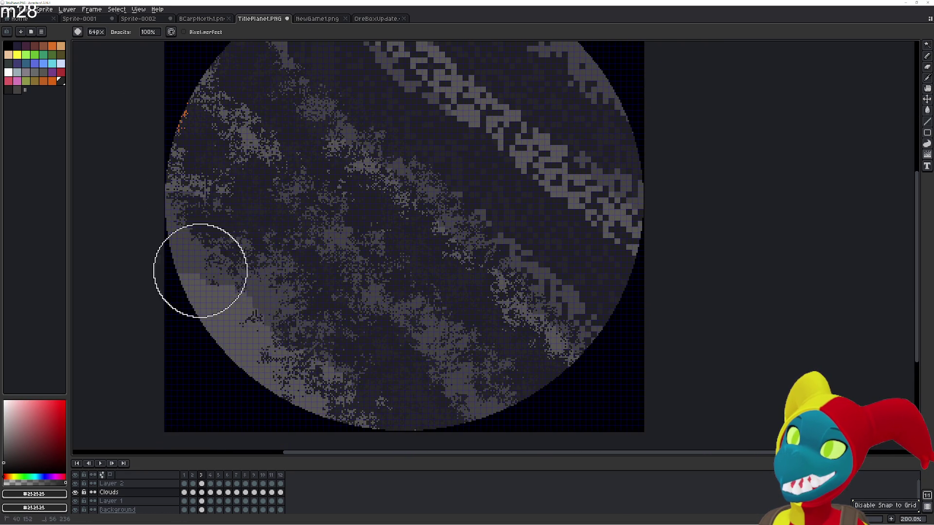
{"action": "scroll", "coordinate": [163, 219], "scroll_direction": "down", "scroll_amount": 1}
{"action": "mouse_move", "coordinate": [187, 150]}
{"action": "left_mouse_down"}
{"action": "mouse_move", "coordinate": [154, 104]}
{"action": "mouse_move", "coordinate": [264, 137]}
{"action": "left_mouse_up"}
{"action": "key", "text": "ctrl+z"}
{"action": "key", "text": "ctrl+z"}
{"action": "key", "text": "ctrl+z"}
{"action": "key", "text": "ctrl+z"}
{"action": "key", "text": "ctrl+z"}
{"action": "key", "text": "ctrl+z"}
{"action": "key", "text": "ctrl+z"}
{"action": "key", "text": "ctrl+z"}
{"action": "key", "text": "ctrl+z"}
- Undo the earlier jumble, then speckle the lower-left, left and middle diagonal bands on frame 3
{"action": "key", "text": "ctrl+z"}
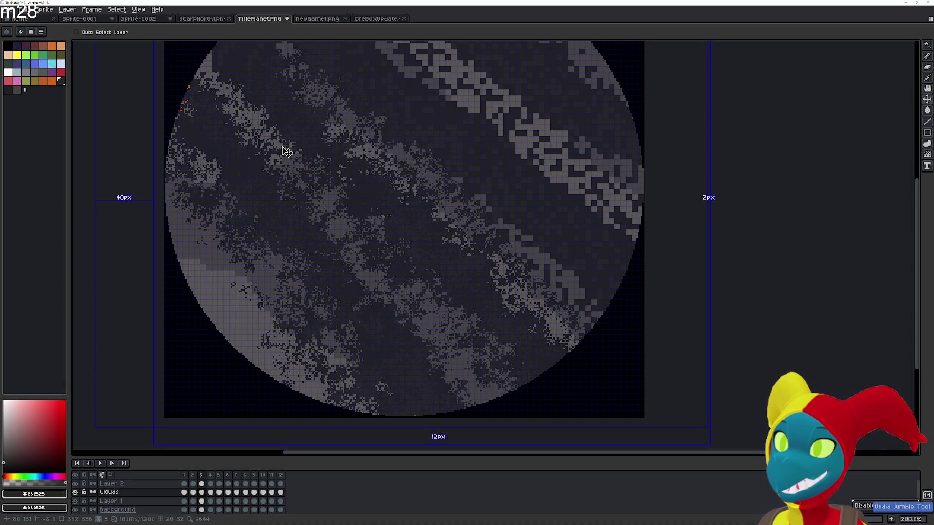
{"action": "key", "text": "ctrl+z"}
{"action": "key", "text": "ctrl+z"}
{"action": "key", "text": "ctrl+z"}
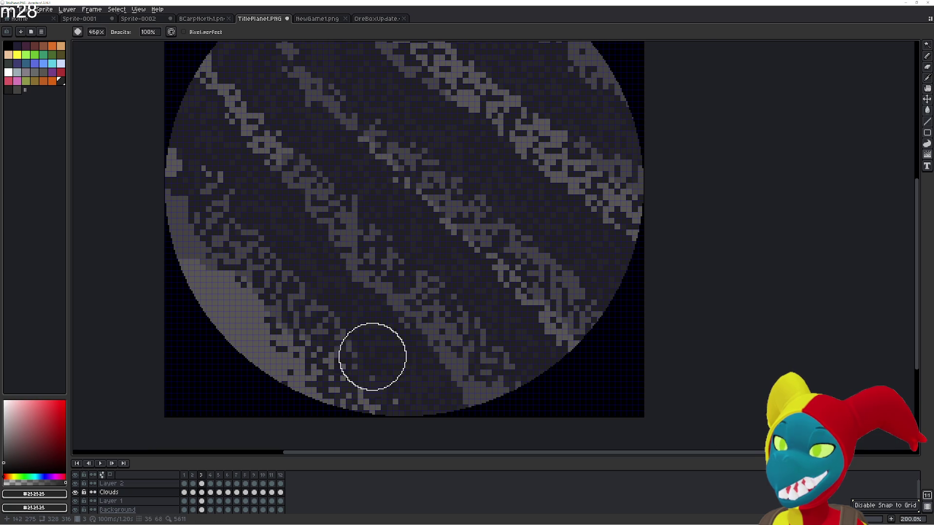
{"action": "left_click_drag", "start_coordinate": [344, 387], "coordinate": [234, 205]}
{"action": "mouse_move", "coordinate": [160, 108]}
{"action": "left_mouse_down"}
{"action": "mouse_move", "coordinate": [276, 328]}
{"action": "mouse_move", "coordinate": [396, 402]}
{"action": "mouse_move", "coordinate": [253, 215]}
{"action": "mouse_move", "coordinate": [181, 78]}
{"action": "mouse_move", "coordinate": [441, 412]}
{"action": "left_mouse_up"}
{"action": "left_click_drag", "start_coordinate": [184, 65], "coordinate": [447, 345]}
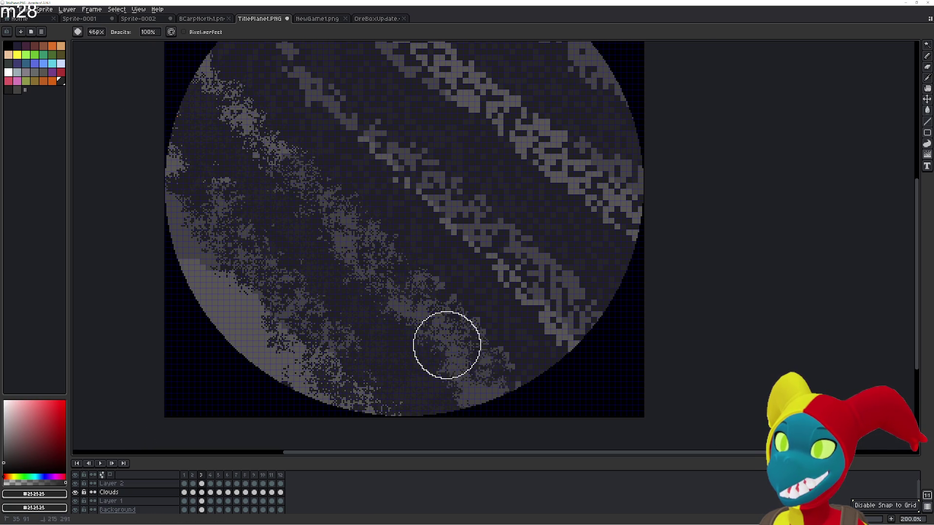
{"action": "left_click_drag", "start_coordinate": [283, 98], "coordinate": [305, 134]}
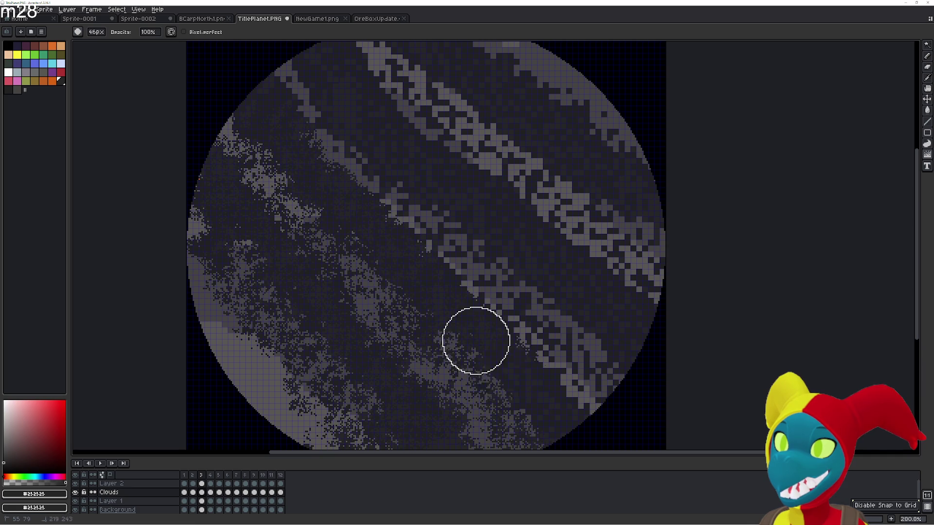
{"action": "mouse_move", "coordinate": [250, 65]}
{"action": "left_mouse_down"}
{"action": "mouse_move", "coordinate": [534, 309]}
{"action": "mouse_move", "coordinate": [617, 394]}
{"action": "left_mouse_up"}
{"action": "mouse_move", "coordinate": [342, 71]}
{"action": "left_mouse_down"}
{"action": "mouse_move", "coordinate": [406, 98]}
{"action": "mouse_move", "coordinate": [576, 224]}
{"action": "mouse_move", "coordinate": [677, 318]}
{"action": "left_mouse_up"}
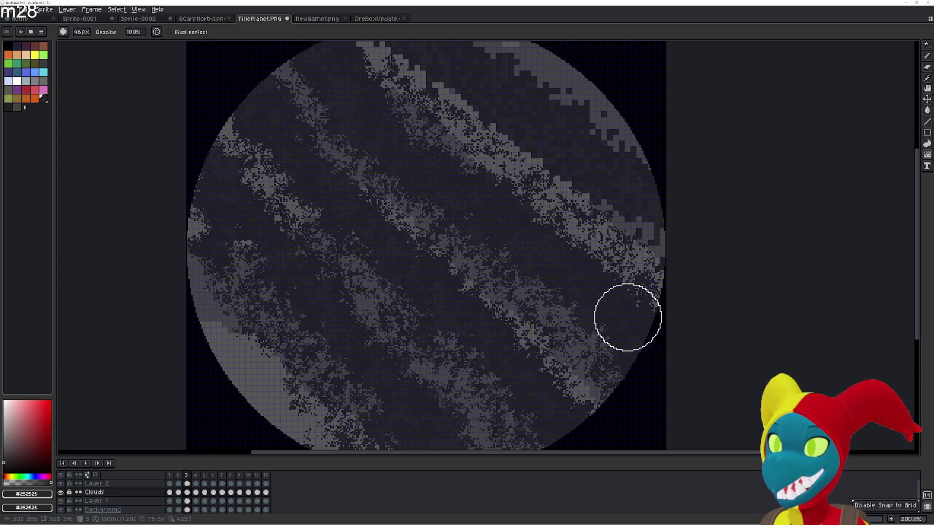
- Scatter the upper and upper-right cloud bands and the top-left band into speckles
{"action": "left_click_drag", "start_coordinate": [434, 63], "coordinate": [408, 175]}
{"action": "mouse_move", "coordinate": [371, 144]}
{"action": "left_mouse_down"}
{"action": "mouse_move", "coordinate": [413, 278]}
{"action": "mouse_move", "coordinate": [570, 401]}
{"action": "left_mouse_up"}
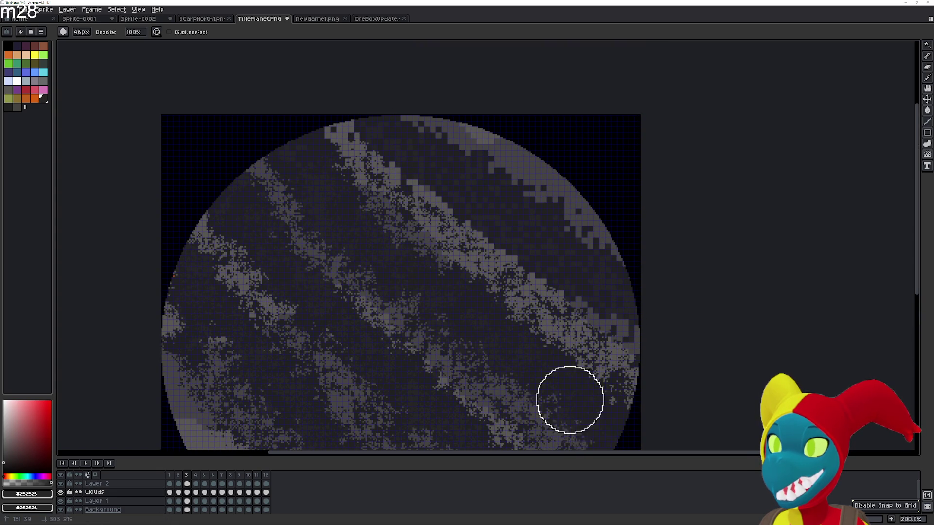
{"action": "left_click_drag", "start_coordinate": [390, 126], "coordinate": [487, 211]}
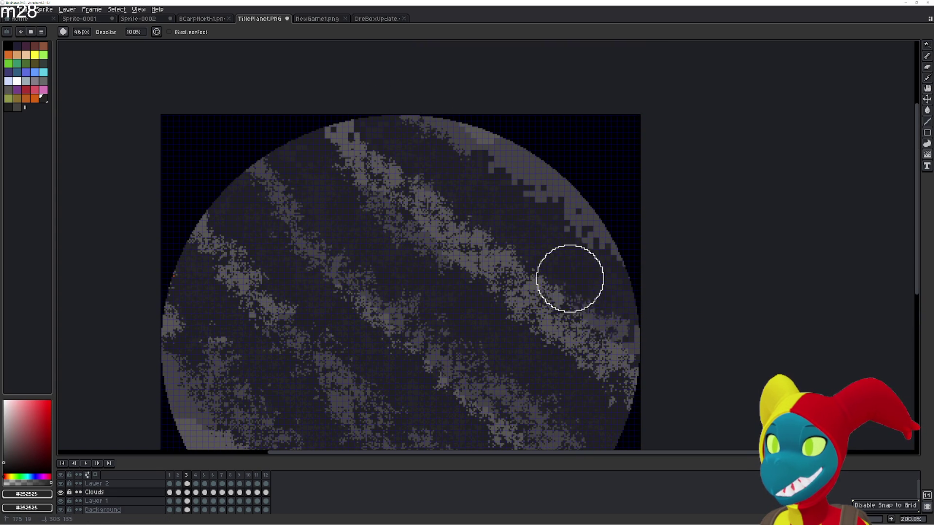
{"action": "left_click_drag", "start_coordinate": [383, 93], "coordinate": [555, 197]}
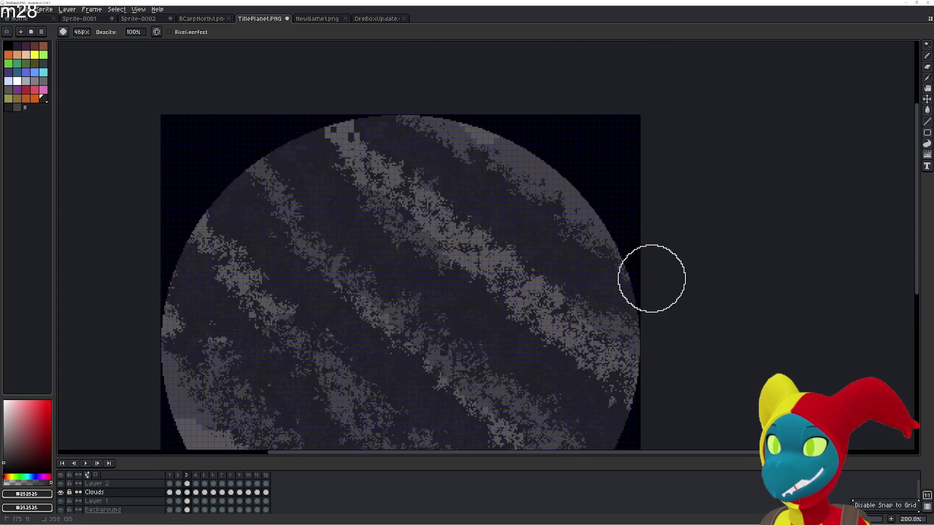
{"action": "left_click_drag", "start_coordinate": [324, 106], "coordinate": [648, 373]}
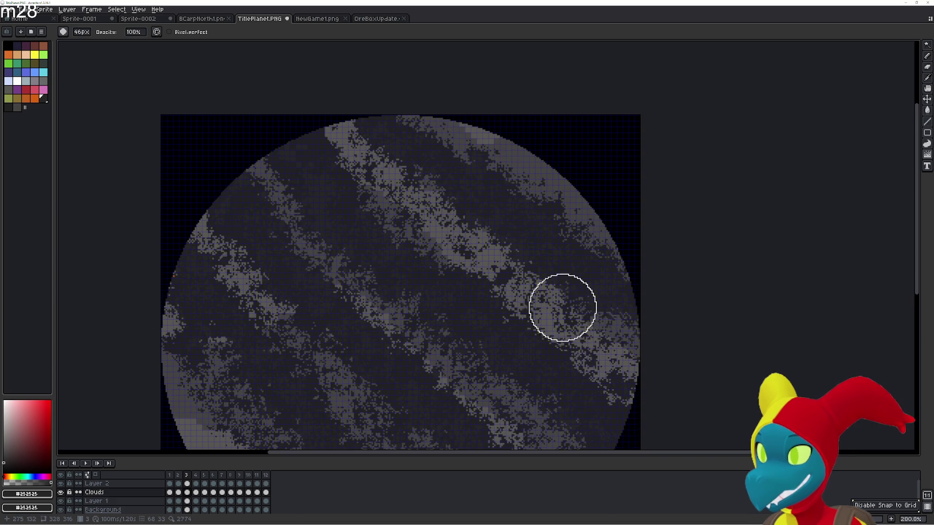
{"action": "left_click_drag", "start_coordinate": [561, 304], "coordinate": [551, 198]}
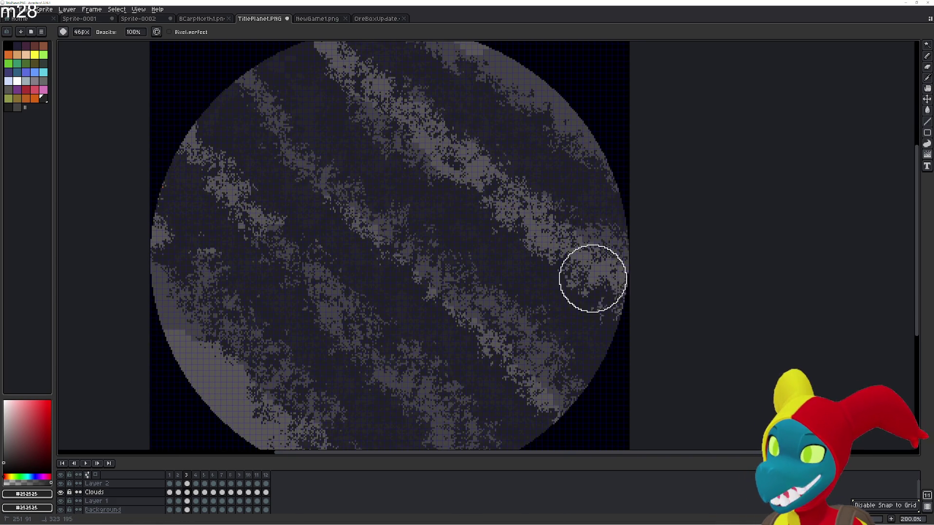
{"action": "scroll", "coordinate": [262, 44], "scroll_direction": "up", "scroll_amount": 2}
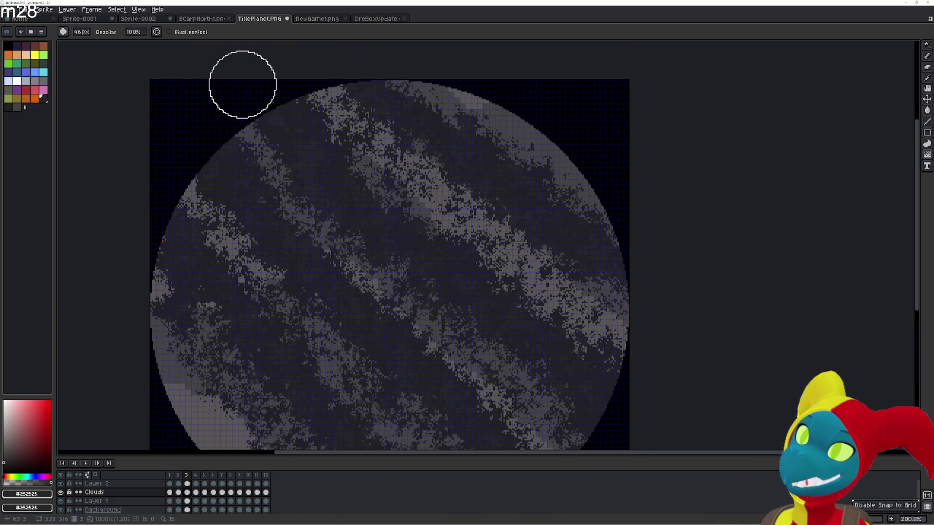
{"action": "left_click_drag", "start_coordinate": [242, 84], "coordinate": [587, 436]}
{"action": "scroll", "coordinate": [587, 436], "scroll_direction": "down", "scroll_amount": 1}
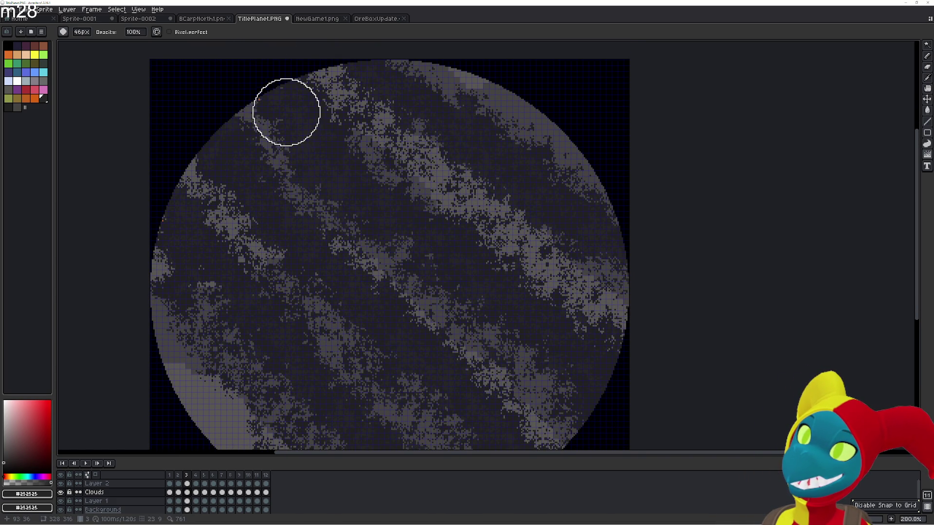
{"action": "scroll", "coordinate": [401, 284], "scroll_direction": "down", "scroll_amount": 5}
{"action": "scroll", "coordinate": [402, 284], "scroll_direction": "right", "scroll_amount": 2}
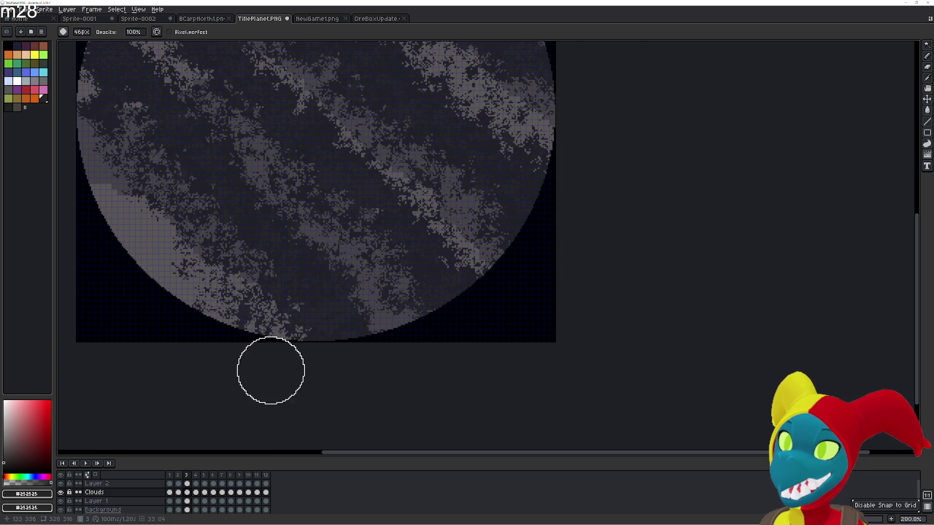
{"action": "scroll", "coordinate": [267, 250], "scroll_direction": "up", "scroll_amount": 3}
{"action": "scroll", "coordinate": [267, 251], "scroll_direction": "left", "scroll_amount": 2}
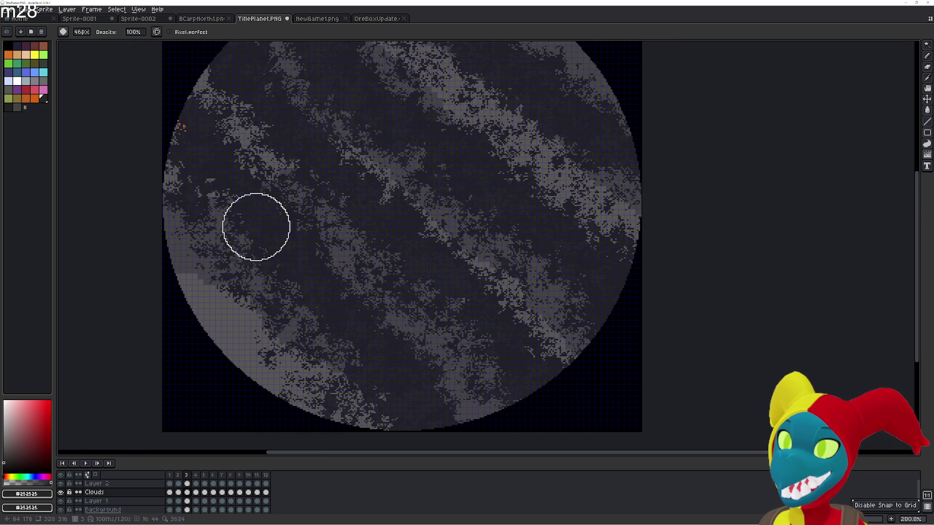
{"action": "scroll", "coordinate": [250, 225], "scroll_direction": "up", "scroll_amount": 2}
{"action": "scroll", "coordinate": [219, 168], "scroll_direction": "left", "scroll_amount": 1}
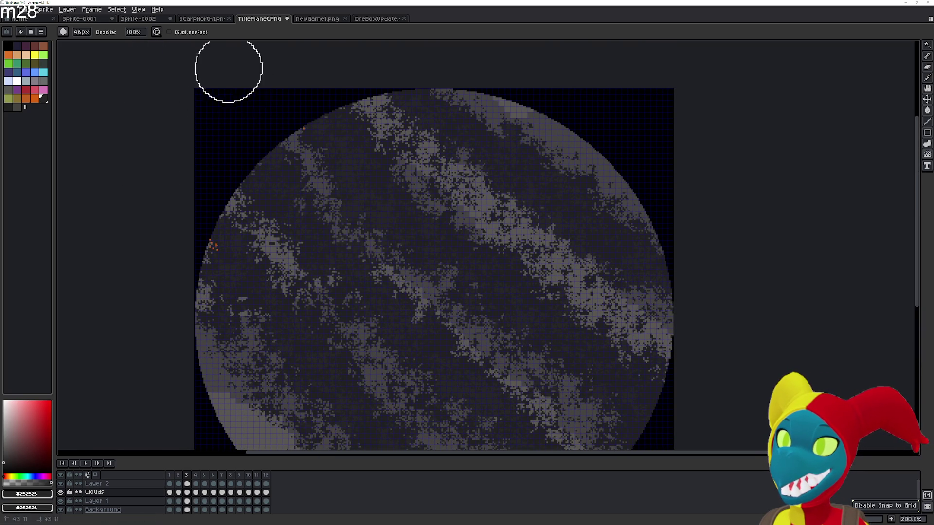
- Jumble the upper-middle band, then flip to frame 2 and back to compare
{"action": "left_click_drag", "start_coordinate": [403, 226], "coordinate": [427, 178]}
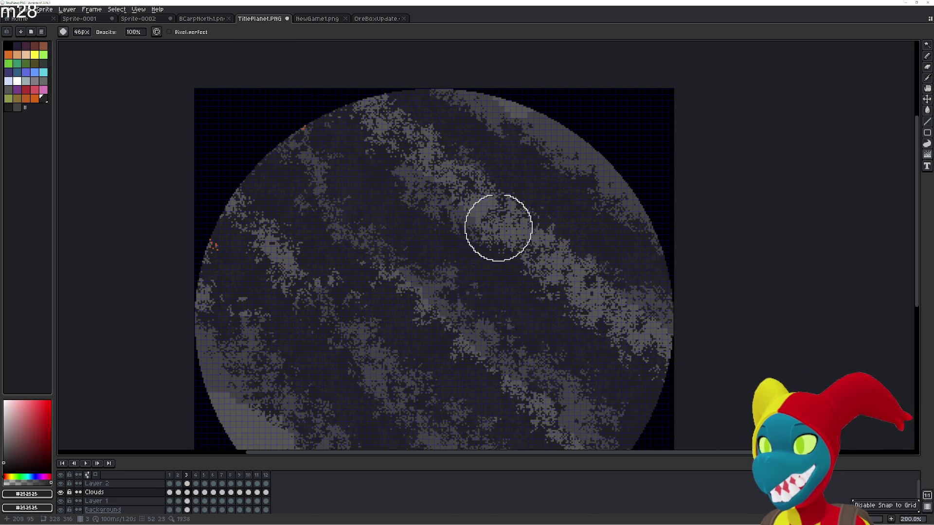
{"action": "left_click_drag", "start_coordinate": [498, 228], "coordinate": [501, 146]}
{"action": "key", "text": "Left"}
{"action": "key", "text": "Right"}
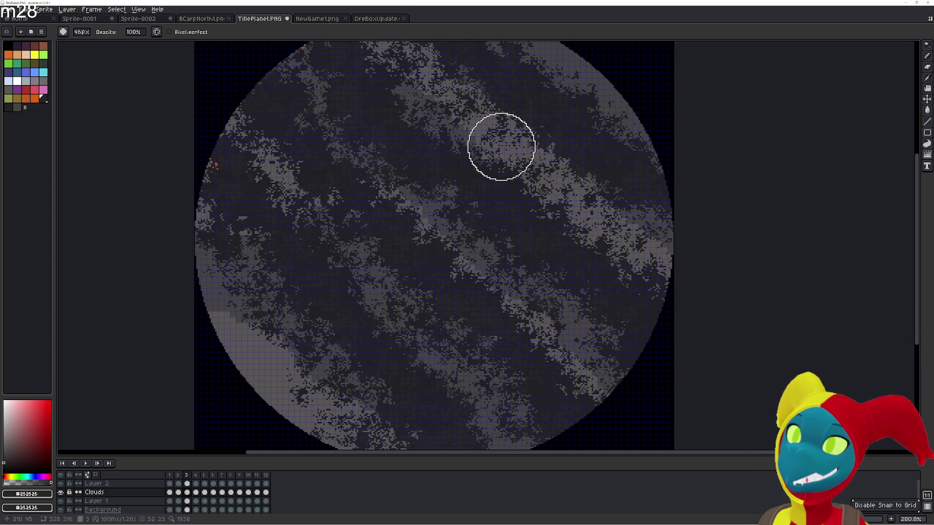
- On frame 4, scatter the upper stripe, lower-left stripe and centre clouds into noise
{"action": "key", "text": "Right"}
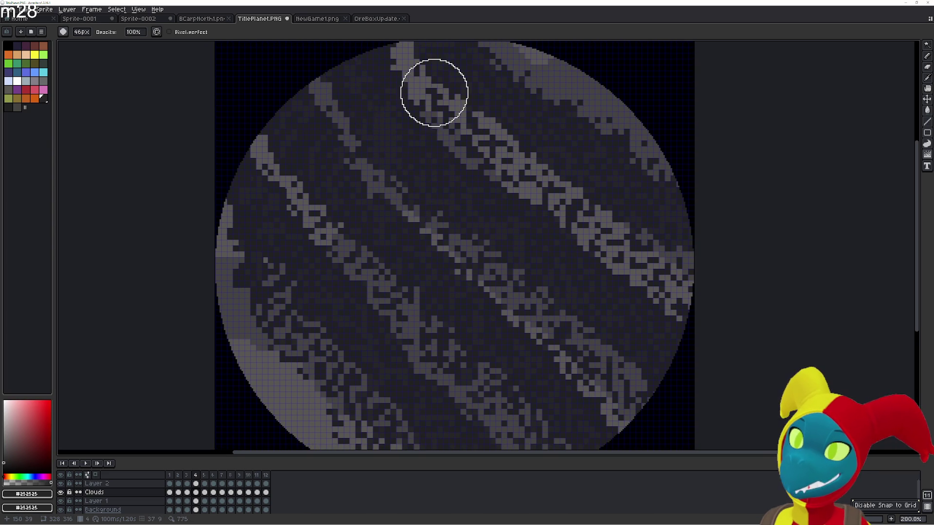
{"action": "left_click_drag", "start_coordinate": [434, 92], "coordinate": [420, 118]}
{"action": "mouse_move", "coordinate": [418, 71]}
{"action": "left_mouse_down"}
{"action": "mouse_move", "coordinate": [459, 56]}
{"action": "mouse_move", "coordinate": [494, 115]}
{"action": "mouse_move", "coordinate": [521, 121]}
{"action": "mouse_move", "coordinate": [571, 172]}
{"action": "mouse_move", "coordinate": [559, 195]}
{"action": "mouse_move", "coordinate": [538, 151]}
{"action": "mouse_move", "coordinate": [424, 100]}
{"action": "mouse_move", "coordinate": [416, 139]}
{"action": "mouse_move", "coordinate": [386, 192]}
{"action": "mouse_move", "coordinate": [592, 386]}
{"action": "mouse_move", "coordinate": [477, 207]}
{"action": "mouse_move", "coordinate": [610, 360]}
{"action": "mouse_move", "coordinate": [565, 210]}
{"action": "mouse_move", "coordinate": [474, 182]}
{"action": "mouse_move", "coordinate": [539, 370]}
{"action": "mouse_move", "coordinate": [372, 248]}
{"action": "mouse_move", "coordinate": [352, 325]}
{"action": "left_mouse_up"}
{"action": "scroll", "coordinate": [571, 226], "scroll_direction": "down", "scroll_amount": 3}
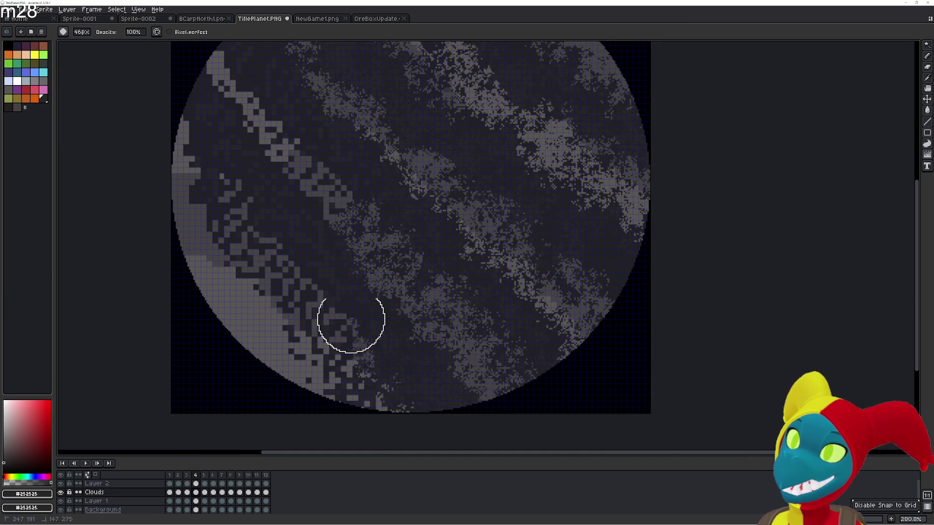
{"action": "scroll", "coordinate": [353, 325], "scroll_direction": "down", "scroll_amount": 1}
{"action": "mouse_move", "coordinate": [358, 423]}
{"action": "left_mouse_down"}
{"action": "mouse_move", "coordinate": [369, 305]}
{"action": "mouse_move", "coordinate": [338, 202]}
{"action": "mouse_move", "coordinate": [336, 311]}
{"action": "mouse_move", "coordinate": [423, 371]}
{"action": "mouse_move", "coordinate": [270, 191]}
{"action": "mouse_move", "coordinate": [409, 354]}
{"action": "mouse_move", "coordinate": [463, 386]}
{"action": "mouse_move", "coordinate": [448, 388]}
{"action": "mouse_move", "coordinate": [332, 299]}
{"action": "mouse_move", "coordinate": [292, 219]}
{"action": "mouse_move", "coordinate": [329, 153]}
{"action": "mouse_move", "coordinate": [455, 324]}
{"action": "mouse_move", "coordinate": [373, 131]}
{"action": "mouse_move", "coordinate": [496, 277]}
{"action": "mouse_move", "coordinate": [463, 92]}
{"action": "mouse_move", "coordinate": [535, 66]}
{"action": "mouse_move", "coordinate": [649, 184]}
{"action": "mouse_move", "coordinate": [586, 88]}
{"action": "mouse_move", "coordinate": [592, 154]}
{"action": "mouse_move", "coordinate": [576, 204]}
{"action": "mouse_move", "coordinate": [649, 328]}
{"action": "left_mouse_up"}
{"action": "mouse_move", "coordinate": [550, 337]}
{"action": "left_mouse_down"}
{"action": "mouse_move", "coordinate": [461, 265]}
{"action": "mouse_move", "coordinate": [365, 105]}
{"action": "mouse_move", "coordinate": [419, 285]}
{"action": "mouse_move", "coordinate": [586, 439]}
{"action": "mouse_move", "coordinate": [533, 366]}
{"action": "mouse_move", "coordinate": [540, 285]}
{"action": "mouse_move", "coordinate": [554, 279]}
{"action": "left_mouse_up"}
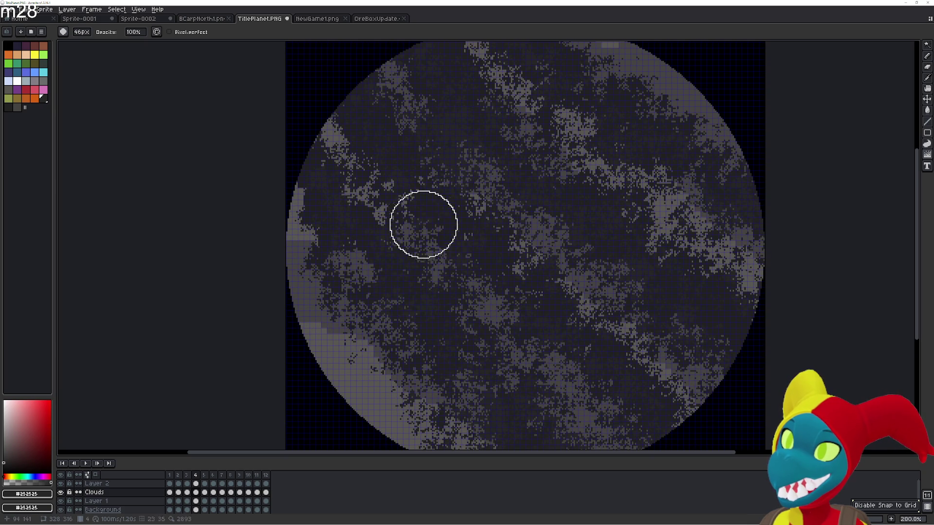
- Compare frames 3 and 4, then on frame 5 scatter the lower-left edge and middle bands
{"action": "key", "text": "Left"}
{"action": "key", "text": "Right"}
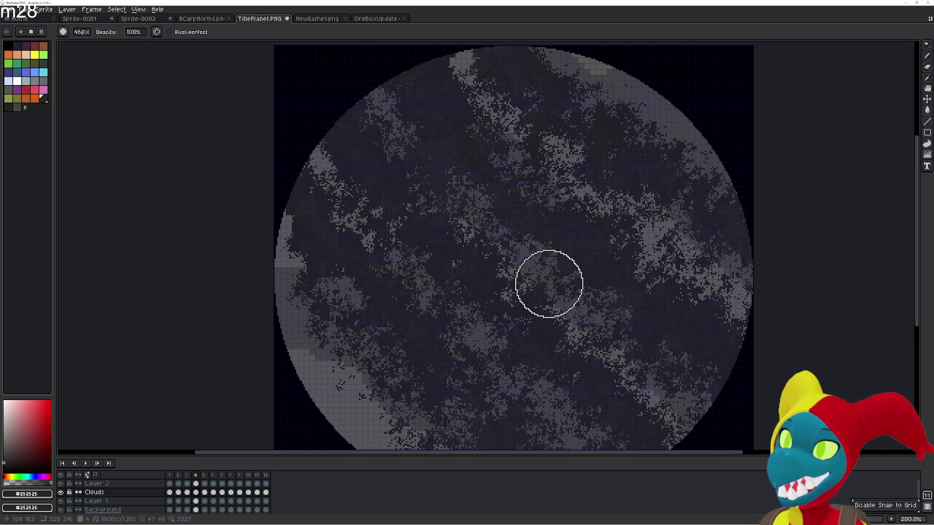
{"action": "key", "text": "Right"}
{"action": "left_click_drag", "start_coordinate": [549, 286], "coordinate": [521, 220]}
{"action": "mouse_move", "coordinate": [402, 278]}
{"action": "left_mouse_down"}
{"action": "mouse_move", "coordinate": [408, 396]}
{"action": "mouse_move", "coordinate": [461, 422]}
{"action": "left_mouse_up"}
{"action": "mouse_move", "coordinate": [434, 313]}
{"action": "left_mouse_down"}
{"action": "mouse_move", "coordinate": [313, 167]}
{"action": "mouse_move", "coordinate": [444, 277]}
{"action": "mouse_move", "coordinate": [476, 349]}
{"action": "mouse_move", "coordinate": [313, 127]}
{"action": "left_mouse_up"}
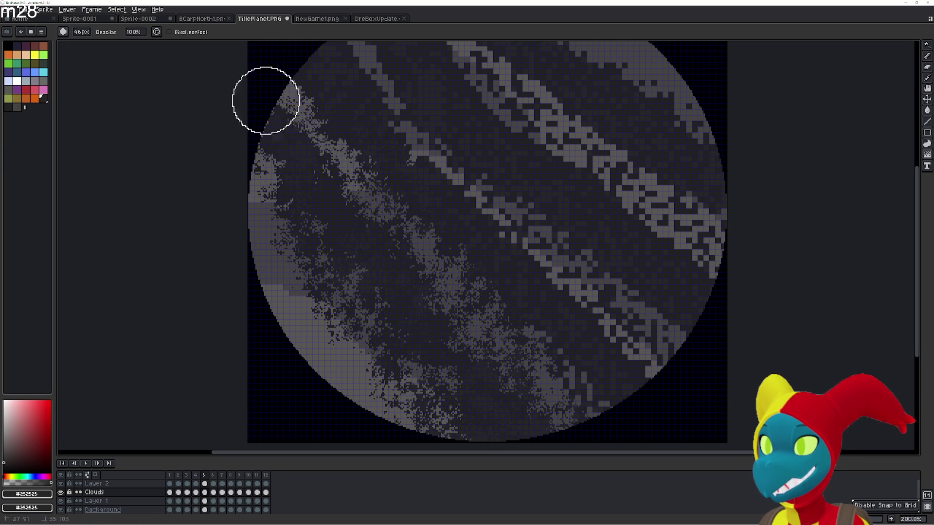
{"action": "left_click_drag", "start_coordinate": [267, 94], "coordinate": [311, 235]}
{"action": "mouse_move", "coordinate": [378, 277]}
{"action": "left_mouse_down"}
{"action": "mouse_move", "coordinate": [297, 167]}
{"action": "mouse_move", "coordinate": [452, 309]}
{"action": "mouse_move", "coordinate": [535, 338]}
{"action": "mouse_move", "coordinate": [586, 370]}
{"action": "mouse_move", "coordinate": [584, 334]}
{"action": "mouse_move", "coordinate": [653, 381]}
{"action": "left_mouse_up"}
- Scatter frame 5's centre, light diagonal band and upper-right light band into noise
{"action": "left_click_drag", "start_coordinate": [350, 106], "coordinate": [508, 364]}
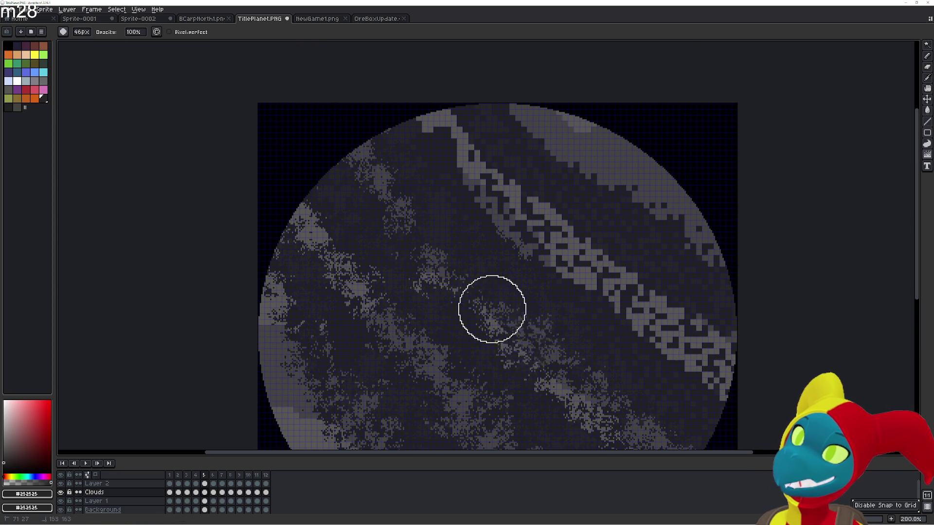
{"action": "mouse_move", "coordinate": [413, 100]}
{"action": "left_mouse_down"}
{"action": "mouse_move", "coordinate": [508, 234]}
{"action": "mouse_move", "coordinate": [603, 316]}
{"action": "mouse_move", "coordinate": [686, 359]}
{"action": "left_mouse_up"}
{"action": "left_click_drag", "start_coordinate": [505, 177], "coordinate": [705, 375]}
{"action": "left_click_drag", "start_coordinate": [524, 209], "coordinate": [692, 361]}
{"action": "mouse_move", "coordinate": [469, 71]}
{"action": "left_mouse_down"}
{"action": "mouse_move", "coordinate": [678, 251]}
{"action": "mouse_move", "coordinate": [576, 125]}
{"action": "mouse_move", "coordinate": [470, 77]}
{"action": "mouse_move", "coordinate": [559, 163]}
{"action": "mouse_move", "coordinate": [540, 131]}
{"action": "mouse_move", "coordinate": [494, 182]}
{"action": "mouse_move", "coordinate": [387, 96]}
{"action": "mouse_move", "coordinate": [504, 140]}
{"action": "mouse_move", "coordinate": [601, 117]}
{"action": "mouse_move", "coordinate": [635, 145]}
{"action": "mouse_move", "coordinate": [510, 183]}
{"action": "mouse_move", "coordinate": [450, 171]}
{"action": "mouse_move", "coordinate": [334, 192]}
{"action": "mouse_move", "coordinate": [445, 268]}
{"action": "mouse_move", "coordinate": [605, 319]}
{"action": "mouse_move", "coordinate": [376, 271]}
{"action": "mouse_move", "coordinate": [334, 323]}
{"action": "mouse_move", "coordinate": [386, 319]}
{"action": "mouse_move", "coordinate": [377, 150]}
{"action": "mouse_move", "coordinate": [316, 88]}
{"action": "mouse_move", "coordinate": [344, 187]}
{"action": "mouse_move", "coordinate": [464, 225]}
{"action": "mouse_move", "coordinate": [557, 338]}
{"action": "mouse_move", "coordinate": [526, 399]}
{"action": "mouse_move", "coordinate": [450, 428]}
{"action": "mouse_move", "coordinate": [492, 449]}
{"action": "left_mouse_up"}
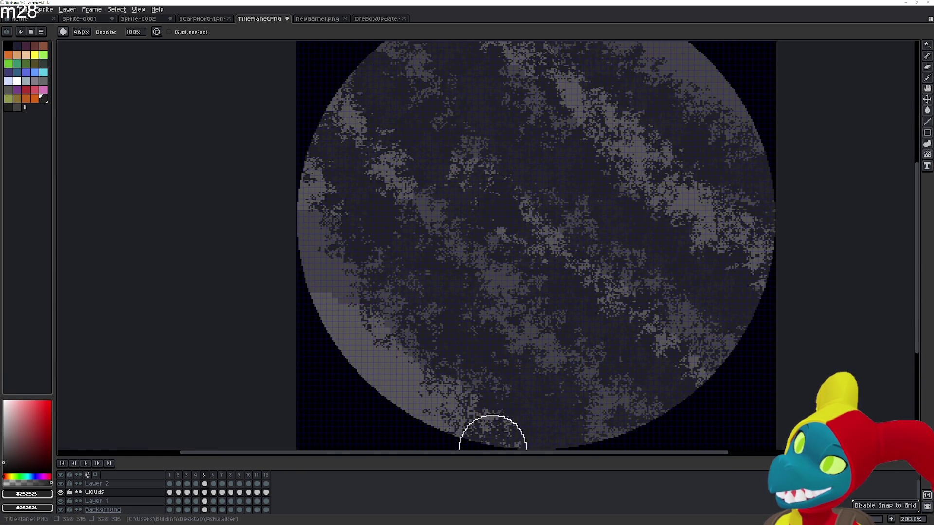
{"action": "left_click_drag", "start_coordinate": [425, 146], "coordinate": [364, 184]}
- Step through the frames and play the animation to preview the clouds
{"action": "key", "text": "Left"}
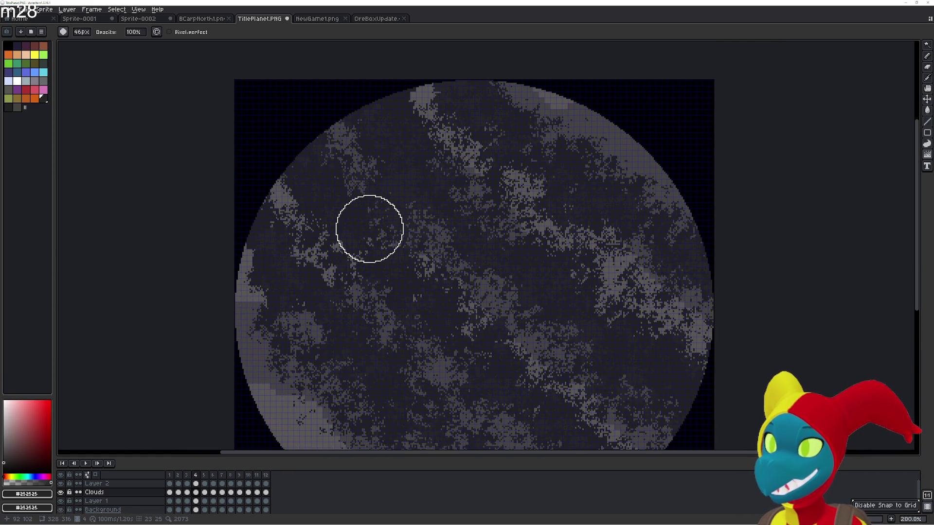
{"action": "key", "text": "Left"}
{"action": "key", "text": "Left"}
{"action": "key", "text": "Left"}
{"action": "key", "text": "Right"}
{"action": "key", "text": "Right"}
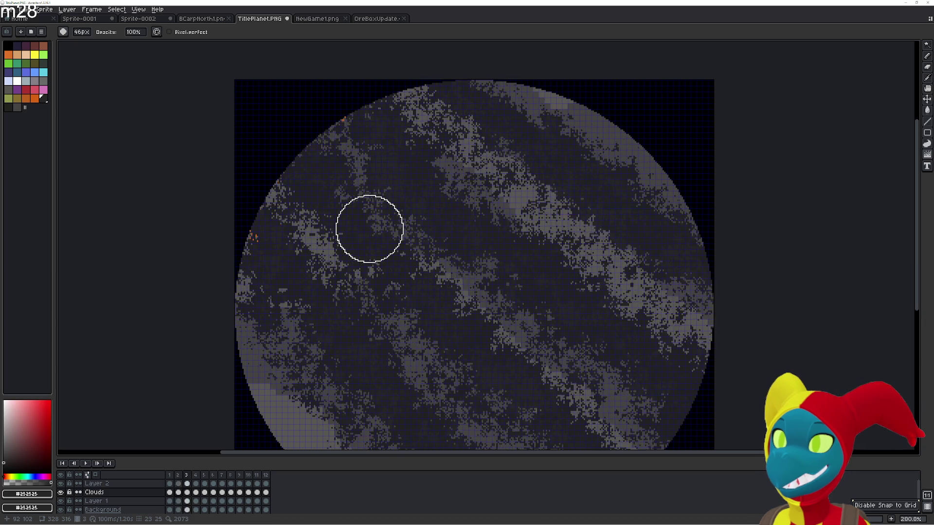
{"action": "key", "text": "Right"}
{"action": "key", "text": "Right"}
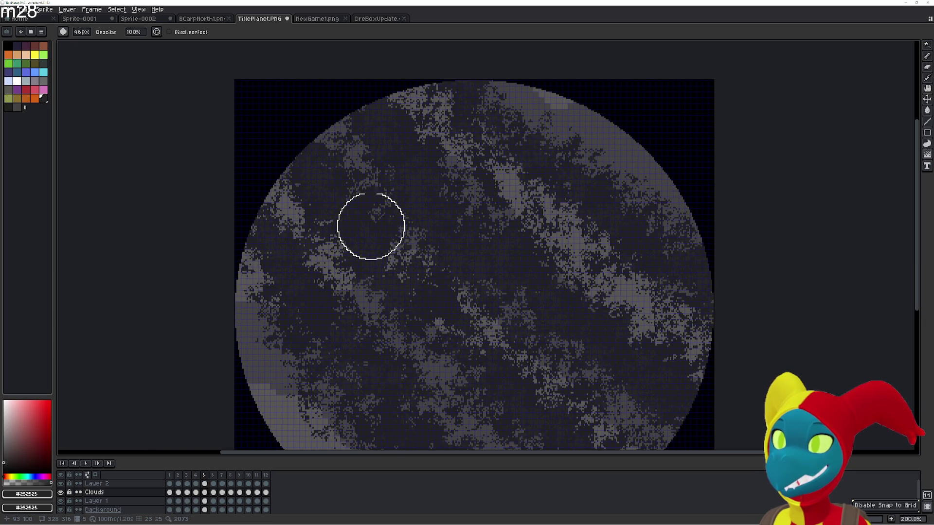
{"action": "key", "text": "Left"}
{"action": "key", "text": "Left"}
{"action": "key", "text": "Left"}
{"action": "key", "text": "Left"}
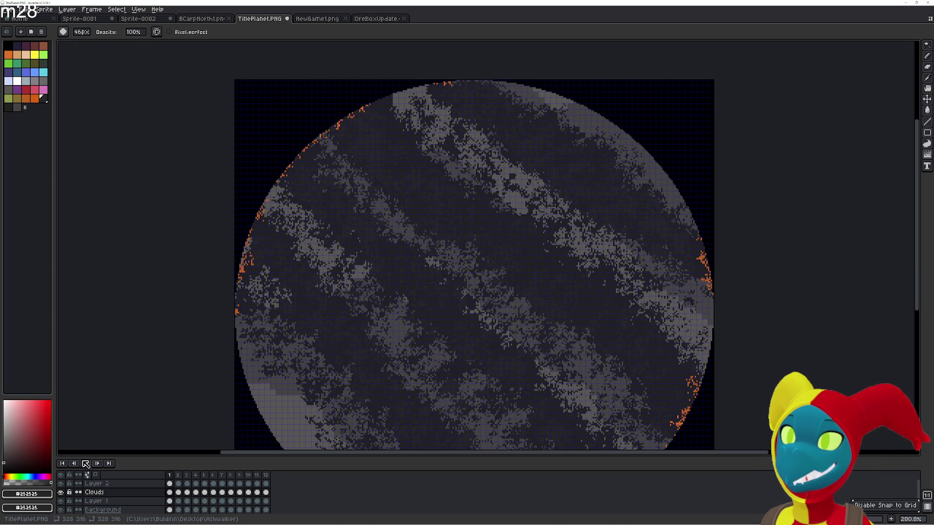
{"action": "left_click", "coordinate": [85, 464]}
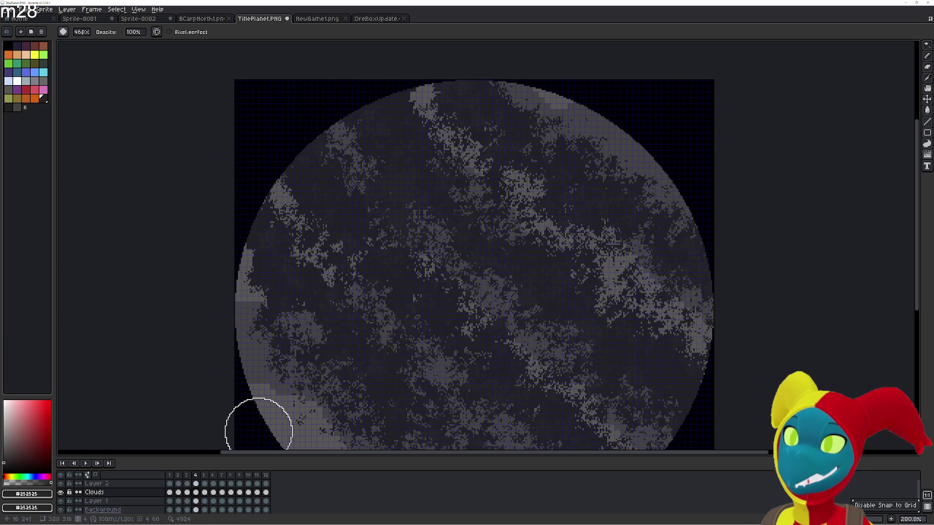
- Scatter frame 6's lower, upper and middle cloud bands into noisy streaks
{"action": "left_click_drag", "start_coordinate": [337, 150], "coordinate": [686, 439]}
{"action": "left_click_drag", "start_coordinate": [324, 102], "coordinate": [617, 382]}
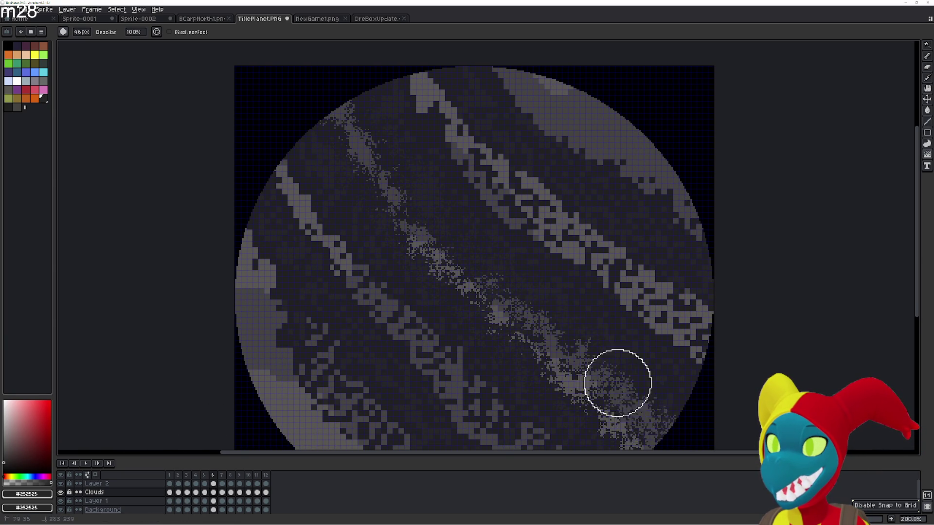
{"action": "scroll", "coordinate": [618, 382], "scroll_direction": "down", "scroll_amount": 1}
{"action": "left_click_drag", "start_coordinate": [395, 82], "coordinate": [744, 357]}
{"action": "left_click_drag", "start_coordinate": [412, 65], "coordinate": [645, 178]}
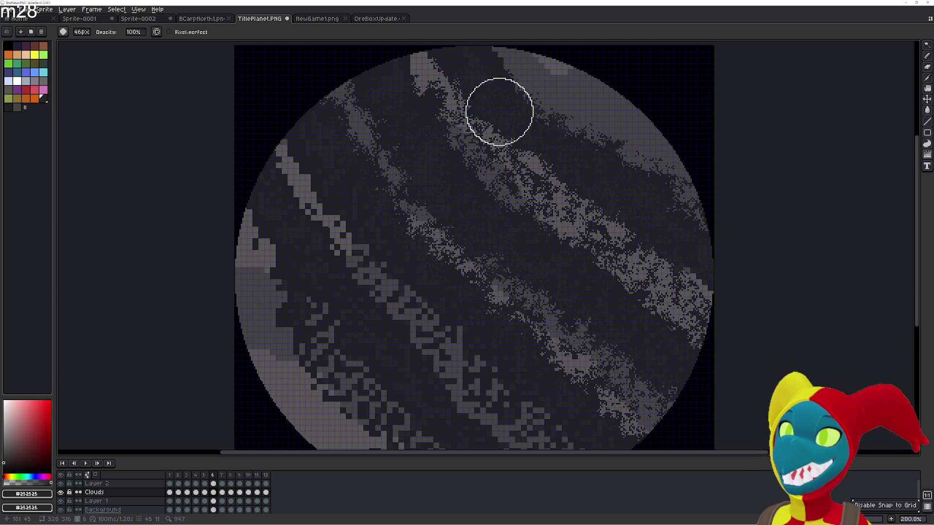
{"action": "mouse_move", "coordinate": [406, 71]}
{"action": "left_mouse_down"}
{"action": "mouse_move", "coordinate": [532, 198]}
{"action": "mouse_move", "coordinate": [555, 163]}
{"action": "left_mouse_up"}
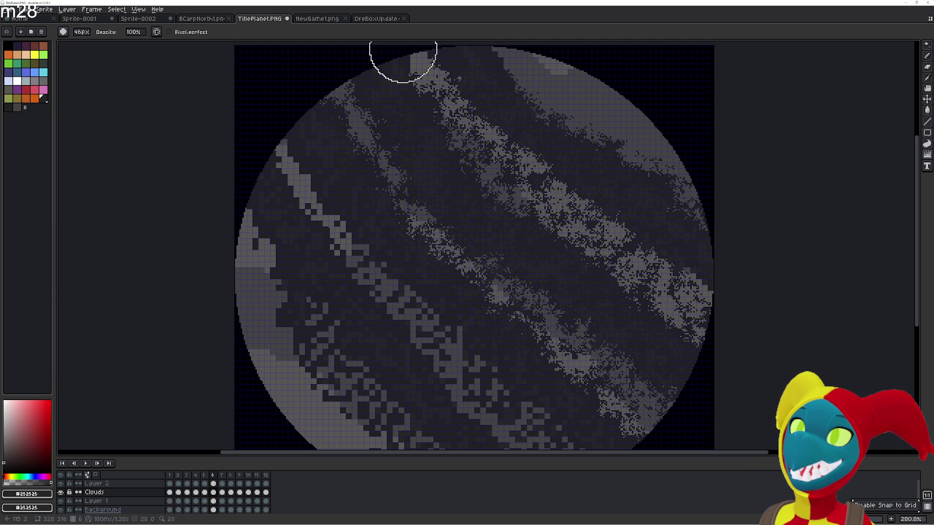
{"action": "scroll", "coordinate": [409, 76], "scroll_direction": "up", "scroll_amount": 1}
{"action": "scroll", "coordinate": [382, 83], "scroll_direction": "up", "scroll_amount": 2}
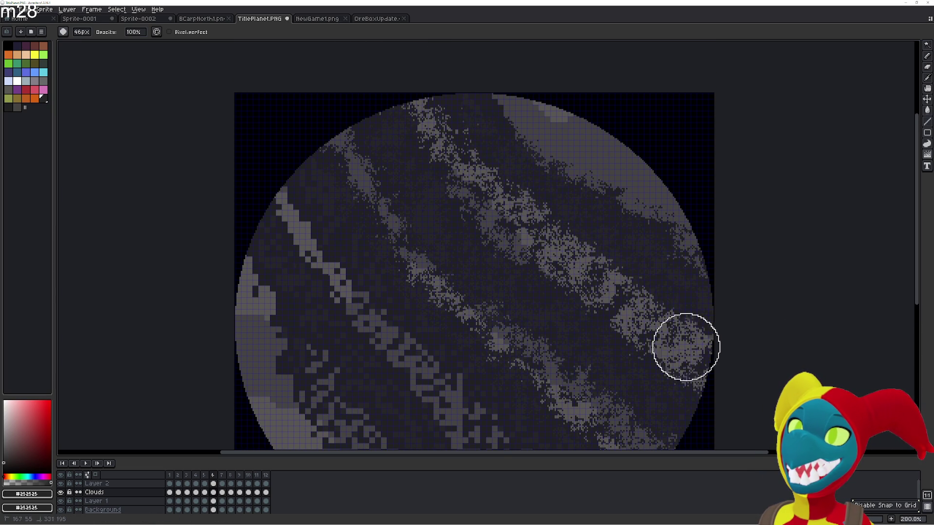
{"action": "left_click_drag", "start_coordinate": [329, 67], "coordinate": [444, 270]}
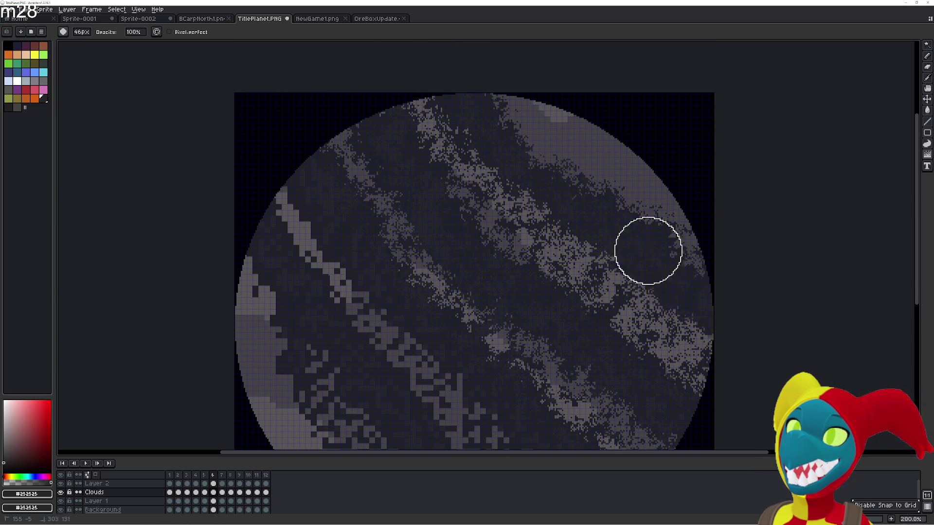
{"action": "scroll", "coordinate": [467, 124], "scroll_direction": "down", "scroll_amount": 2}
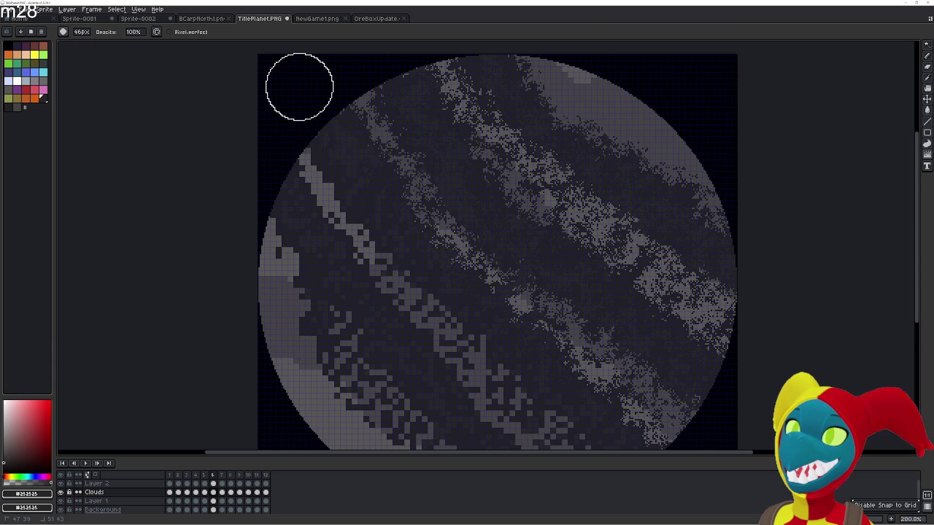
{"action": "scroll", "coordinate": [540, 212], "scroll_direction": "down", "scroll_amount": 1}
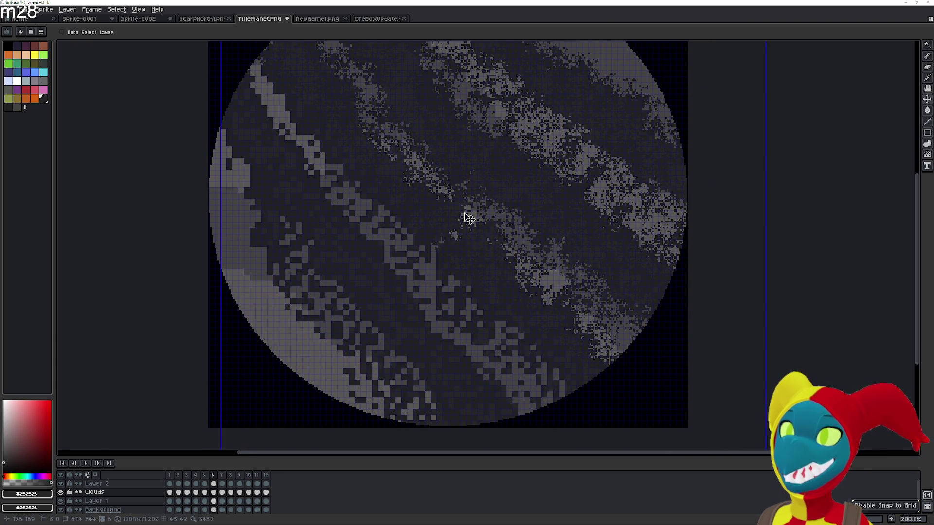
- Scatter the lower-left light crescent, upper-left, centre and right-side clouds with the brush
{"action": "key", "text": "b"}
{"action": "scroll", "coordinate": [460, 215], "scroll_direction": "down", "scroll_amount": 2}
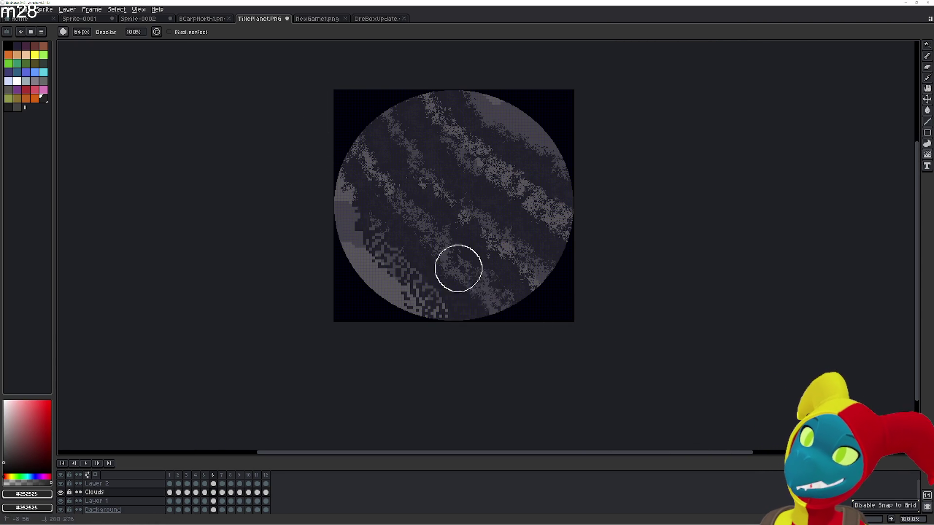
{"action": "left_click_drag", "start_coordinate": [362, 175], "coordinate": [399, 271]}
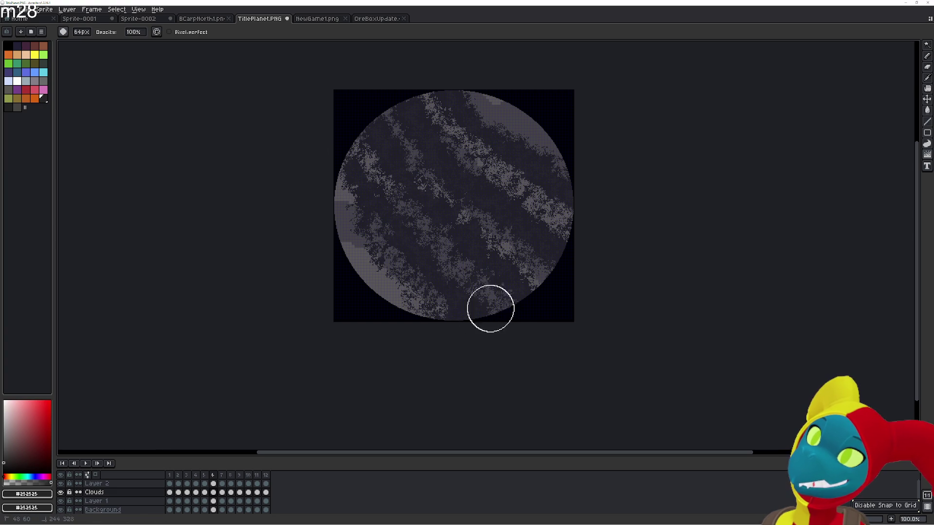
{"action": "scroll", "coordinate": [365, 190], "scroll_direction": "up", "scroll_amount": 1}
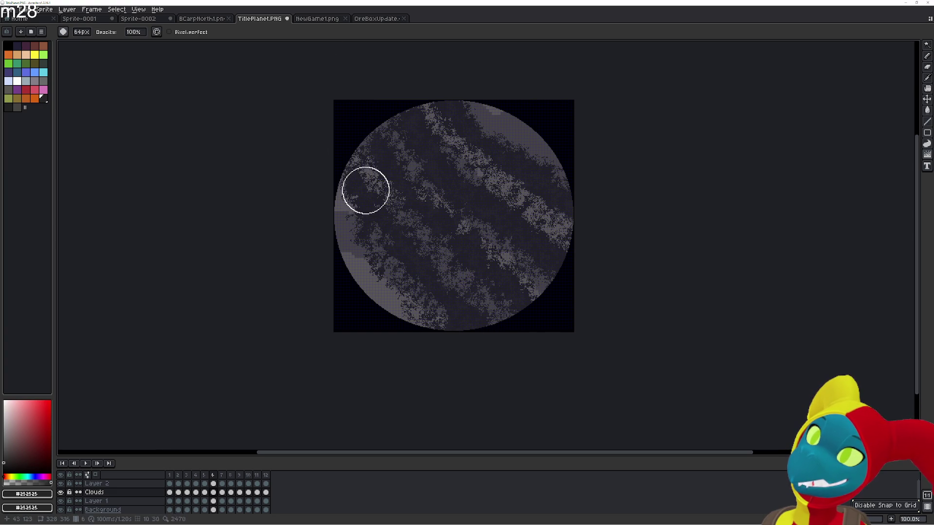
{"action": "mouse_move", "coordinate": [293, 116]}
{"action": "left_mouse_down"}
{"action": "mouse_move", "coordinate": [379, 161]}
{"action": "mouse_move", "coordinate": [415, 263]}
{"action": "mouse_move", "coordinate": [311, 142]}
{"action": "mouse_move", "coordinate": [376, 218]}
{"action": "left_mouse_up"}
{"action": "mouse_move", "coordinate": [488, 230]}
{"action": "left_mouse_down"}
{"action": "mouse_move", "coordinate": [433, 183]}
{"action": "mouse_move", "coordinate": [408, 117]}
{"action": "left_mouse_up"}
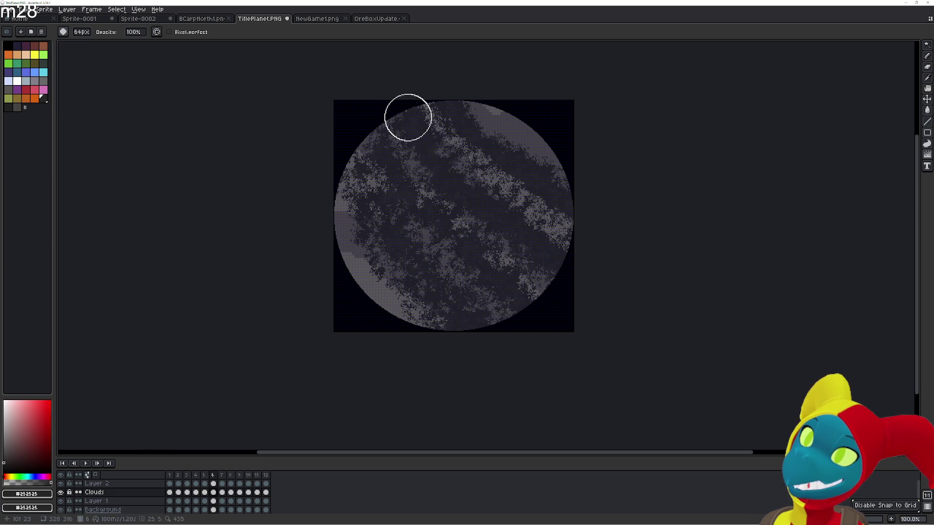
{"action": "mouse_move", "coordinate": [525, 239]}
{"action": "left_mouse_down"}
{"action": "mouse_move", "coordinate": [534, 194]}
{"action": "mouse_move", "coordinate": [433, 140]}
{"action": "left_mouse_up"}
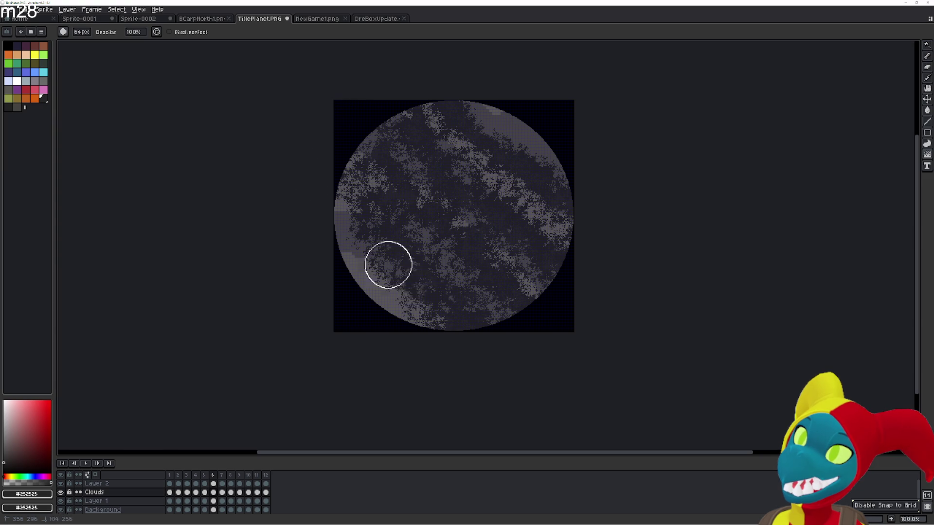
- Compare frames, step back through the undo history, then restore the scattered cloud texture
{"action": "key", "text": "Left"}
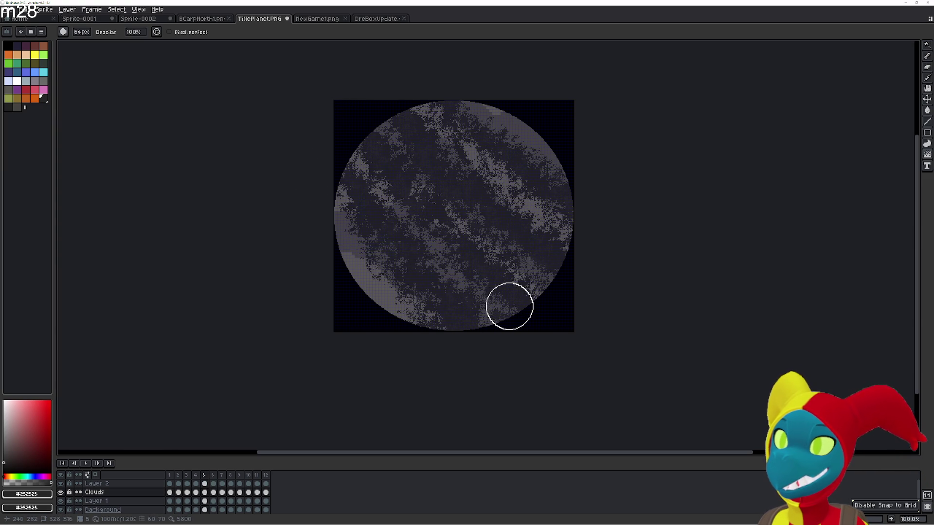
{"action": "key", "text": "Right"}
{"action": "key", "text": "ctrl+z"}
{"action": "key", "text": "ctrl+z"}
{"action": "key", "text": "ctrl+z"}
{"action": "key", "text": "v"}
{"action": "key", "text": "ctrl+z"}
{"action": "key", "text": "ctrl+z"}
{"action": "key", "text": "ctrl+z"}
{"action": "key", "text": "ctrl+z"}
{"action": "key", "text": "ctrl+z"}
{"action": "key", "text": "ctrl+z"}
{"action": "key", "text": "ctrl+z"}
{"action": "key", "text": "ctrl+z"}
{"action": "key", "text": "ctrl+z"}
{"action": "key", "text": "ctrl+z"}
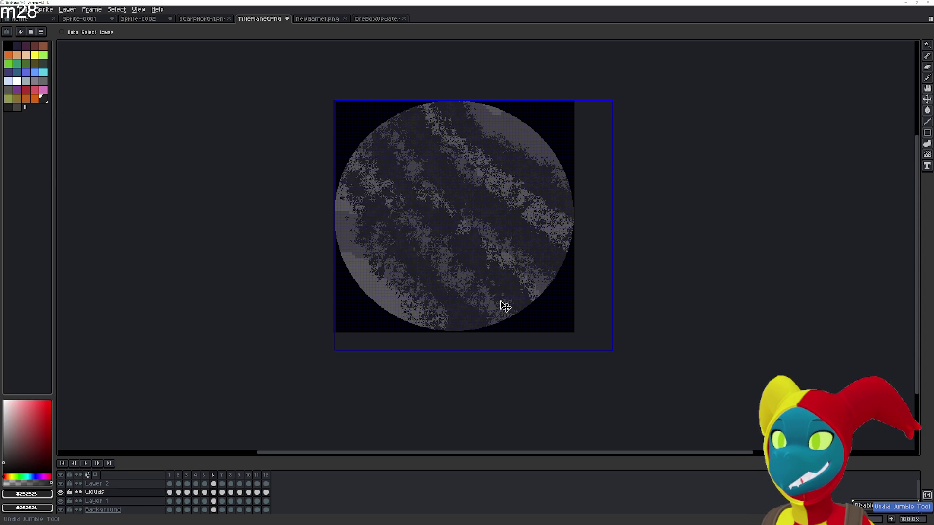
{"action": "key", "text": "ctrl+z"}
{"action": "key", "text": "ctrl+z"}
{"action": "key", "text": "ctrl+z"}
{"action": "key", "text": "ctrl+z"}
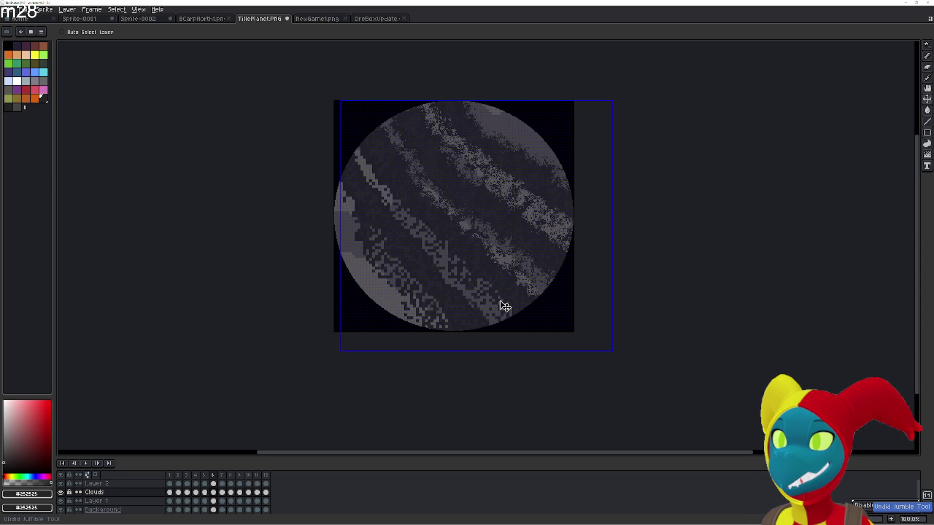
{"action": "key", "text": "ctrl+z"}
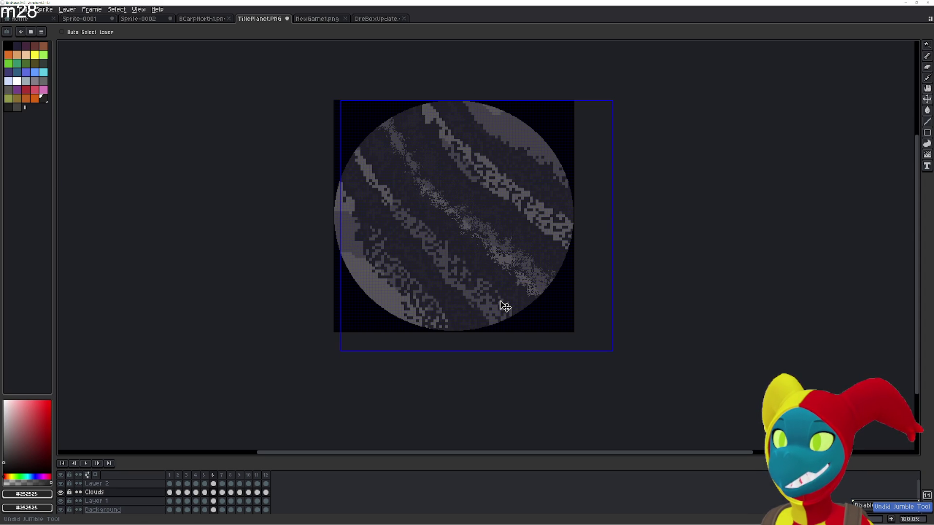
{"action": "key", "text": "ctrl+z"}
{"action": "key", "text": "ctrl+z"}
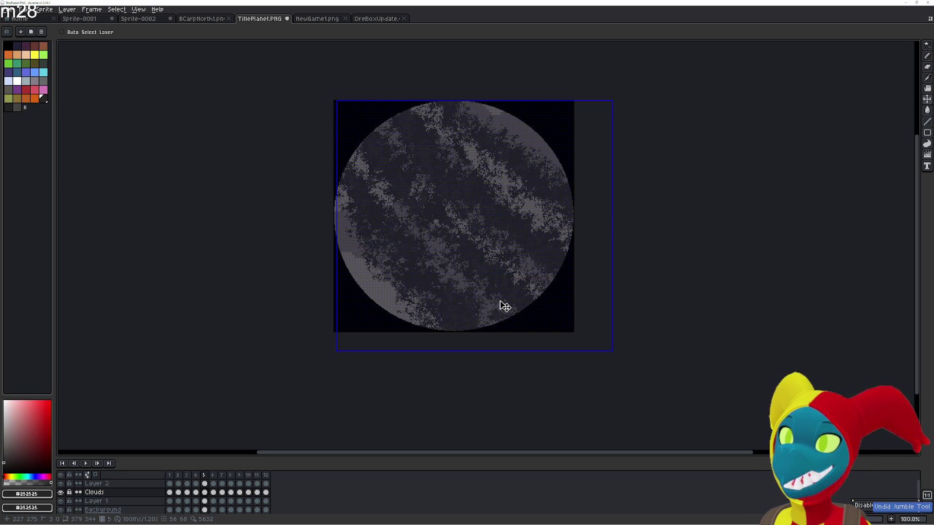
{"action": "key", "text": "shift+h"}
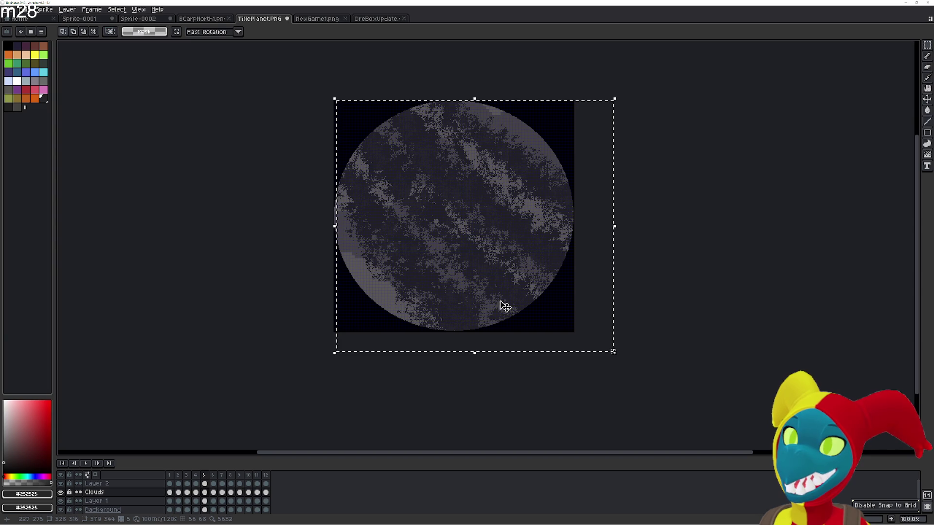
{"action": "scroll", "coordinate": [580, 300], "scroll_direction": "up", "scroll_amount": 2}
{"action": "scroll", "coordinate": [751, 281], "scroll_direction": "down", "scroll_amount": 1}
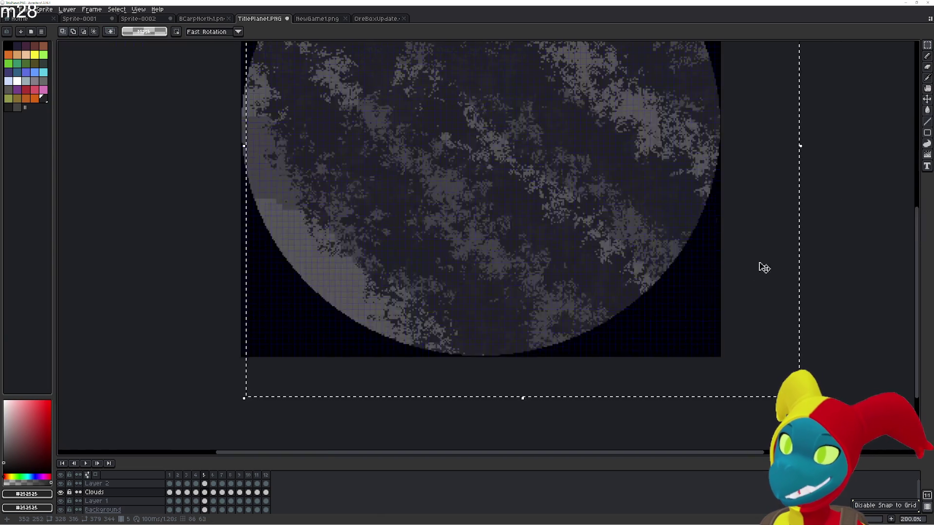
{"action": "scroll", "coordinate": [787, 252], "scroll_direction": "down", "scroll_amount": 1}
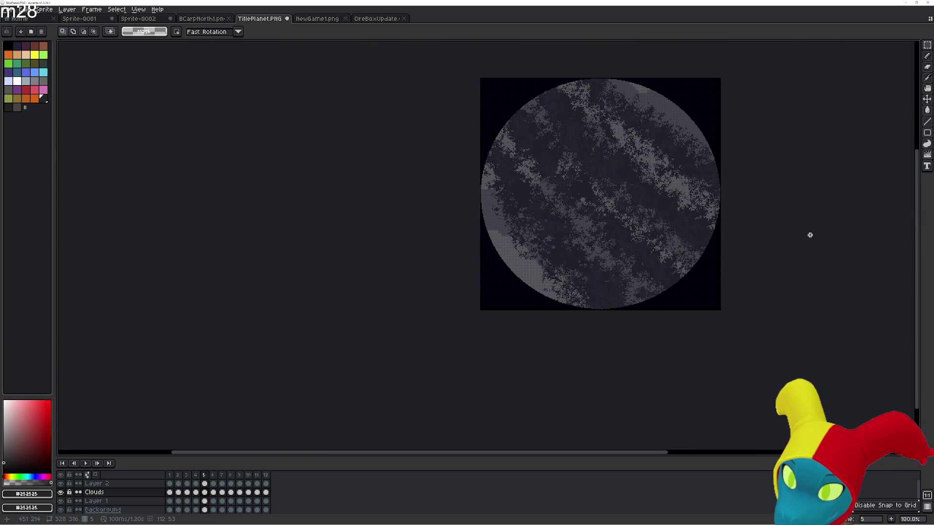
- Preview the previous frame, return to frame 5, then advance to frame 6
{"action": "key", "text": "Left"}
{"action": "key", "text": "Right"}
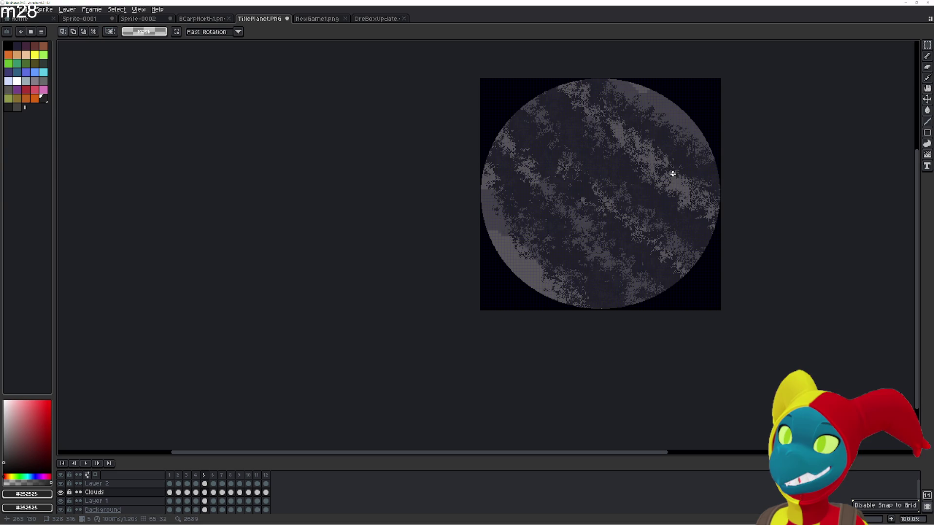
{"action": "key", "text": "Right"}
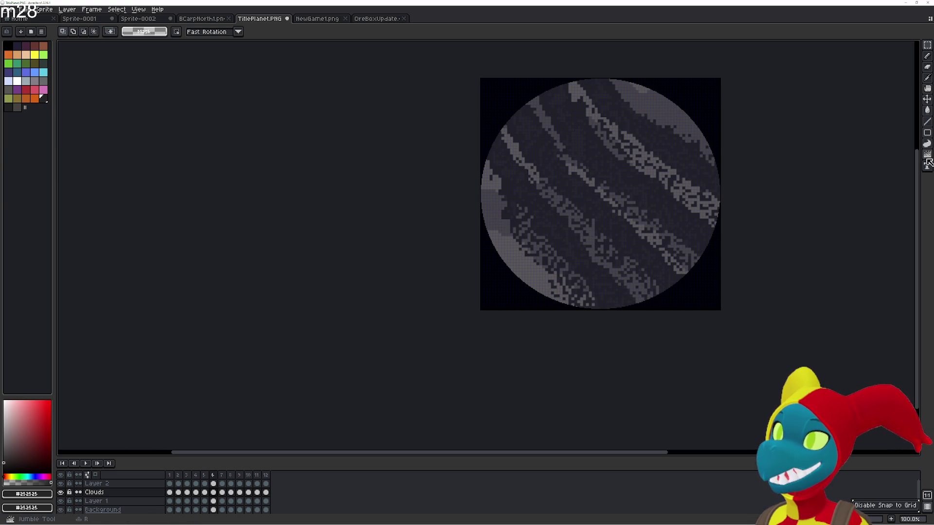
- Scatter frame 6's upper-right, middle, lower-left and right-edge cloud bands into speckles with the scatter brush
{"action": "left_click", "coordinate": [927, 155]}
{"action": "left_click", "coordinate": [917, 154]}
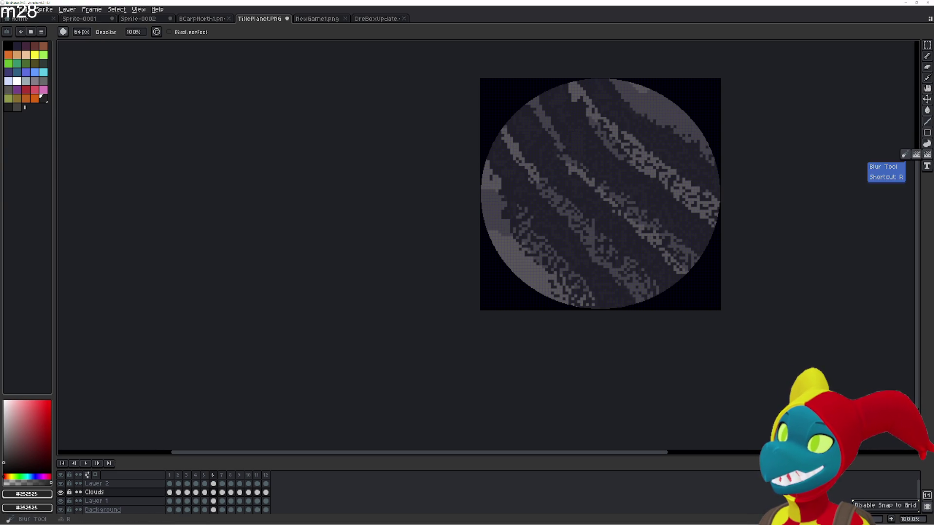
{"action": "mouse_move", "coordinate": [615, 150]}
{"action": "left_mouse_down"}
{"action": "mouse_move", "coordinate": [715, 207]}
{"action": "mouse_move", "coordinate": [656, 134]}
{"action": "mouse_move", "coordinate": [588, 74]}
{"action": "mouse_move", "coordinate": [596, 150]}
{"action": "mouse_move", "coordinate": [658, 198]}
{"action": "left_mouse_up"}
{"action": "left_click_drag", "start_coordinate": [693, 265], "coordinate": [560, 141]}
{"action": "mouse_move", "coordinate": [500, 129]}
{"action": "left_mouse_down"}
{"action": "mouse_move", "coordinate": [628, 240]}
{"action": "mouse_move", "coordinate": [653, 281]}
{"action": "mouse_move", "coordinate": [571, 224]}
{"action": "mouse_move", "coordinate": [515, 142]}
{"action": "mouse_move", "coordinate": [484, 131]}
{"action": "mouse_move", "coordinate": [529, 213]}
{"action": "mouse_move", "coordinate": [595, 279]}
{"action": "mouse_move", "coordinate": [551, 273]}
{"action": "mouse_move", "coordinate": [468, 152]}
{"action": "mouse_move", "coordinate": [518, 254]}
{"action": "mouse_move", "coordinate": [503, 264]}
{"action": "left_mouse_up"}
{"action": "mouse_move", "coordinate": [527, 78]}
{"action": "left_mouse_down"}
{"action": "mouse_move", "coordinate": [621, 100]}
{"action": "mouse_move", "coordinate": [707, 176]}
{"action": "left_mouse_up"}
{"action": "mouse_move", "coordinate": [715, 232]}
{"action": "left_mouse_down"}
{"action": "mouse_move", "coordinate": [562, 99]}
{"action": "mouse_move", "coordinate": [500, 85]}
{"action": "mouse_move", "coordinate": [707, 312]}
{"action": "left_mouse_up"}
- On frame 7, scatter the chunky stripe, middle band and light upper-right band into speckled streaks
{"action": "key", "text": "Right"}
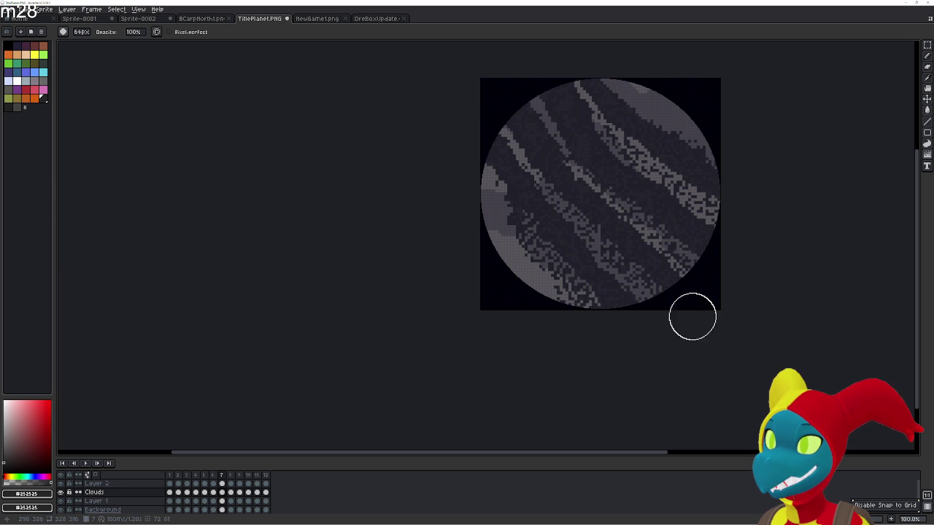
{"action": "mouse_move", "coordinate": [632, 317]}
{"action": "left_mouse_down"}
{"action": "mouse_move", "coordinate": [552, 229]}
{"action": "mouse_move", "coordinate": [510, 158]}
{"action": "mouse_move", "coordinate": [471, 141]}
{"action": "mouse_move", "coordinate": [547, 271]}
{"action": "mouse_move", "coordinate": [556, 246]}
{"action": "mouse_move", "coordinate": [458, 105]}
{"action": "mouse_move", "coordinate": [658, 296]}
{"action": "mouse_move", "coordinate": [538, 131]}
{"action": "left_mouse_up"}
{"action": "mouse_move", "coordinate": [497, 97]}
{"action": "left_mouse_down"}
{"action": "mouse_move", "coordinate": [603, 230]}
{"action": "mouse_move", "coordinate": [684, 278]}
{"action": "mouse_move", "coordinate": [657, 197]}
{"action": "mouse_move", "coordinate": [559, 100]}
{"action": "left_mouse_up"}
{"action": "left_click_drag", "start_coordinate": [545, 60], "coordinate": [711, 183]}
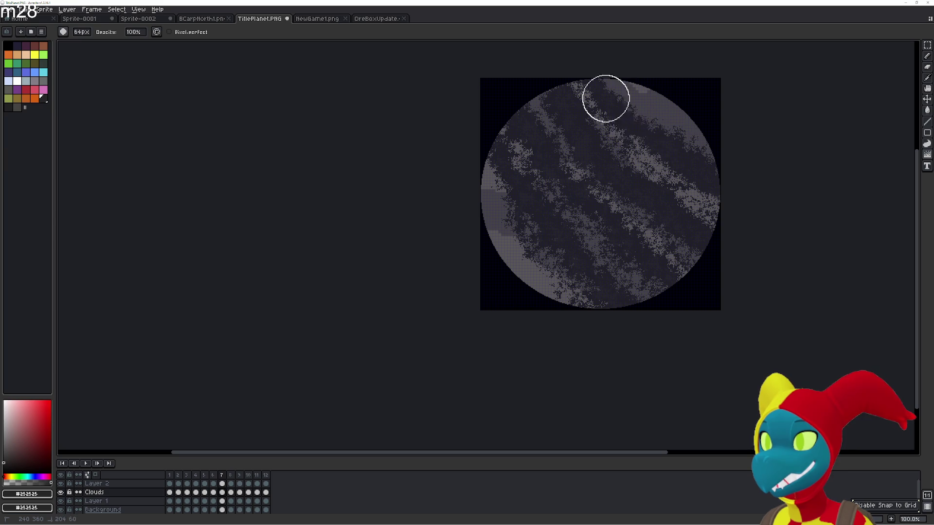
- On frame 8, scatter the lower-to-upper-left band, middle band and lower-left edge band
{"action": "key", "text": "Right"}
{"action": "mouse_move", "coordinate": [631, 321]}
{"action": "left_mouse_down"}
{"action": "mouse_move", "coordinate": [572, 249]}
{"action": "mouse_move", "coordinate": [486, 103]}
{"action": "mouse_move", "coordinate": [500, 164]}
{"action": "mouse_move", "coordinate": [559, 271]}
{"action": "mouse_move", "coordinate": [582, 276]}
{"action": "mouse_move", "coordinate": [511, 176]}
{"action": "mouse_move", "coordinate": [470, 85]}
{"action": "left_mouse_up"}
{"action": "mouse_move", "coordinate": [525, 125]}
{"action": "left_mouse_down"}
{"action": "mouse_move", "coordinate": [590, 215]}
{"action": "mouse_move", "coordinate": [659, 277]}
{"action": "mouse_move", "coordinate": [537, 120]}
{"action": "mouse_move", "coordinate": [602, 165]}
{"action": "mouse_move", "coordinate": [684, 248]}
{"action": "mouse_move", "coordinate": [673, 179]}
{"action": "mouse_move", "coordinate": [569, 60]}
{"action": "left_mouse_up"}
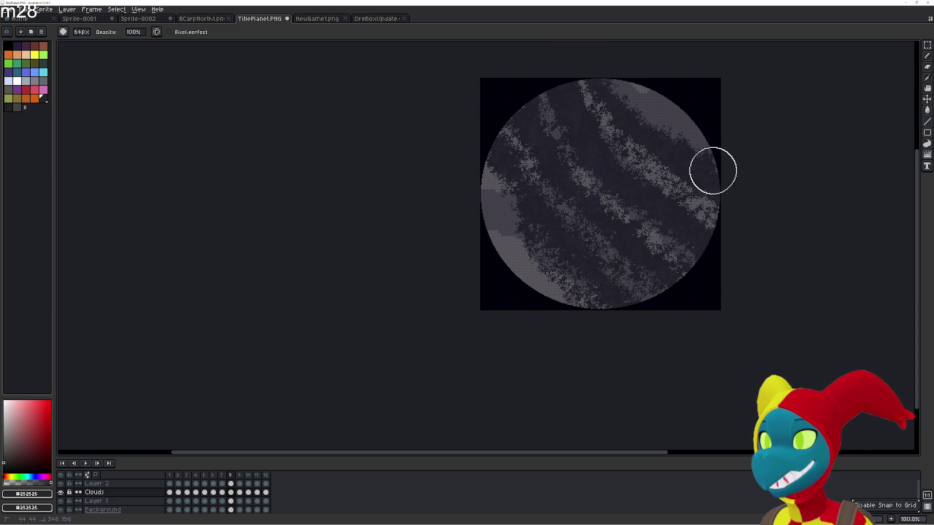
{"action": "left_click_drag", "start_coordinate": [698, 266], "coordinate": [504, 192]}
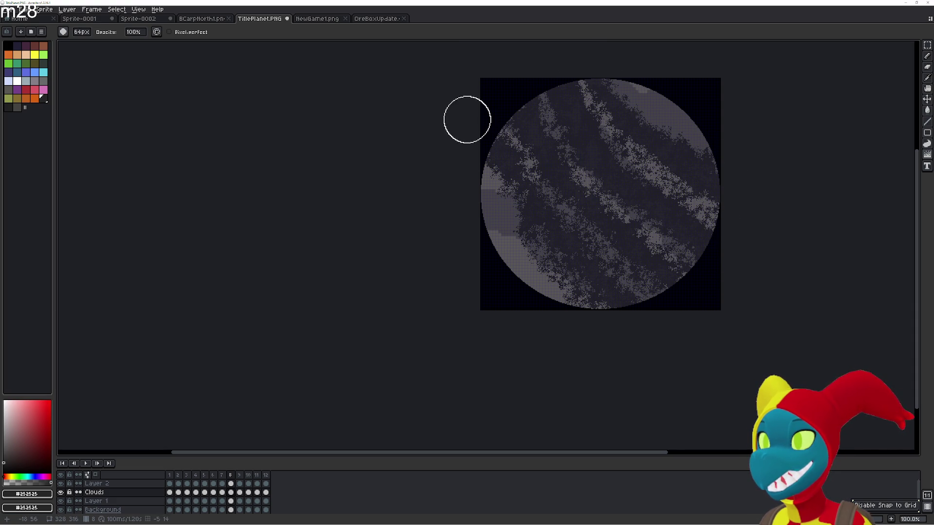
- On frame 9, scatter the lower-left, middle, upper-right and lower-right cloud bands
{"action": "key", "text": "Right"}
{"action": "mouse_move", "coordinate": [602, 280]}
{"action": "left_mouse_down"}
{"action": "mouse_move", "coordinate": [521, 188]}
{"action": "mouse_move", "coordinate": [480, 117]}
{"action": "mouse_move", "coordinate": [562, 278]}
{"action": "mouse_move", "coordinate": [479, 137]}
{"action": "left_mouse_up"}
{"action": "left_click_drag", "start_coordinate": [508, 93], "coordinate": [639, 263]}
{"action": "mouse_move", "coordinate": [680, 231]}
{"action": "left_mouse_down"}
{"action": "mouse_move", "coordinate": [591, 146]}
{"action": "mouse_move", "coordinate": [547, 66]}
{"action": "mouse_move", "coordinate": [605, 100]}
{"action": "mouse_move", "coordinate": [694, 180]}
{"action": "left_mouse_up"}
{"action": "mouse_move", "coordinate": [677, 135]}
{"action": "left_mouse_down"}
{"action": "mouse_move", "coordinate": [574, 66]}
{"action": "mouse_move", "coordinate": [547, 113]}
{"action": "mouse_move", "coordinate": [711, 305]}
{"action": "mouse_move", "coordinate": [578, 177]}
{"action": "mouse_move", "coordinate": [644, 255]}
{"action": "mouse_move", "coordinate": [593, 297]}
{"action": "mouse_move", "coordinate": [548, 255]}
{"action": "mouse_move", "coordinate": [484, 146]}
{"action": "mouse_move", "coordinate": [486, 112]}
{"action": "mouse_move", "coordinate": [615, 292]}
{"action": "left_mouse_up"}
- On frame 10, scatter the diagonal bands and further break up the upper-left clouds
{"action": "key", "text": "Right"}
{"action": "mouse_move", "coordinate": [633, 251]}
{"action": "left_mouse_down"}
{"action": "mouse_move", "coordinate": [577, 194]}
{"action": "mouse_move", "coordinate": [536, 131]}
{"action": "mouse_move", "coordinate": [692, 240]}
{"action": "mouse_move", "coordinate": [682, 175]}
{"action": "mouse_move", "coordinate": [584, 74]}
{"action": "left_mouse_up"}
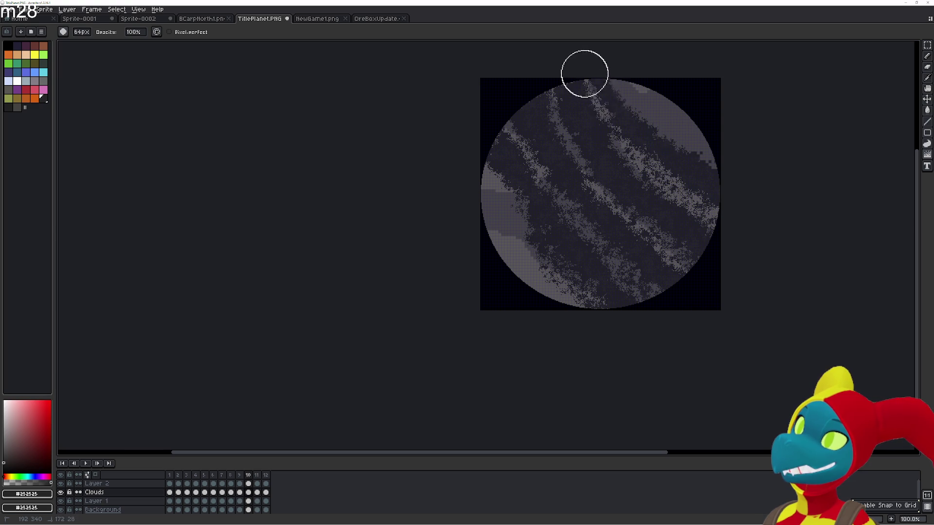
{"action": "mouse_move", "coordinate": [665, 119]}
{"action": "left_mouse_down"}
{"action": "mouse_move", "coordinate": [649, 205]}
{"action": "mouse_move", "coordinate": [565, 168]}
{"action": "mouse_move", "coordinate": [535, 115]}
{"action": "left_mouse_up"}
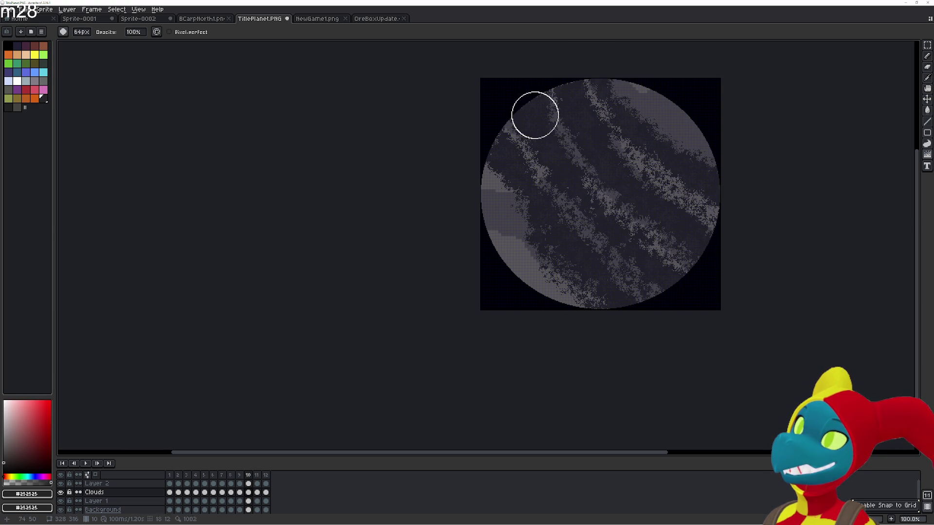
{"action": "mouse_move", "coordinate": [666, 232]}
{"action": "left_mouse_down"}
{"action": "mouse_move", "coordinate": [569, 98]}
{"action": "mouse_move", "coordinate": [607, 215]}
{"action": "mouse_move", "coordinate": [544, 124]}
{"action": "mouse_move", "coordinate": [503, 142]}
{"action": "mouse_move", "coordinate": [539, 215]}
{"action": "mouse_move", "coordinate": [500, 172]}
{"action": "mouse_move", "coordinate": [578, 134]}
{"action": "left_mouse_up"}
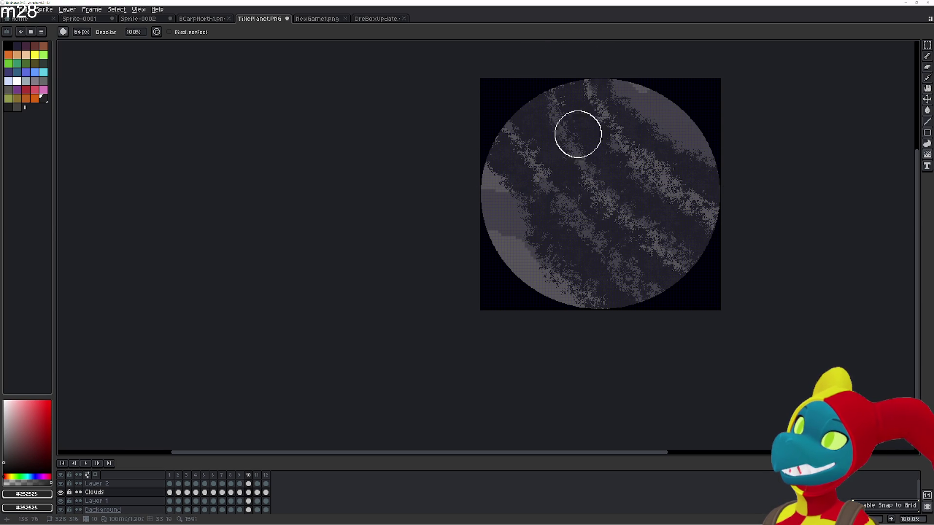
- Compare with frame 9, then scatter frame 11's lower-right, centre and upper-right bands and bring up frame 12
{"action": "key", "text": "comma"}
{"action": "key", "text": "period"}
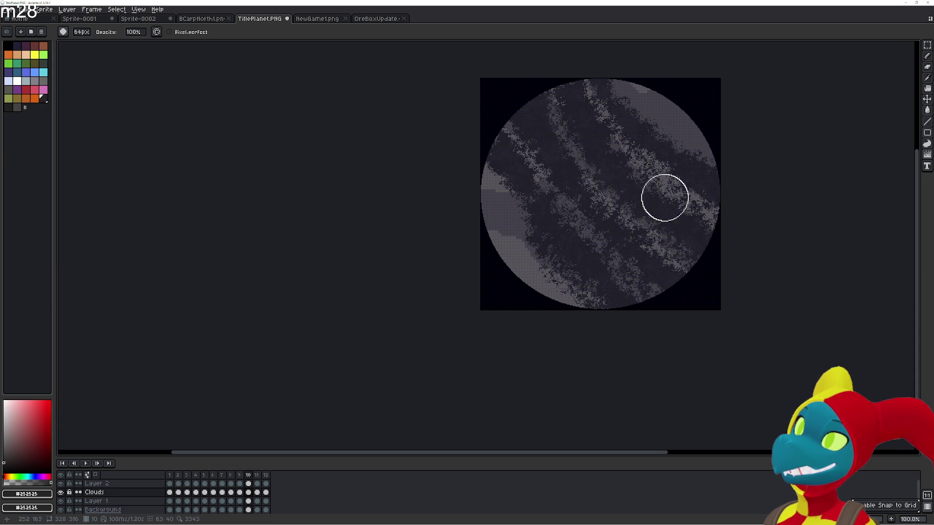
{"action": "key", "text": "period"}
{"action": "mouse_move", "coordinate": [615, 290]}
{"action": "left_mouse_down"}
{"action": "mouse_move", "coordinate": [542, 226]}
{"action": "mouse_move", "coordinate": [486, 130]}
{"action": "mouse_move", "coordinate": [541, 227]}
{"action": "mouse_move", "coordinate": [530, 223]}
{"action": "mouse_move", "coordinate": [577, 283]}
{"action": "left_mouse_up"}
{"action": "mouse_move", "coordinate": [669, 276]}
{"action": "left_mouse_down"}
{"action": "mouse_move", "coordinate": [561, 174]}
{"action": "mouse_move", "coordinate": [515, 87]}
{"action": "mouse_move", "coordinate": [620, 244]}
{"action": "mouse_move", "coordinate": [501, 84]}
{"action": "left_mouse_up"}
{"action": "mouse_move", "coordinate": [662, 208]}
{"action": "left_mouse_down"}
{"action": "mouse_move", "coordinate": [565, 76]}
{"action": "mouse_move", "coordinate": [640, 215]}
{"action": "mouse_move", "coordinate": [671, 213]}
{"action": "mouse_move", "coordinate": [542, 57]}
{"action": "mouse_move", "coordinate": [542, 88]}
{"action": "mouse_move", "coordinate": [577, 69]}
{"action": "mouse_move", "coordinate": [712, 202]}
{"action": "left_mouse_up"}
{"action": "scroll", "coordinate": [555, 100], "scroll_direction": "up", "scroll_amount": 1}
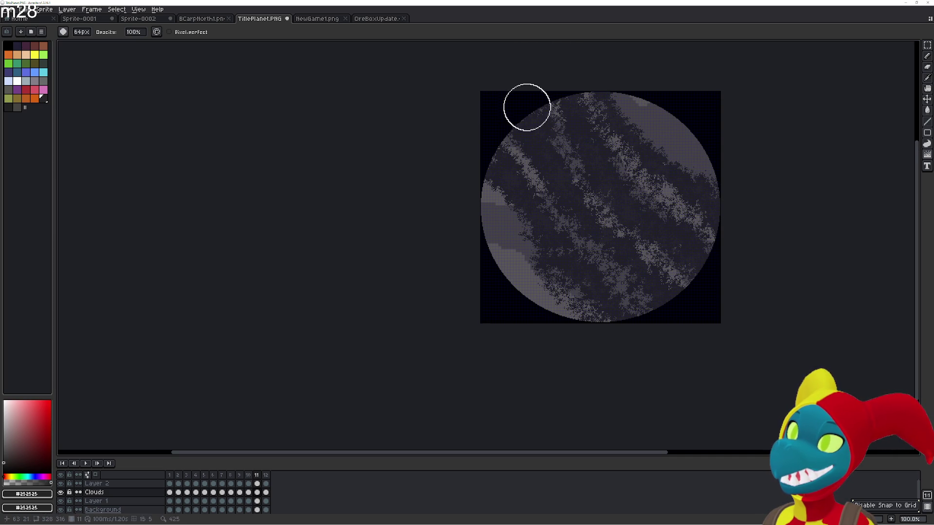
{"action": "key", "text": "Right"}
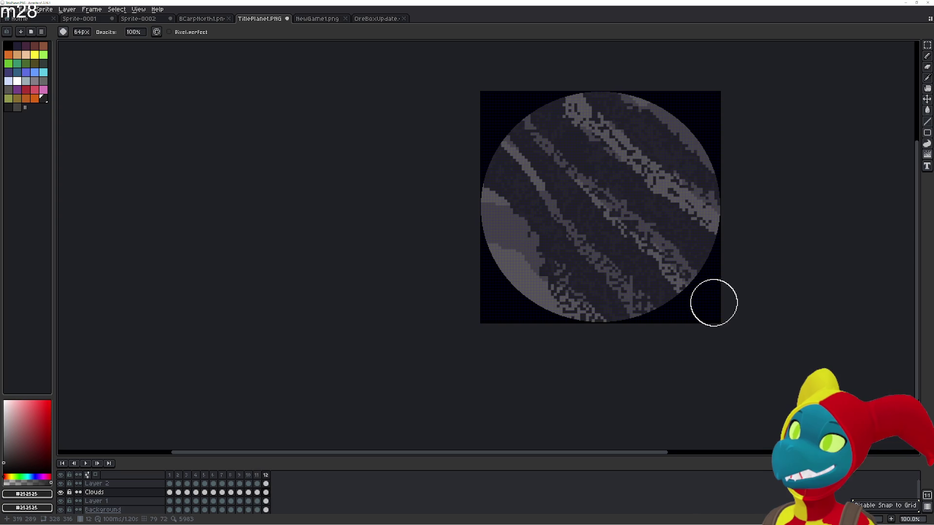
- Scatter frame 12's upper-right band, return to frame 1 and play the planet animation
{"action": "mouse_move", "coordinate": [712, 210]}
{"action": "left_mouse_down"}
{"action": "mouse_move", "coordinate": [590, 87]}
{"action": "mouse_move", "coordinate": [699, 246]}
{"action": "mouse_move", "coordinate": [701, 216]}
{"action": "mouse_move", "coordinate": [611, 135]}
{"action": "mouse_move", "coordinate": [641, 244]}
{"action": "mouse_move", "coordinate": [600, 183]}
{"action": "mouse_move", "coordinate": [536, 161]}
{"action": "mouse_move", "coordinate": [602, 263]}
{"action": "mouse_move", "coordinate": [509, 175]}
{"action": "mouse_move", "coordinate": [489, 129]}
{"action": "mouse_move", "coordinate": [538, 305]}
{"action": "mouse_move", "coordinate": [504, 197]}
{"action": "mouse_move", "coordinate": [605, 290]}
{"action": "mouse_move", "coordinate": [532, 85]}
{"action": "mouse_move", "coordinate": [656, 307]}
{"action": "left_mouse_up"}
{"action": "key", "text": "Right"}
{"action": "key", "text": "Left"}
{"action": "key", "text": "Right"}
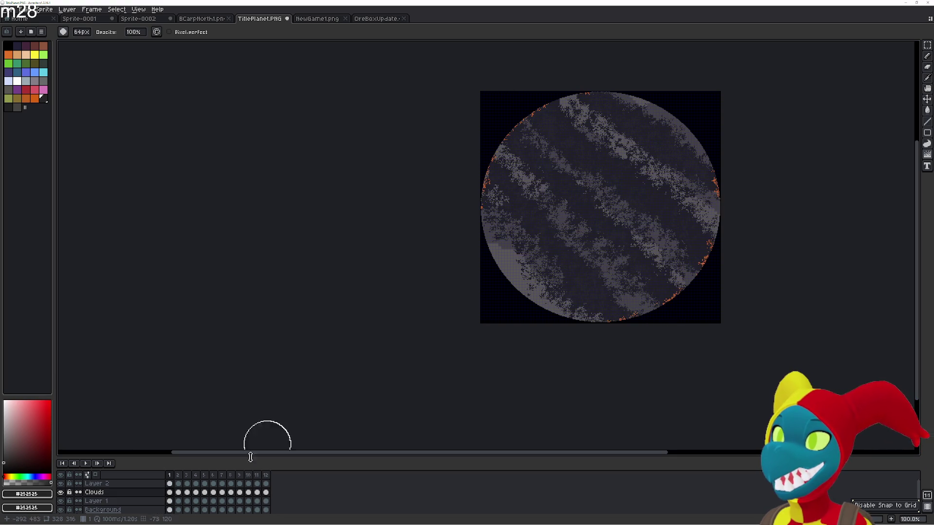
{"action": "left_click", "coordinate": [86, 465]}
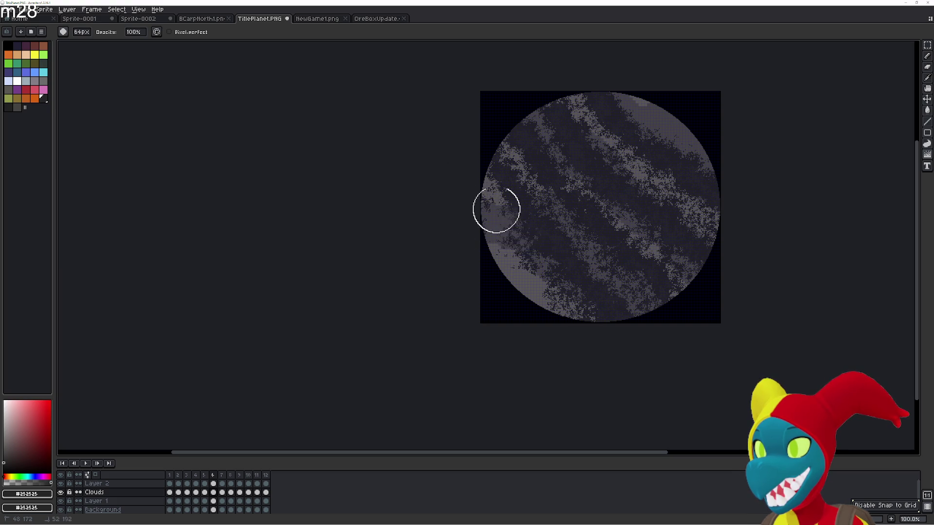
- Paint dark cloud pixels over the leftover light patch at frame 7's upper-left rim
{"action": "key", "text": "comma"}
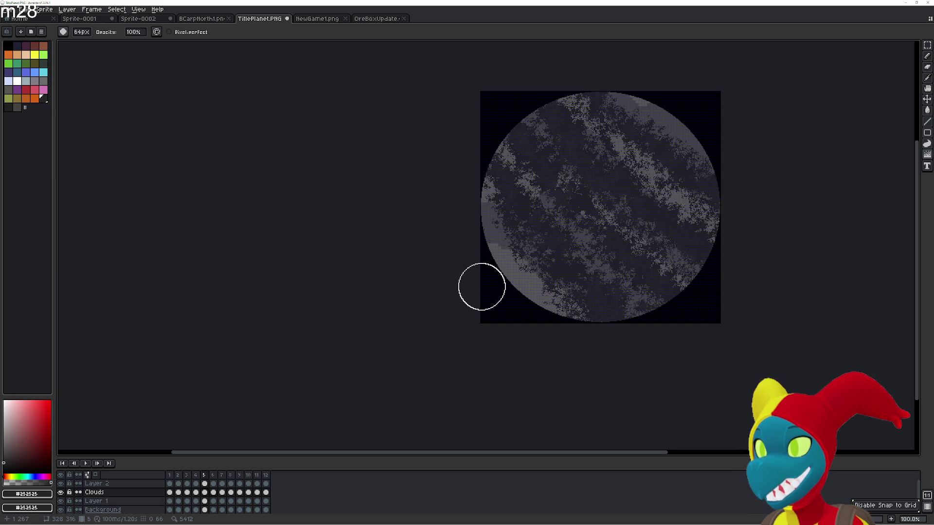
{"action": "left_click_drag", "start_coordinate": [503, 298], "coordinate": [415, 241]}
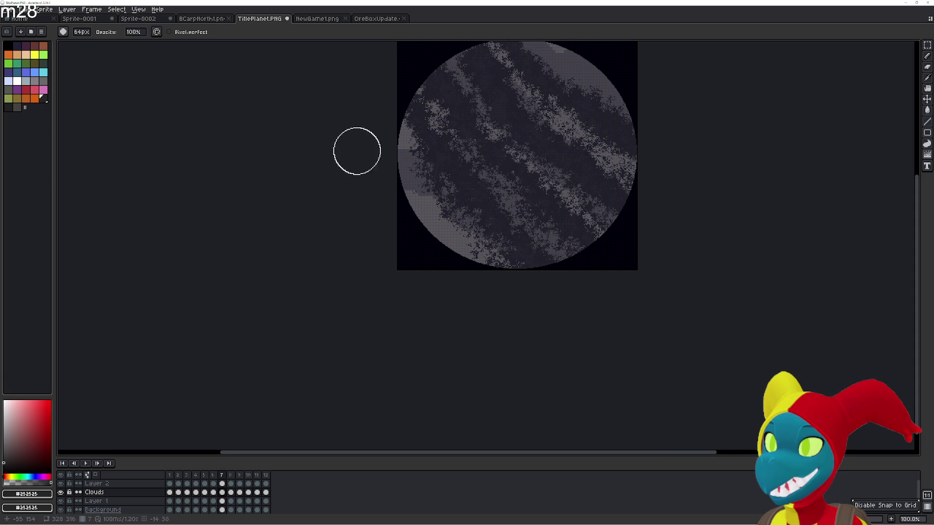
{"action": "scroll", "coordinate": [357, 151], "scroll_direction": "up", "scroll_amount": 3}
{"action": "key", "text": "g"}
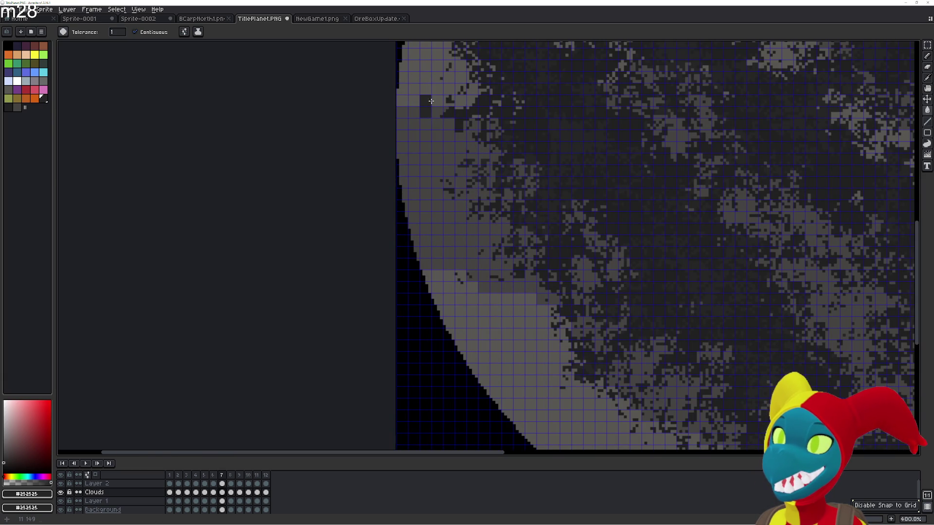
{"action": "key", "text": "b"}
{"action": "left_click_drag", "start_coordinate": [444, 110], "coordinate": [421, 99]}
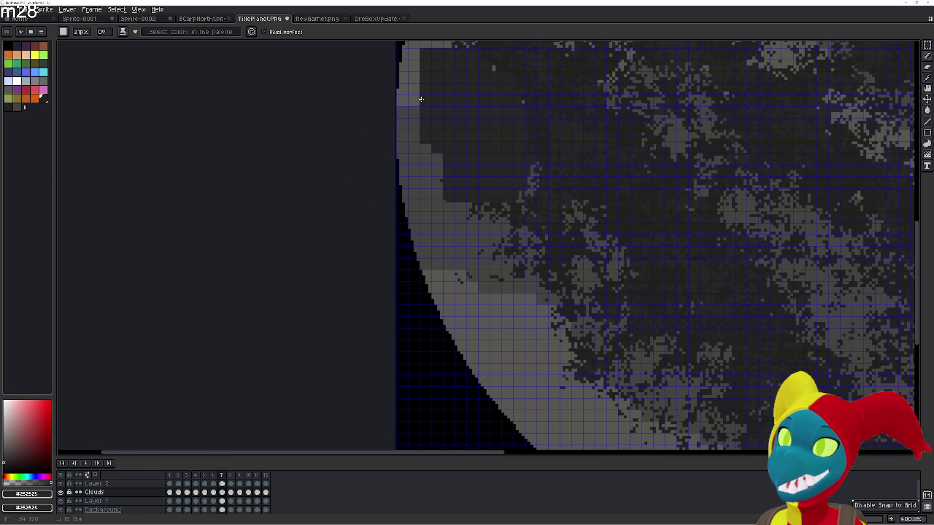
{"action": "scroll", "coordinate": [421, 100], "scroll_direction": "down", "scroll_amount": 2}
{"action": "scroll", "coordinate": [508, 197], "scroll_direction": "down", "scroll_amount": 1}
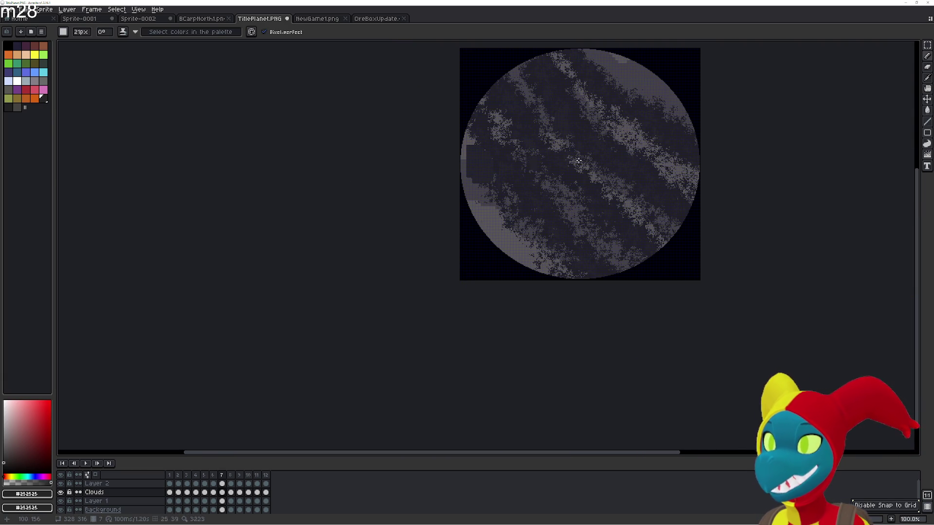
{"action": "left_click", "coordinate": [928, 156]}
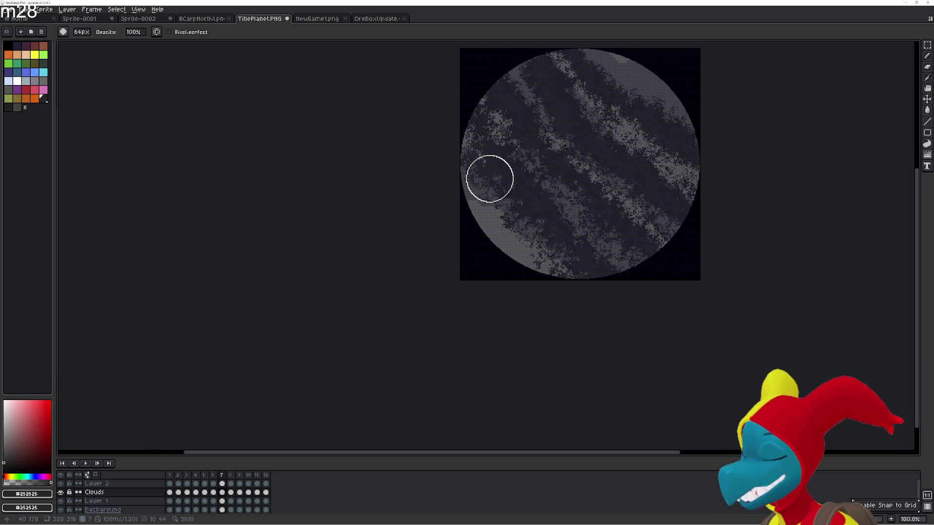
{"action": "scroll", "coordinate": [490, 179], "scroll_direction": "up", "scroll_amount": 1}
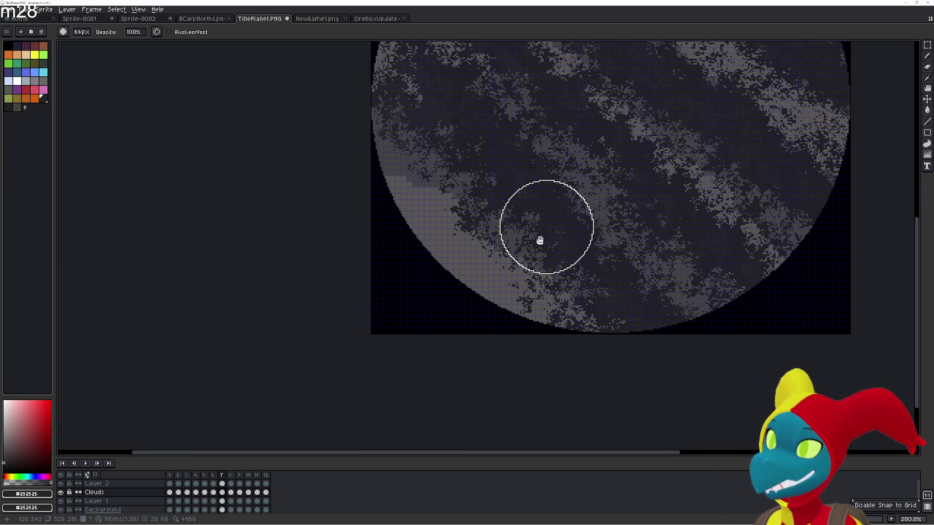
- Cover the grey spots on frame 7's left edge with dark pixels and scramble the dark block into speckles
{"action": "left_click_drag", "start_coordinate": [546, 225], "coordinate": [524, 280]}
{"action": "scroll", "coordinate": [511, 241], "scroll_direction": "up", "scroll_amount": 3}
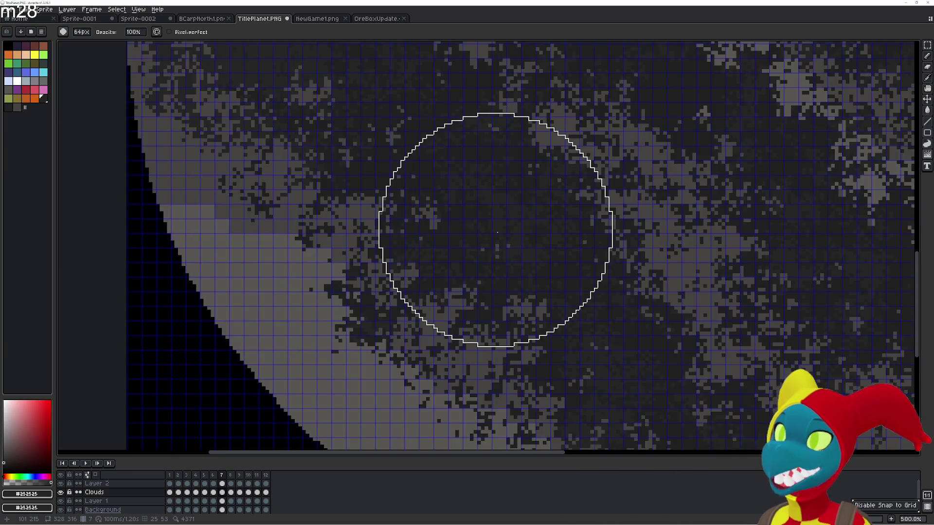
{"action": "scroll", "coordinate": [509, 262], "scroll_direction": "down", "scroll_amount": 2}
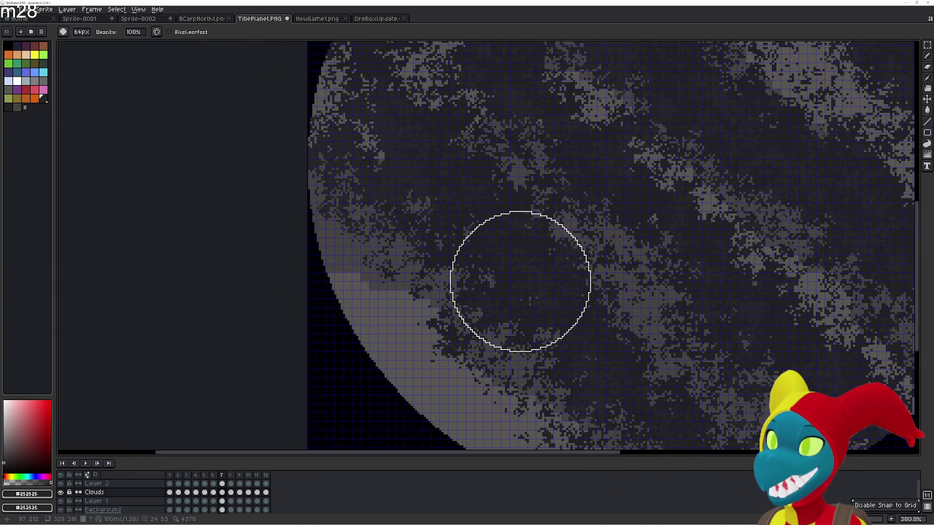
{"action": "scroll", "coordinate": [520, 282], "scroll_direction": "up", "scroll_amount": 1}
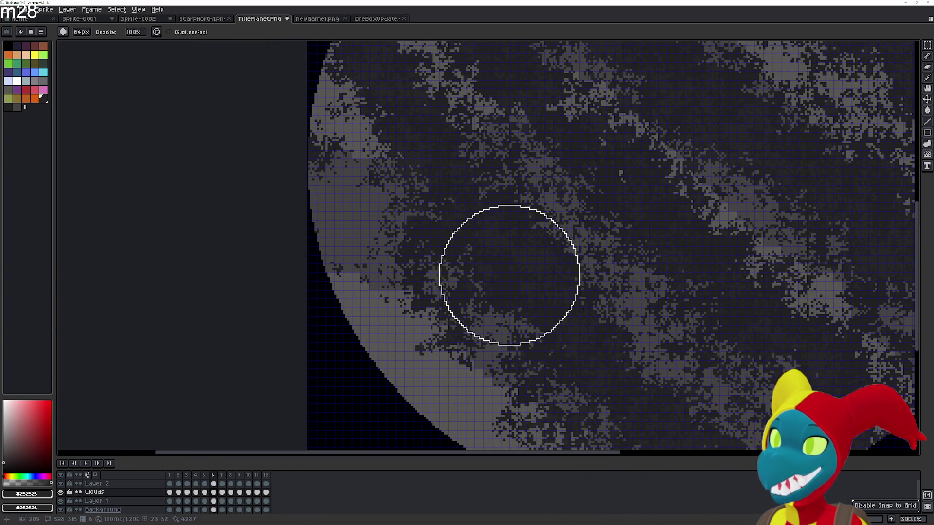
{"action": "scroll", "coordinate": [483, 266], "scroll_direction": "up", "scroll_amount": 1}
{"action": "scroll", "coordinate": [502, 279], "scroll_direction": "up", "scroll_amount": 1}
{"action": "scroll", "coordinate": [502, 280], "scroll_direction": "up", "scroll_amount": 1}
{"action": "key", "text": "b"}
{"action": "mouse_move", "coordinate": [403, 222]}
{"action": "left_mouse_down"}
{"action": "mouse_move", "coordinate": [387, 197]}
{"action": "mouse_move", "coordinate": [413, 241]}
{"action": "left_mouse_up"}
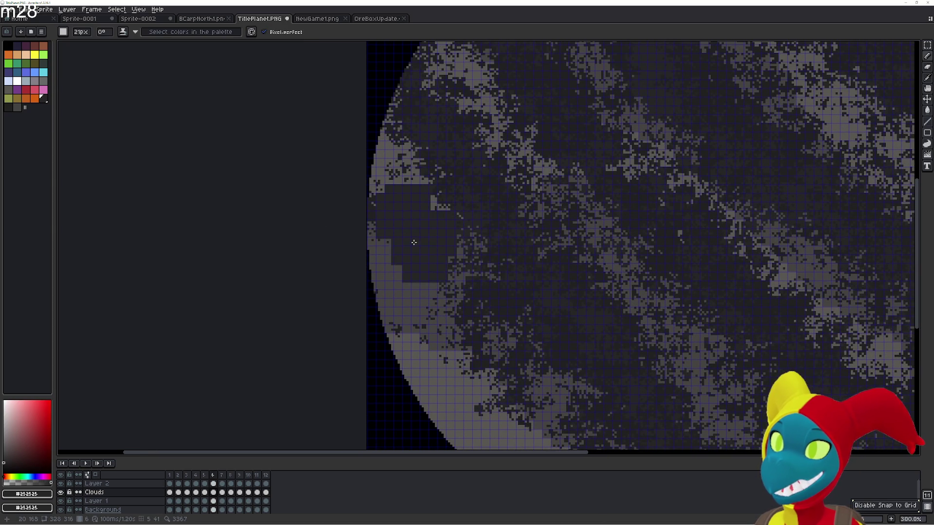
{"action": "key", "text": "g"}
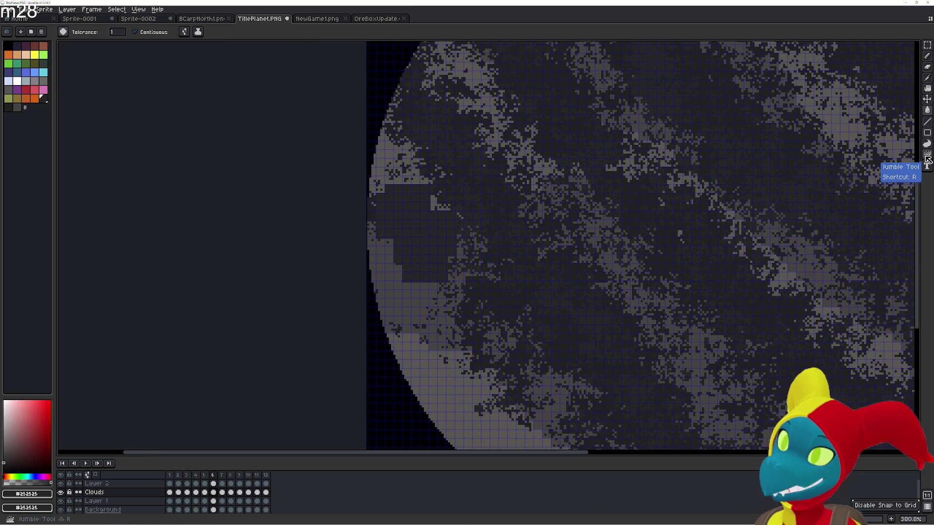
{"action": "left_click", "coordinate": [928, 160]}
{"action": "mouse_move", "coordinate": [462, 230]}
{"action": "left_mouse_down"}
{"action": "mouse_move", "coordinate": [393, 157]}
{"action": "mouse_move", "coordinate": [302, 115]}
{"action": "mouse_move", "coordinate": [354, 167]}
{"action": "mouse_move", "coordinate": [306, 135]}
{"action": "left_mouse_up"}
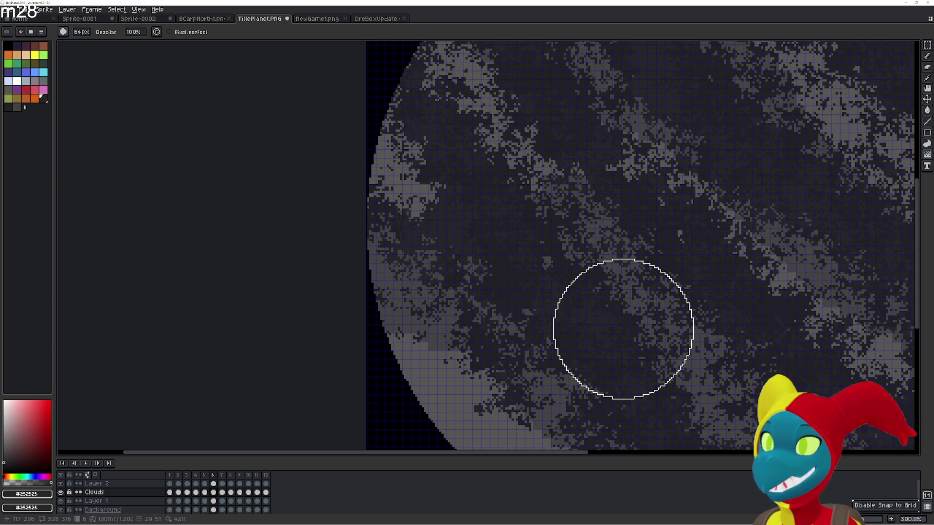
- Flip between neighbouring frames to compare clouds, pan across the planet and settle on frame 8
{"action": "key", "text": "Right"}
{"action": "key", "text": "Right"}
{"action": "key", "text": "Left"}
{"action": "key", "text": "Left"}
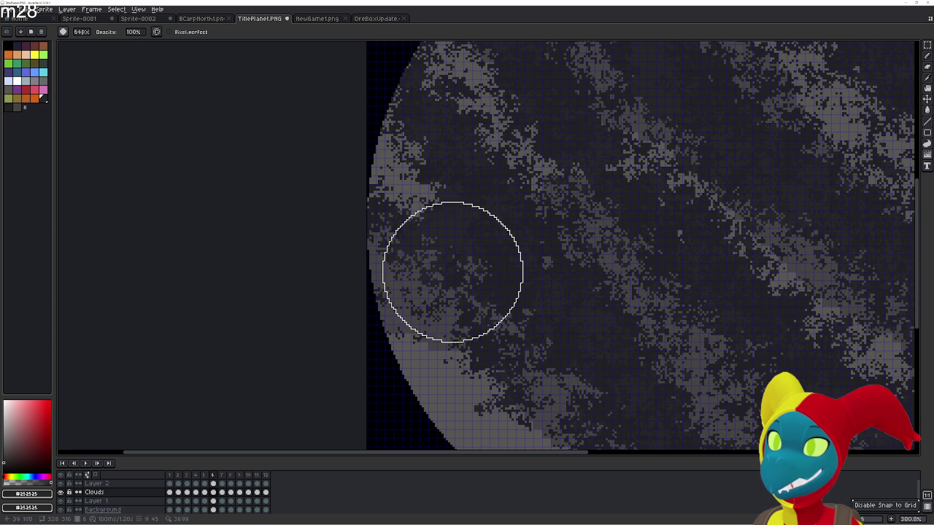
{"action": "key", "text": "Right"}
{"action": "left_click_drag", "start_coordinate": [599, 323], "coordinate": [577, 276]}
{"action": "key", "text": "Left"}
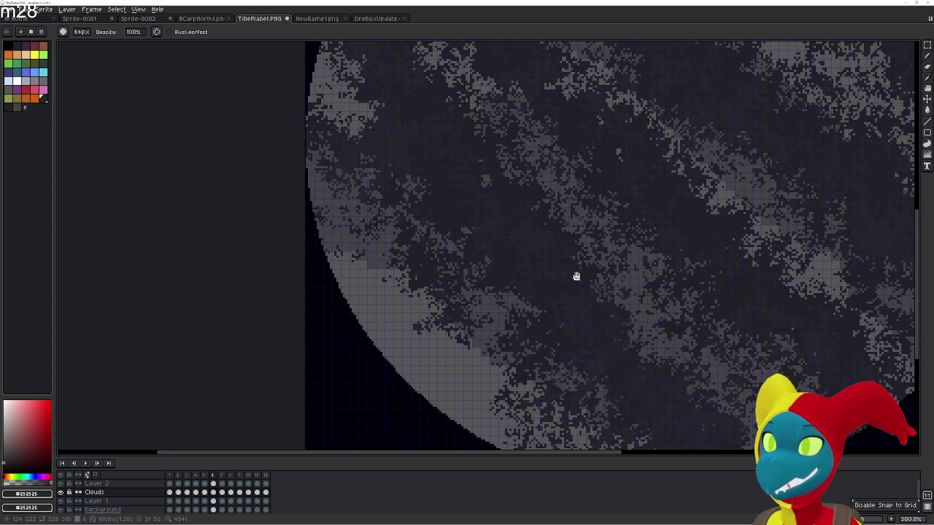
{"action": "key", "text": "Right"}
{"action": "key", "text": "Left"}
{"action": "mouse_move", "coordinate": [557, 328]}
{"action": "left_mouse_down"}
{"action": "mouse_move", "coordinate": [436, 263]}
{"action": "mouse_move", "coordinate": [507, 328]}
{"action": "left_mouse_up"}
{"action": "key", "text": "Right"}
{"action": "key", "text": "Right"}
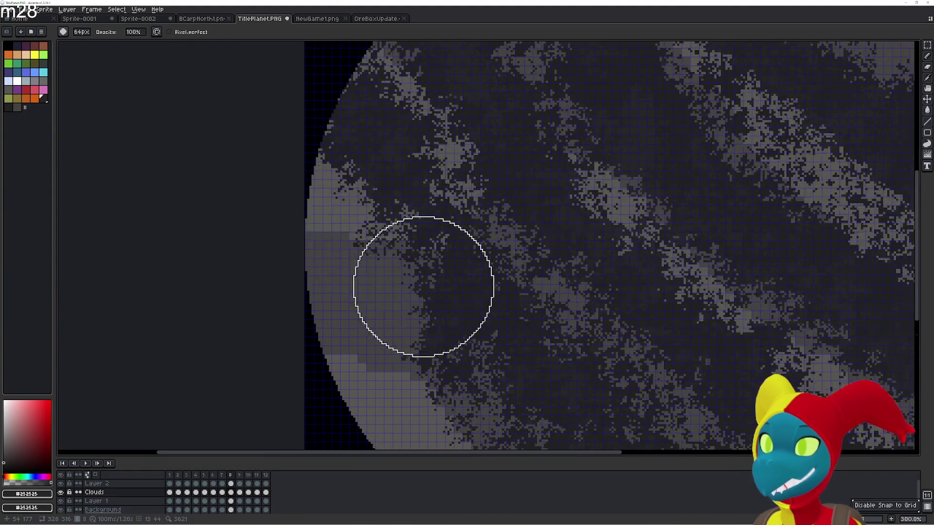
{"action": "scroll", "coordinate": [423, 286], "scroll_direction": "down", "scroll_amount": 1}
{"action": "key", "text": "b"}
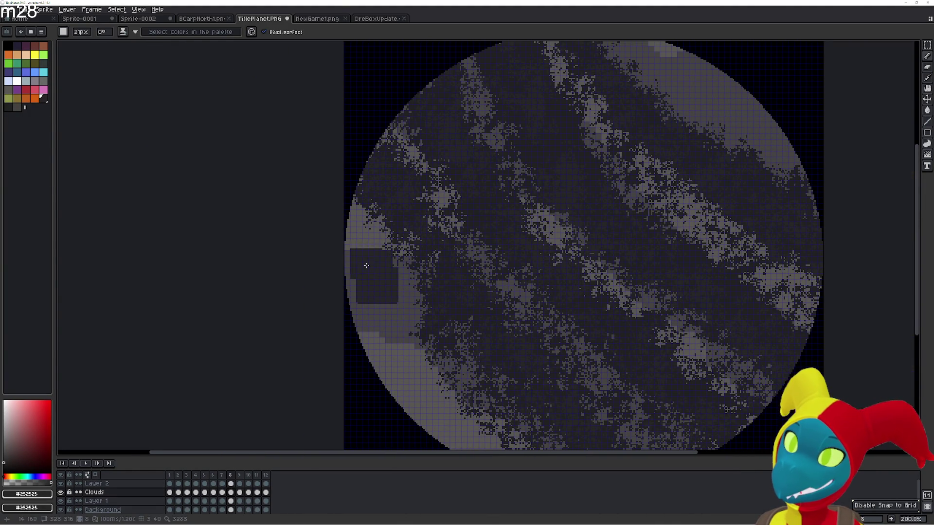
- Scatter the flat grey patches on frame 8's left edge, flipping to frame 7 to compare the result
{"action": "left_click", "coordinate": [927, 156]}
{"action": "left_click_drag", "start_coordinate": [347, 245], "coordinate": [334, 275]}
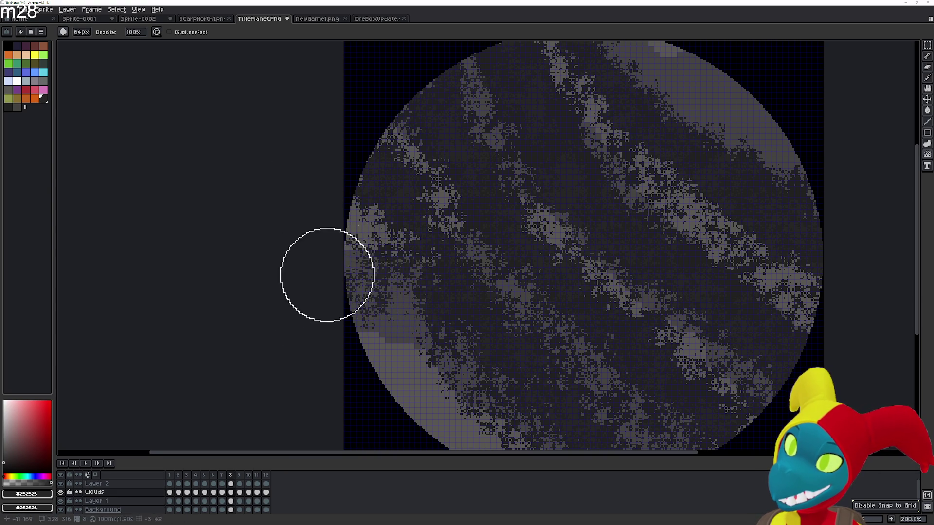
{"action": "key", "text": "Left"}
{"action": "key", "text": "Right"}
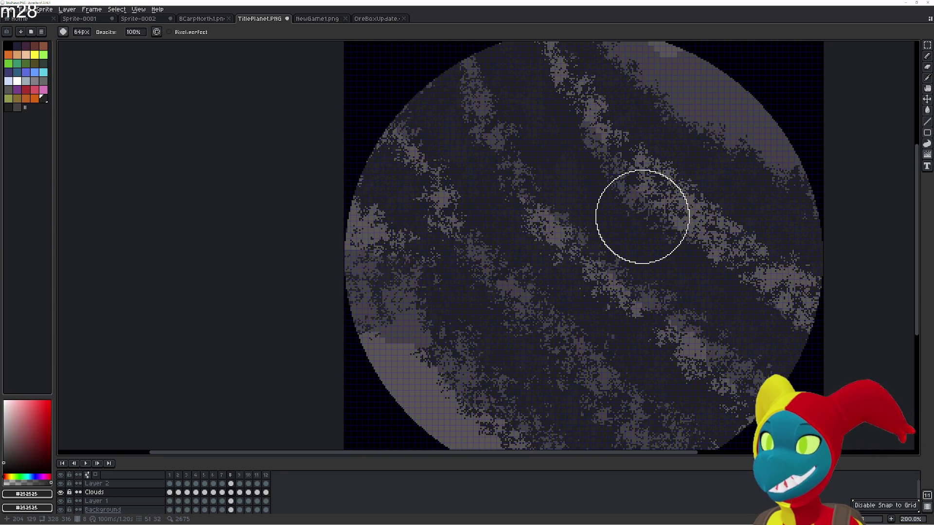
{"action": "key", "text": "b"}
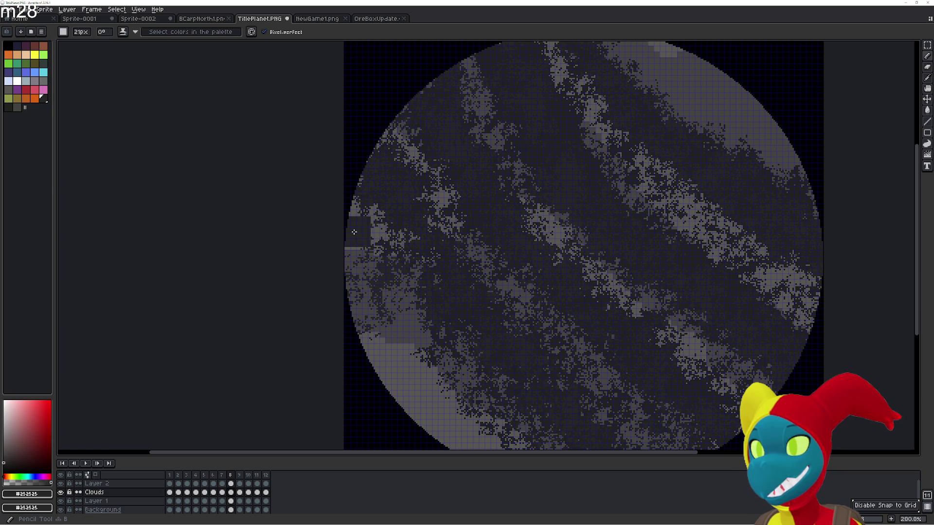
{"action": "key", "text": "e"}
{"action": "key", "text": "b"}
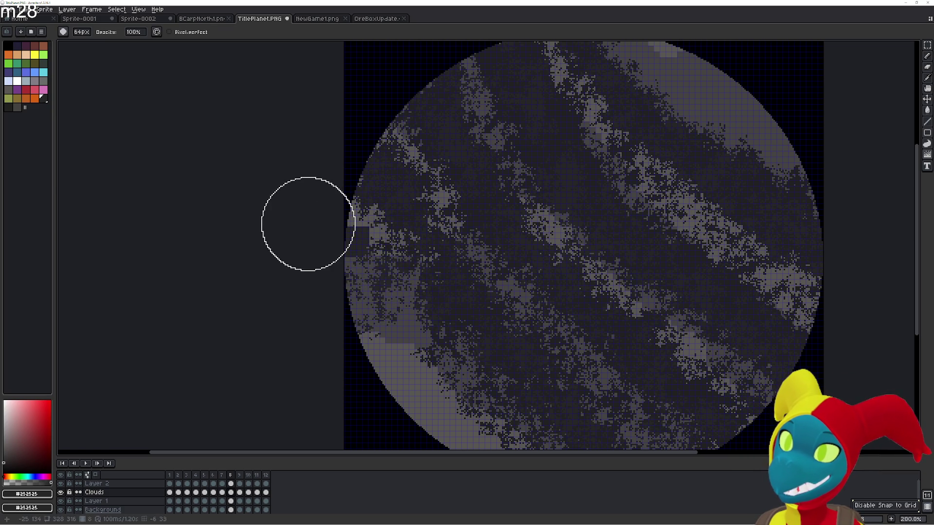
{"action": "scroll", "coordinate": [366, 234], "scroll_direction": "down", "scroll_amount": 5}
{"action": "scroll", "coordinate": [357, 235], "scroll_direction": "down", "scroll_amount": 5}
{"action": "scroll", "coordinate": [349, 240], "scroll_direction": "down", "scroll_amount": 5}
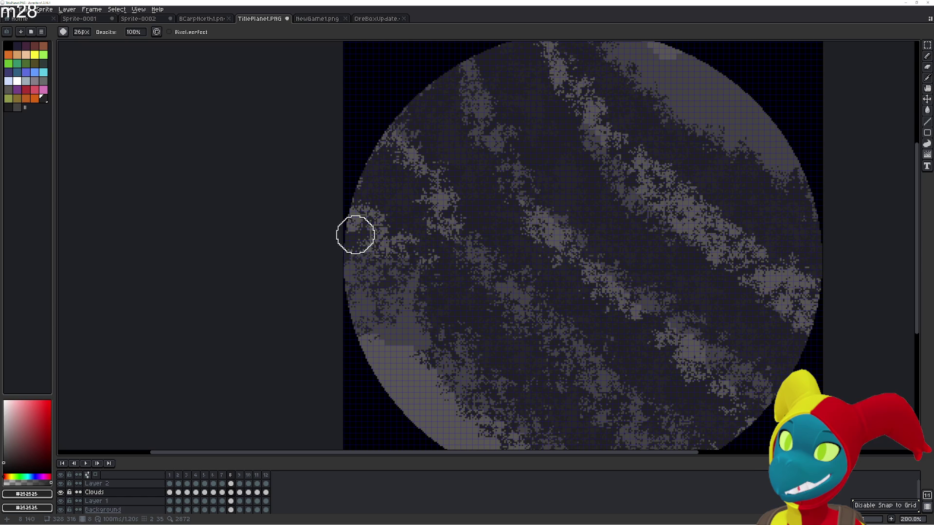
{"action": "scroll", "coordinate": [398, 244], "scroll_direction": "up", "scroll_amount": 4}
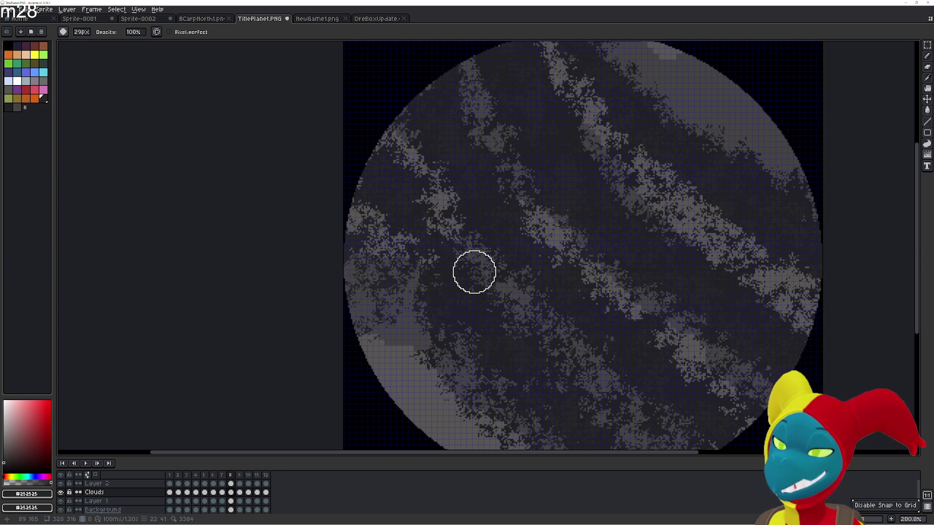
{"action": "key", "text": "comma"}
{"action": "key", "text": "period"}
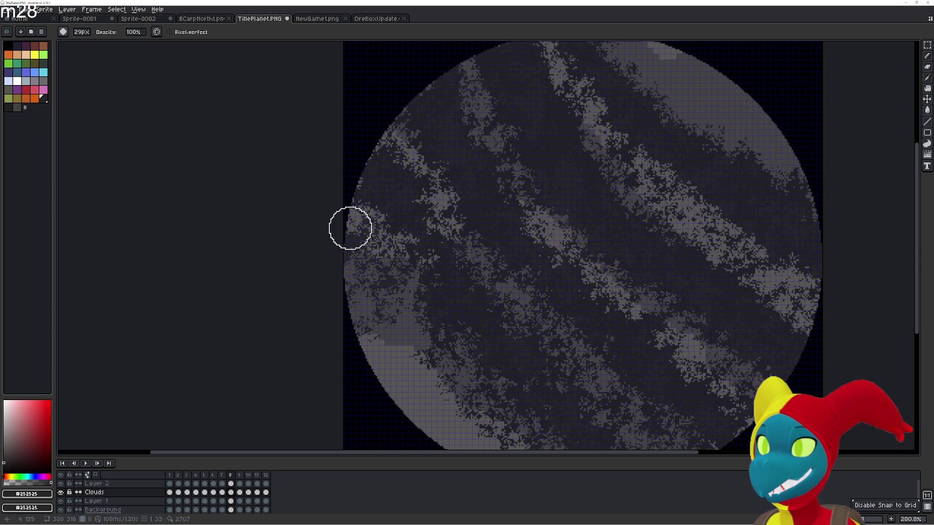
{"action": "left_click_drag", "start_coordinate": [453, 314], "coordinate": [390, 232]}
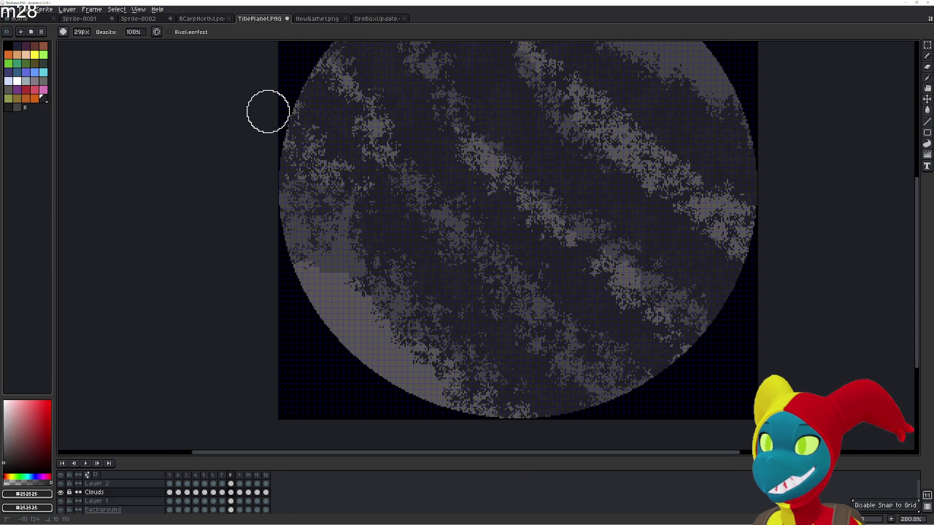
{"action": "key", "text": "e"}
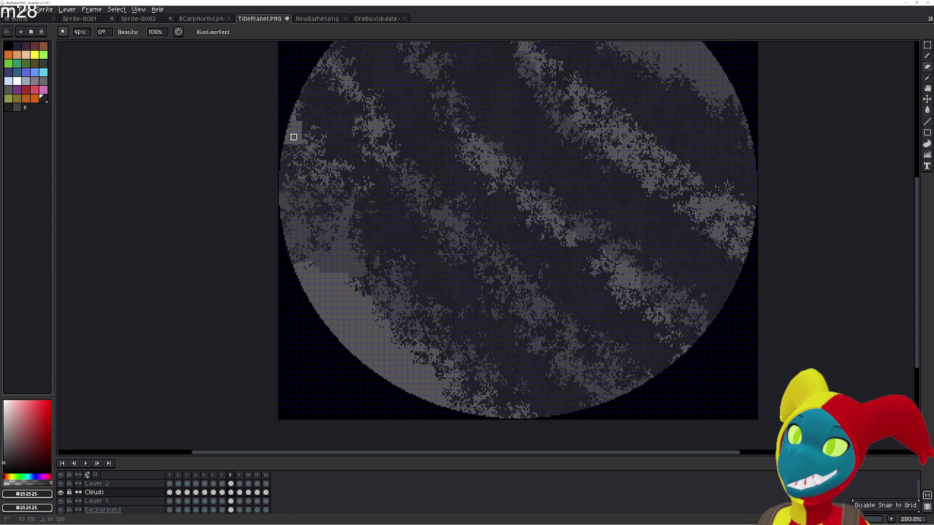
- Undo an accidental erase near the left edge and return to the scatter brush
{"action": "key", "text": "b"}
{"action": "key", "text": "e"}
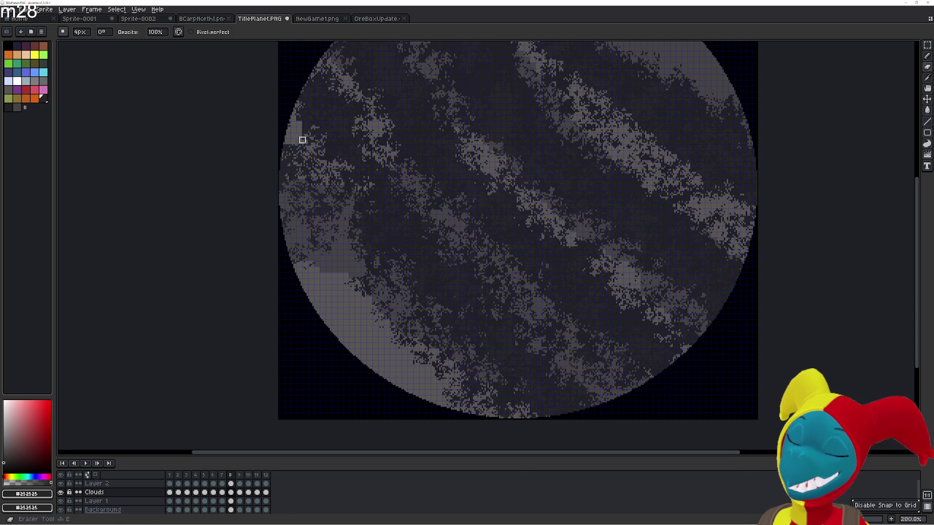
{"action": "key", "text": "t"}
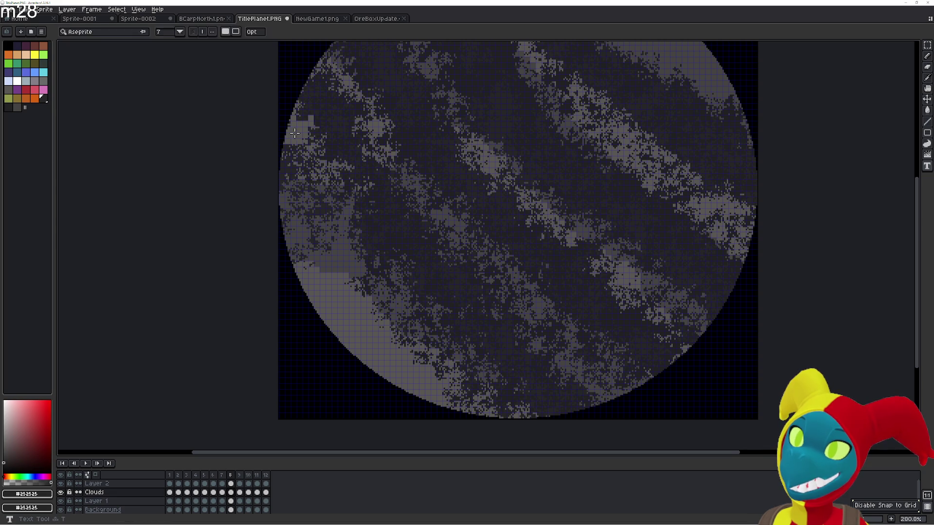
{"action": "key", "text": "ctrl+z"}
{"action": "key", "text": "e"}
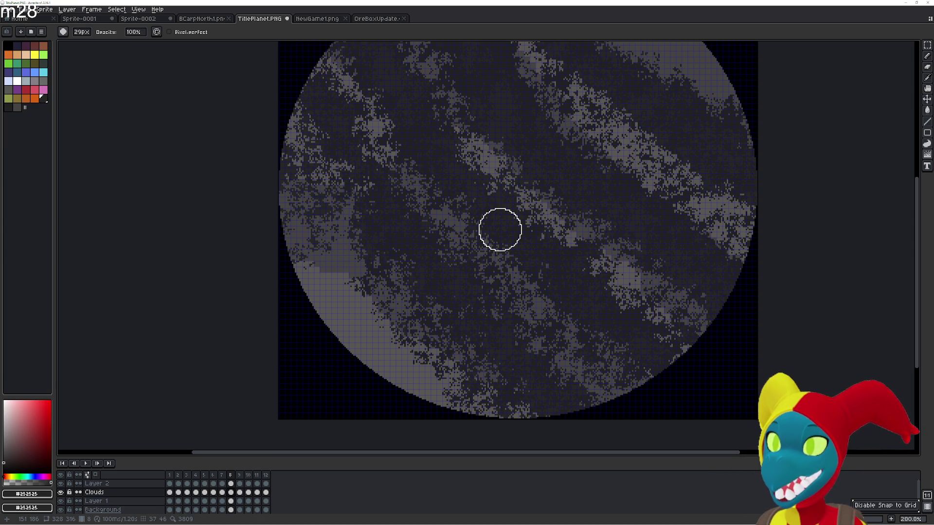
- Flip repeatedly between frames 7 and 8 to compare their cloud bands
{"action": "key", "text": "Left"}
{"action": "key", "text": "Right"}
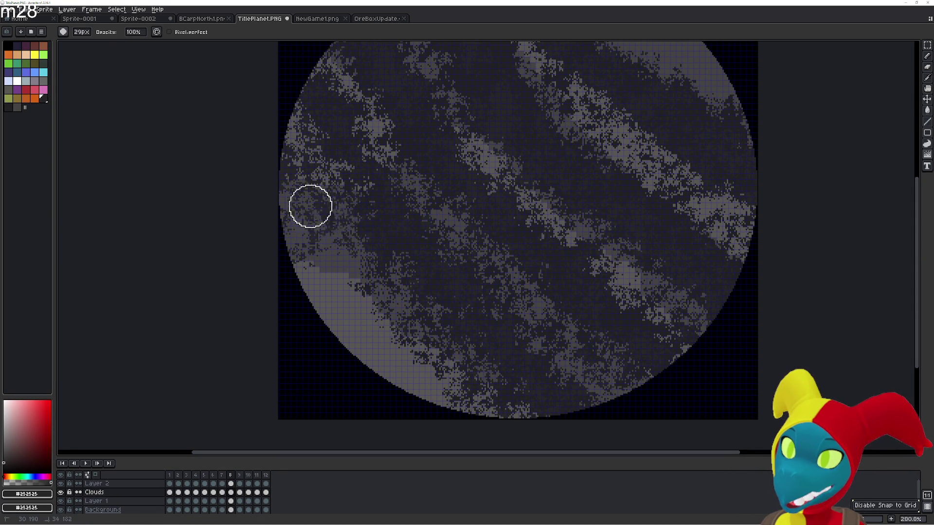
{"action": "key", "text": "Left"}
{"action": "key", "text": "Right"}
{"action": "key", "text": "Left"}
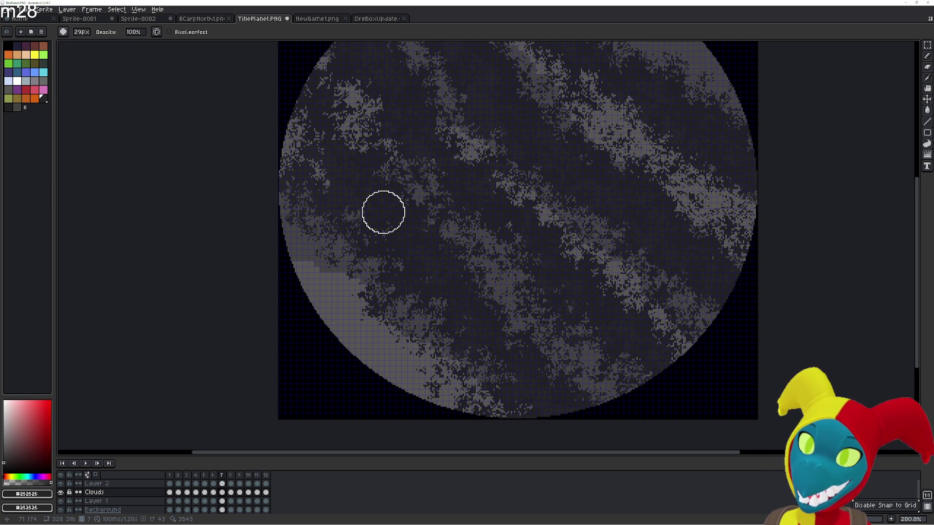
{"action": "key", "text": "Right"}
{"action": "key", "text": "Left"}
{"action": "key", "text": "Right"}
{"action": "key", "text": "Left"}
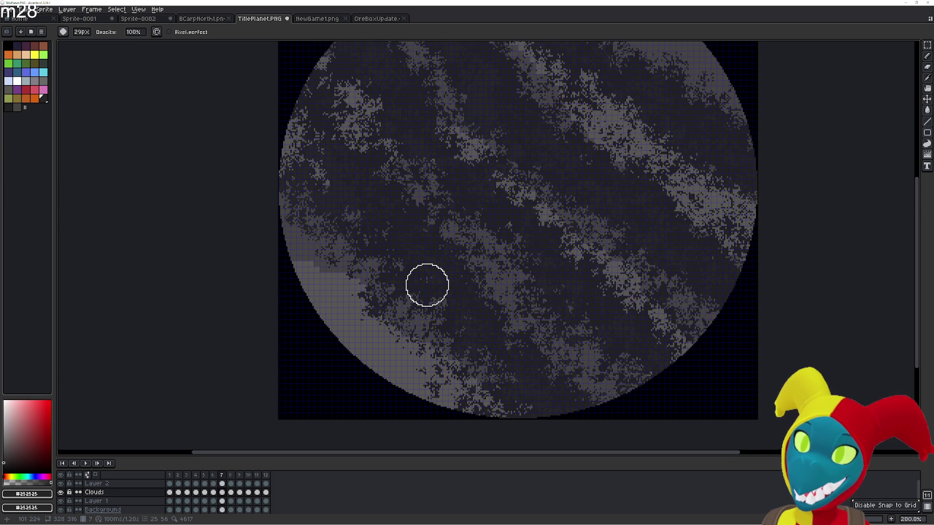
{"action": "key", "text": "Right"}
{"action": "key", "text": "Left"}
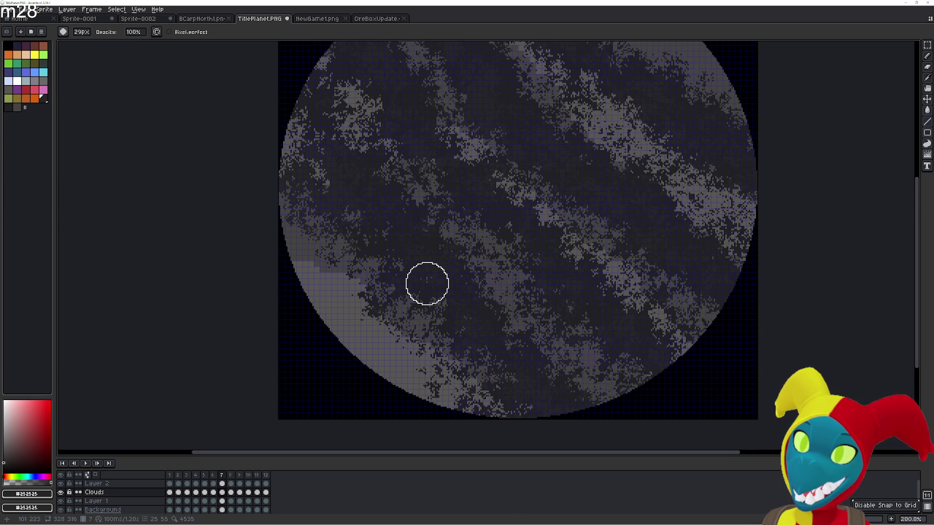
{"action": "key", "text": "Right"}
{"action": "key", "text": "Left"}
{"action": "key", "text": "Right"}
{"action": "key", "text": "Left"}
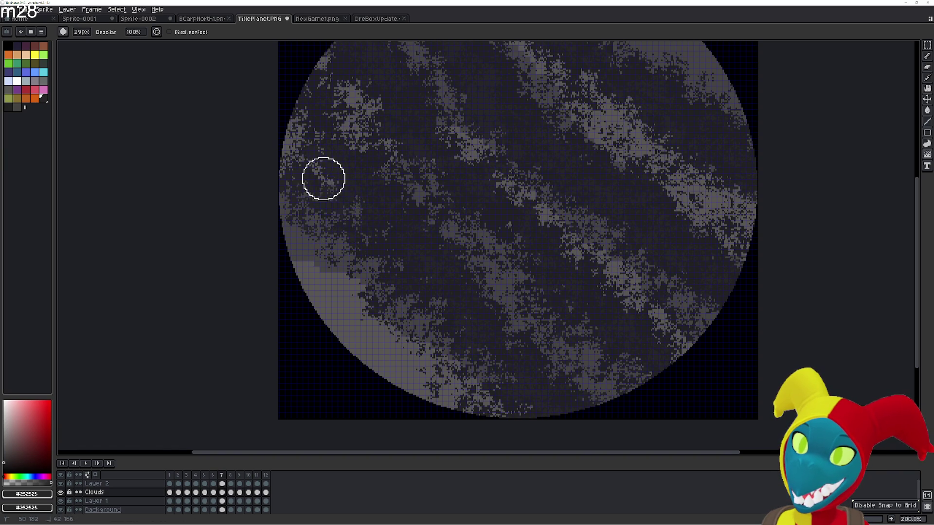
- Step back to the first frame and review frames 1 through 4
{"action": "key", "text": "Left"}
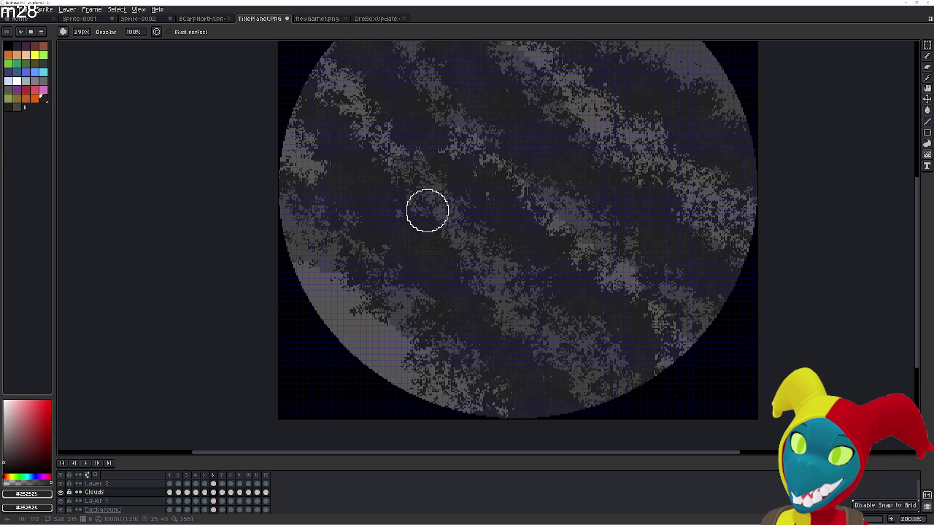
{"action": "key", "text": "Left"}
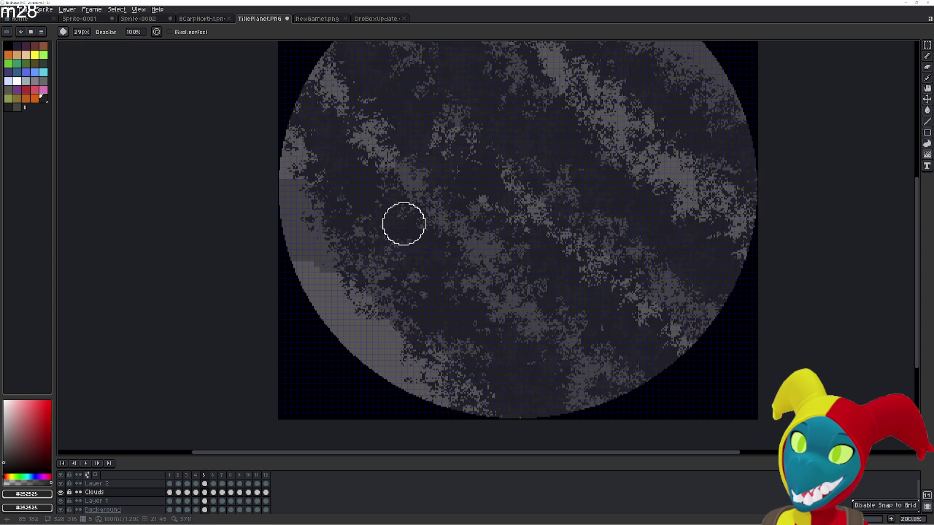
{"action": "key", "text": "Left"}
{"action": "key", "text": "Left"}
{"action": "key", "text": "Left"}
{"action": "key", "text": "Left"}
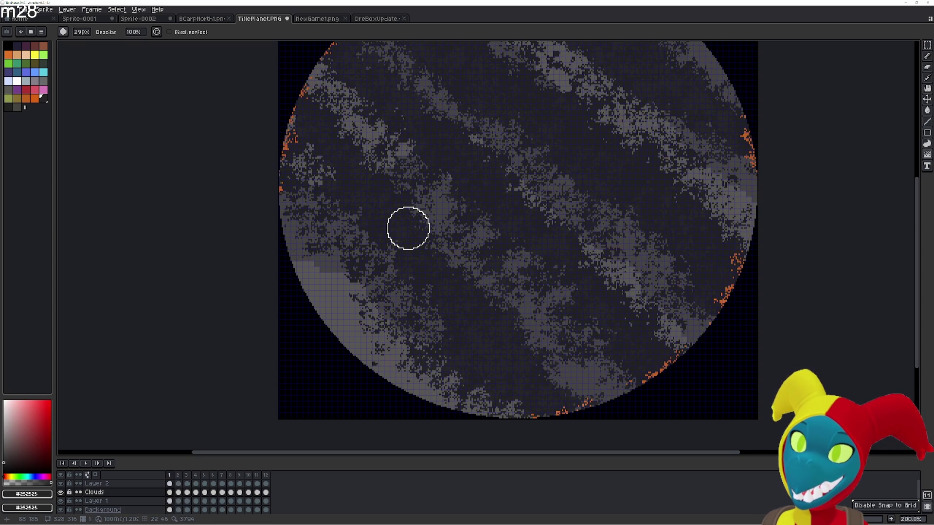
{"action": "key", "text": "Right"}
{"action": "key", "text": "Right"}
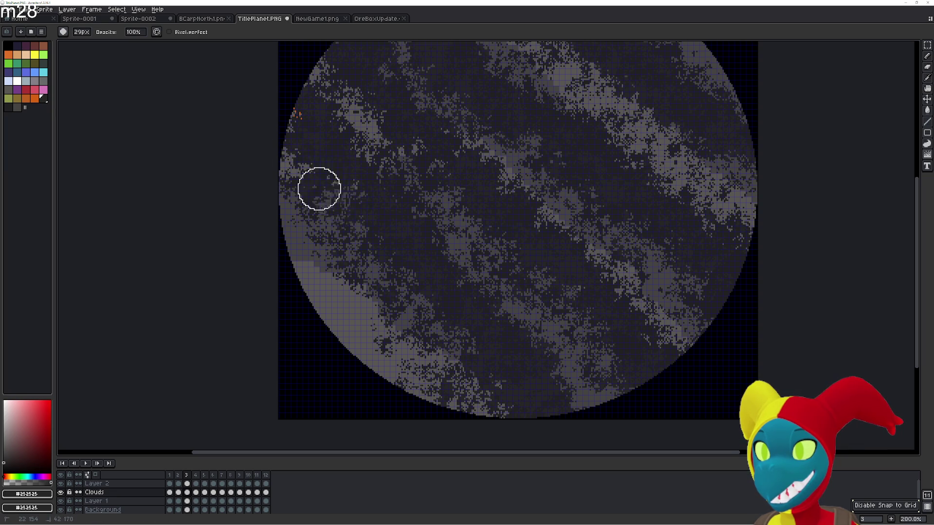
{"action": "key", "text": "Return"}
{"action": "key", "text": "Return"}
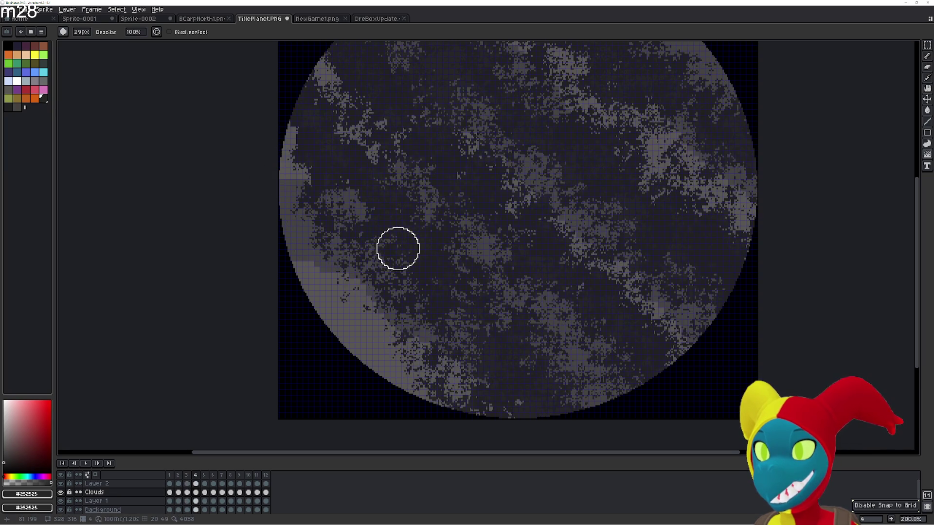
{"action": "key", "text": "Right"}
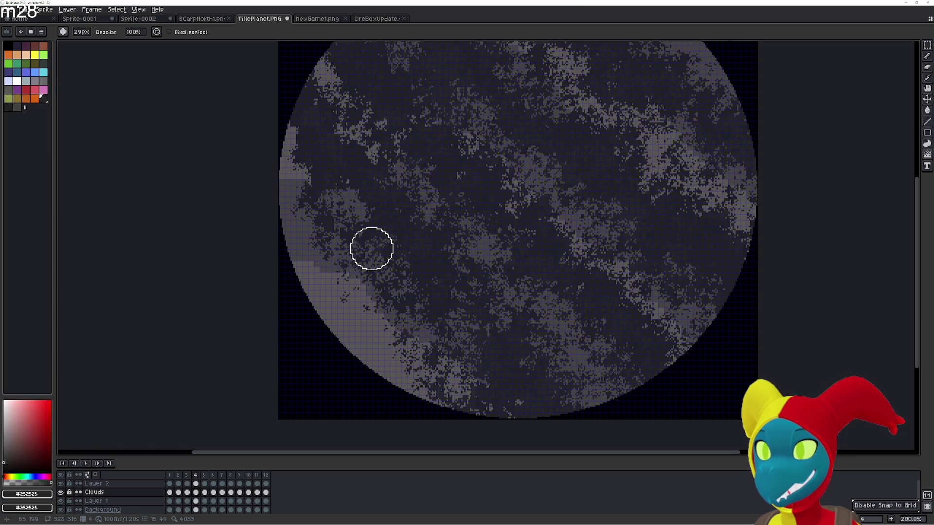
{"action": "key", "text": "Left"}
{"action": "key", "text": "Right"}
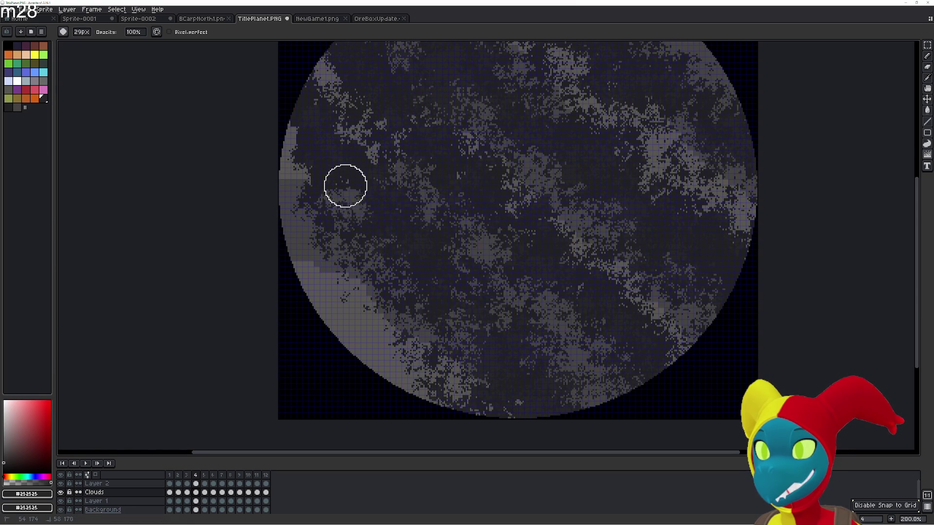
- Advance frame by frame to frame 9, panning the view toward the planet's left edge
{"action": "key", "text": "Right"}
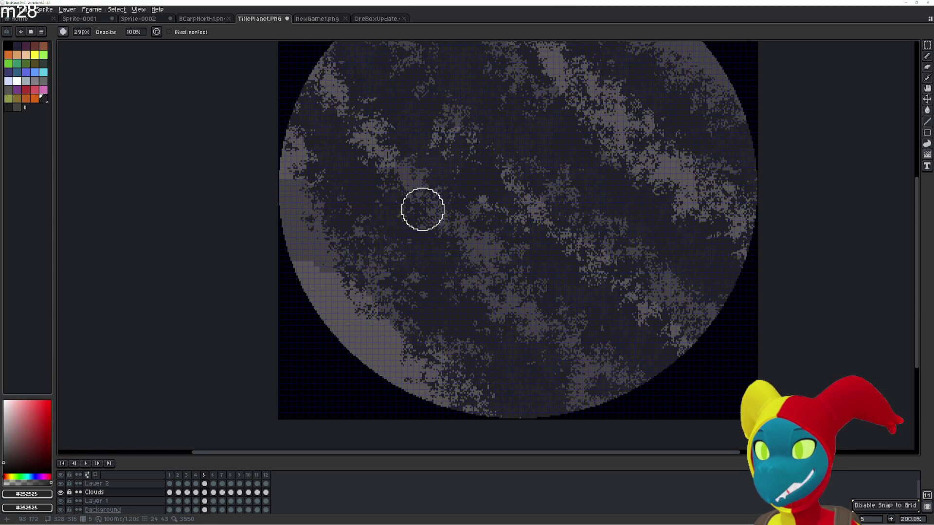
{"action": "left_click_drag", "start_coordinate": [454, 241], "coordinate": [371, 229]}
{"action": "key", "text": "Right"}
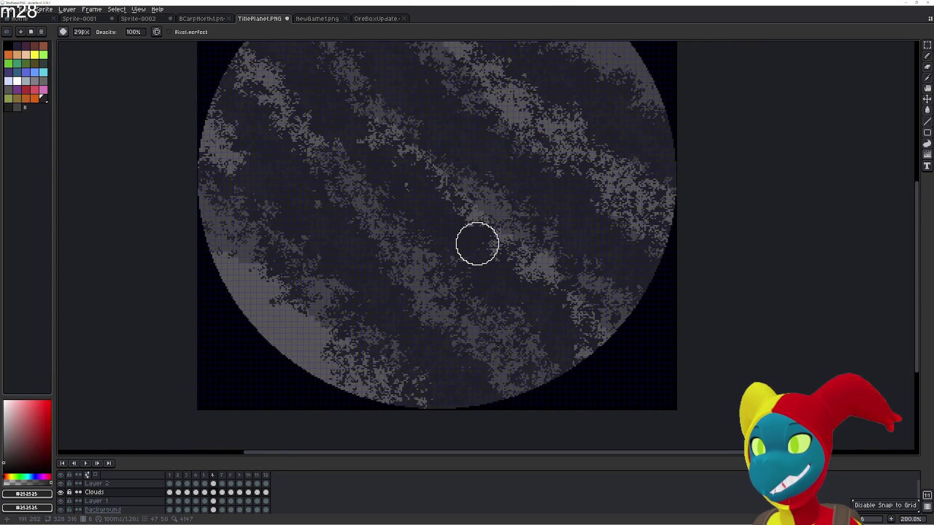
{"action": "key", "text": "Right"}
{"action": "key", "text": "Right"}
{"action": "key", "text": "Right"}
{"action": "mouse_move", "coordinate": [292, 223]}
{"action": "left_mouse_down"}
{"action": "mouse_move", "coordinate": [454, 252]}
{"action": "mouse_move", "coordinate": [395, 202]}
{"action": "left_mouse_up"}
- On frame 10, stamp dark square patches onto the planet's light left edge with the pencil
{"action": "key", "text": "e"}
{"action": "key", "text": "Right"}
{"action": "mouse_move", "coordinate": [434, 254]}
{"action": "left_mouse_down"}
{"action": "mouse_move", "coordinate": [421, 248]}
{"action": "mouse_move", "coordinate": [481, 322]}
{"action": "left_mouse_up"}
{"action": "key", "text": "Right"}
{"action": "left_click", "coordinate": [411, 228]}
{"action": "key", "text": "Right"}
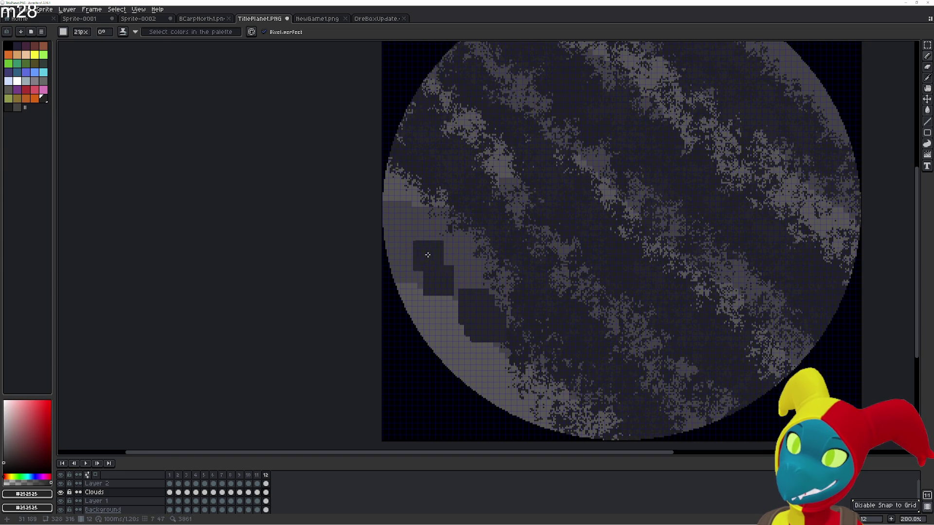
- Paint dark patches on frame 12's left edge and scatter them into the streaky cloud texture
{"action": "left_click_drag", "start_coordinate": [427, 254], "coordinate": [407, 219]}
{"action": "key", "text": "Right"}
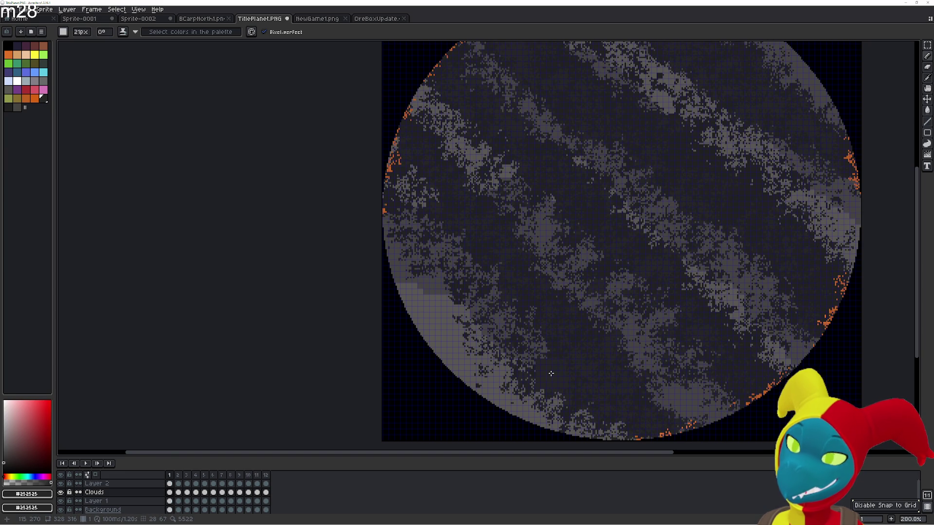
{"action": "key", "text": "Left"}
{"action": "key", "text": "g"}
{"action": "key", "text": "e"}
{"action": "mouse_move", "coordinate": [479, 297]}
{"action": "left_mouse_down"}
{"action": "mouse_move", "coordinate": [468, 258]}
{"action": "mouse_move", "coordinate": [407, 230]}
{"action": "mouse_move", "coordinate": [448, 240]}
{"action": "mouse_move", "coordinate": [413, 198]}
{"action": "mouse_move", "coordinate": [431, 230]}
{"action": "mouse_move", "coordinate": [402, 283]}
{"action": "mouse_move", "coordinate": [430, 250]}
{"action": "left_mouse_up"}
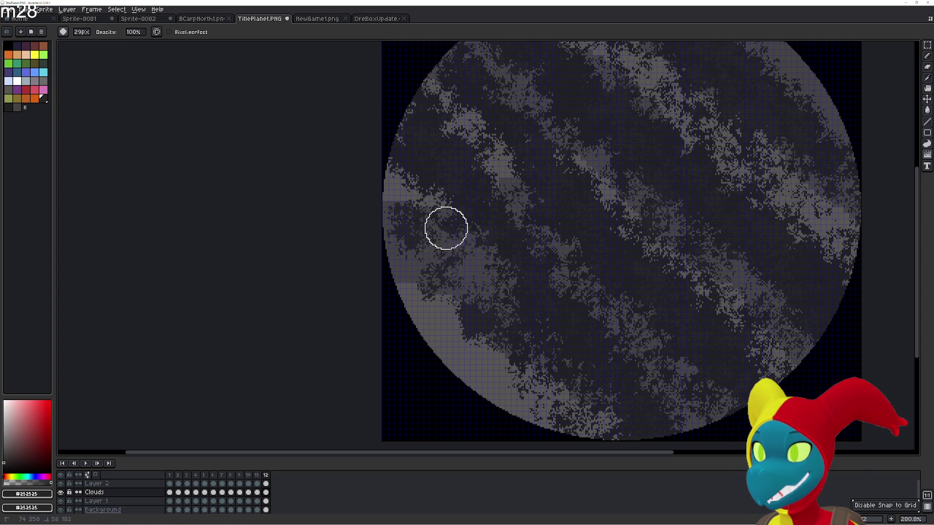
{"action": "mouse_move", "coordinate": [484, 274]}
{"action": "left_mouse_down"}
{"action": "mouse_move", "coordinate": [492, 307]}
{"action": "mouse_move", "coordinate": [428, 297]}
{"action": "left_mouse_up"}
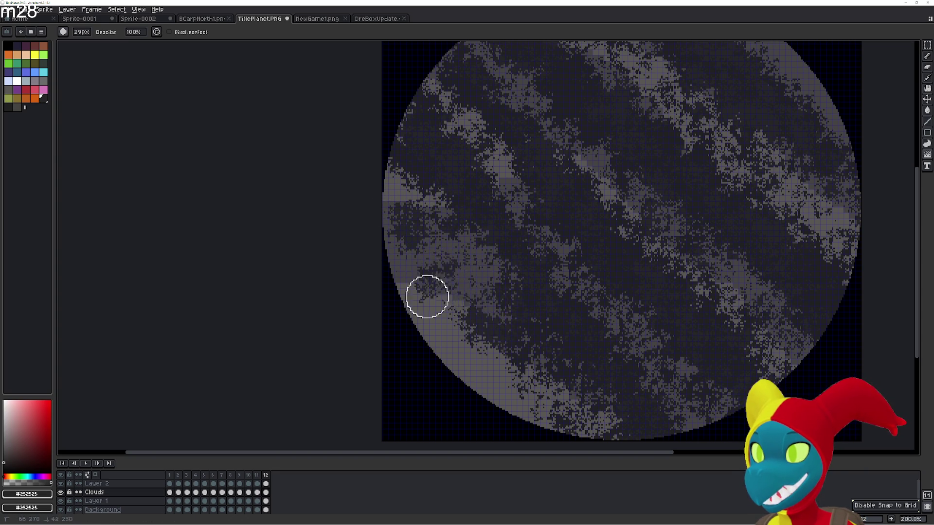
{"action": "mouse_move", "coordinate": [470, 337]}
{"action": "left_mouse_down"}
{"action": "mouse_move", "coordinate": [442, 265]}
{"action": "mouse_move", "coordinate": [447, 299]}
{"action": "left_mouse_up"}
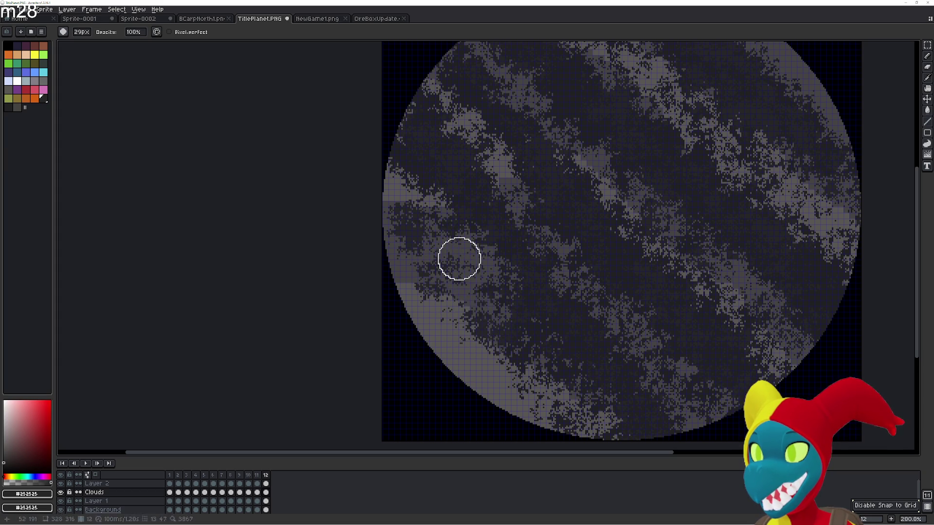
{"action": "left_click_drag", "start_coordinate": [469, 302], "coordinate": [511, 350]}
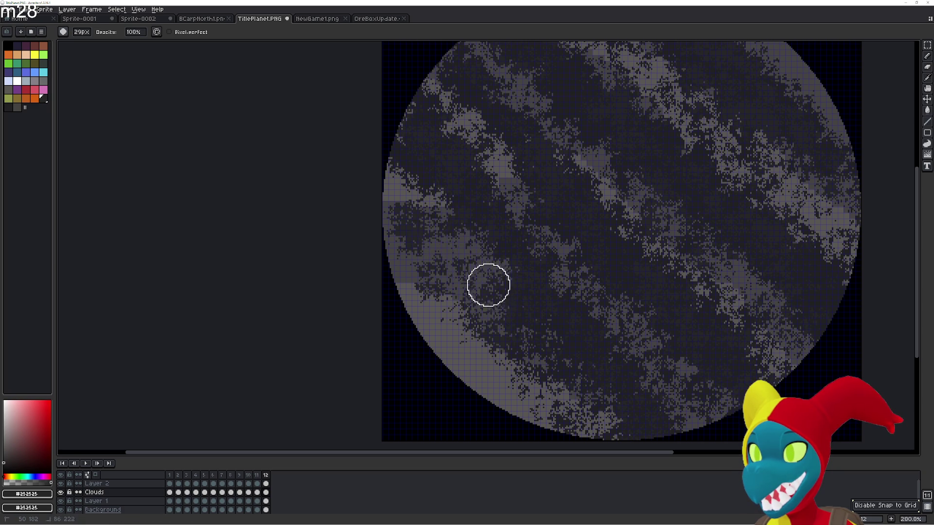
- On frame 11, scatter the dark left-edge patch toward the lit rim, undoing an unwanted pencil stroke
{"action": "key", "text": "comma"}
{"action": "mouse_move", "coordinate": [423, 207]}
{"action": "left_mouse_down"}
{"action": "mouse_move", "coordinate": [398, 235]}
{"action": "mouse_move", "coordinate": [418, 227]}
{"action": "left_mouse_up"}
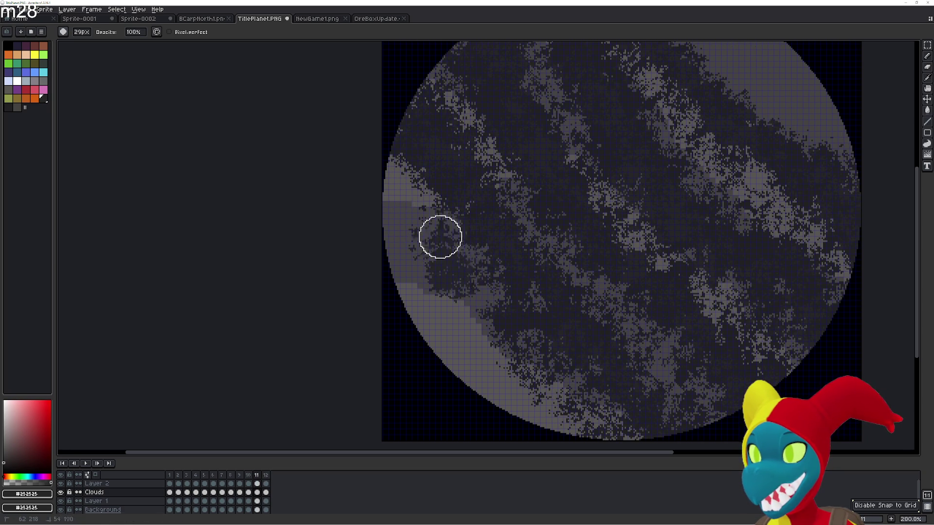
{"action": "left_click_drag", "start_coordinate": [418, 222], "coordinate": [462, 290]}
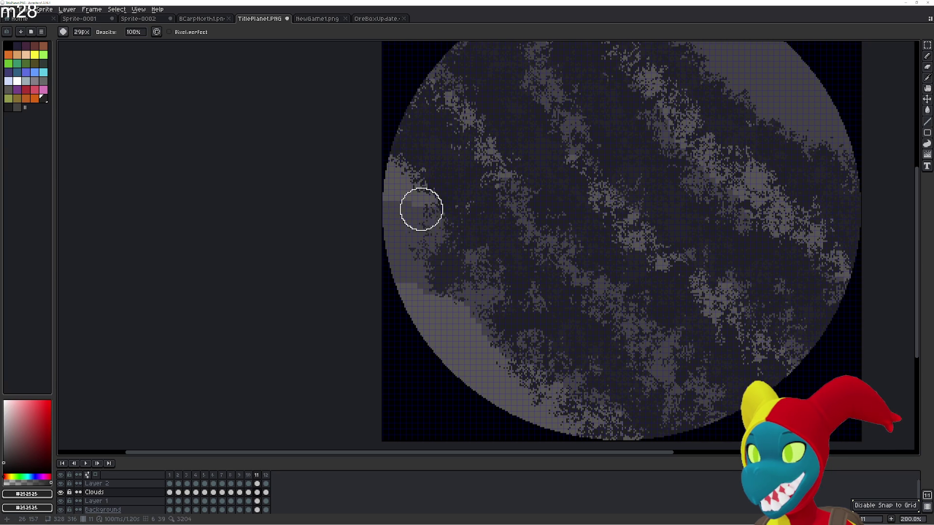
{"action": "key", "text": "b"}
{"action": "mouse_move", "coordinate": [416, 218]}
{"action": "left_mouse_down"}
{"action": "mouse_move", "coordinate": [372, 183]}
{"action": "mouse_move", "coordinate": [377, 156]}
{"action": "mouse_move", "coordinate": [492, 309]}
{"action": "mouse_move", "coordinate": [457, 223]}
{"action": "mouse_move", "coordinate": [428, 198]}
{"action": "mouse_move", "coordinate": [502, 304]}
{"action": "mouse_move", "coordinate": [417, 182]}
{"action": "mouse_move", "coordinate": [522, 307]}
{"action": "mouse_move", "coordinate": [429, 246]}
{"action": "mouse_move", "coordinate": [459, 328]}
{"action": "mouse_move", "coordinate": [456, 286]}
{"action": "mouse_move", "coordinate": [501, 294]}
{"action": "mouse_move", "coordinate": [512, 287]}
{"action": "left_mouse_up"}
{"action": "key", "text": "ctrl+z"}
{"action": "key", "text": "e"}
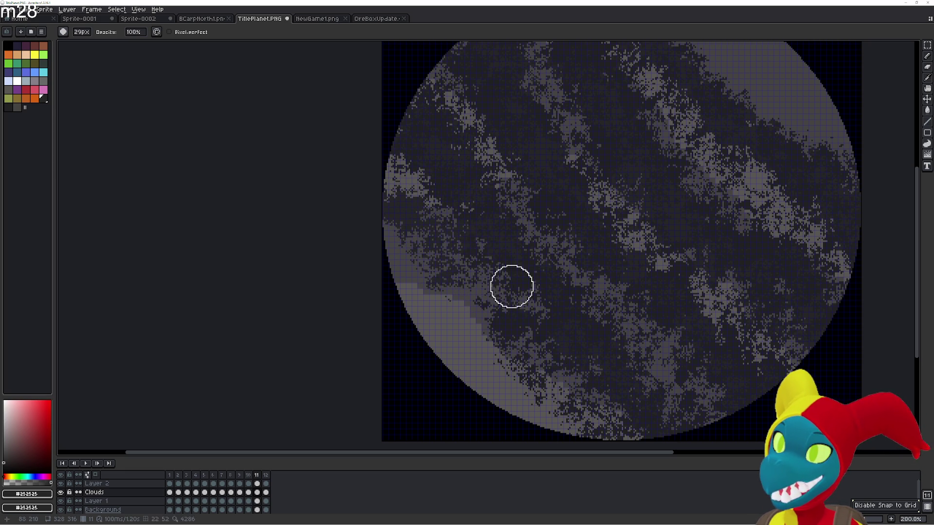
- On frame 10, scatter cloud texture over the light patch along the planet's left edge
{"action": "key", "text": "Left"}
{"action": "mouse_move", "coordinate": [436, 216]}
{"action": "left_mouse_down"}
{"action": "mouse_move", "coordinate": [373, 197]}
{"action": "mouse_move", "coordinate": [499, 279]}
{"action": "mouse_move", "coordinate": [438, 267]}
{"action": "mouse_move", "coordinate": [461, 260]}
{"action": "left_mouse_up"}
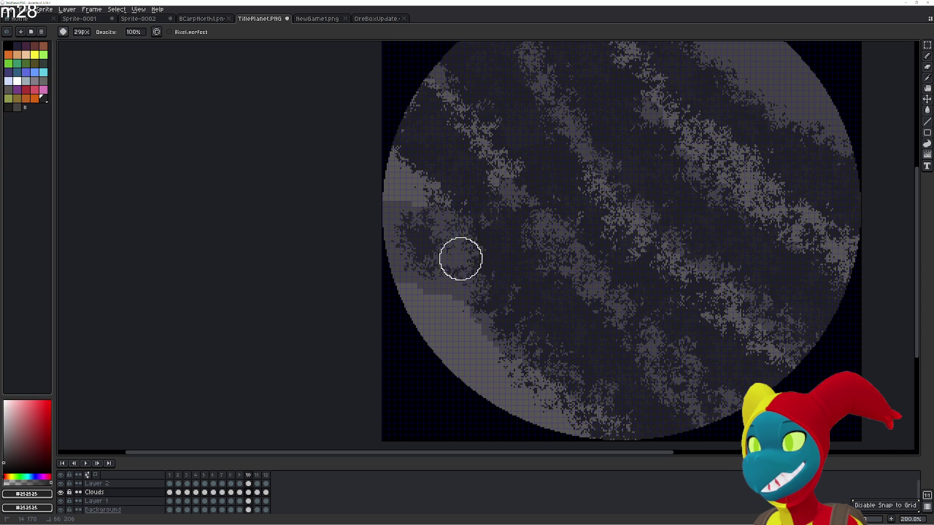
{"action": "mouse_move", "coordinate": [358, 176]}
{"action": "left_mouse_down"}
{"action": "mouse_move", "coordinate": [398, 241]}
{"action": "mouse_move", "coordinate": [383, 191]}
{"action": "left_mouse_up"}
{"action": "key", "text": "b"}
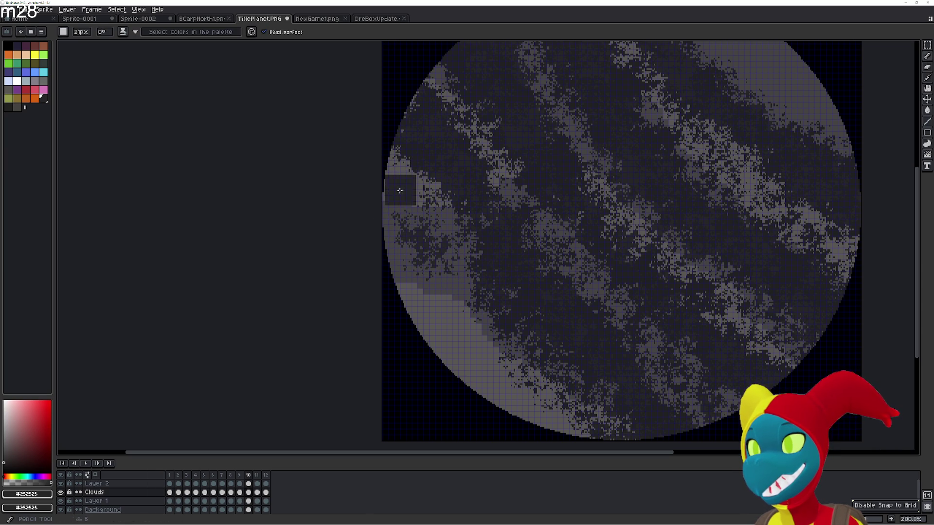
{"action": "key", "text": "e"}
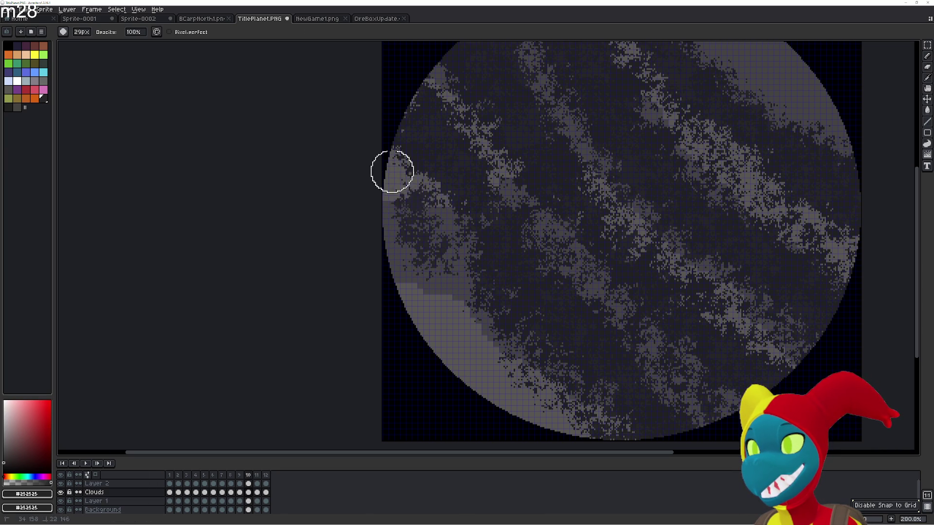
- On frame 9, scatter clouds over the light left-edge area and compare it with neighbouring frames
{"action": "key", "text": "Left"}
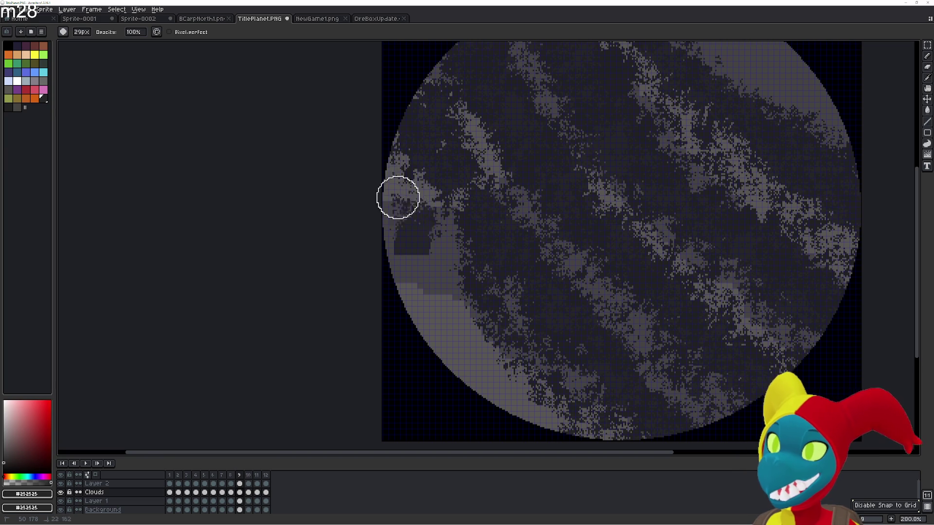
{"action": "left_click_drag", "start_coordinate": [396, 187], "coordinate": [384, 179]}
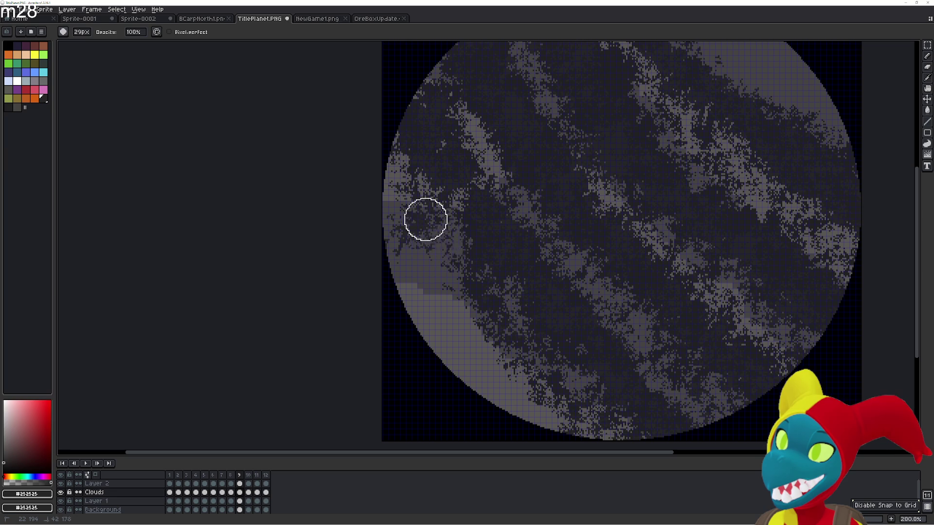
{"action": "key", "text": "Left"}
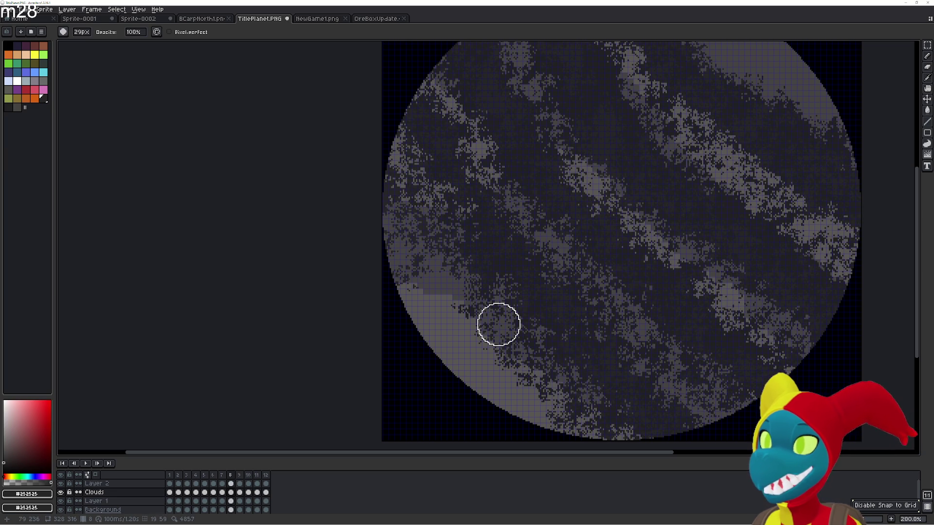
{"action": "key", "text": "Right"}
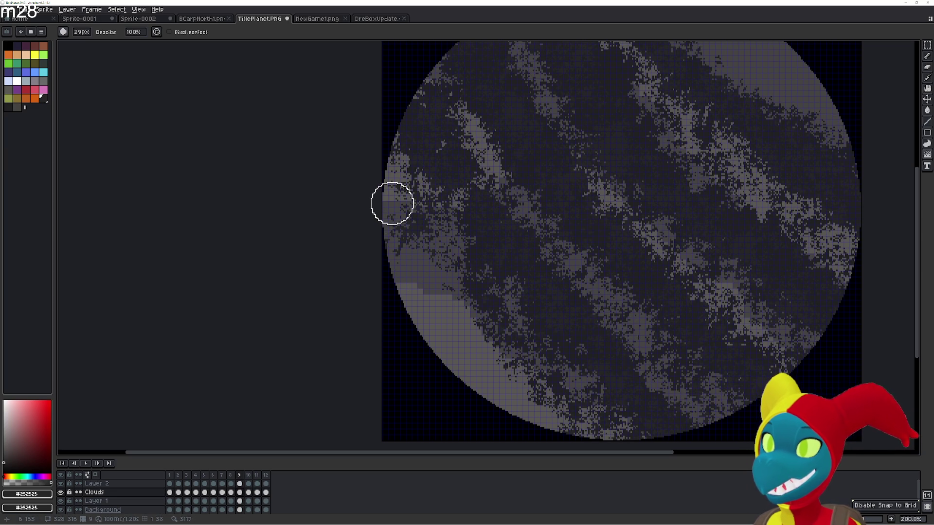
{"action": "key", "text": "b"}
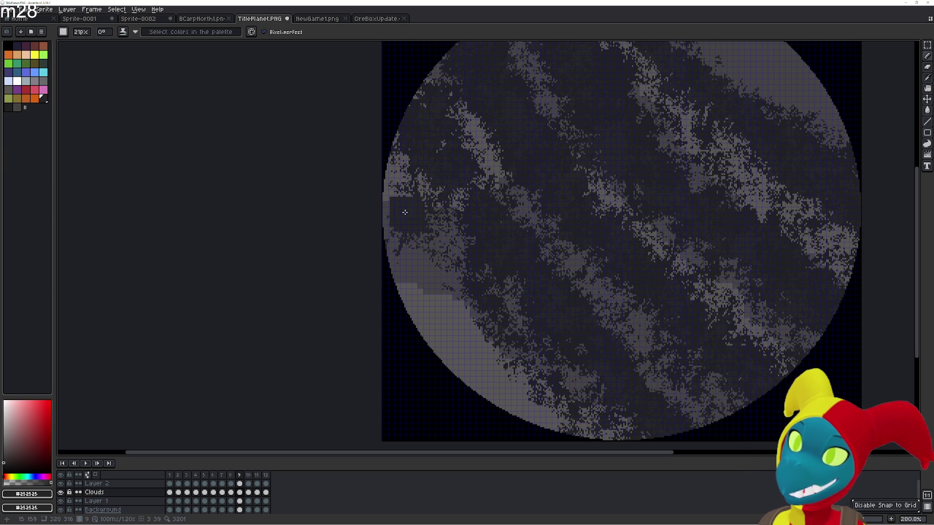
{"action": "key", "text": "r"}
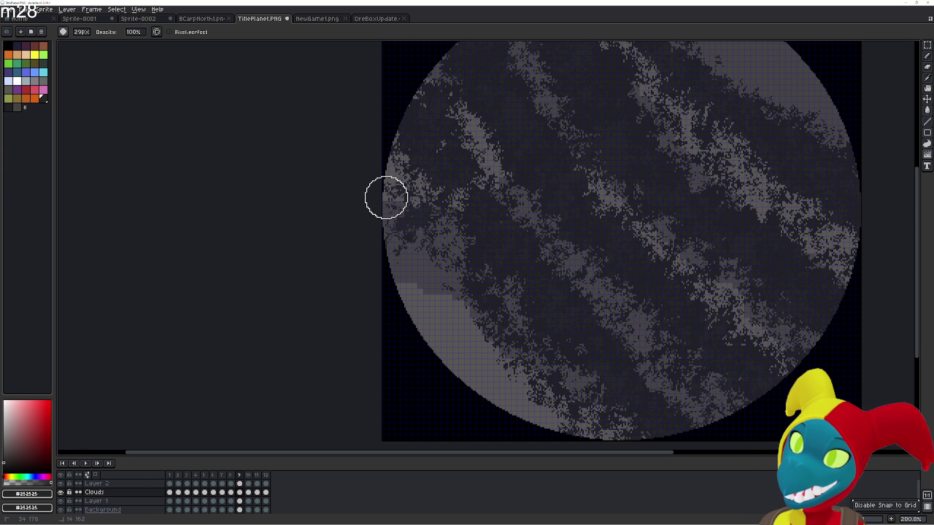
{"action": "key", "text": "Right"}
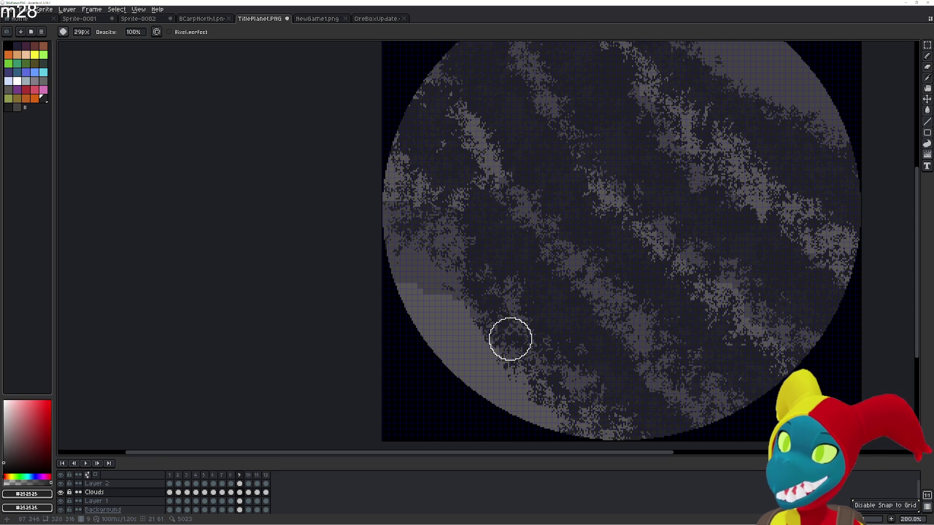
{"action": "key", "text": "Left"}
- On frame 8, darken part of the light left-edge patch with the soft brush
{"action": "key", "text": "Left"}
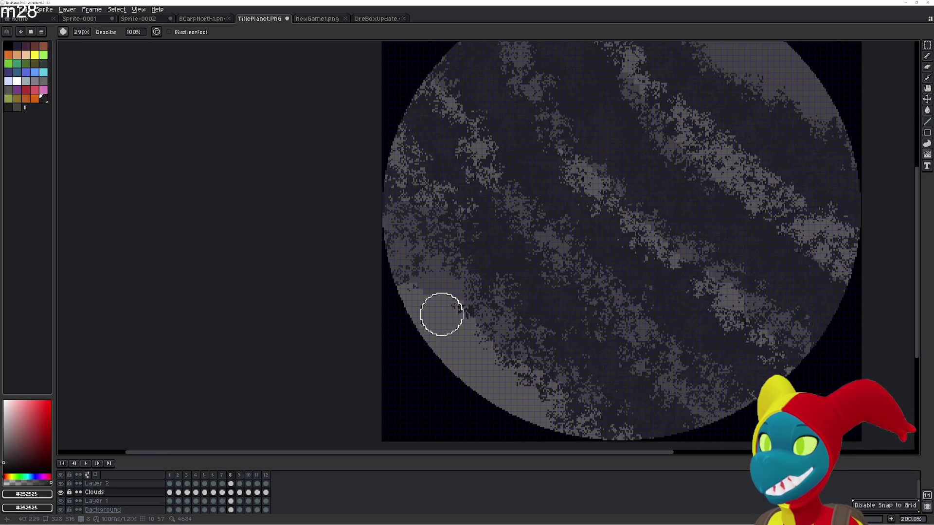
{"action": "key", "text": "Left"}
{"action": "key", "text": "Left"}
{"action": "key", "text": "Left"}
{"action": "key", "text": "e"}
{"action": "left_click", "coordinate": [398, 248]}
{"action": "key", "text": "t"}
{"action": "key", "text": "b"}
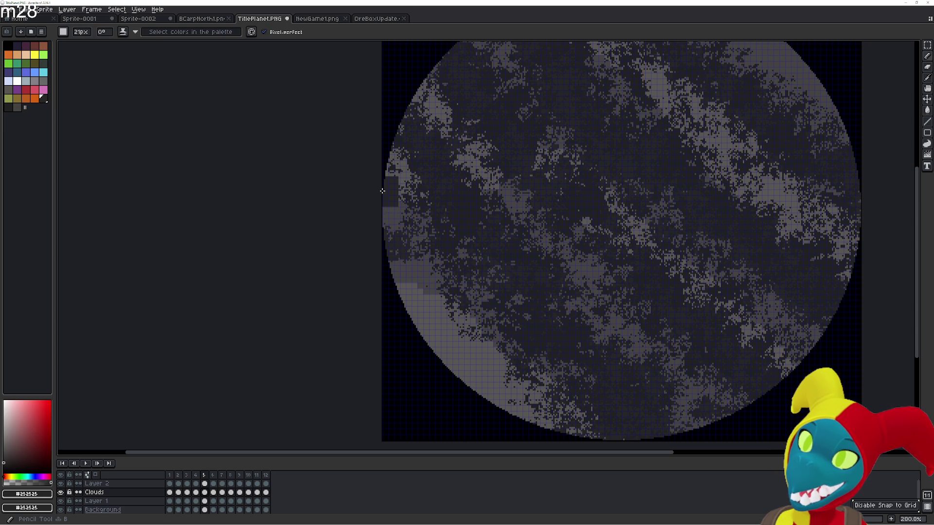
{"action": "key", "text": "e"}
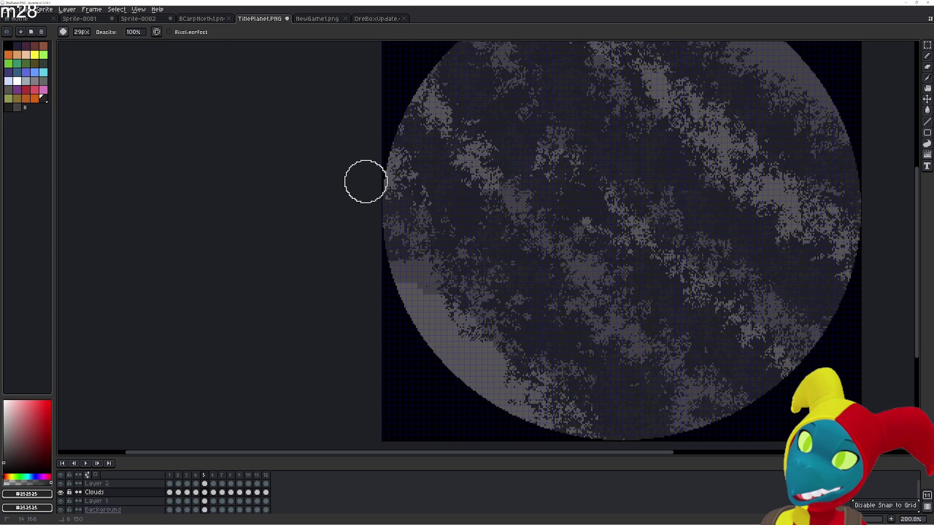
- Step back to frame 3 and forward through to frame 10, comparing each frame's cloud pattern
{"action": "key", "text": "Left"}
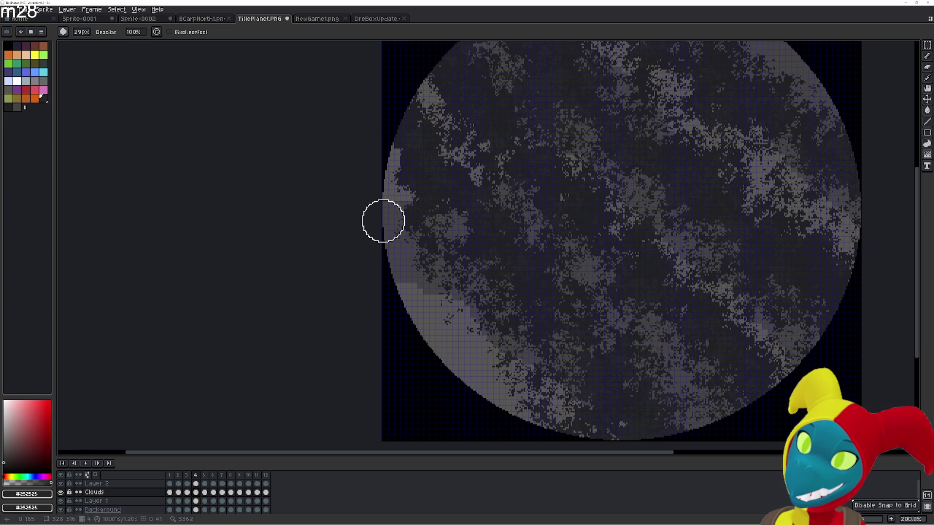
{"action": "key", "text": "b"}
{"action": "key", "text": "e"}
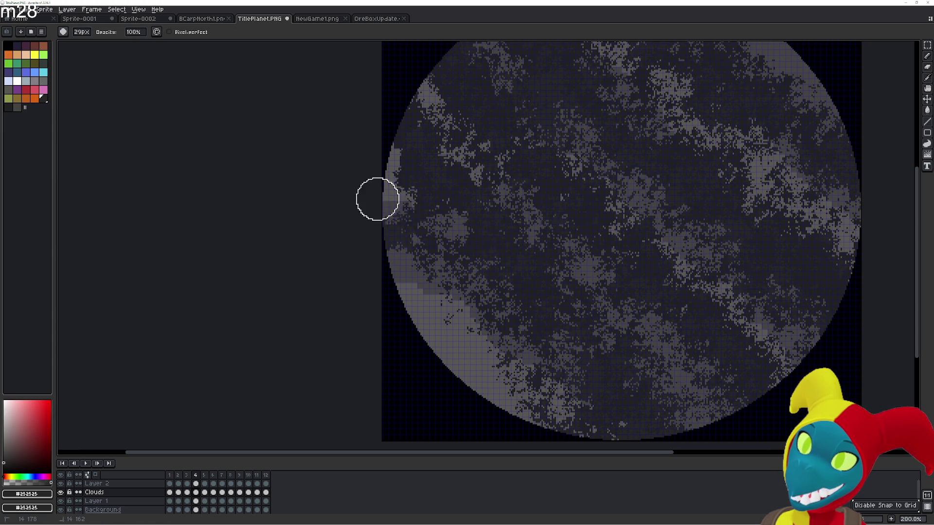
{"action": "key", "text": "Left"}
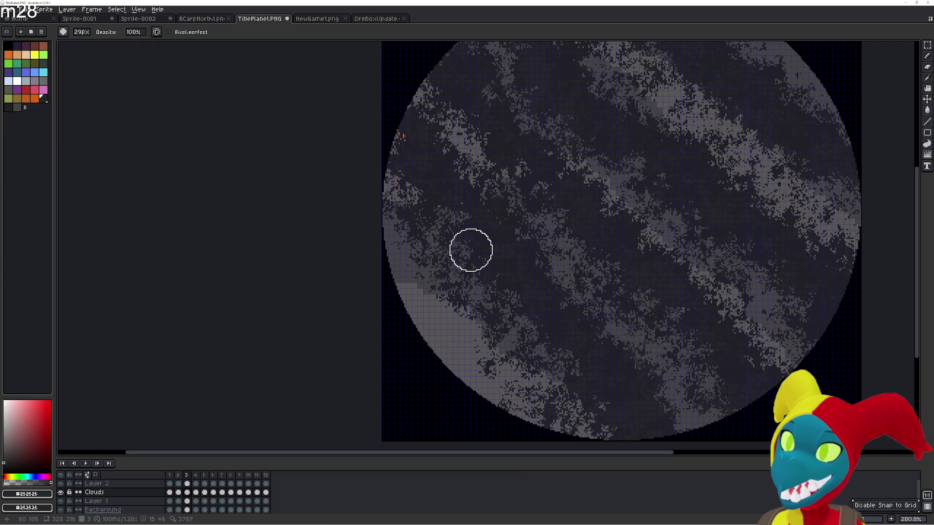
{"action": "key", "text": "Right"}
{"action": "key", "text": "Right"}
{"action": "key", "text": "Right"}
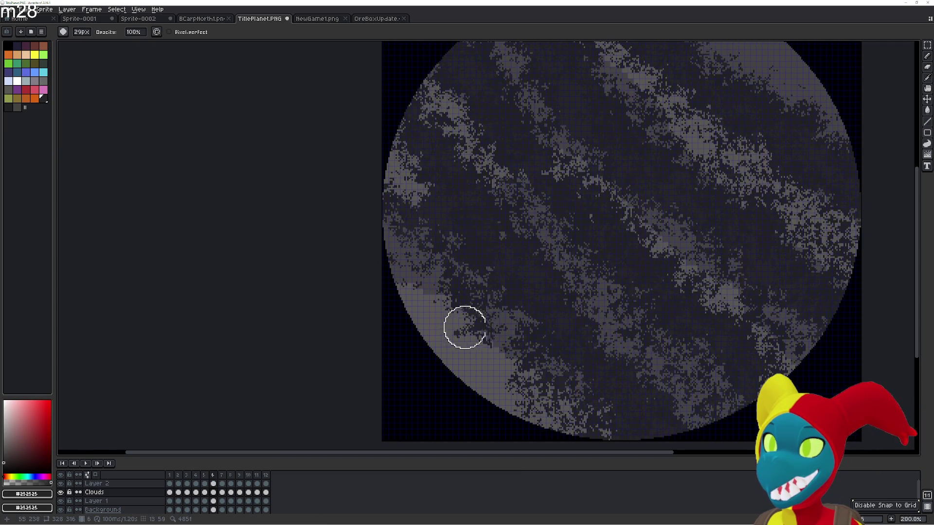
{"action": "key", "text": "Right"}
{"action": "key", "text": "Left"}
{"action": "key", "text": "Right"}
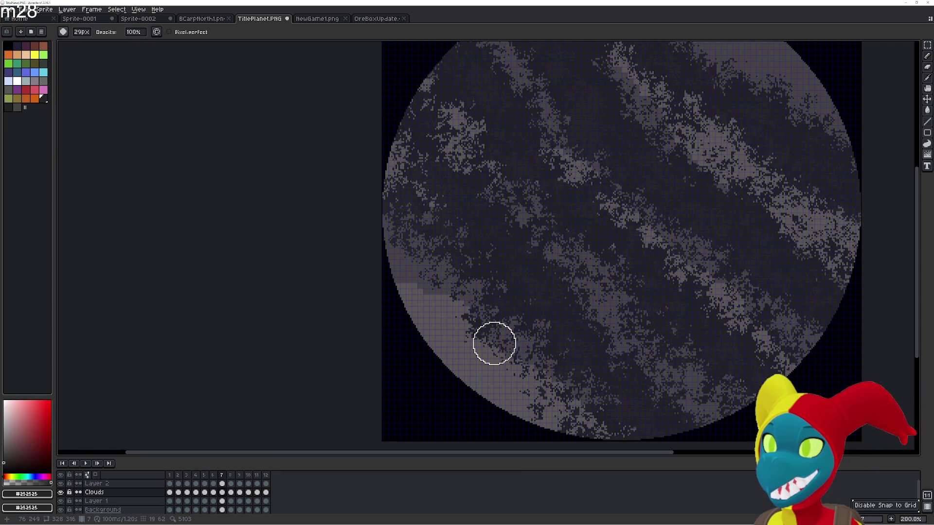
{"action": "key", "text": "Right"}
{"action": "key", "text": "Right"}
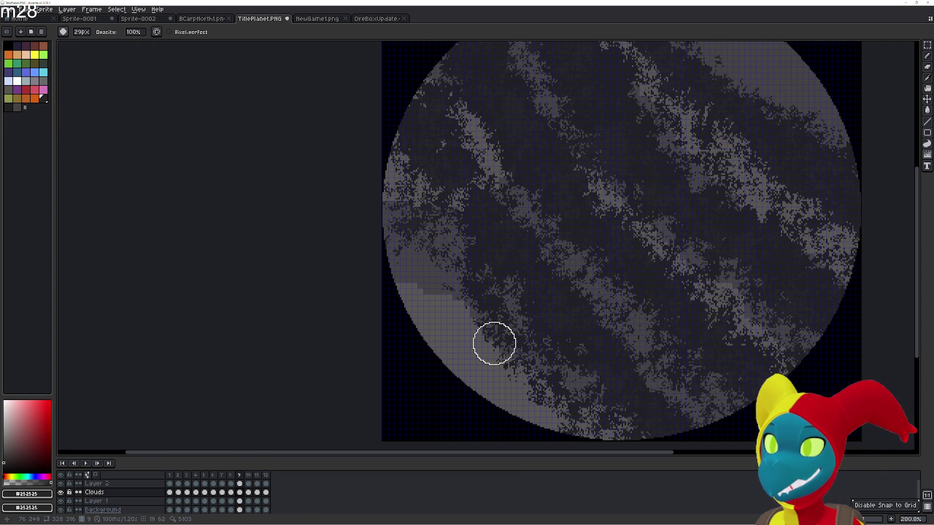
{"action": "key", "text": "Right"}
{"action": "key", "text": "Right"}
{"action": "key", "text": "Left"}
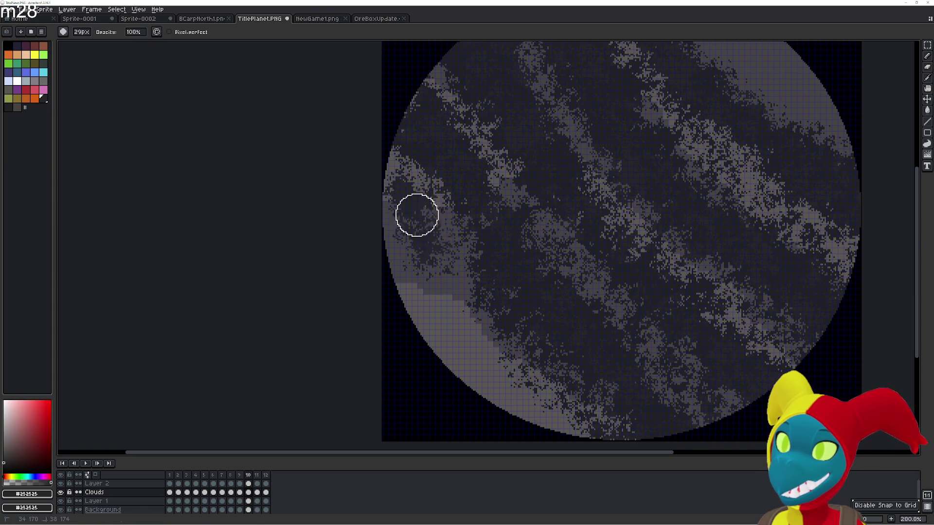
- On frame 10, scatter the cloud pixels near the planet's left edge into noisy texture
{"action": "key", "text": "Right"}
{"action": "key", "text": "Left"}
{"action": "key", "text": "b"}
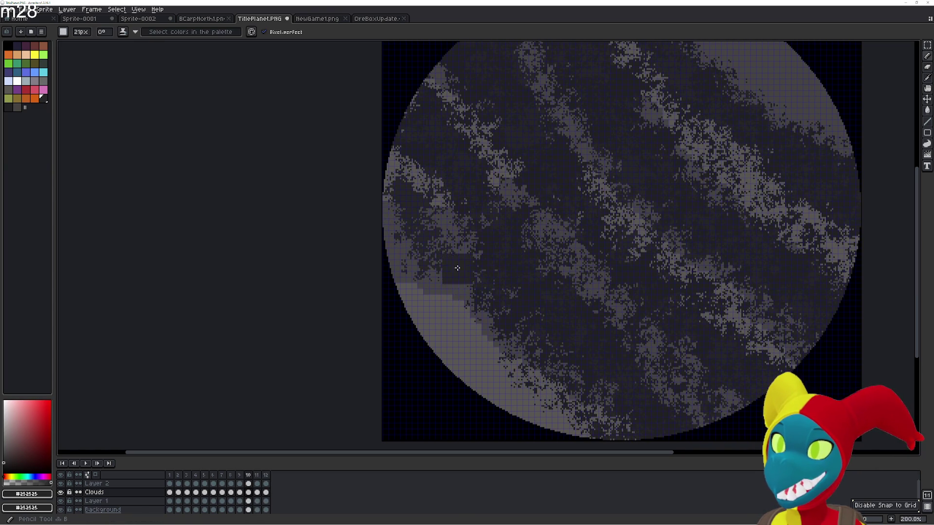
{"action": "key", "text": "r"}
{"action": "key", "text": "r"}
{"action": "key", "text": "r"}
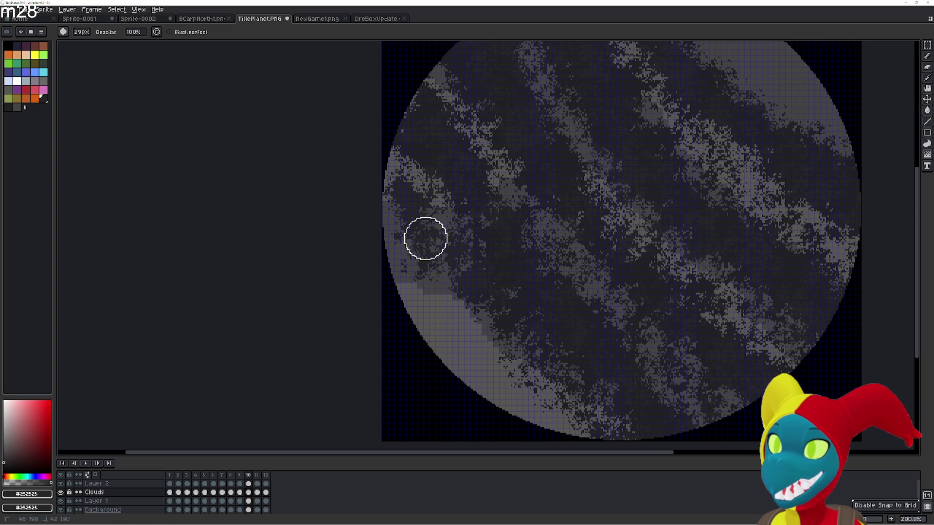
{"action": "left_click_drag", "start_coordinate": [405, 220], "coordinate": [422, 244]}
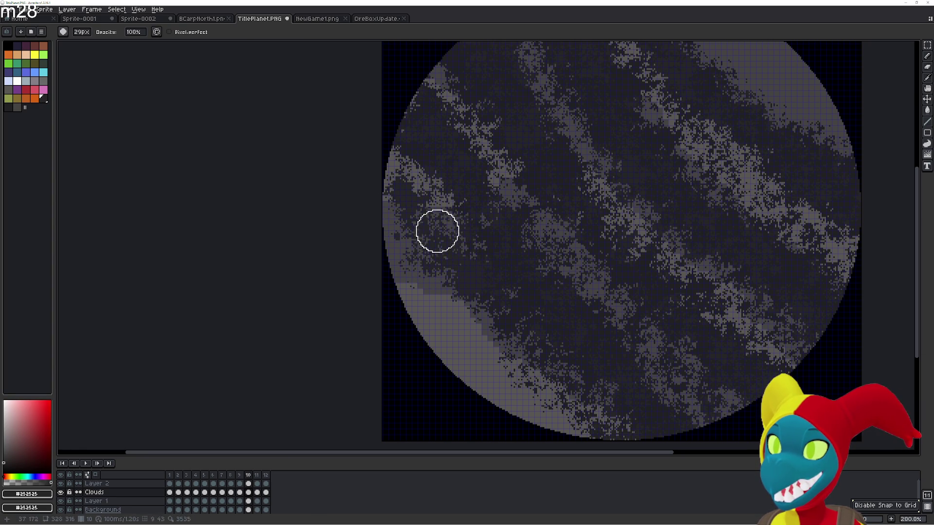
{"action": "key", "text": "b"}
{"action": "key", "text": "r"}
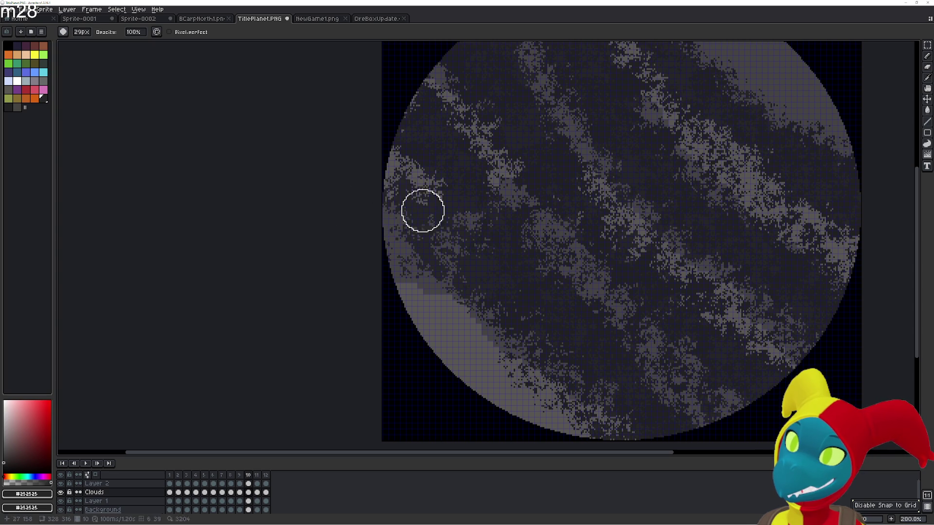
{"action": "key", "text": "Left"}
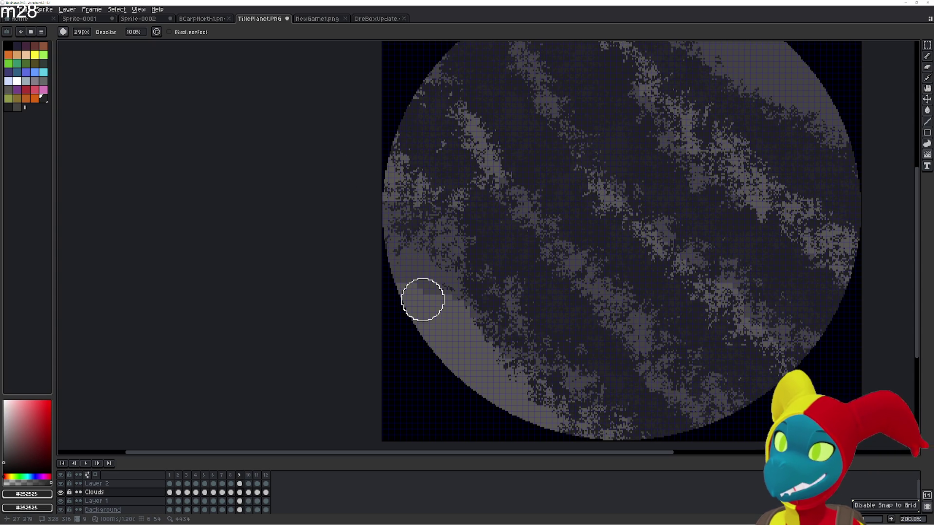
{"action": "key", "text": "Right"}
- Play the animation, erase a light cloud patch on the right side and sample the dark cloud colour
{"action": "key", "text": "Return"}
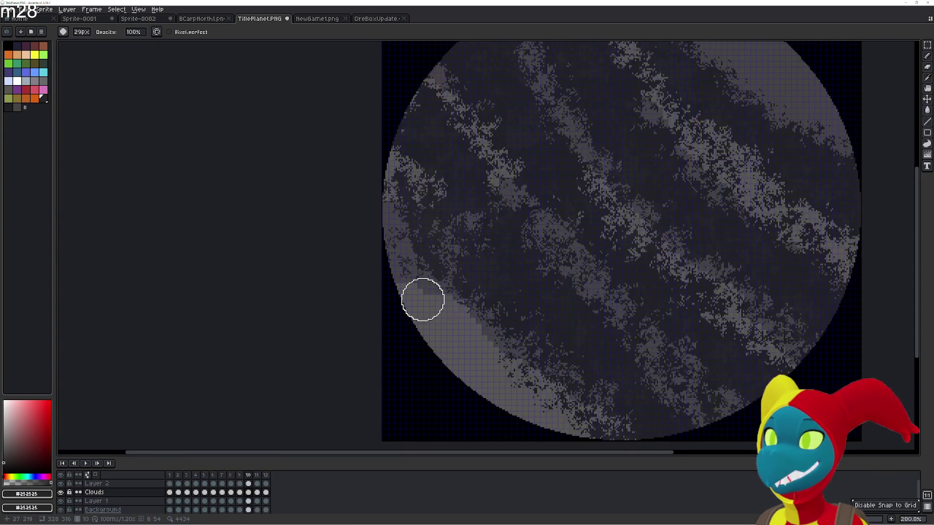
{"action": "left_click_drag", "start_coordinate": [612, 277], "coordinate": [519, 358]}
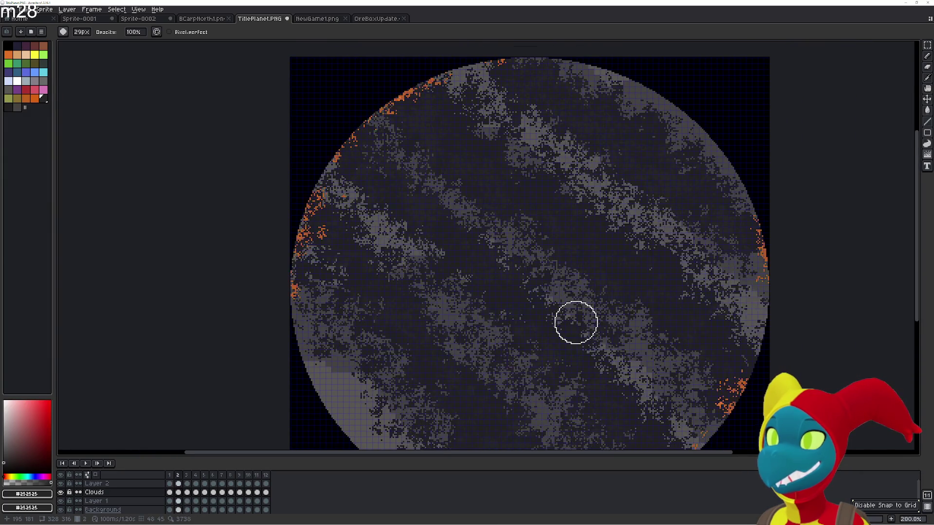
{"action": "left_click_drag", "start_coordinate": [625, 309], "coordinate": [519, 317]}
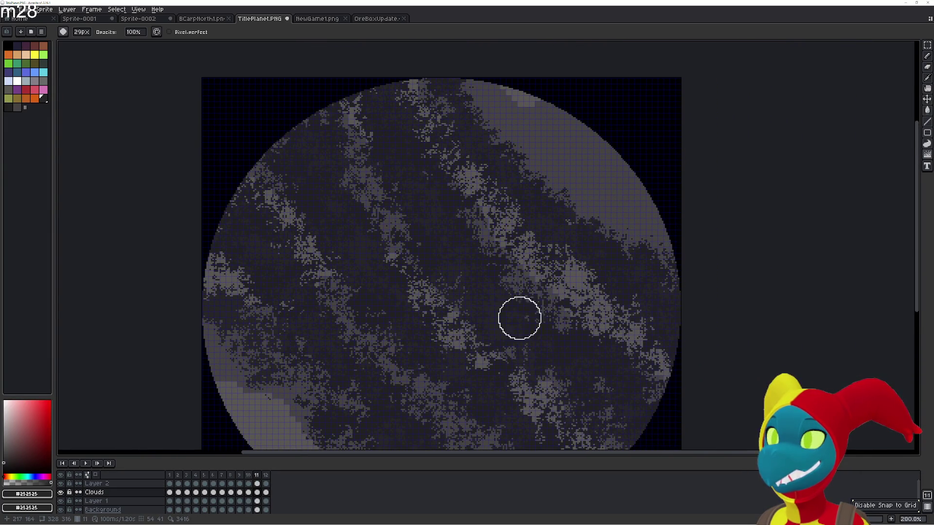
{"action": "key", "text": "e"}
{"action": "scroll", "coordinate": [625, 235], "scroll_direction": "up", "scroll_amount": 5}
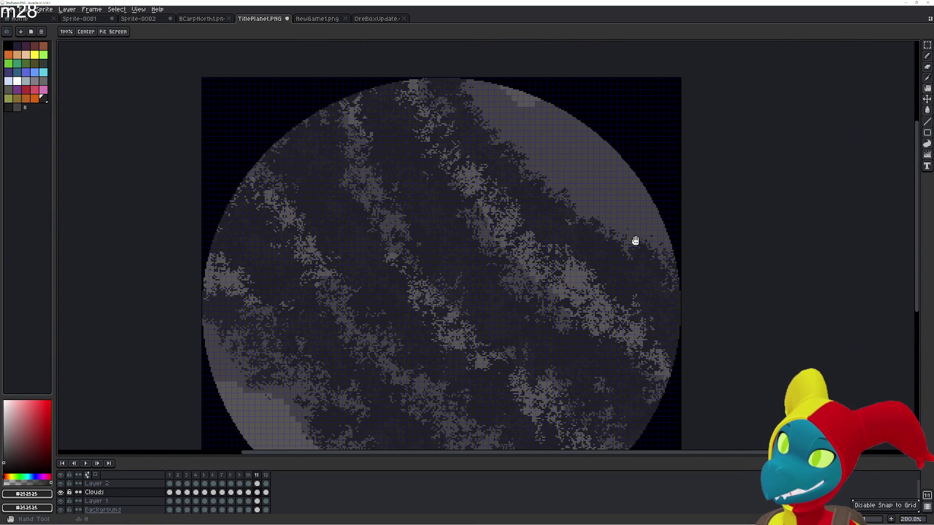
{"action": "mouse_move", "coordinate": [636, 241]}
{"action": "left_mouse_down"}
{"action": "mouse_move", "coordinate": [586, 232]}
{"action": "mouse_move", "coordinate": [496, 121]}
{"action": "left_mouse_up"}
{"action": "key", "text": "t"}
{"action": "key", "text": "b"}
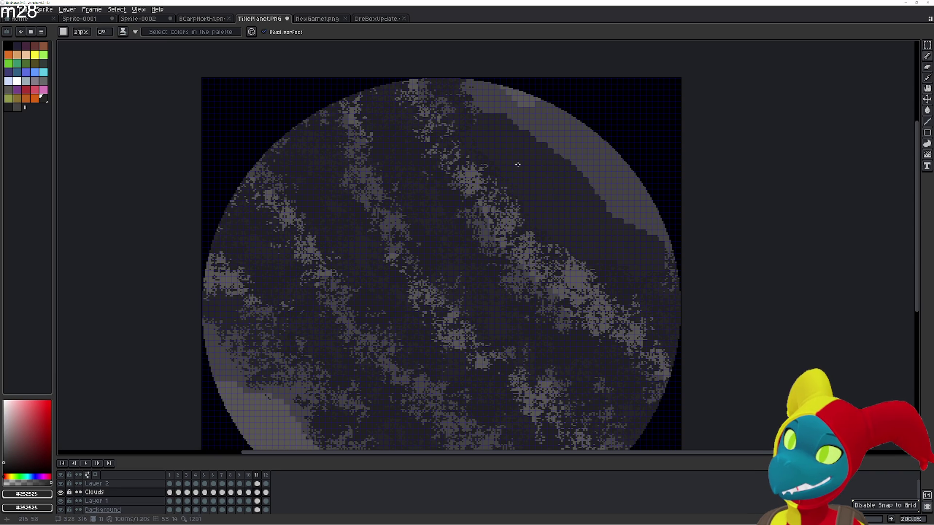
{"action": "key", "text": "i"}
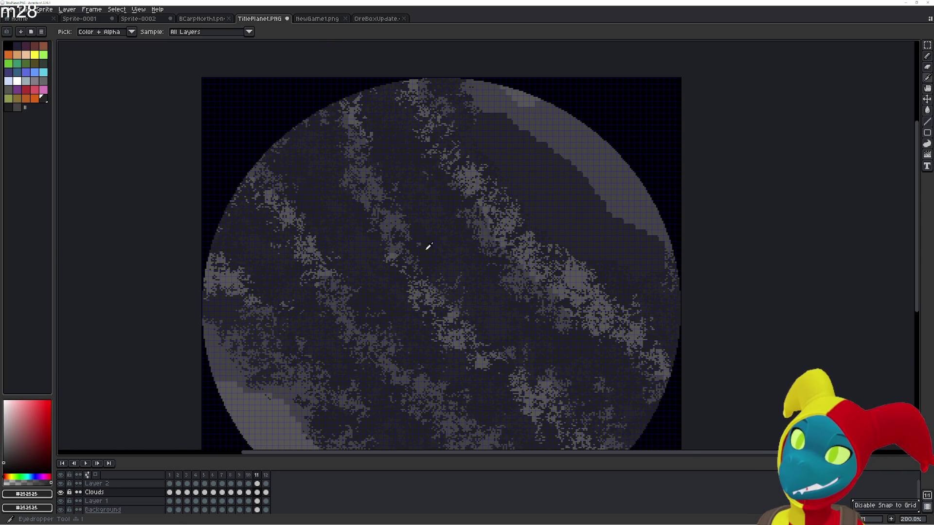
{"action": "scroll", "coordinate": [429, 252], "scroll_direction": "up", "scroll_amount": 10}
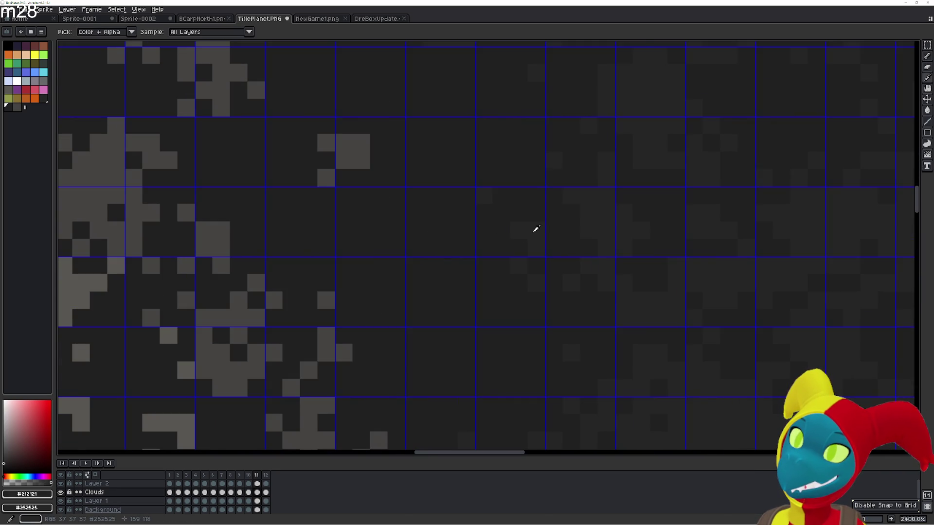
{"action": "scroll", "coordinate": [535, 230], "scroll_direction": "down", "scroll_amount": 5}
{"action": "scroll", "coordinate": [584, 219], "scroll_direction": "down", "scroll_amount": 2}
{"action": "key", "text": "b"}
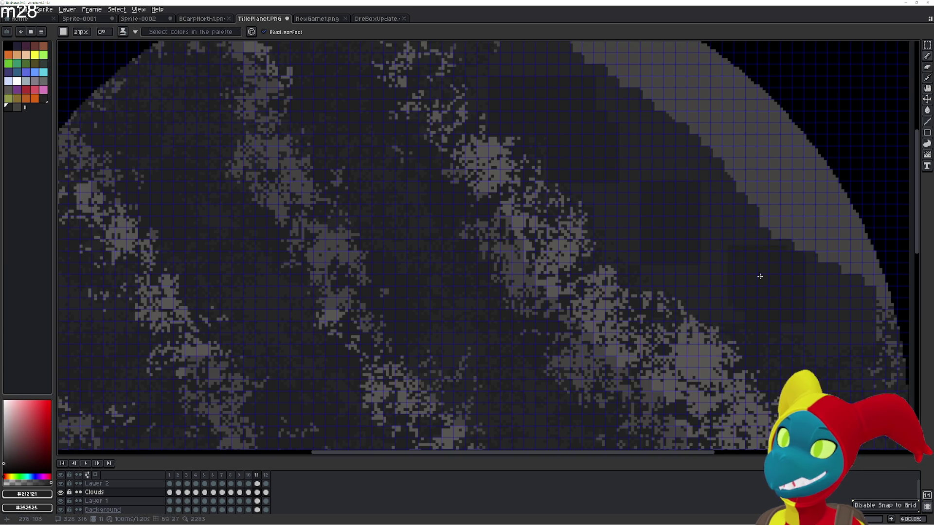
- Scatter the flat grey band at the upper-right edge into cloud texture and clean up a dark block near the top
{"action": "left_click_drag", "start_coordinate": [737, 250], "coordinate": [627, 281]}
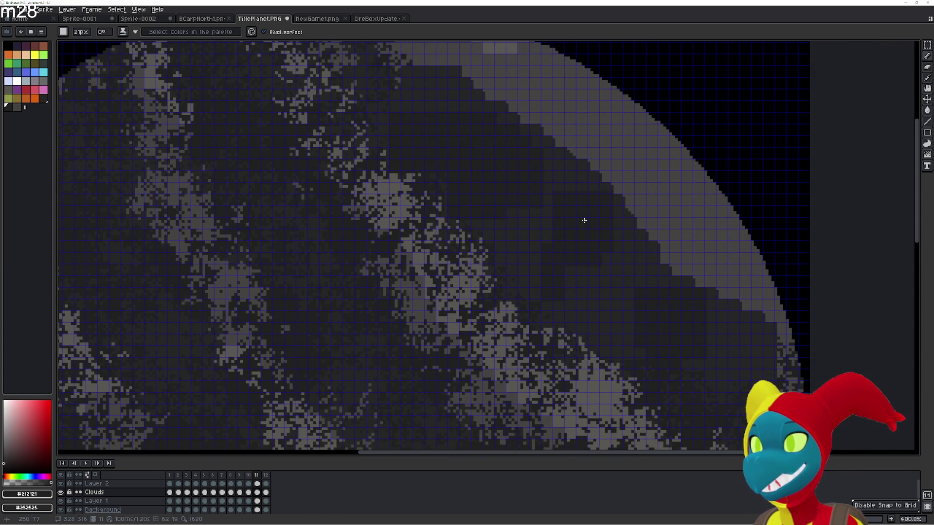
{"action": "key", "text": "e"}
{"action": "mouse_move", "coordinate": [553, 198]}
{"action": "left_mouse_down"}
{"action": "mouse_move", "coordinate": [440, 80]}
{"action": "mouse_move", "coordinate": [548, 195]}
{"action": "mouse_move", "coordinate": [379, 58]}
{"action": "mouse_move", "coordinate": [534, 130]}
{"action": "mouse_move", "coordinate": [492, 205]}
{"action": "mouse_move", "coordinate": [640, 246]}
{"action": "mouse_move", "coordinate": [610, 333]}
{"action": "mouse_move", "coordinate": [494, 142]}
{"action": "mouse_move", "coordinate": [579, 192]}
{"action": "mouse_move", "coordinate": [402, 46]}
{"action": "mouse_move", "coordinate": [472, 127]}
{"action": "left_mouse_up"}
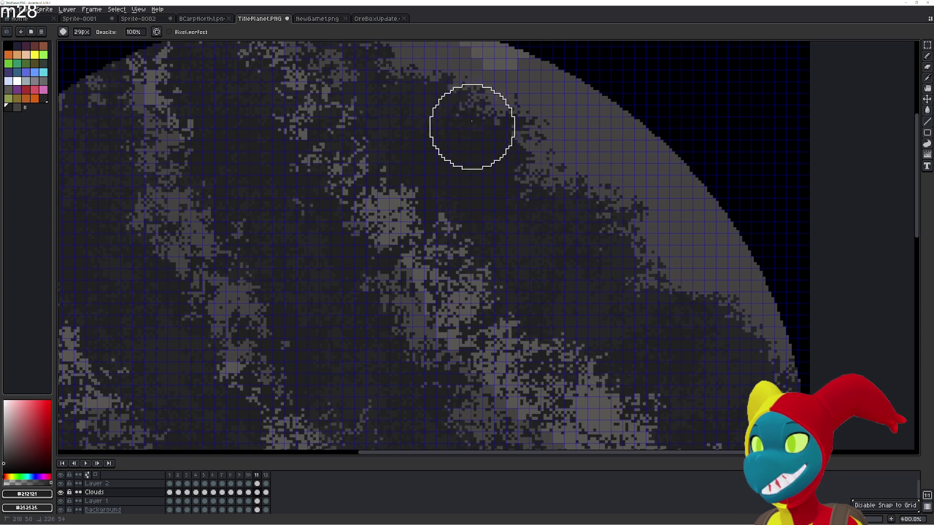
{"action": "scroll", "coordinate": [416, 95], "scroll_direction": "up", "scroll_amount": 3}
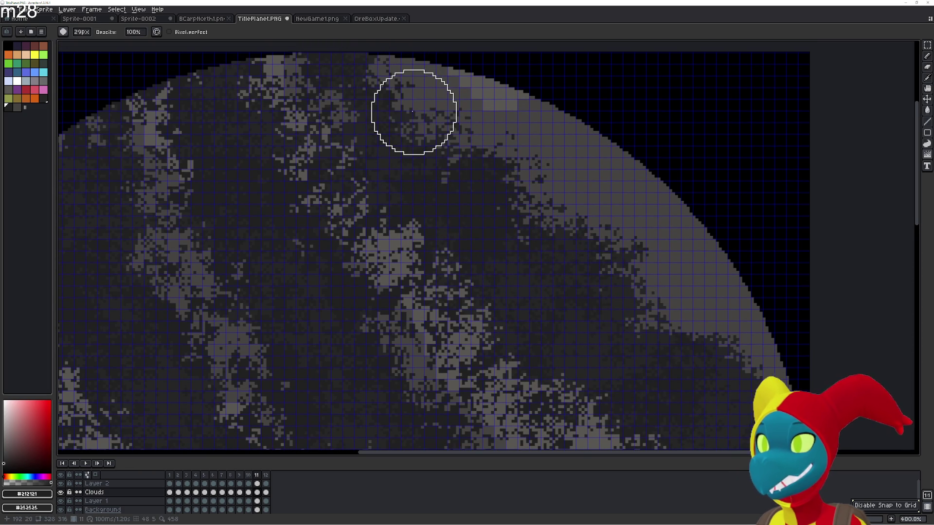
{"action": "key", "text": "e"}
{"action": "left_click_drag", "start_coordinate": [409, 94], "coordinate": [493, 175]}
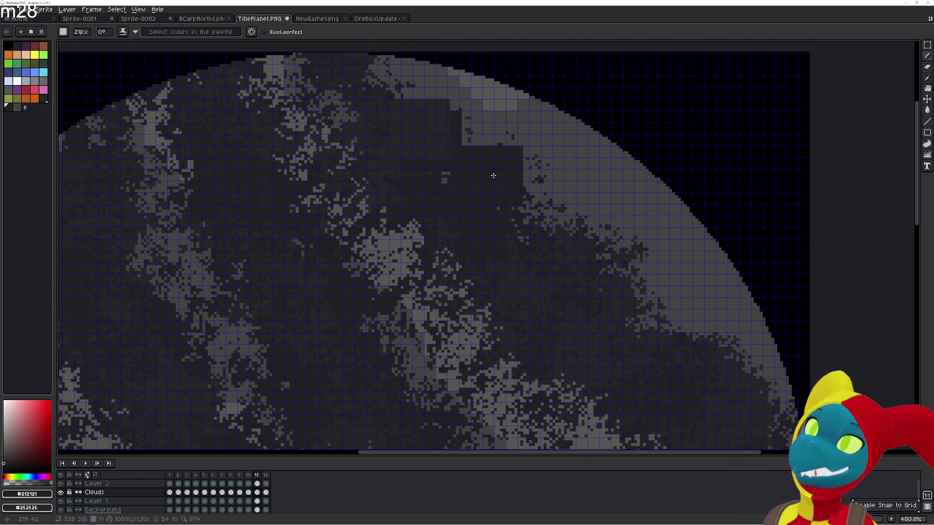
{"action": "key", "text": "e"}
{"action": "key", "text": "e"}
{"action": "left_click_drag", "start_coordinate": [396, 94], "coordinate": [352, 110]}
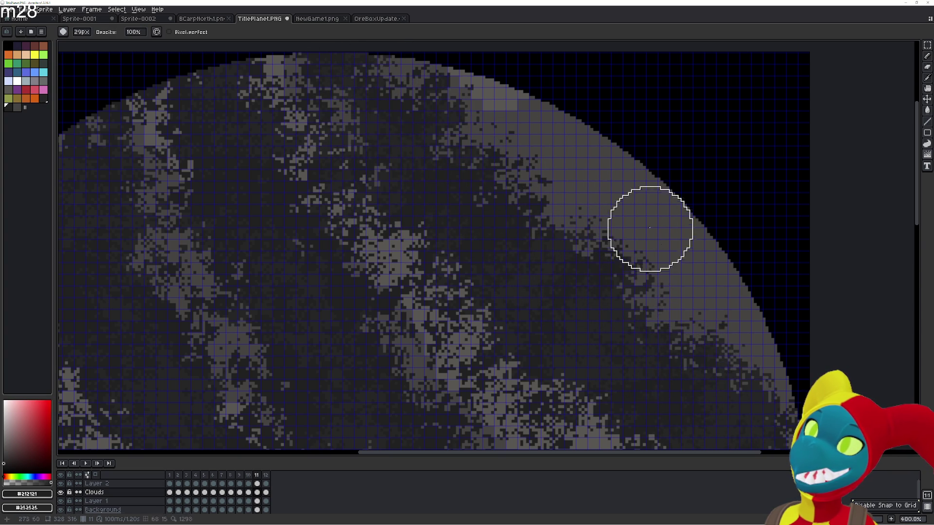
{"action": "scroll", "coordinate": [651, 229], "scroll_direction": "down", "scroll_amount": 2}
- On frame 11, erase a dark patch near the upper-right edge and scatter clouds along the planet's top
{"action": "left_click_drag", "start_coordinate": [725, 365], "coordinate": [590, 205]}
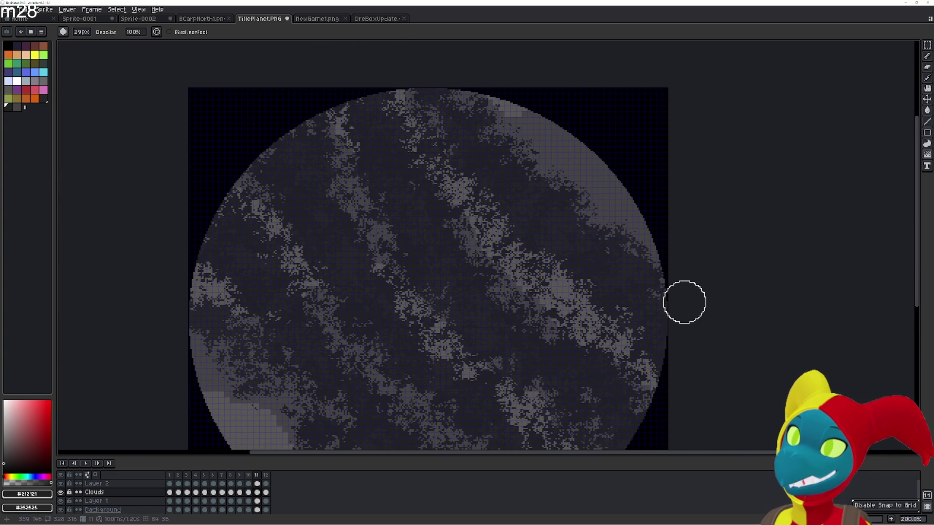
{"action": "left_click_drag", "start_coordinate": [600, 246], "coordinate": [598, 319]}
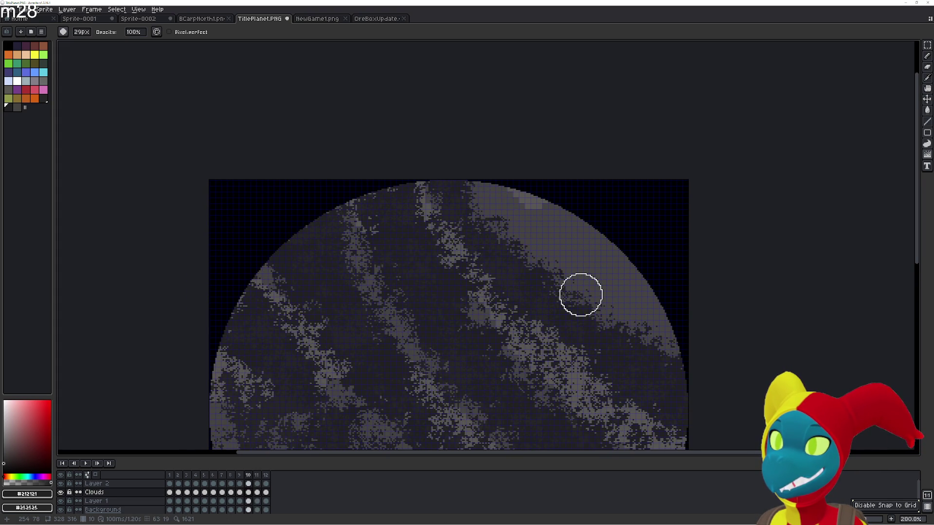
{"action": "key", "text": "comma"}
{"action": "key", "text": "e"}
{"action": "mouse_move", "coordinate": [559, 259]}
{"action": "left_mouse_down"}
{"action": "mouse_move", "coordinate": [550, 246]}
{"action": "mouse_move", "coordinate": [571, 266]}
{"action": "left_mouse_up"}
{"action": "key", "text": "b"}
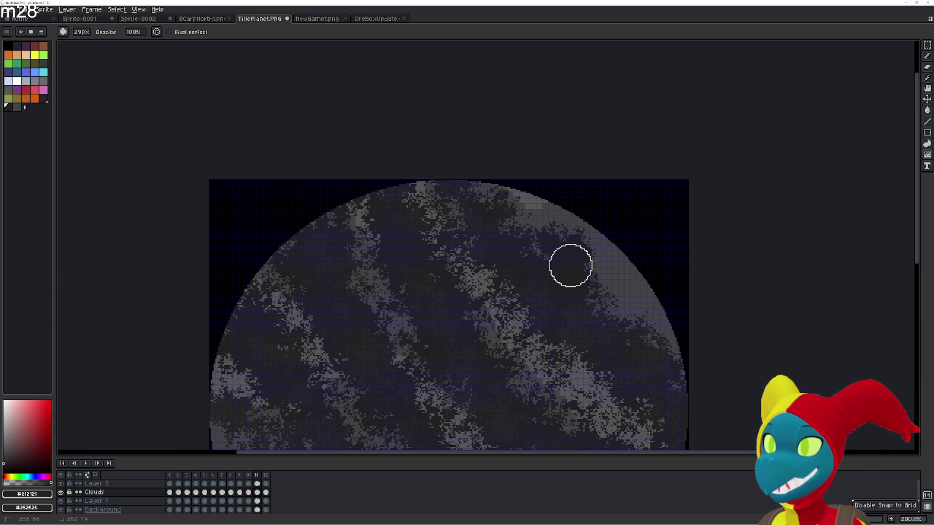
{"action": "key", "text": "b"}
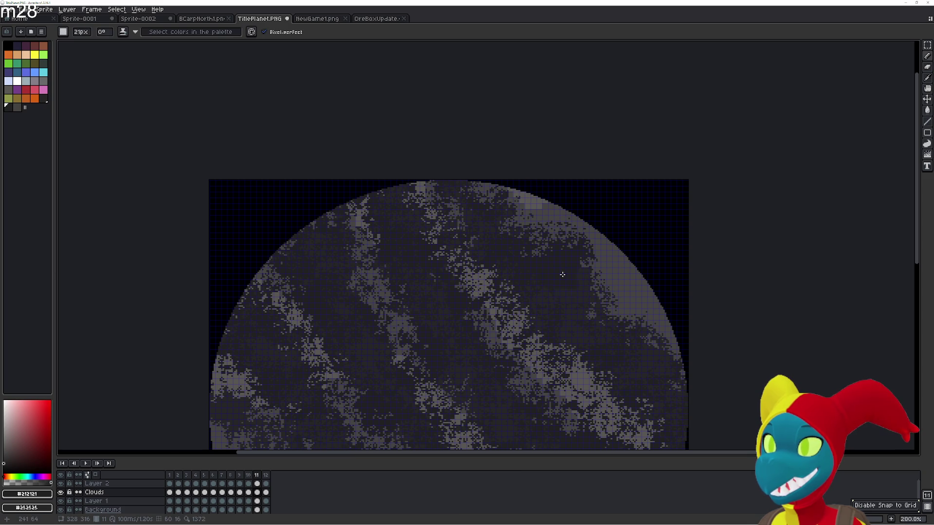
{"action": "key", "text": "b"}
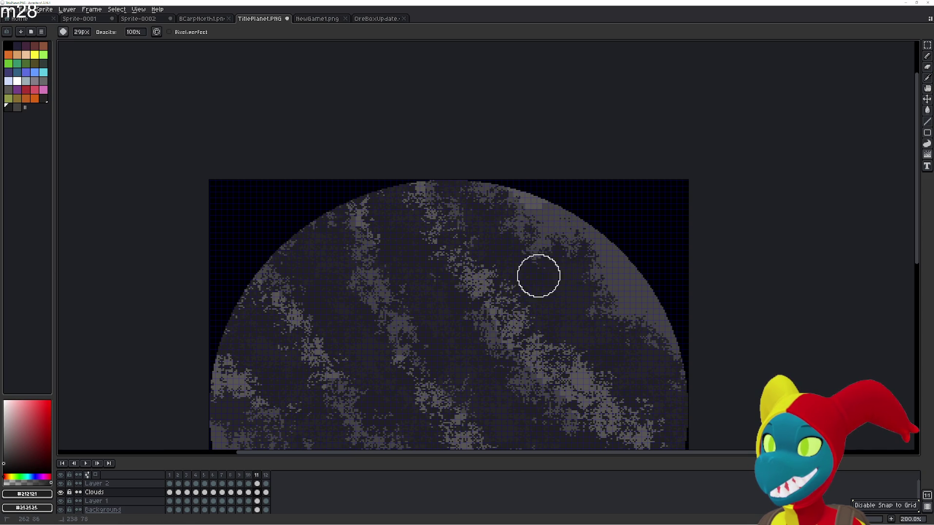
{"action": "left_click_drag", "start_coordinate": [519, 213], "coordinate": [555, 277]}
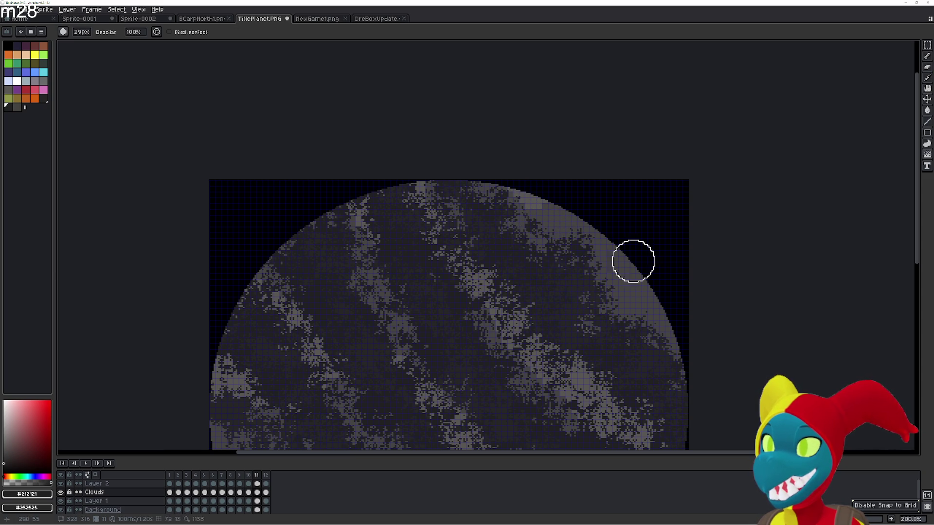
- Flip back and forth between frames 10, 11 and 12 to compare their cloud streaks
{"action": "key", "text": "Left"}
{"action": "key", "text": "Right"}
{"action": "key", "text": "Right"}
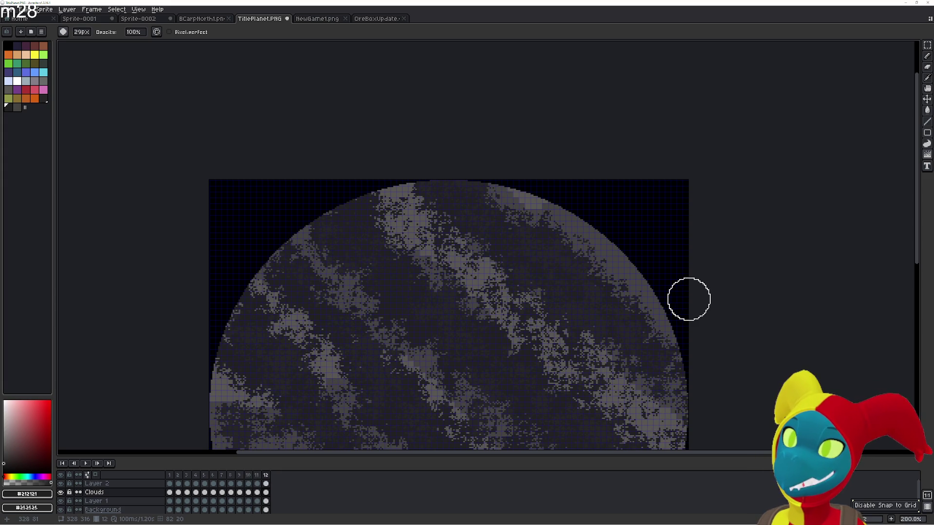
{"action": "key", "text": "Left"}
{"action": "key", "text": "Right"}
{"action": "key", "text": "Left"}
{"action": "key", "text": "Right"}
{"action": "key", "text": "Left"}
{"action": "key", "text": "Right"}
{"action": "key", "text": "Left"}
{"action": "key", "text": "Right"}
{"action": "key", "text": "Left"}
{"action": "key", "text": "Left"}
{"action": "key", "text": "Right"}
{"action": "key", "text": "Left"}
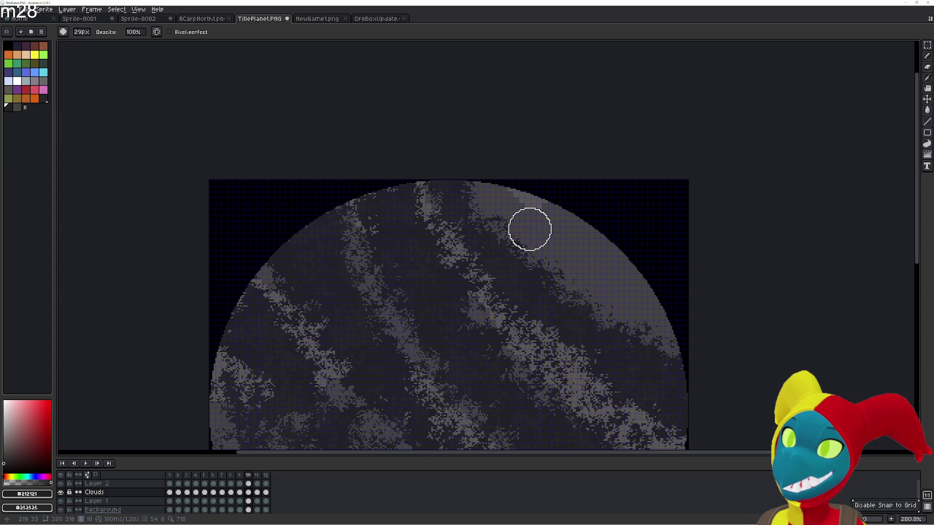
{"action": "key", "text": "Right"}
{"action": "key", "text": "Right"}
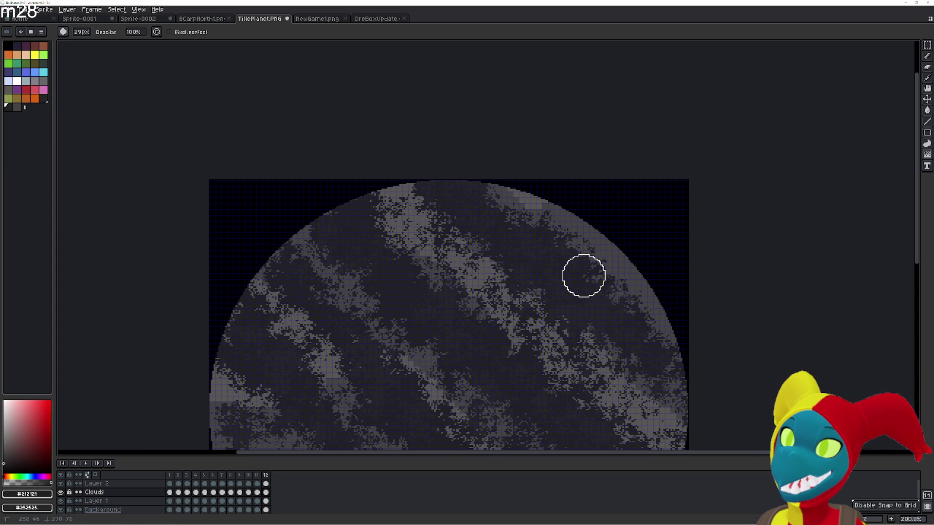
{"action": "key", "text": "Left"}
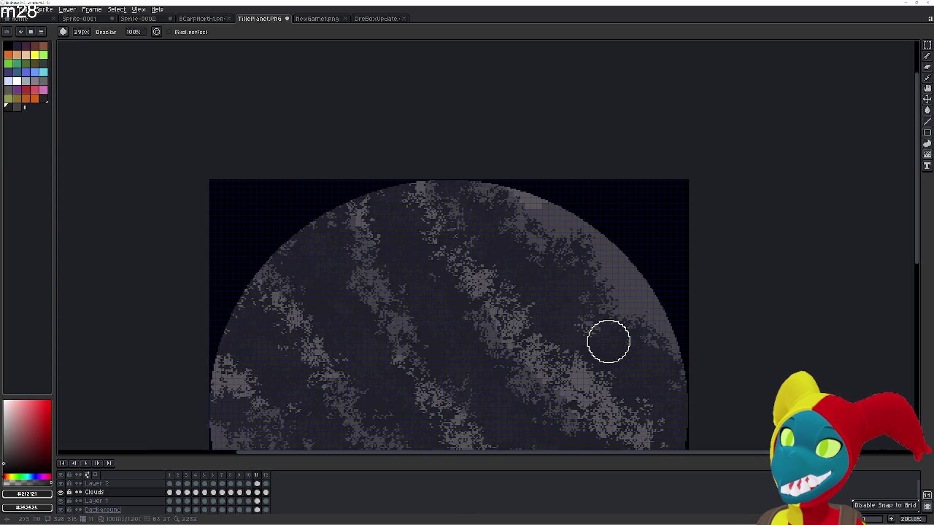
{"action": "key", "text": "Right"}
{"action": "key", "text": "Left"}
{"action": "key", "text": "Right"}
{"action": "key", "text": "Left"}
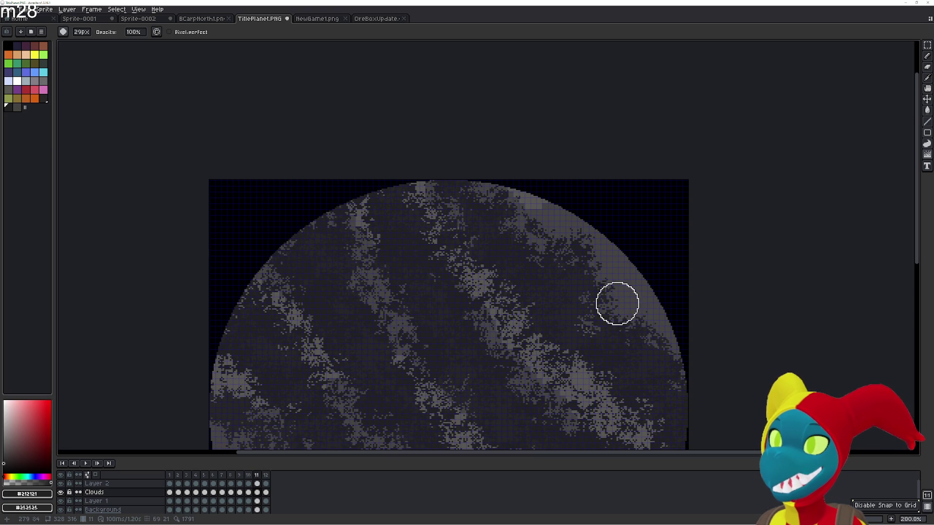
{"action": "key", "text": "Left"}
{"action": "key", "text": "Right"}
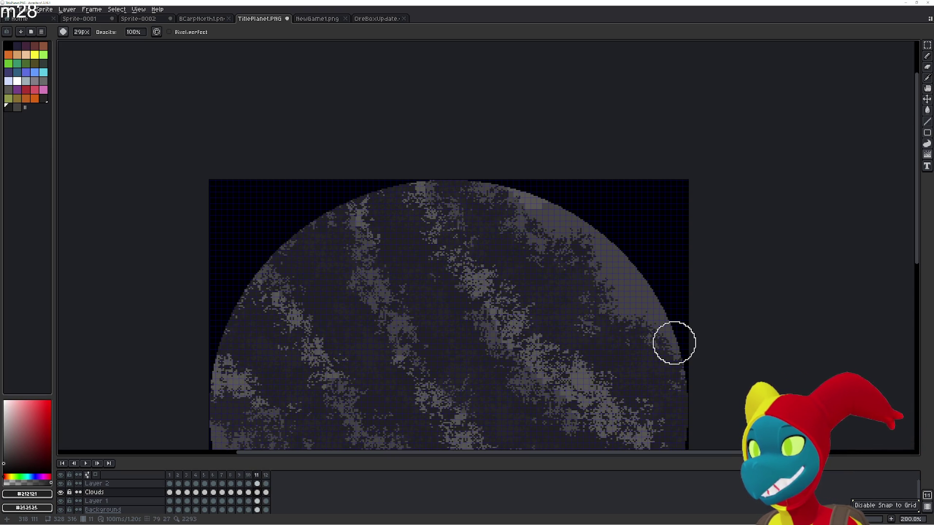
{"action": "key", "text": "Right"}
{"action": "key", "text": "r"}
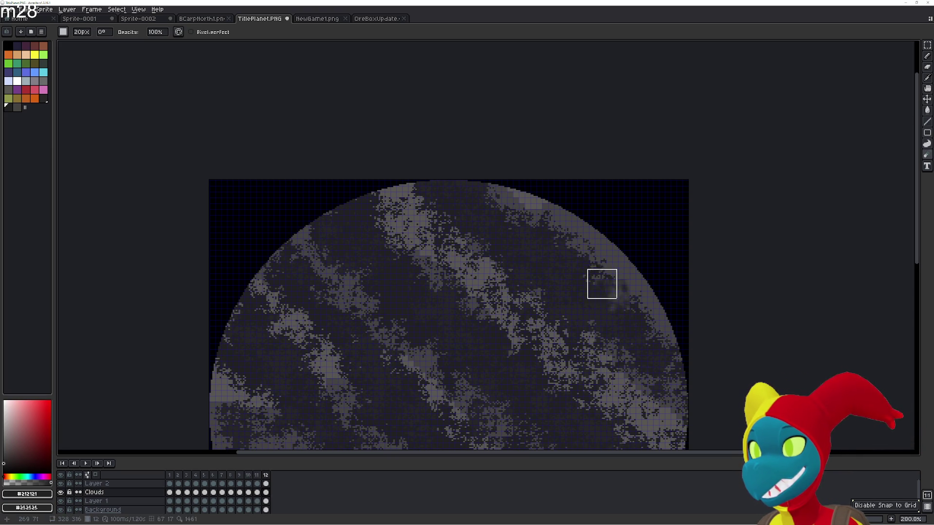
- Try the small eraser, dismiss the Replace Color settings and reveal the pixel-effect brush group
{"action": "key", "text": "e"}
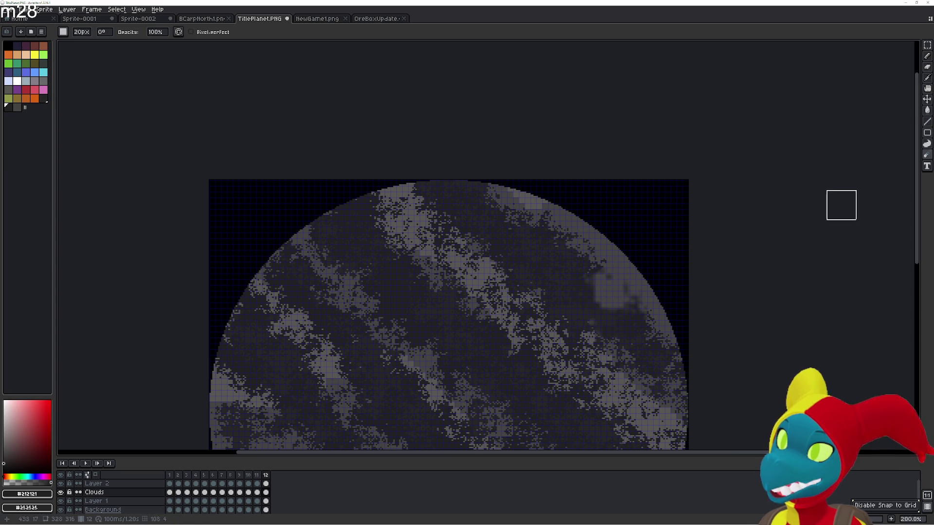
{"action": "key", "text": "shift+r"}
{"action": "key", "text": "Return"}
{"action": "key", "text": "t"}
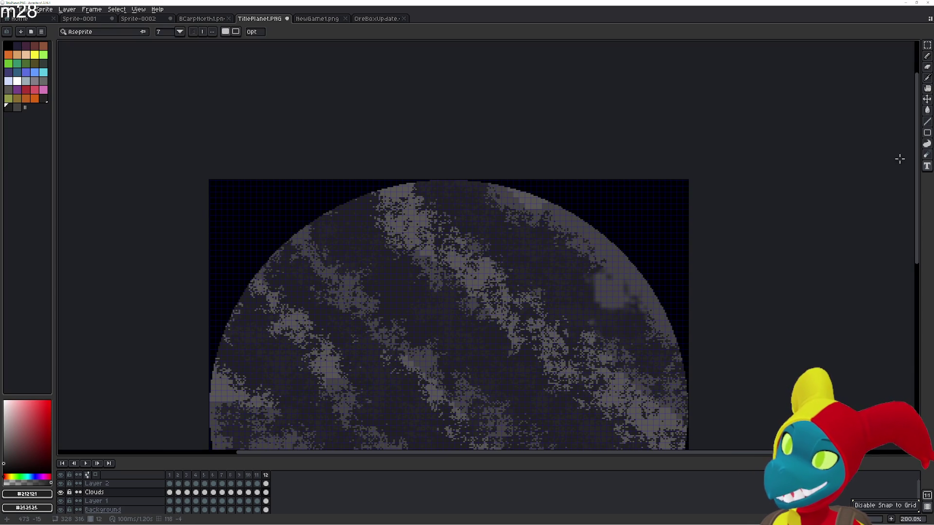
{"action": "left_click", "coordinate": [926, 155]}
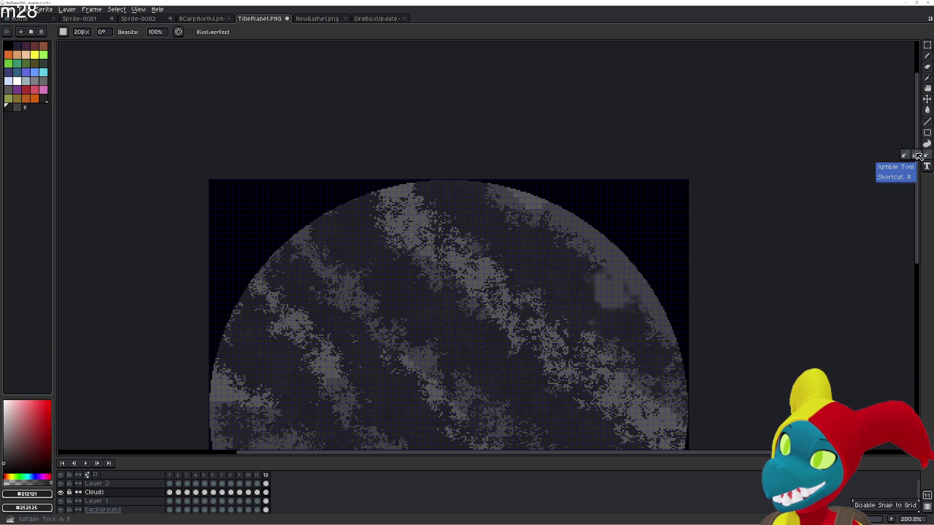
- Choose the Jumble brush, move through frame 1 to frame 4 and shift the planet's top into view
{"action": "left_click", "coordinate": [918, 155]}
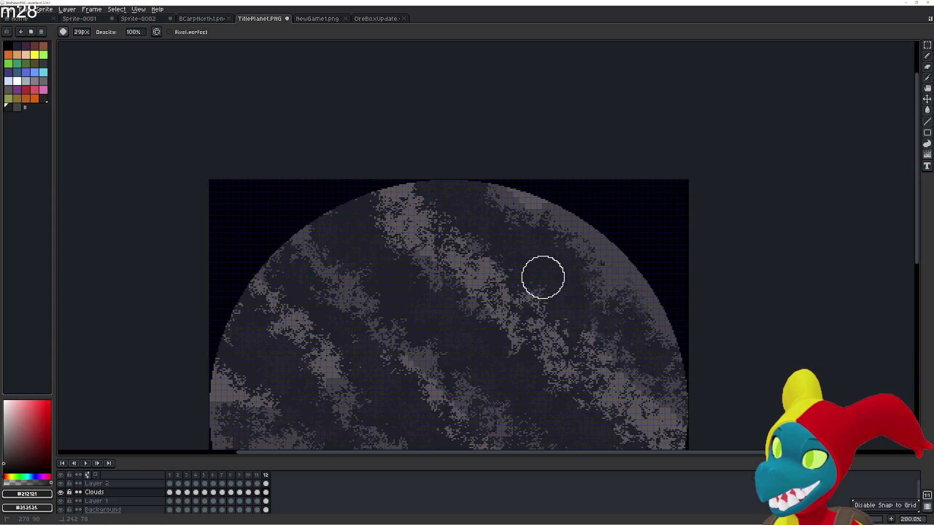
{"action": "scroll", "coordinate": [604, 288], "scroll_direction": "up", "scroll_amount": 1}
{"action": "scroll", "coordinate": [630, 297], "scroll_direction": "up", "scroll_amount": 2}
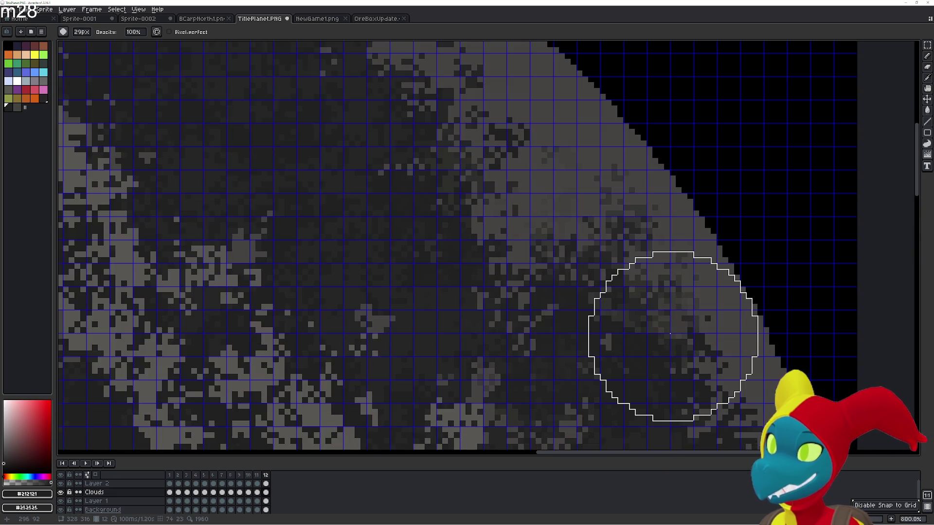
{"action": "scroll", "coordinate": [671, 335], "scroll_direction": "down", "scroll_amount": 1}
{"action": "scroll", "coordinate": [588, 314], "scroll_direction": "down", "scroll_amount": 2}
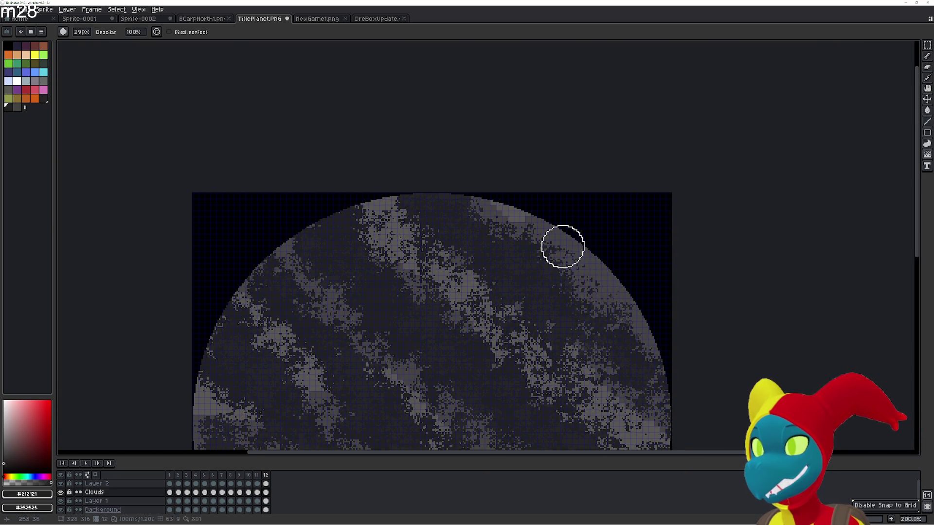
{"action": "key", "text": "Right"}
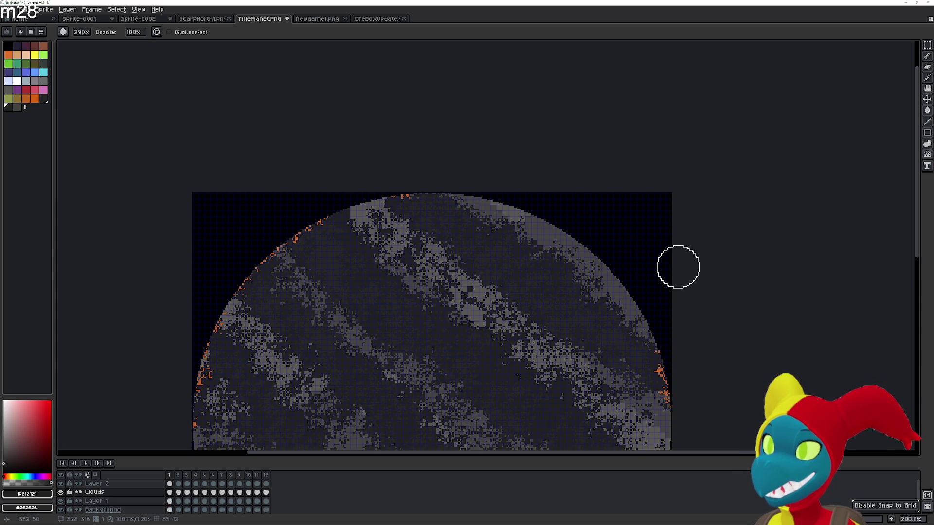
{"action": "key", "text": "Right"}
{"action": "key", "text": "Right"}
{"action": "key", "text": "Right"}
{"action": "key", "text": "Right"}
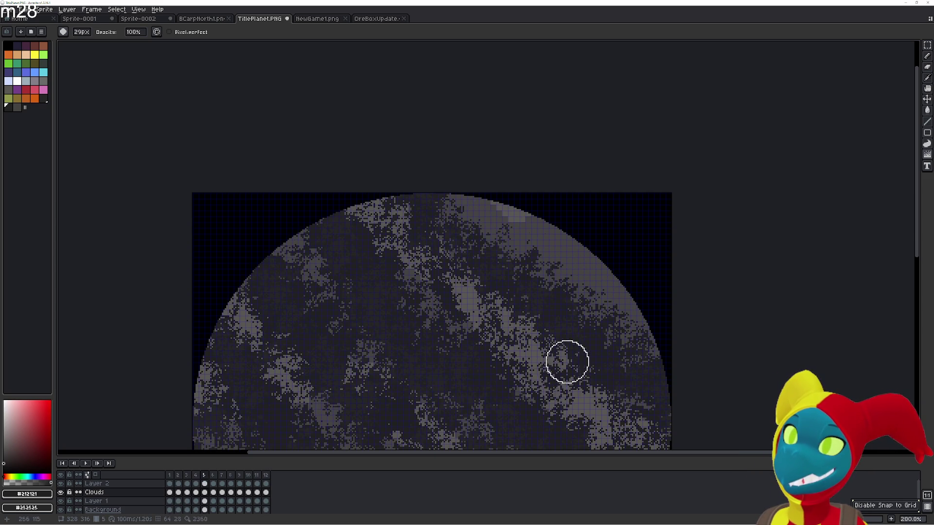
{"action": "key", "text": "Left"}
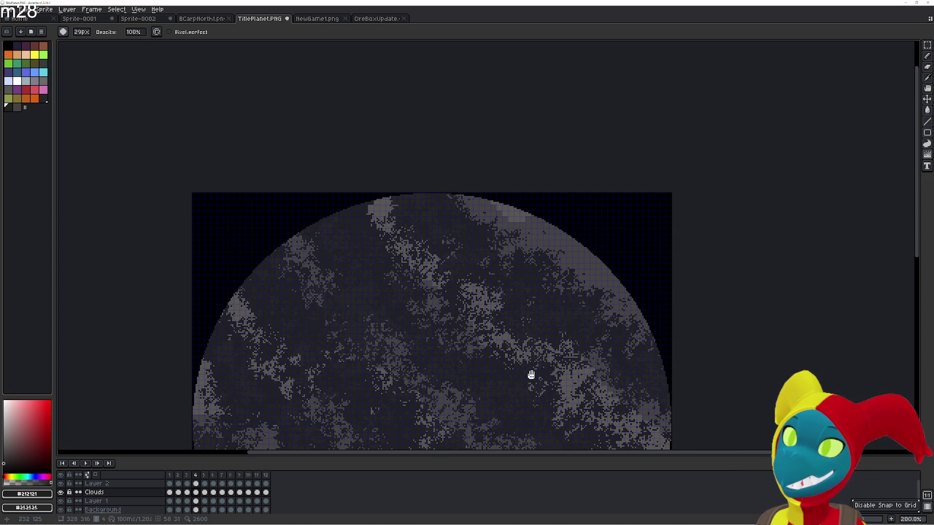
{"action": "left_click_drag", "start_coordinate": [531, 375], "coordinate": [546, 302]}
- Flip between frames 6 and 7 to check how their clouds line up
{"action": "key", "text": "Right"}
{"action": "key", "text": "Right"}
{"action": "key", "text": "Right"}
{"action": "key", "text": "Left"}
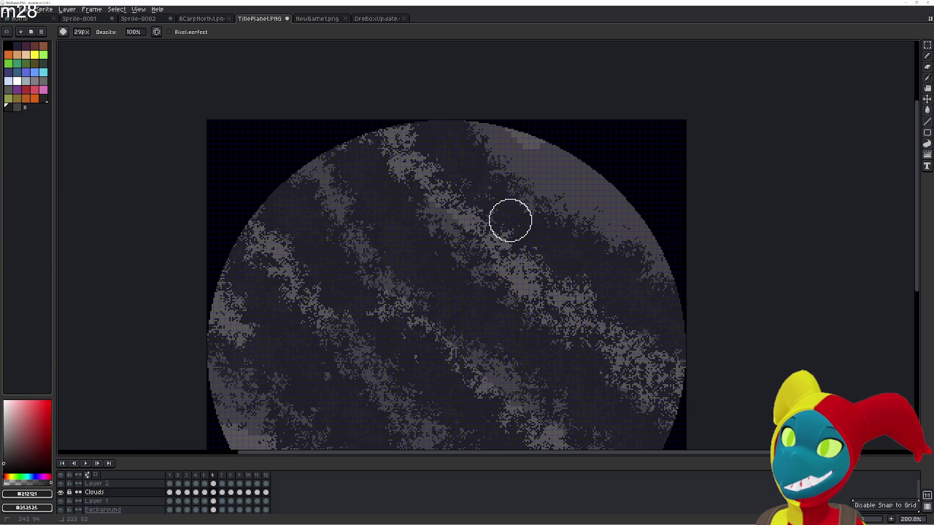
{"action": "key", "text": "Right"}
{"action": "key", "text": "Left"}
{"action": "key", "text": "Right"}
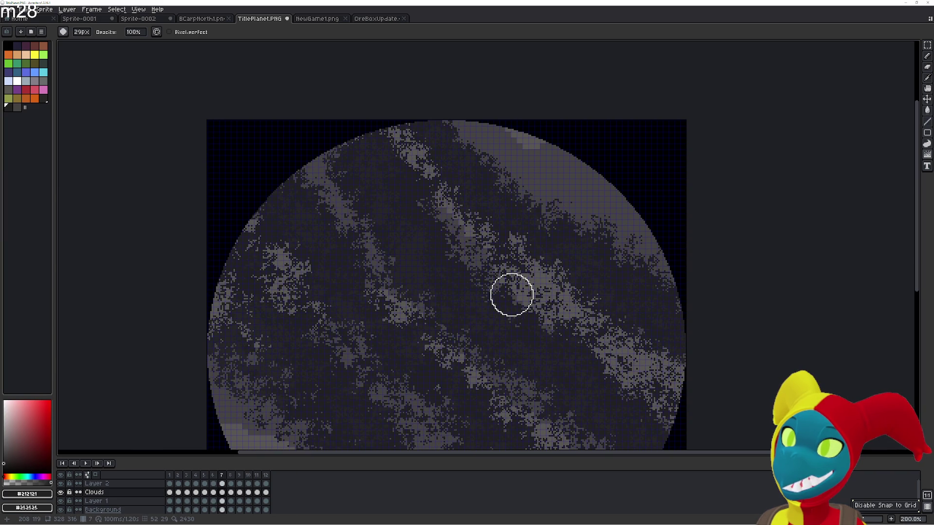
{"action": "key", "text": "Left"}
{"action": "key", "text": "Right"}
{"action": "key", "text": "Left"}
{"action": "key", "text": "Right"}
- On frame 7, touch up the clouds with pencil and scatter brush while comparing the neighbouring frame
{"action": "key", "text": "e"}
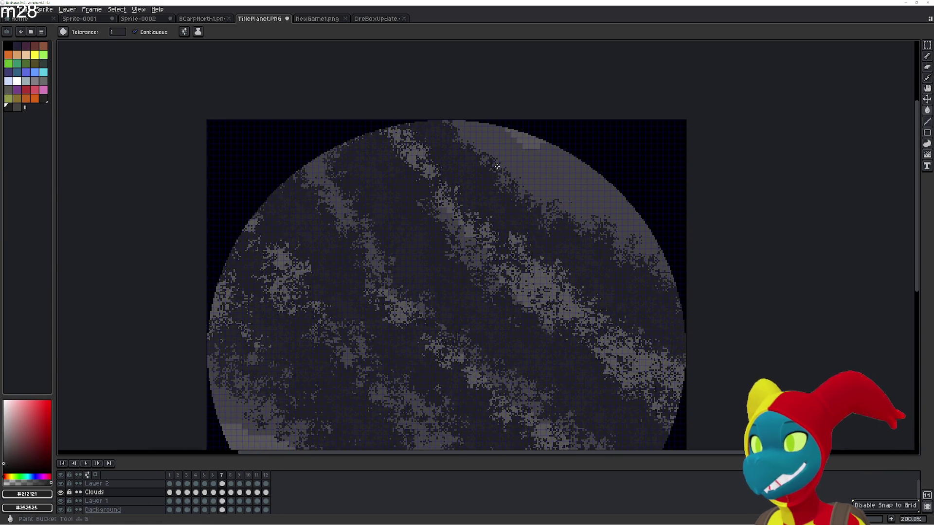
{"action": "key", "text": "b"}
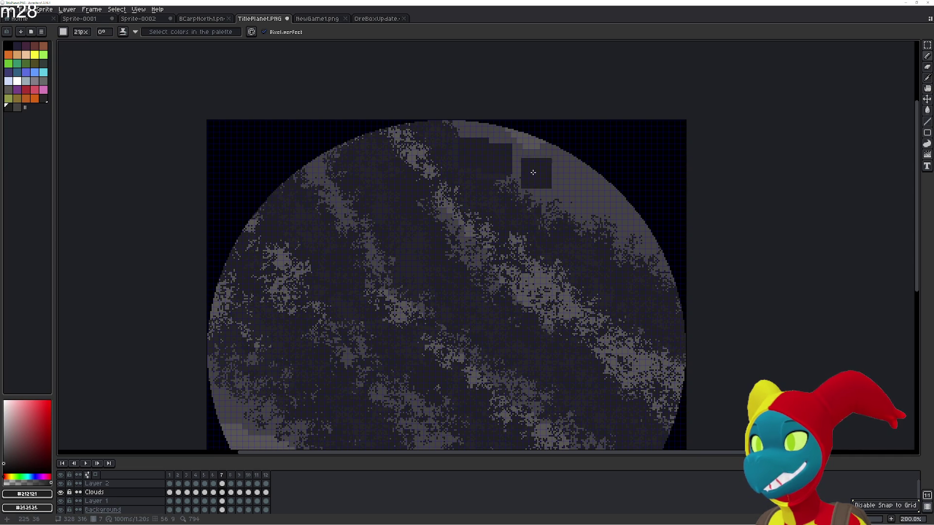
{"action": "key", "text": "e"}
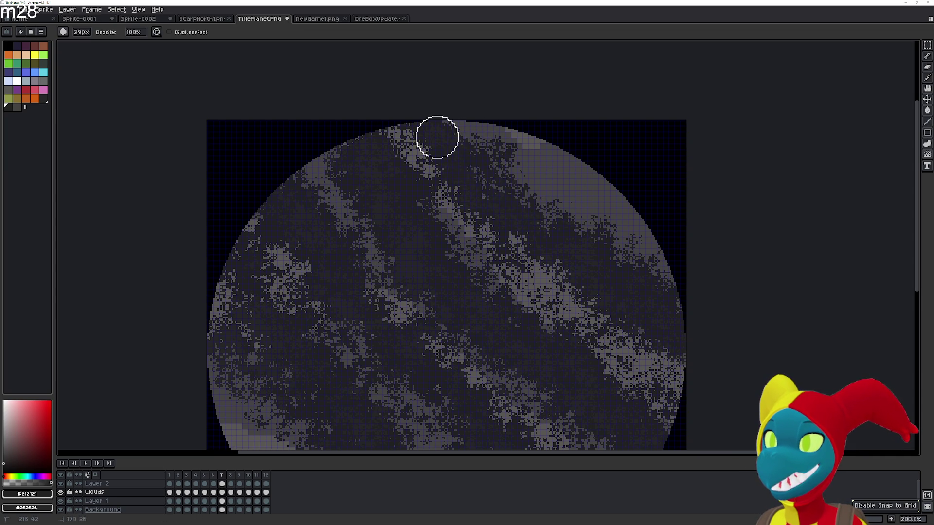
{"action": "key", "text": "Right"}
{"action": "key", "text": "Left"}
{"action": "key", "text": "Right"}
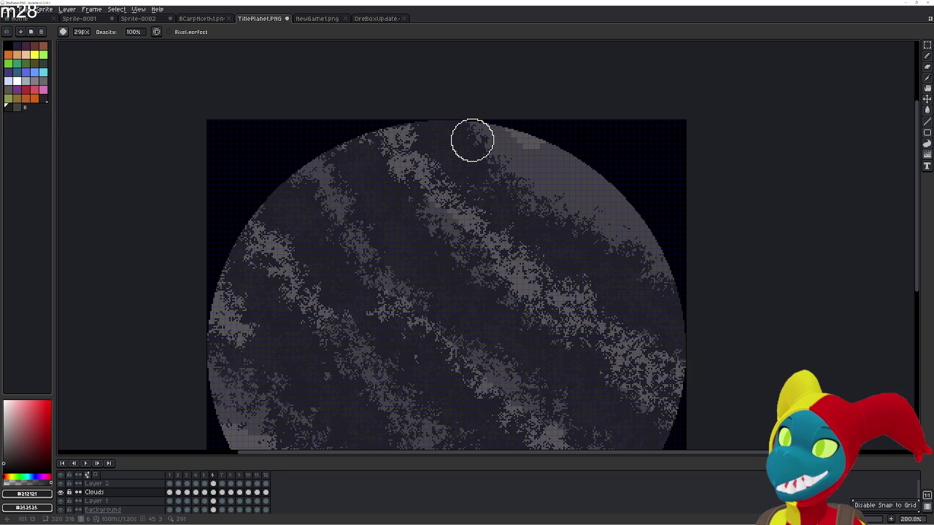
{"action": "key", "text": "Left"}
{"action": "key", "text": "b"}
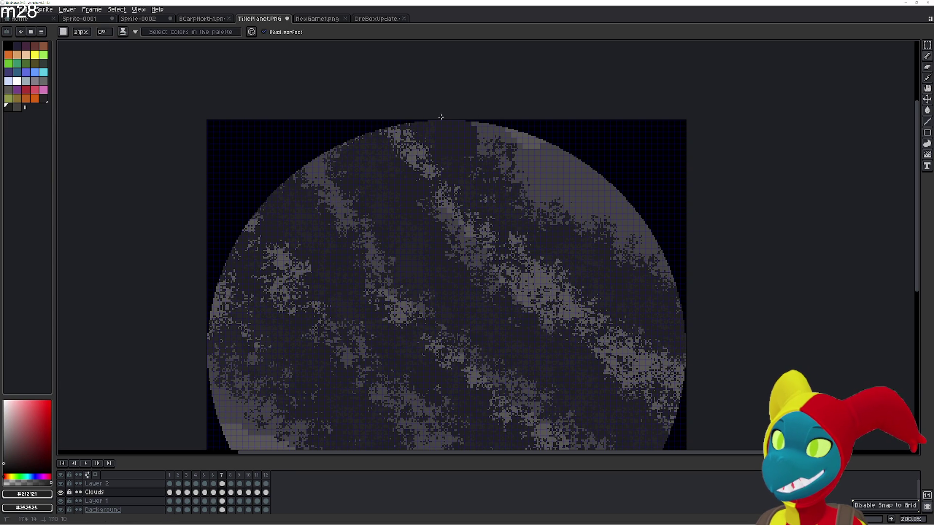
{"action": "key", "text": "e"}
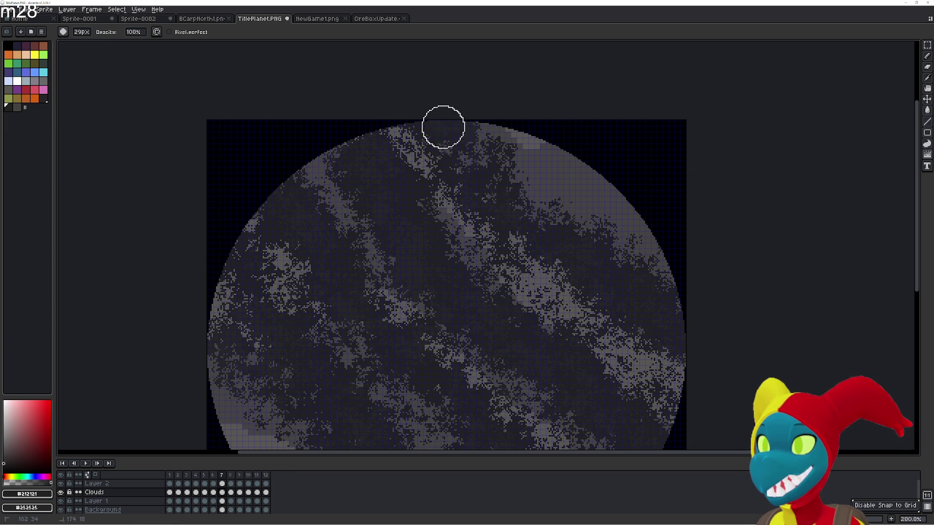
- Advance through frames 8 and 9, then play the animation back from frame 1 to review the clouds
{"action": "key", "text": "Right"}
{"action": "key", "text": "Left"}
{"action": "key", "text": "Right"}
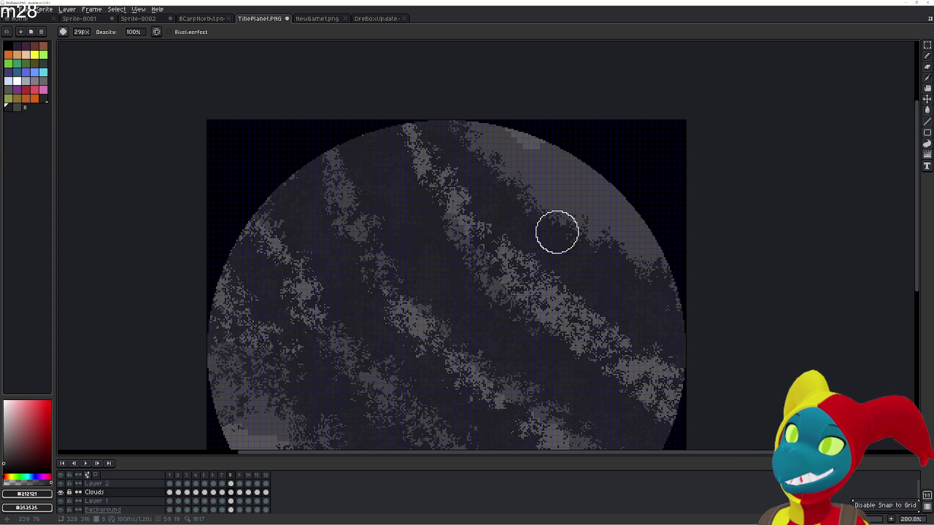
{"action": "key", "text": "Right"}
{"action": "key", "text": "Return"}
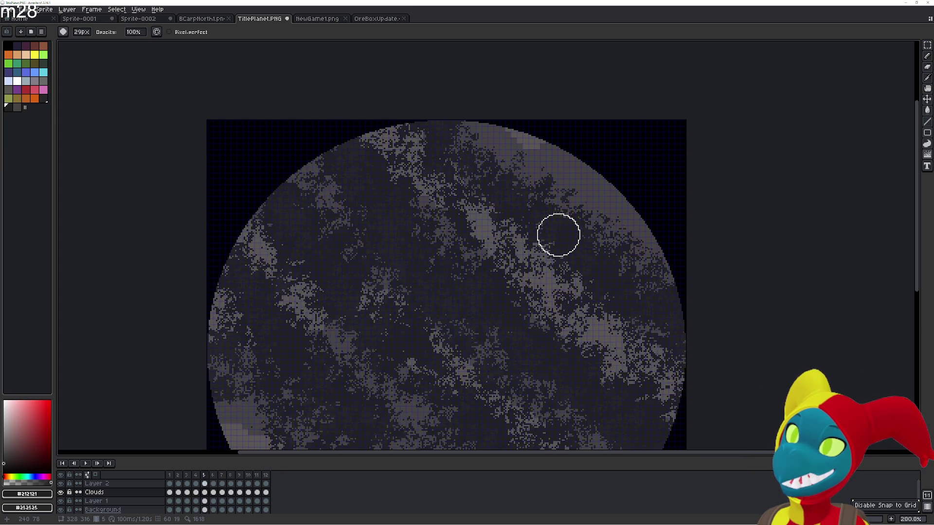
{"action": "key", "text": "Return"}
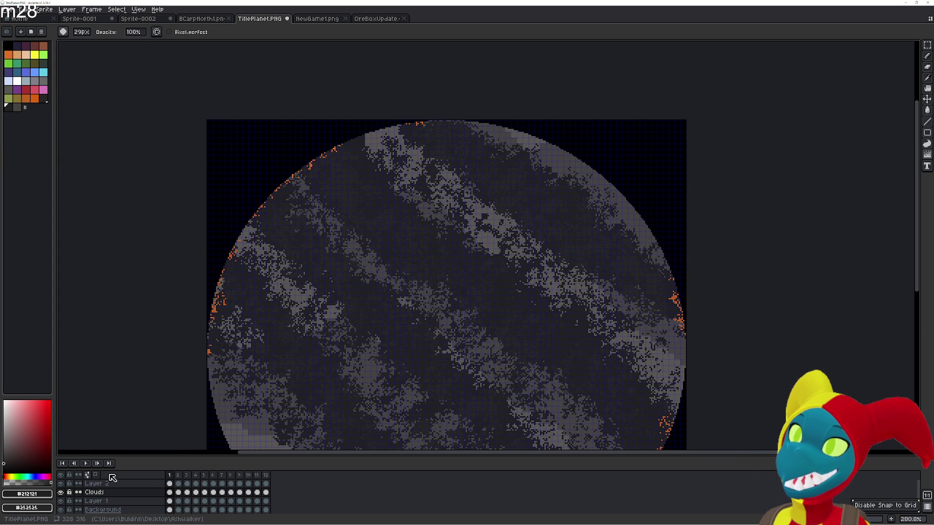
{"action": "left_click", "coordinate": [88, 464]}
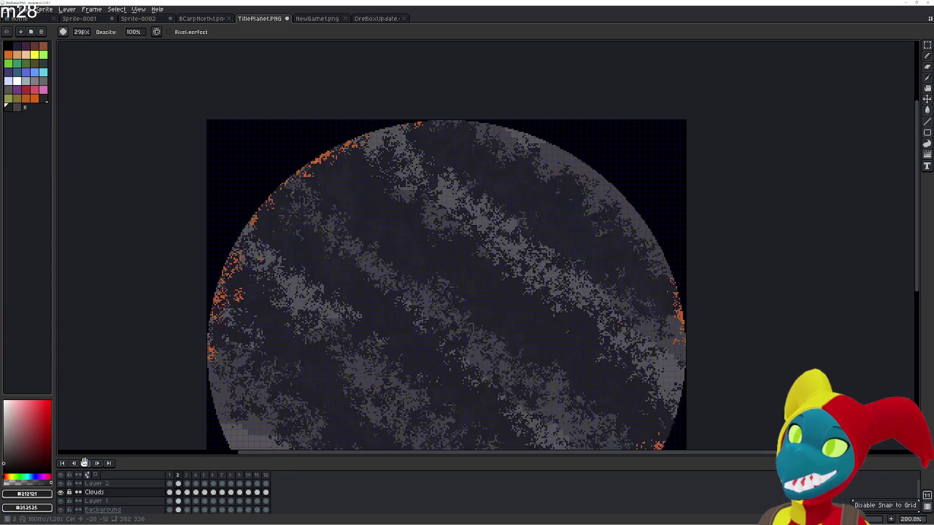
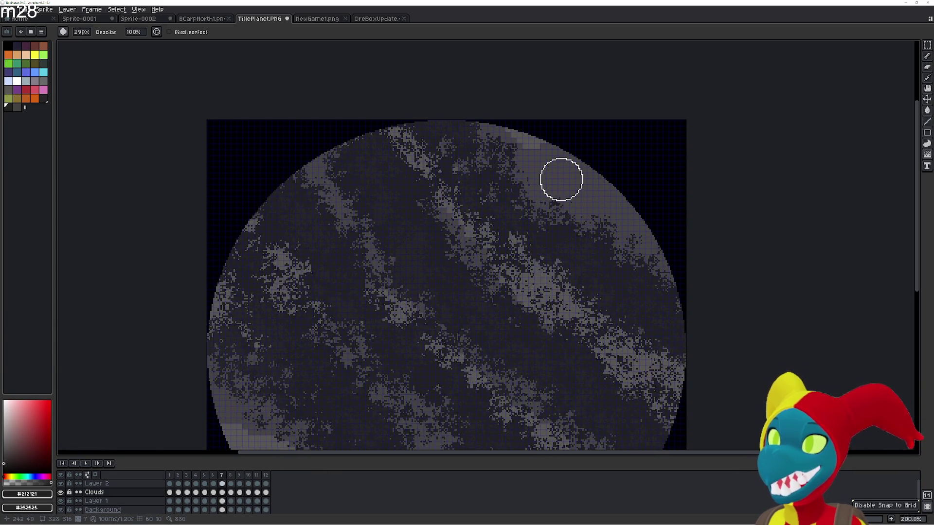
- On frame 8, paint dark over the stray light patches at upper right and scatter them into texture
{"action": "key", "text": "b"}
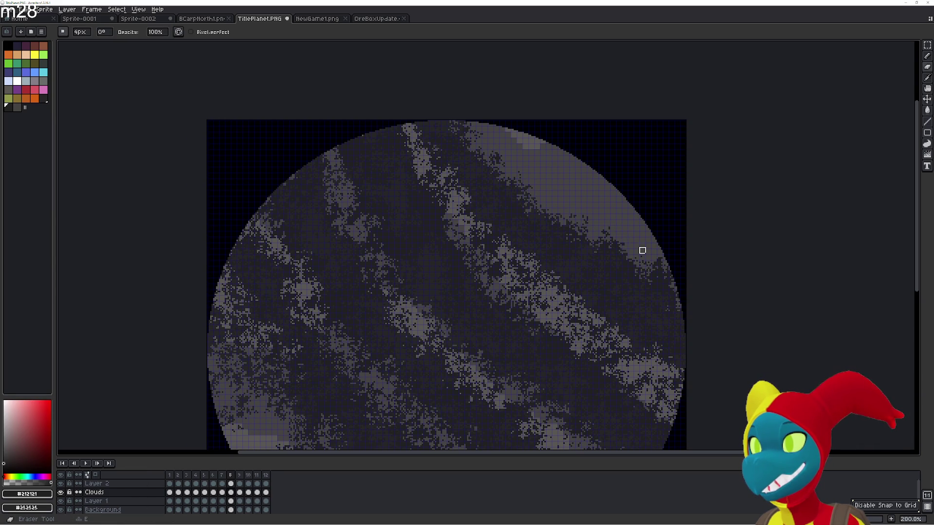
{"action": "left_click_drag", "start_coordinate": [584, 219], "coordinate": [595, 225]}
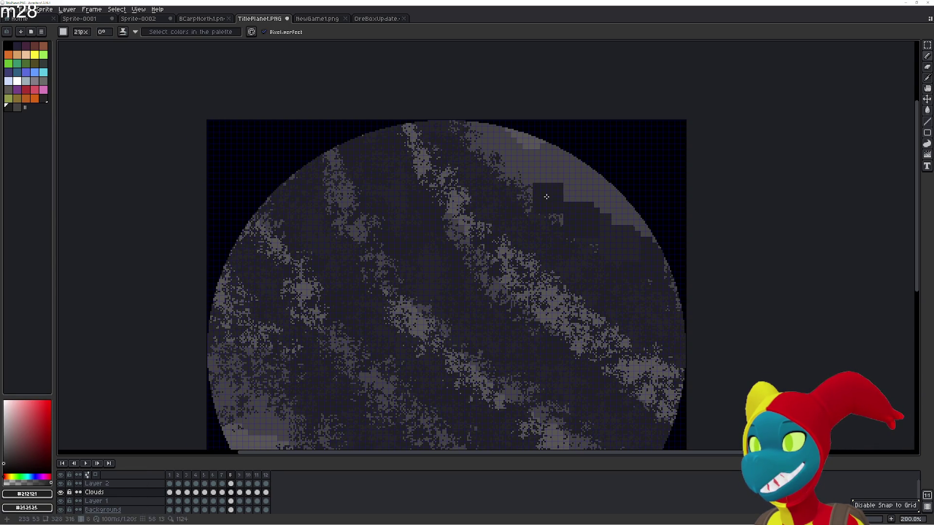
{"action": "left_click_drag", "start_coordinate": [523, 162], "coordinate": [544, 192]}
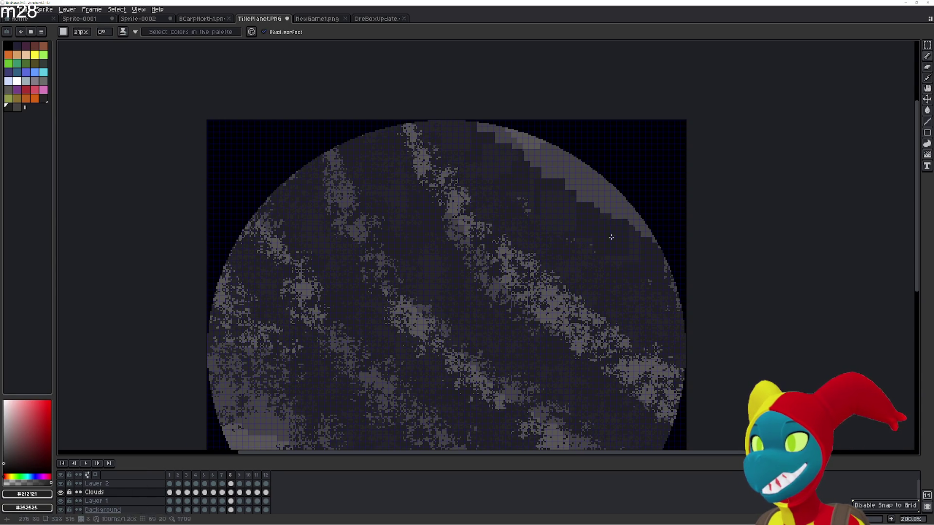
{"action": "key", "text": "r"}
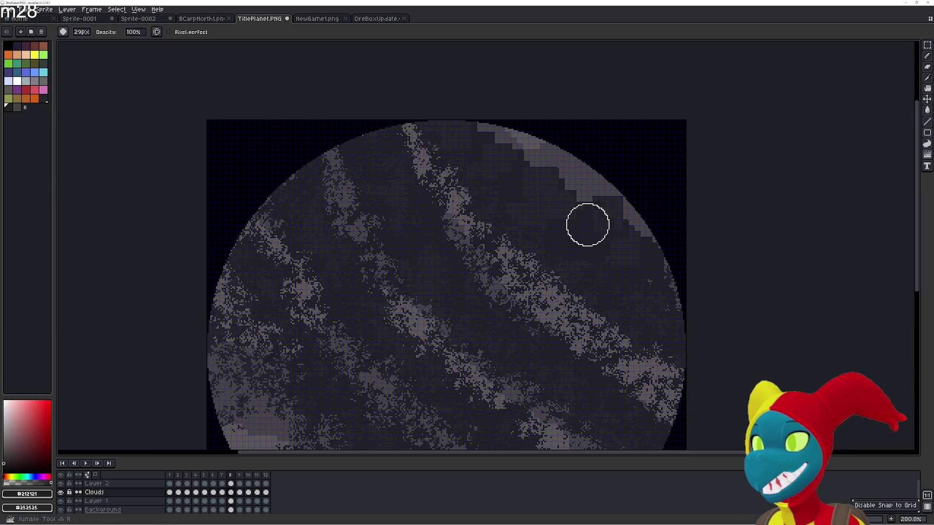
{"action": "mouse_move", "coordinate": [576, 214]}
{"action": "left_mouse_down"}
{"action": "mouse_move", "coordinate": [557, 212]}
{"action": "mouse_move", "coordinate": [640, 263]}
{"action": "mouse_move", "coordinate": [525, 146]}
{"action": "mouse_move", "coordinate": [570, 248]}
{"action": "left_mouse_up"}
{"action": "mouse_move", "coordinate": [458, 110]}
{"action": "left_mouse_down"}
{"action": "mouse_move", "coordinate": [599, 227]}
{"action": "mouse_move", "coordinate": [621, 211]}
{"action": "mouse_move", "coordinate": [661, 328]}
{"action": "mouse_move", "coordinate": [544, 238]}
{"action": "mouse_move", "coordinate": [593, 340]}
{"action": "mouse_move", "coordinate": [513, 265]}
{"action": "mouse_move", "coordinate": [460, 187]}
{"action": "mouse_move", "coordinate": [587, 277]}
{"action": "mouse_move", "coordinate": [659, 377]}
{"action": "mouse_move", "coordinate": [600, 348]}
{"action": "mouse_move", "coordinate": [542, 338]}
{"action": "mouse_move", "coordinate": [498, 287]}
{"action": "mouse_move", "coordinate": [491, 252]}
{"action": "mouse_move", "coordinate": [519, 290]}
{"action": "mouse_move", "coordinate": [584, 334]}
{"action": "mouse_move", "coordinate": [510, 302]}
{"action": "mouse_move", "coordinate": [521, 261]}
{"action": "mouse_move", "coordinate": [588, 182]}
{"action": "left_mouse_up"}
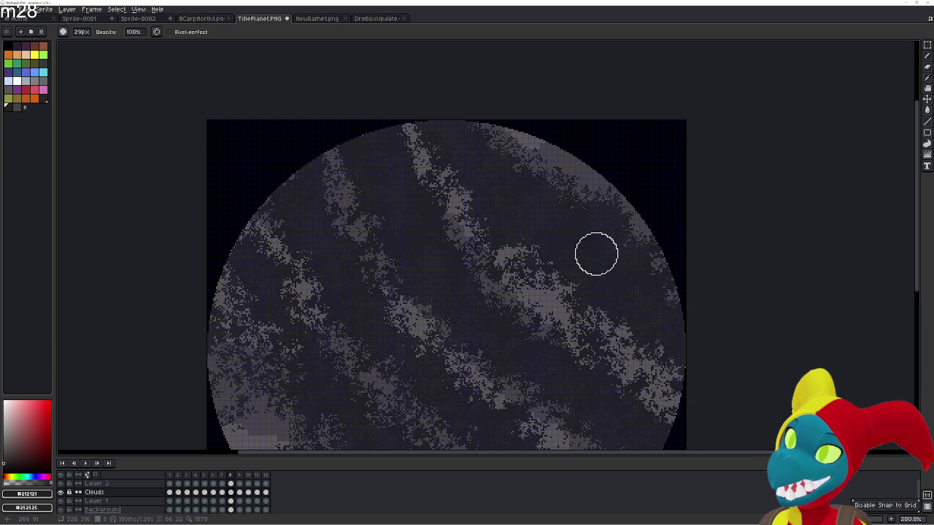
- On frame 7, erase the stray cloud pixels and scatter the upper-right edge into rough texture
{"action": "key", "text": "Left"}
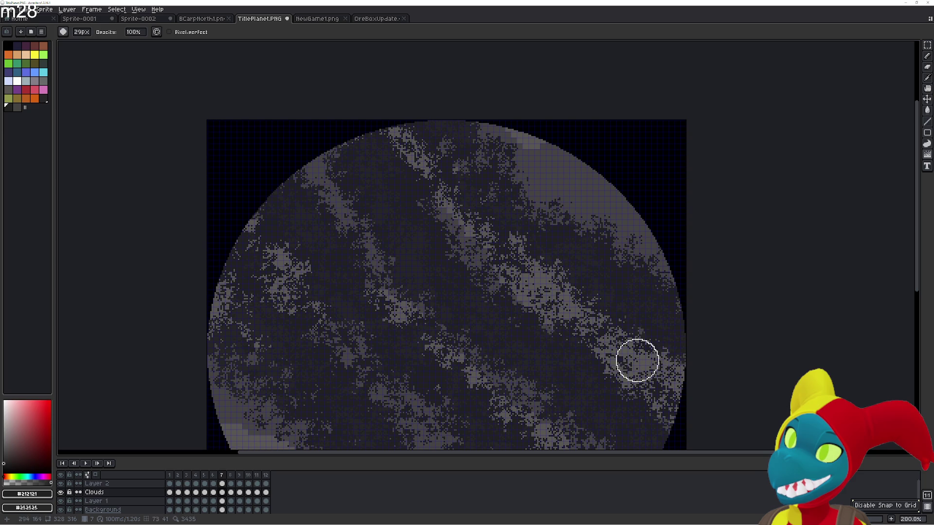
{"action": "key", "text": "e"}
{"action": "left_click_drag", "start_coordinate": [576, 227], "coordinate": [574, 222]}
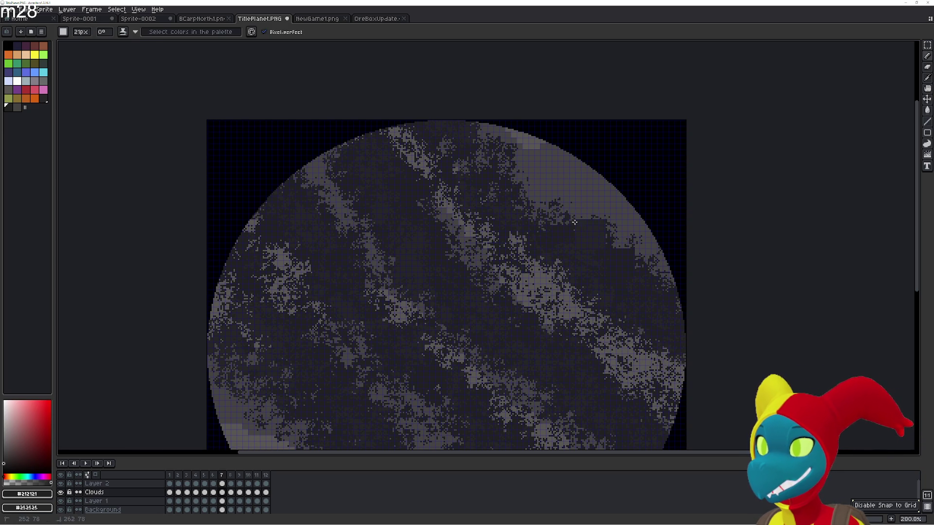
{"action": "left_click_drag", "start_coordinate": [497, 160], "coordinate": [528, 207]}
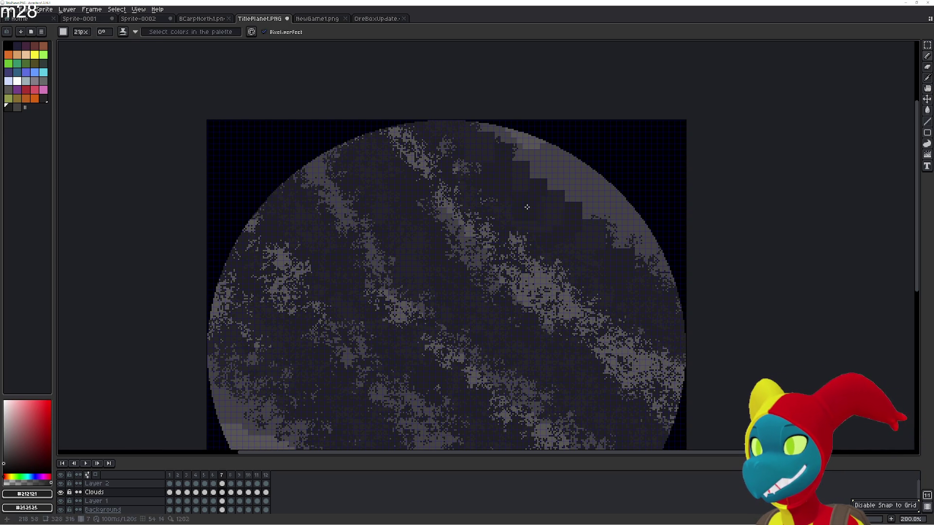
{"action": "key", "text": "b"}
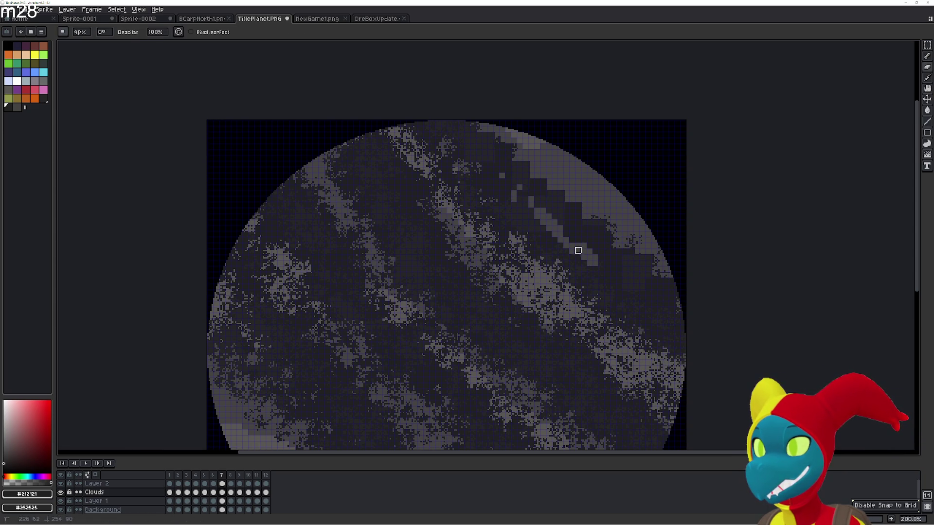
{"action": "key", "text": "b"}
{"action": "mouse_move", "coordinate": [606, 258]}
{"action": "left_mouse_down"}
{"action": "mouse_move", "coordinate": [559, 248]}
{"action": "mouse_move", "coordinate": [487, 143]}
{"action": "mouse_move", "coordinate": [642, 292]}
{"action": "mouse_move", "coordinate": [538, 175]}
{"action": "mouse_move", "coordinate": [573, 205]}
{"action": "mouse_move", "coordinate": [546, 211]}
{"action": "mouse_move", "coordinate": [626, 271]}
{"action": "mouse_move", "coordinate": [586, 255]}
{"action": "mouse_move", "coordinate": [475, 134]}
{"action": "mouse_move", "coordinate": [485, 112]}
{"action": "left_mouse_up"}
{"action": "key", "text": "Left"}
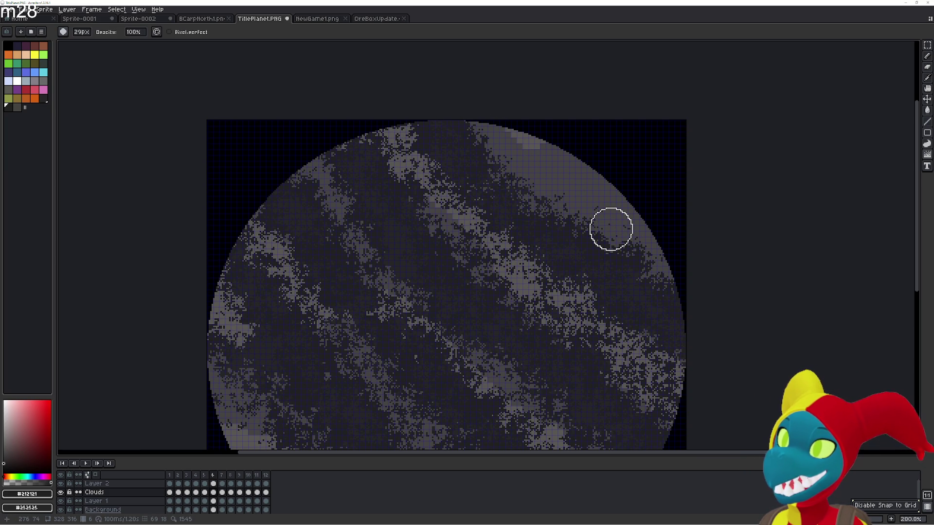
- On frame 6, block dark squares over clouds near the top edge and scatter them into texture
{"action": "key", "text": "Right"}
{"action": "key", "text": "Left"}
{"action": "key", "text": "Right"}
{"action": "key", "text": "Left"}
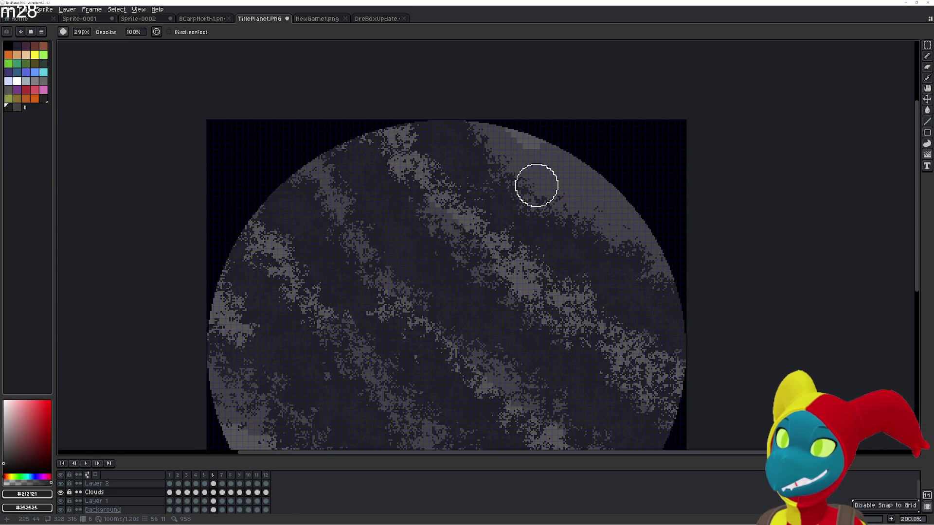
{"action": "key", "text": "g"}
{"action": "key", "text": "b"}
{"action": "mouse_move", "coordinate": [523, 177]}
{"action": "left_mouse_down"}
{"action": "mouse_move", "coordinate": [531, 183]}
{"action": "mouse_move", "coordinate": [508, 164]}
{"action": "left_mouse_up"}
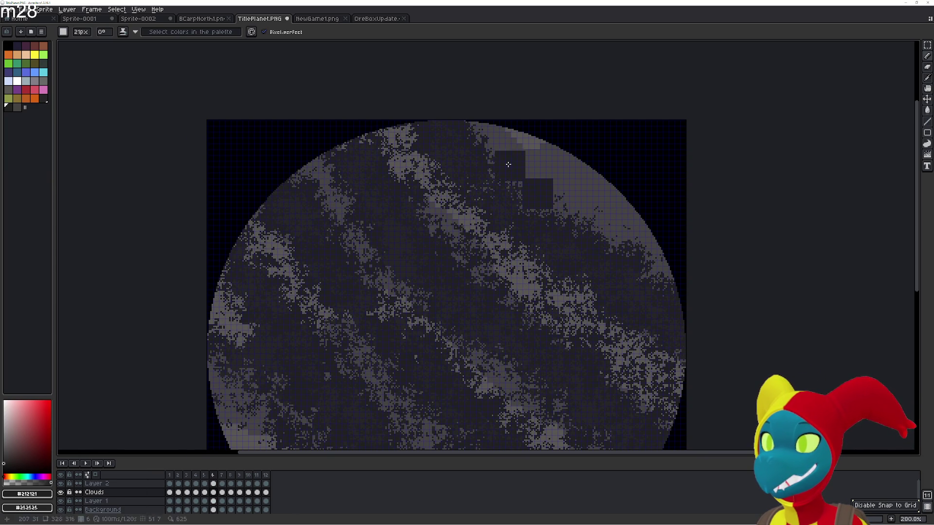
{"action": "key", "text": "e"}
{"action": "mouse_move", "coordinate": [540, 226]}
{"action": "left_mouse_down"}
{"action": "mouse_move", "coordinate": [515, 167]}
{"action": "mouse_move", "coordinate": [482, 144]}
{"action": "mouse_move", "coordinate": [510, 160]}
{"action": "mouse_move", "coordinate": [480, 176]}
{"action": "mouse_move", "coordinate": [556, 221]}
{"action": "left_mouse_up"}
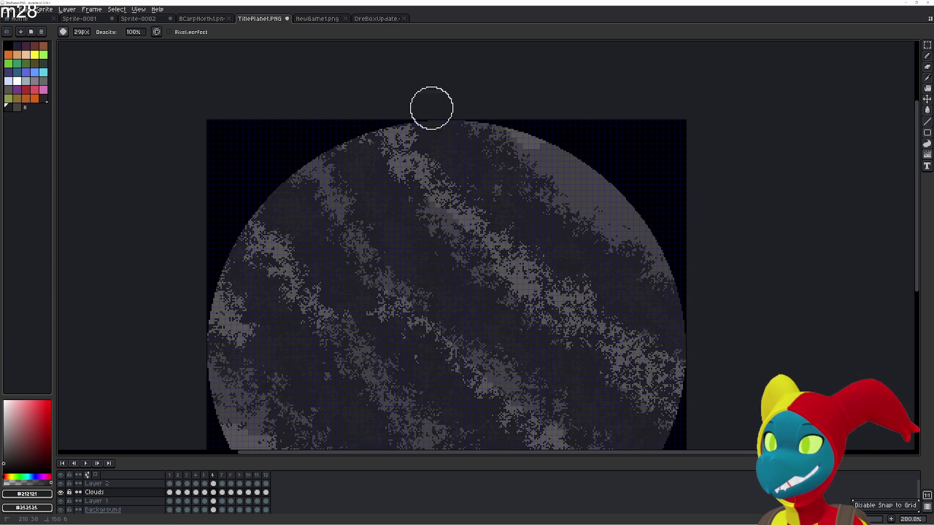
{"action": "left_click_drag", "start_coordinate": [442, 94], "coordinate": [425, 135]}
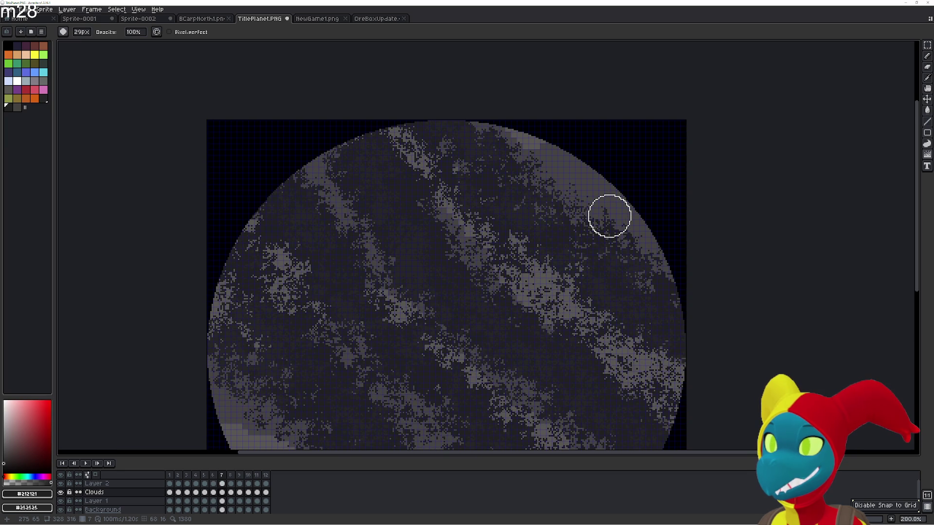
- On frame 5, blend the dark pixels near the top into cloud texture and flip frames to check
{"action": "key", "text": "Left"}
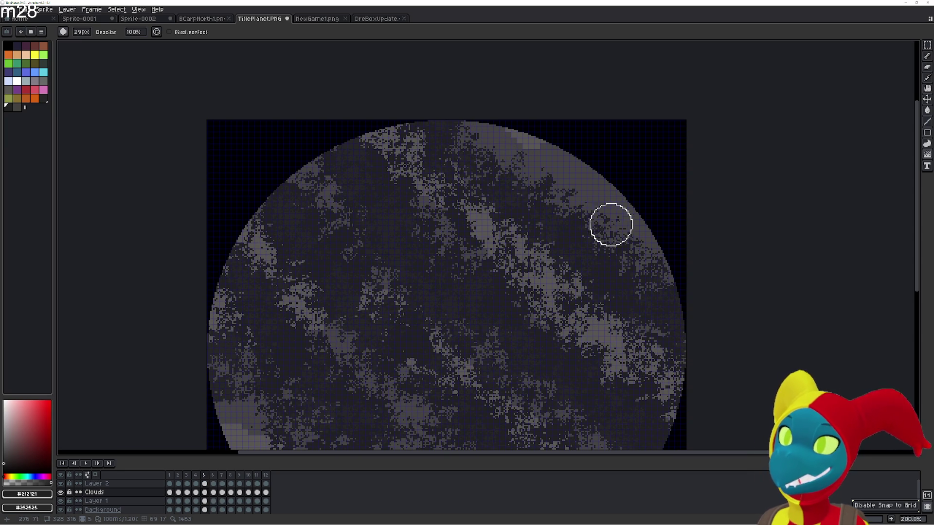
{"action": "key", "text": "b"}
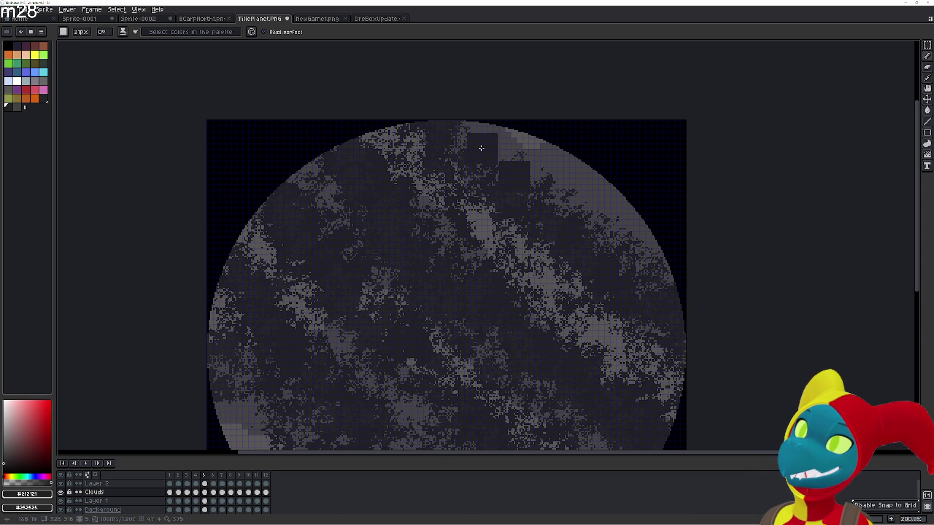
{"action": "key", "text": "e"}
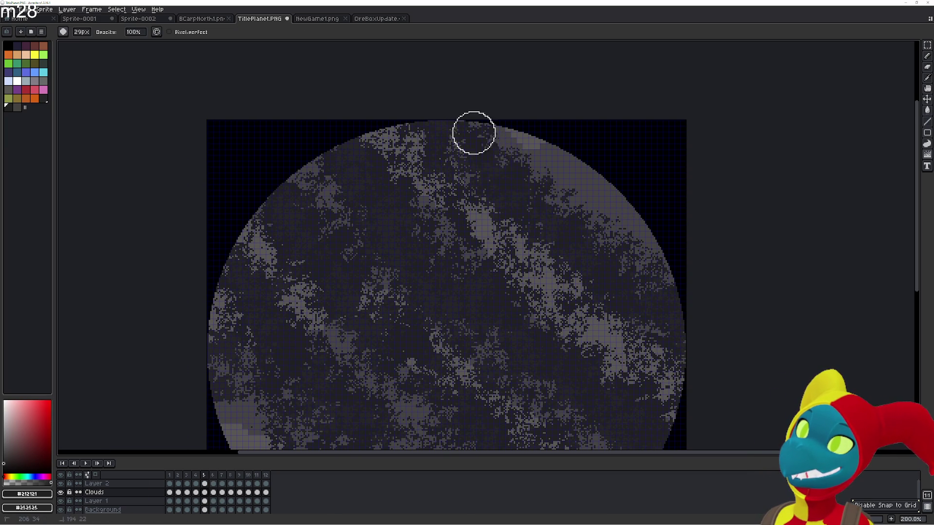
{"action": "left_click_drag", "start_coordinate": [474, 132], "coordinate": [557, 177]}
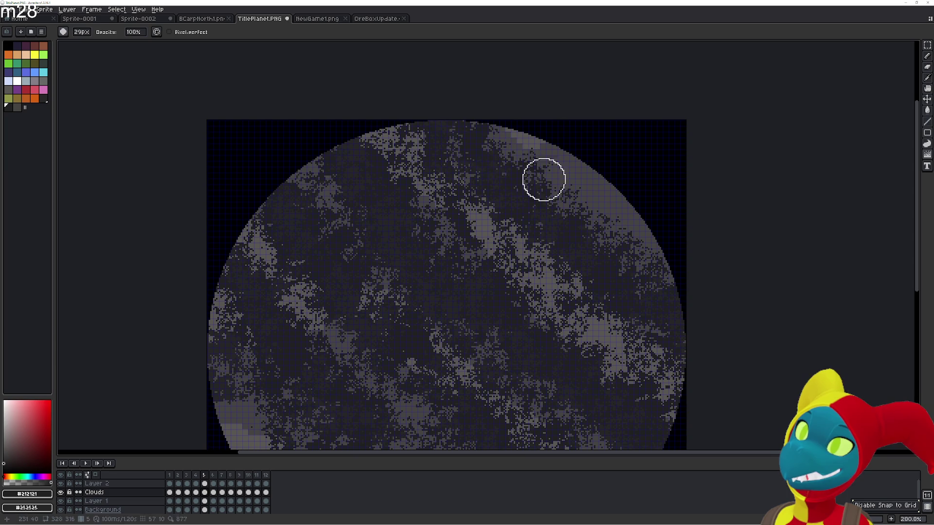
{"action": "key", "text": "Left"}
{"action": "key", "text": "Right"}
{"action": "key", "text": "Left"}
{"action": "key", "text": "Left"}
{"action": "key", "text": "Left"}
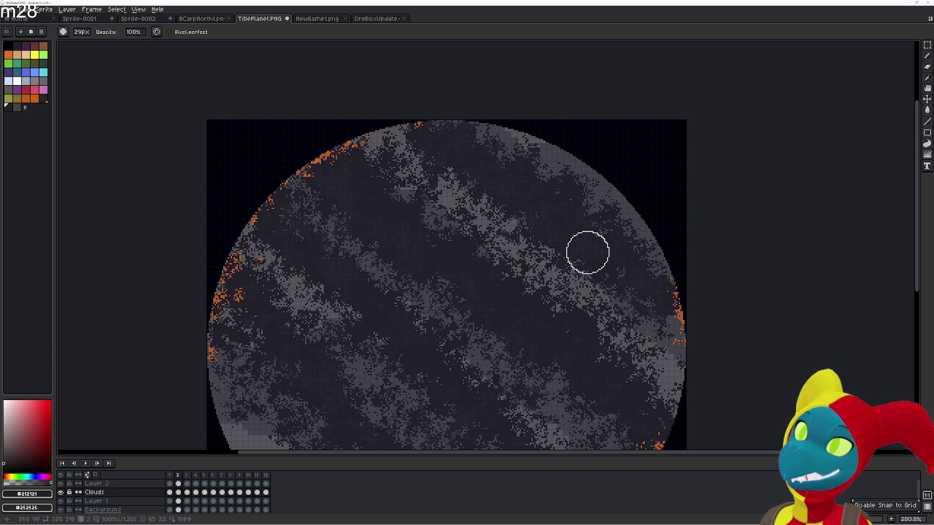
{"action": "key", "text": "Right"}
{"action": "key", "text": "Right"}
{"action": "key", "text": "Right"}
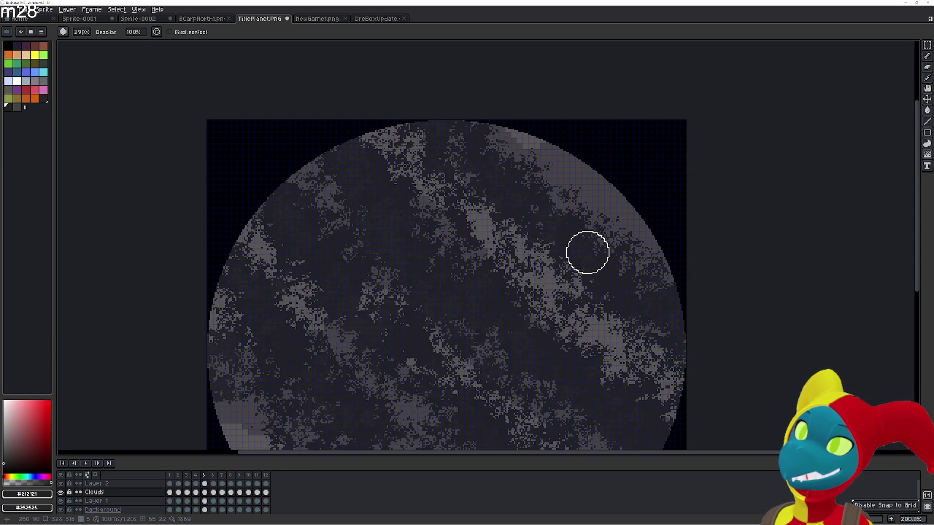
{"action": "key", "text": "Right"}
{"action": "key", "text": "Right"}
{"action": "key", "text": "Right"}
{"action": "key", "text": "Right"}
{"action": "key", "text": "Right"}
{"action": "key", "text": "Left"}
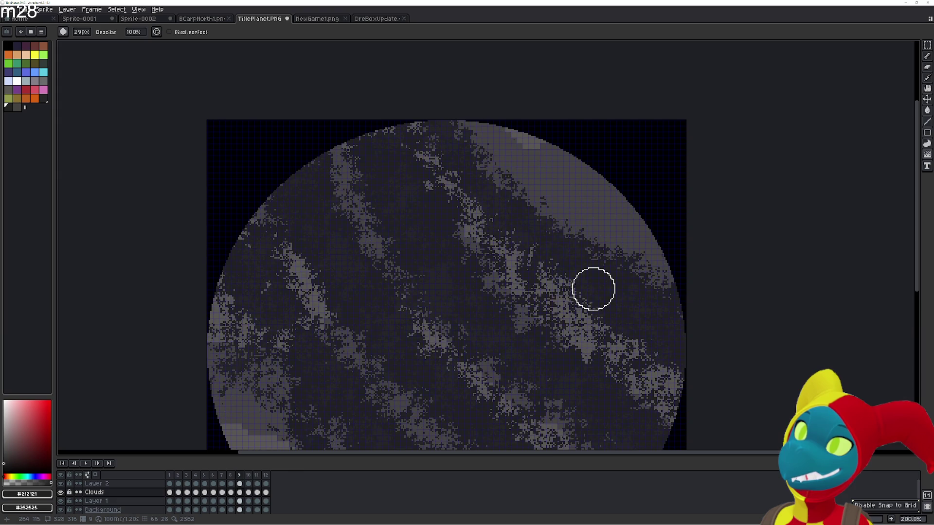
- Block out stray clouds on frame 9's upper-right edge and scatter the blocks into cloud texture
{"action": "key", "text": "e"}
{"action": "left_click_drag", "start_coordinate": [614, 241], "coordinate": [492, 153]}
{"action": "key", "text": "ctrl+z"}
{"action": "key", "text": "b"}
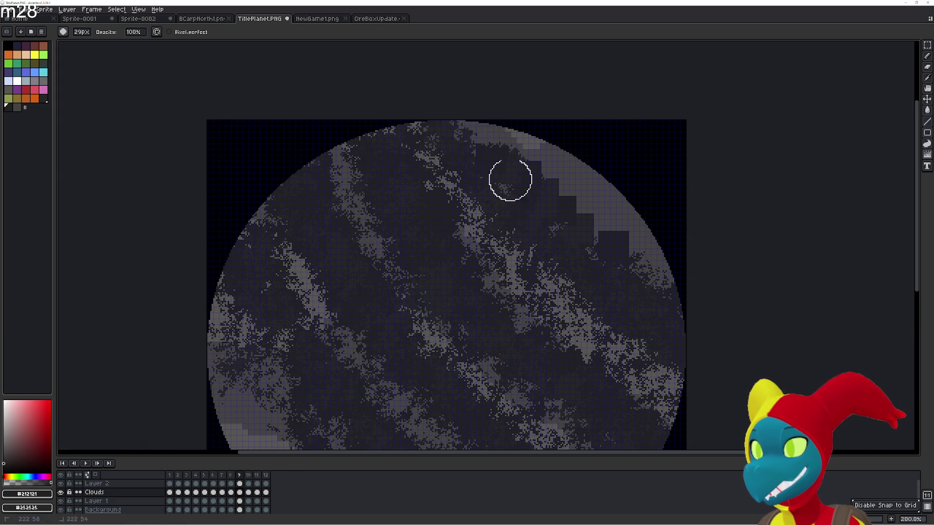
{"action": "mouse_move", "coordinate": [563, 213]}
{"action": "left_mouse_down"}
{"action": "mouse_move", "coordinate": [651, 278]}
{"action": "mouse_move", "coordinate": [542, 197]}
{"action": "mouse_move", "coordinate": [577, 233]}
{"action": "mouse_move", "coordinate": [480, 150]}
{"action": "mouse_move", "coordinate": [457, 192]}
{"action": "mouse_move", "coordinate": [475, 153]}
{"action": "mouse_move", "coordinate": [598, 244]}
{"action": "left_mouse_up"}
{"action": "key", "text": "b"}
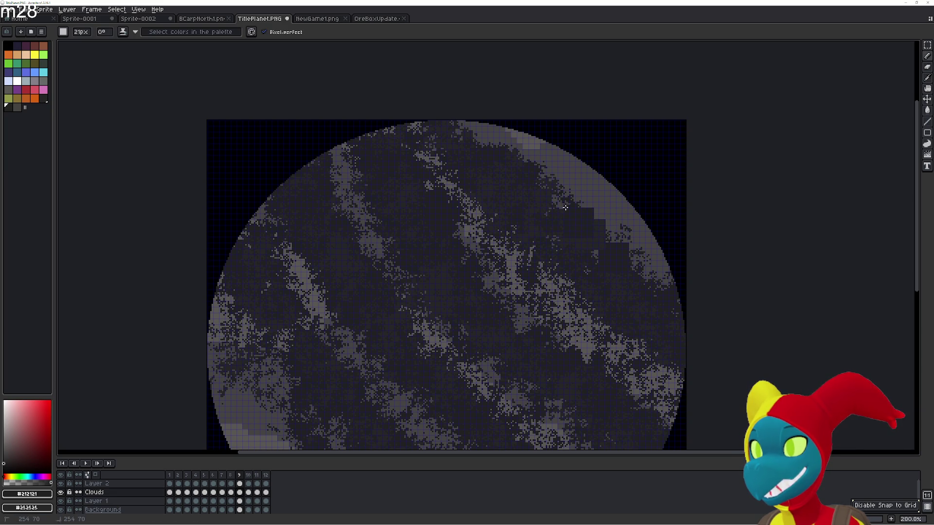
{"action": "key", "text": "b"}
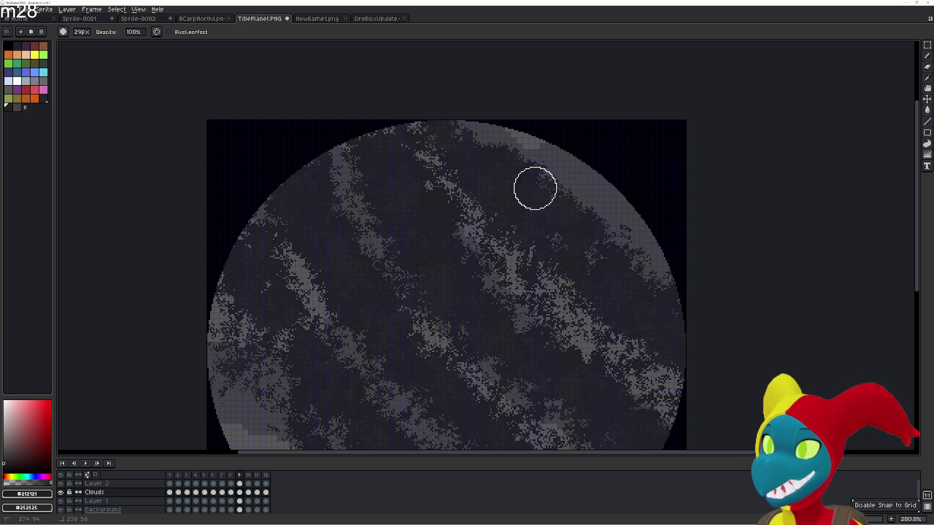
{"action": "left_click_drag", "start_coordinate": [592, 256], "coordinate": [511, 175]}
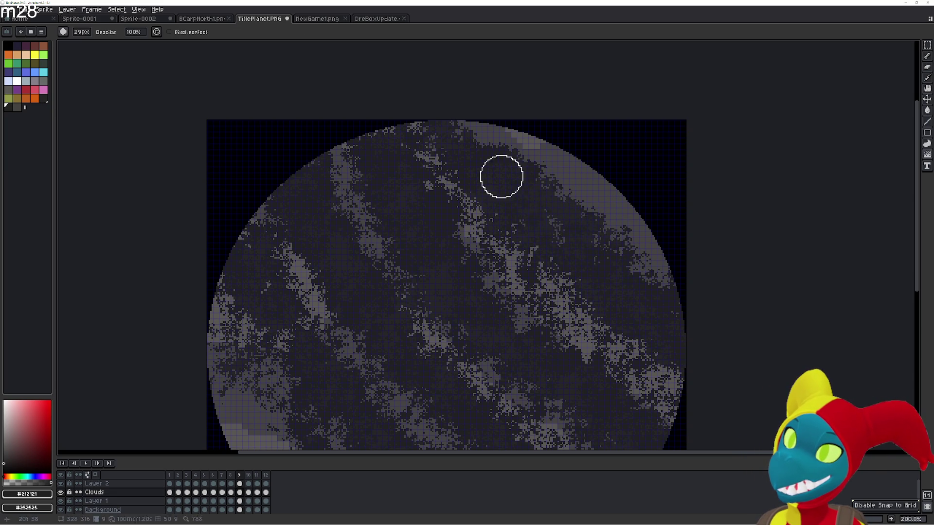
{"action": "left_click_drag", "start_coordinate": [591, 205], "coordinate": [636, 317]}
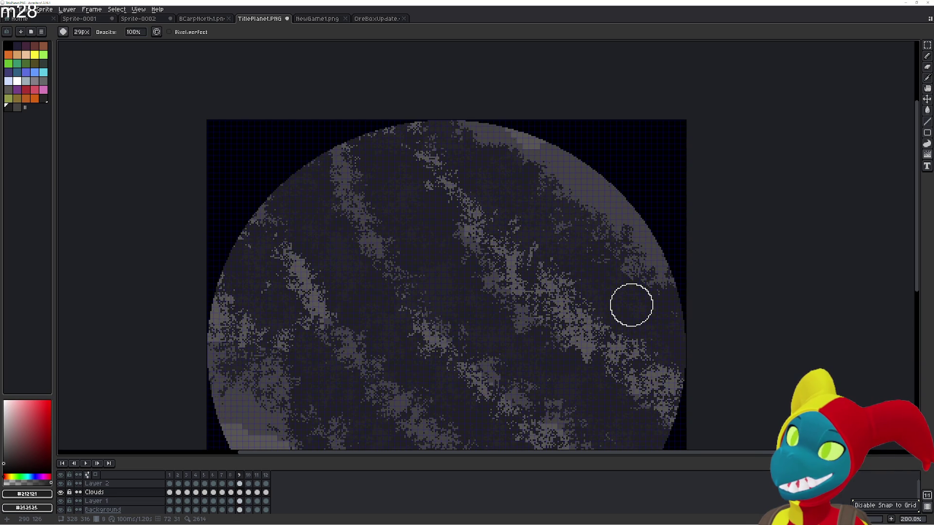
- Compare with frame 8, then cover the remaining stray clouds with a dark patch and blend it in
{"action": "key", "text": "Left"}
{"action": "key", "text": "Right"}
{"action": "key", "text": "Left"}
{"action": "key", "text": "Right"}
{"action": "key", "text": "e"}
{"action": "left_click_drag", "start_coordinate": [609, 229], "coordinate": [587, 211]}
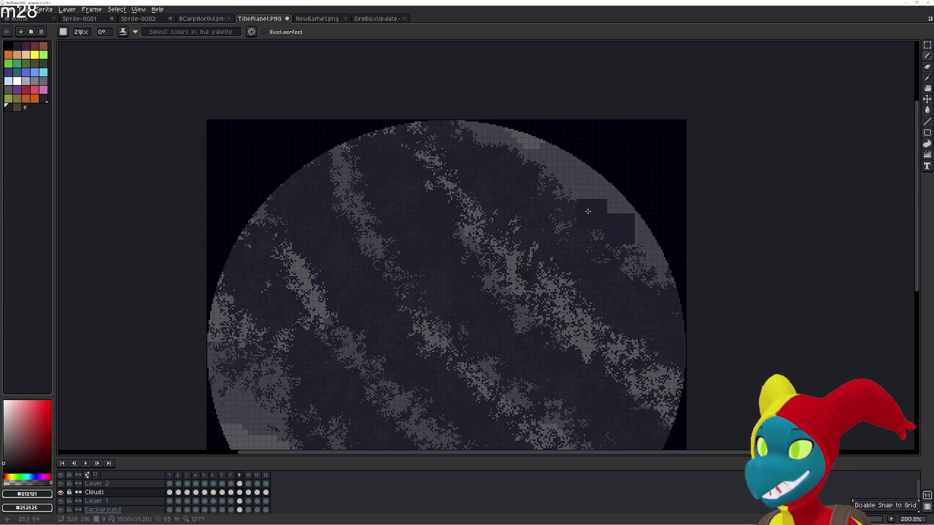
{"action": "key", "text": "b"}
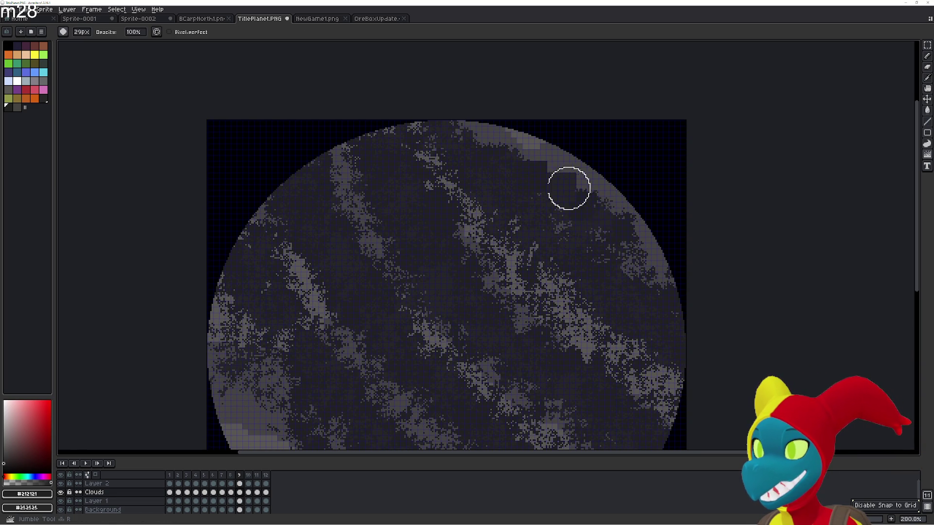
{"action": "mouse_move", "coordinate": [568, 193]}
{"action": "left_mouse_down"}
{"action": "mouse_move", "coordinate": [625, 233]}
{"action": "mouse_move", "coordinate": [542, 187]}
{"action": "left_mouse_up"}
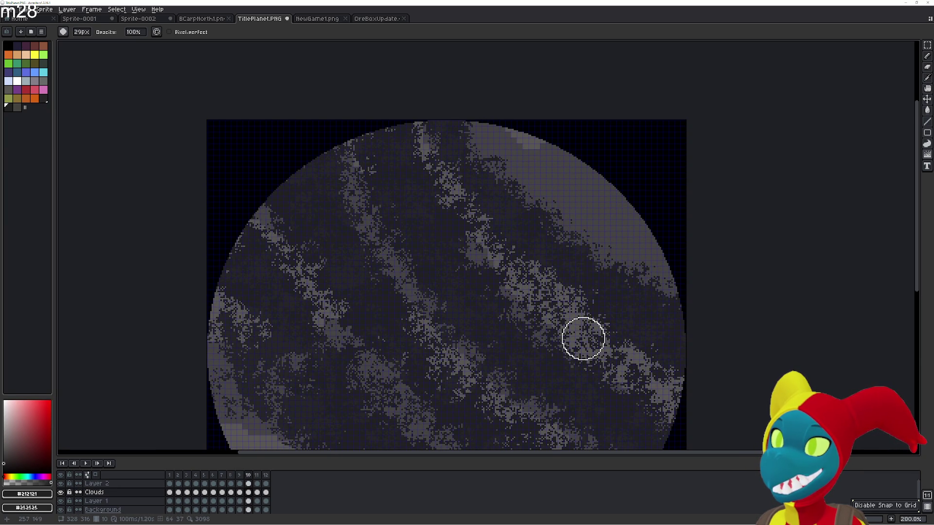
- Darken the stray light pixels along frame 10's upper-right rim with pencil and brush
{"action": "left_click_drag", "start_coordinate": [625, 267], "coordinate": [607, 255]}
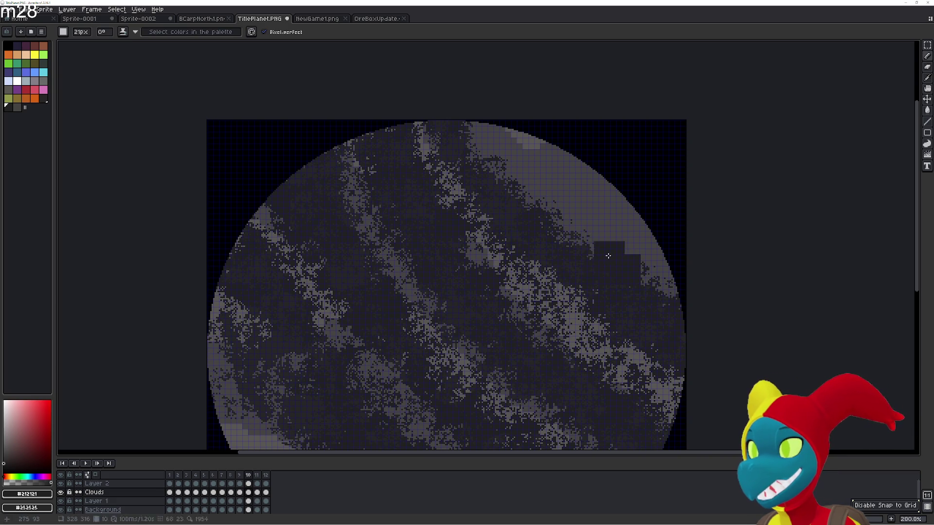
{"action": "mouse_move", "coordinate": [538, 190]}
{"action": "left_mouse_down"}
{"action": "mouse_move", "coordinate": [494, 163]}
{"action": "mouse_move", "coordinate": [518, 156]}
{"action": "mouse_move", "coordinate": [609, 260]}
{"action": "mouse_move", "coordinate": [585, 218]}
{"action": "left_mouse_up"}
{"action": "key", "text": "e"}
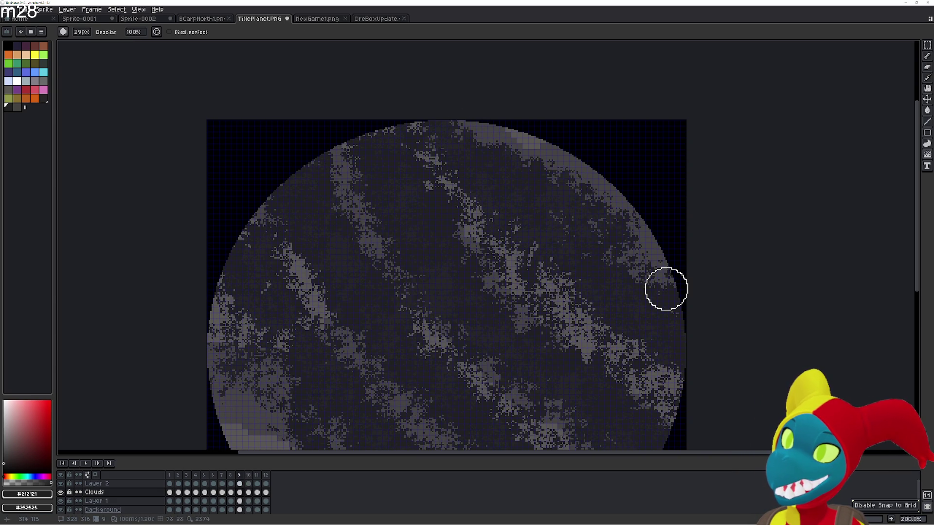
{"action": "key", "text": "Left"}
{"action": "key", "text": "Right"}
{"action": "key", "text": "e"}
{"action": "left_click_drag", "start_coordinate": [636, 244], "coordinate": [574, 188]}
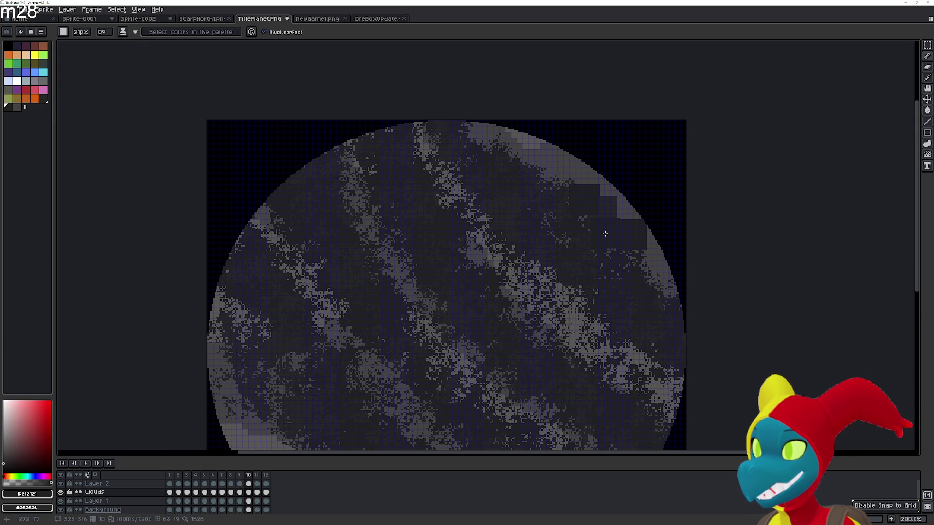
{"action": "key", "text": "b"}
{"action": "mouse_move", "coordinate": [625, 244]}
{"action": "left_mouse_down"}
{"action": "mouse_move", "coordinate": [608, 192]}
{"action": "mouse_move", "coordinate": [625, 250]}
{"action": "left_mouse_up"}
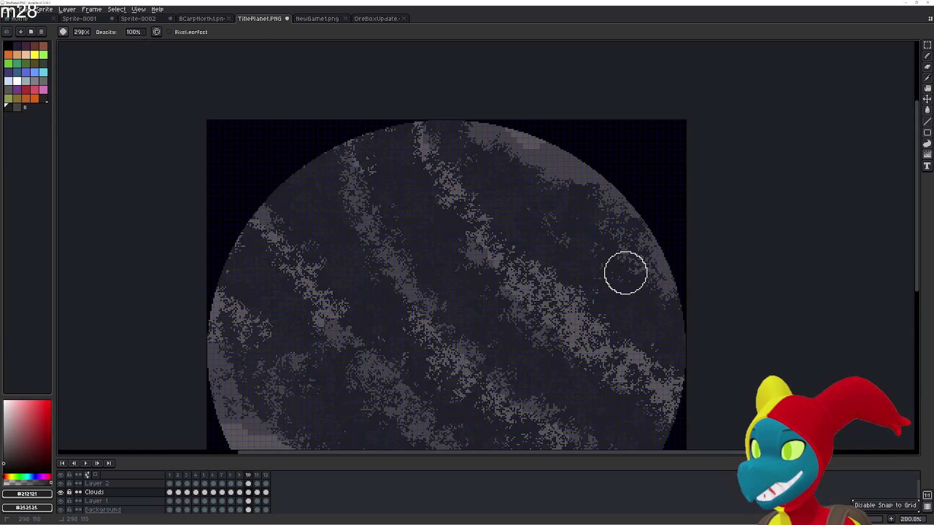
{"action": "left_click_drag", "start_coordinate": [560, 227], "coordinate": [583, 188]}
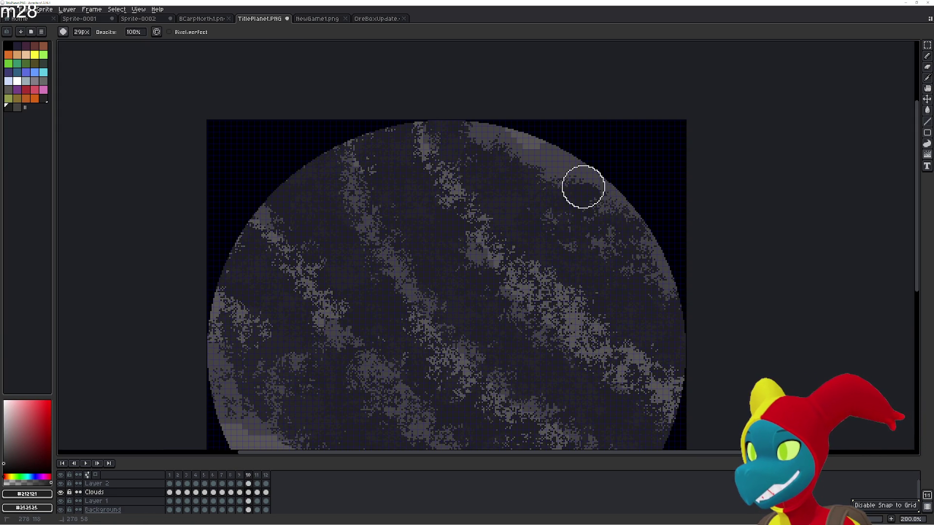
- Flip between frames 10 and 11 to check the rim, trying one stroke on frame 11 and undoing it
{"action": "key", "text": "Right"}
{"action": "key", "text": "Left"}
{"action": "key", "text": "Right"}
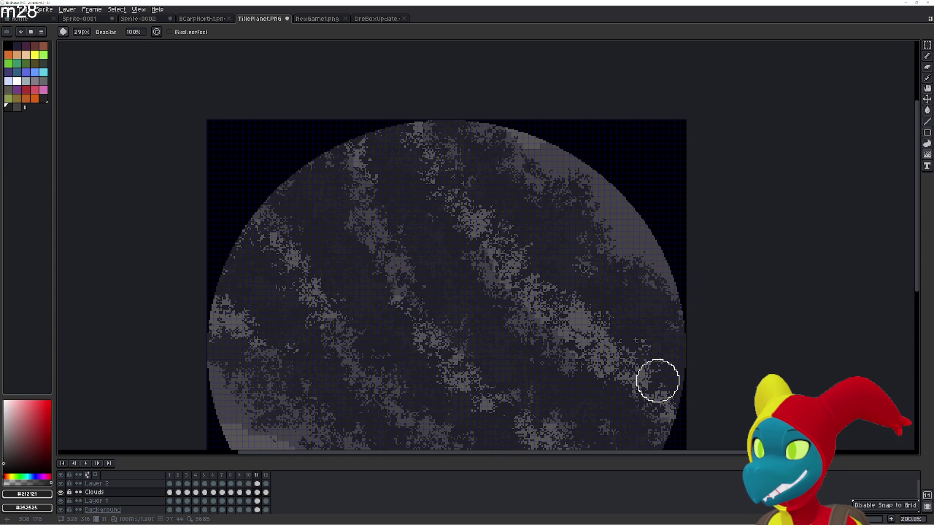
{"action": "key", "text": "Left"}
{"action": "key", "text": "Right"}
{"action": "key", "text": "Left"}
{"action": "key", "text": "Right"}
{"action": "key", "text": "Left"}
{"action": "key", "text": "Right"}
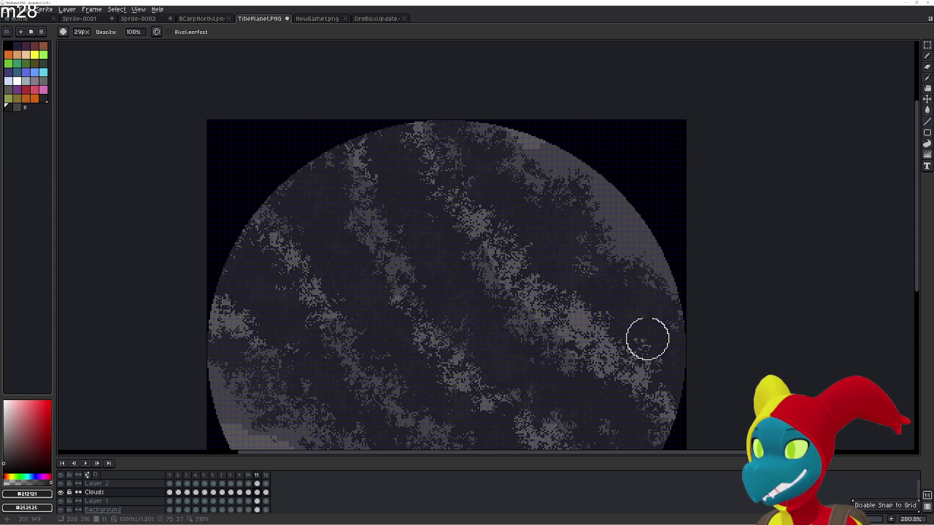
{"action": "key", "text": "Left"}
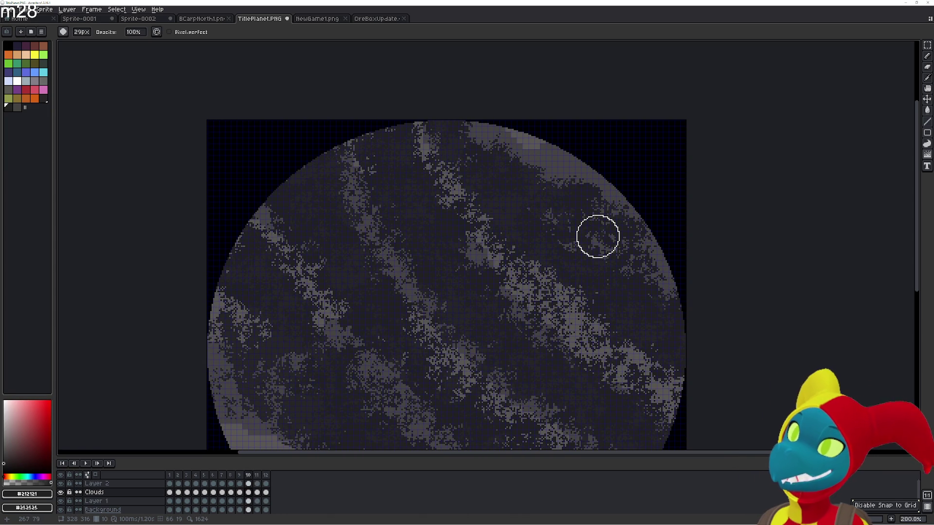
{"action": "key", "text": "Right"}
{"action": "key", "text": "Left"}
{"action": "key", "text": "Right"}
{"action": "key", "text": "Left"}
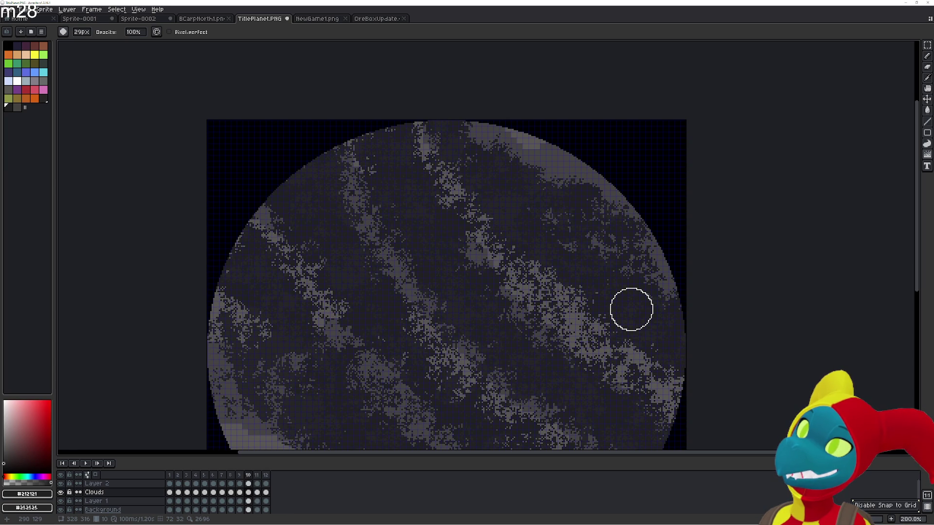
{"action": "key", "text": "Right"}
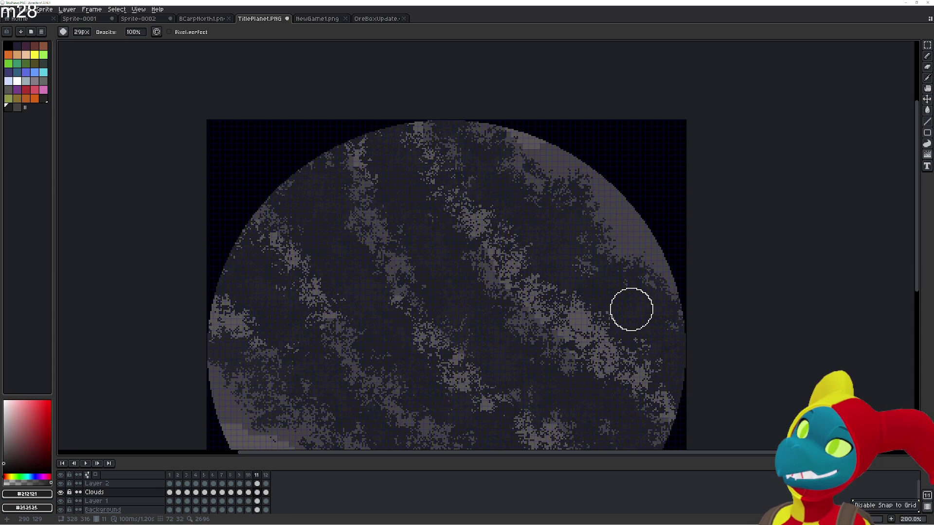
{"action": "key", "text": "e"}
{"action": "left_click_drag", "start_coordinate": [620, 258], "coordinate": [609, 230]}
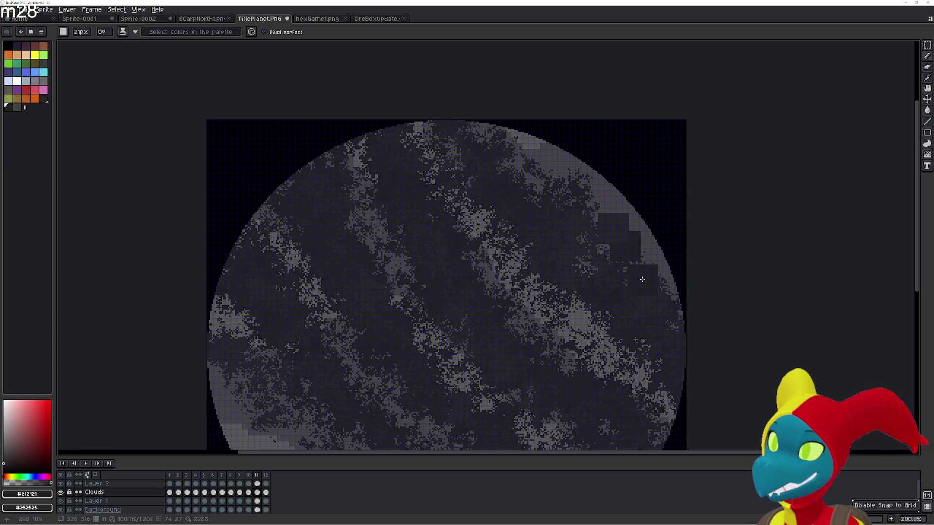
{"action": "key", "text": "b"}
{"action": "key", "text": "ctrl+z"}
{"action": "key", "text": "ctrl+z"}
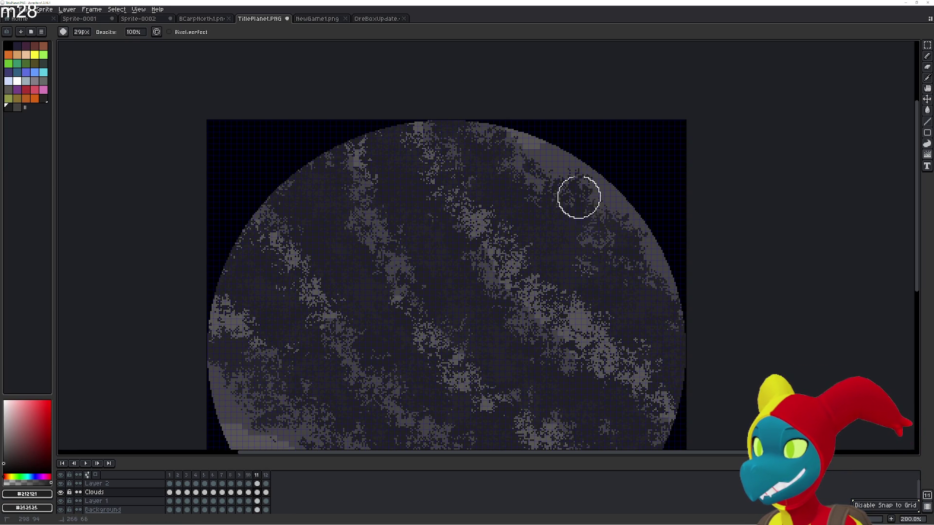
- Move to frame 12 and darken the clouds along its upper-right edge
{"action": "key", "text": "Left"}
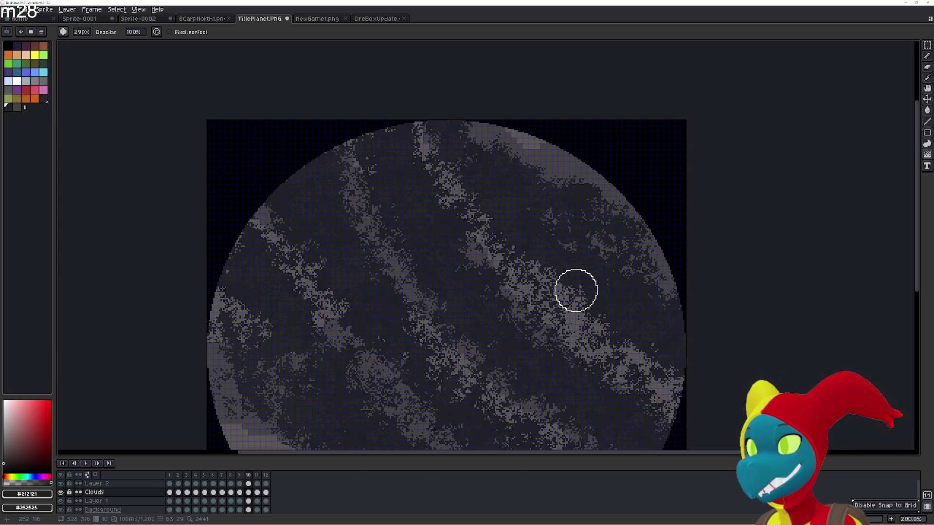
{"action": "key", "text": "Right"}
{"action": "key", "text": "Right"}
{"action": "key", "text": "Left"}
{"action": "key", "text": "Right"}
{"action": "key", "text": "Right"}
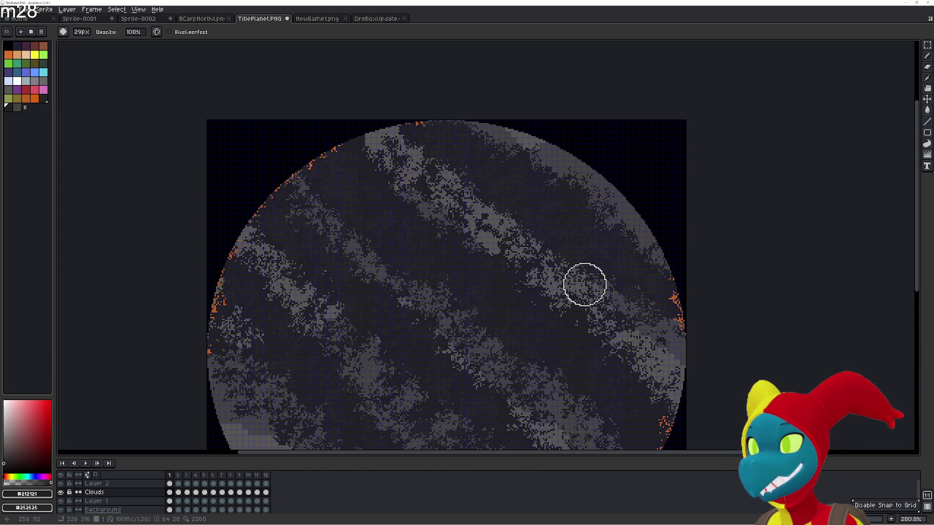
{"action": "key", "text": "Right"}
{"action": "key", "text": "Left"}
{"action": "key", "text": "Left"}
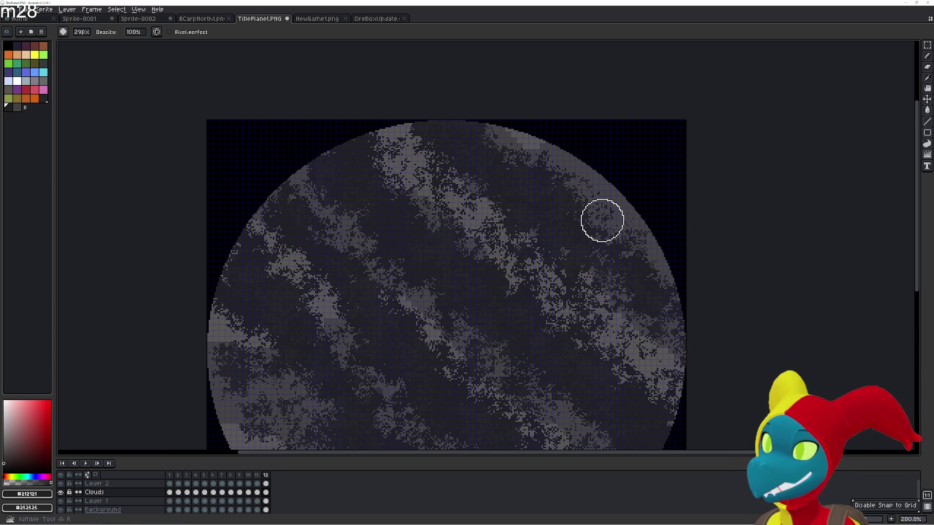
{"action": "key", "text": "e"}
{"action": "key", "text": "g"}
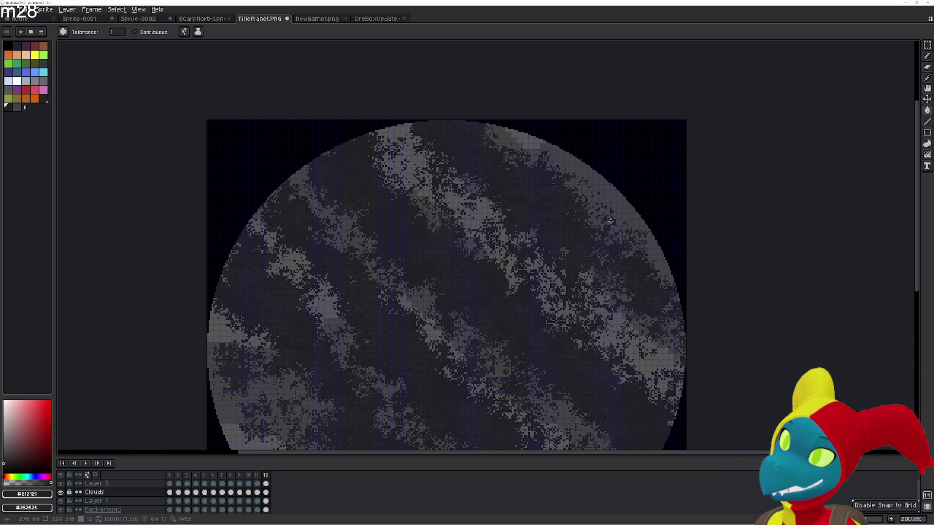
{"action": "key", "text": "b"}
{"action": "left_click_drag", "start_coordinate": [605, 212], "coordinate": [590, 208]}
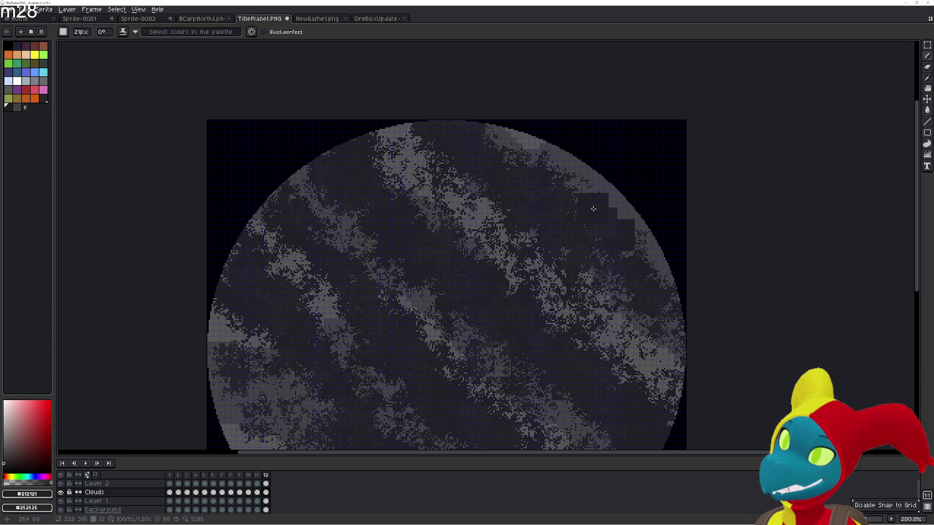
{"action": "key", "text": "b"}
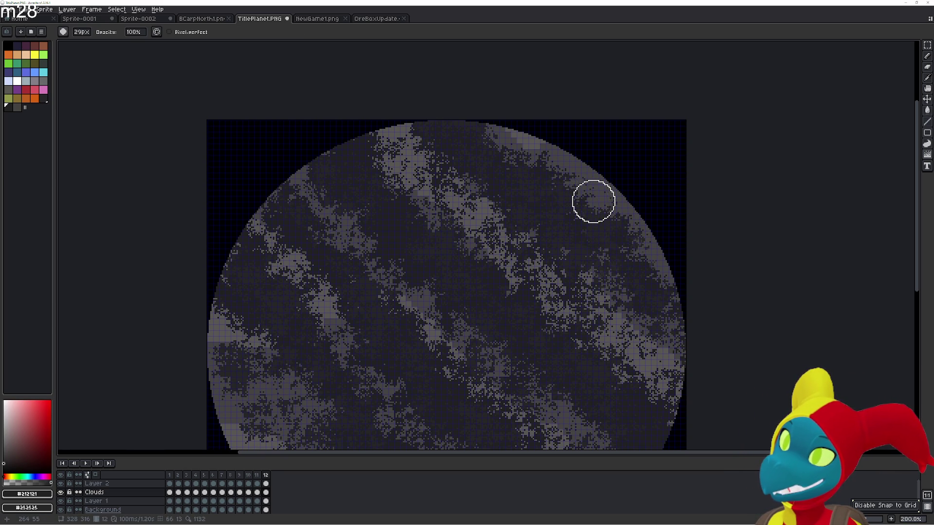
{"action": "key", "text": "b"}
{"action": "key", "text": "b"}
{"action": "key", "text": "b"}
{"action": "left_click_drag", "start_coordinate": [594, 206], "coordinate": [574, 187]}
- Darken the light clouds near frame 12's top edge
{"action": "key", "text": "b"}
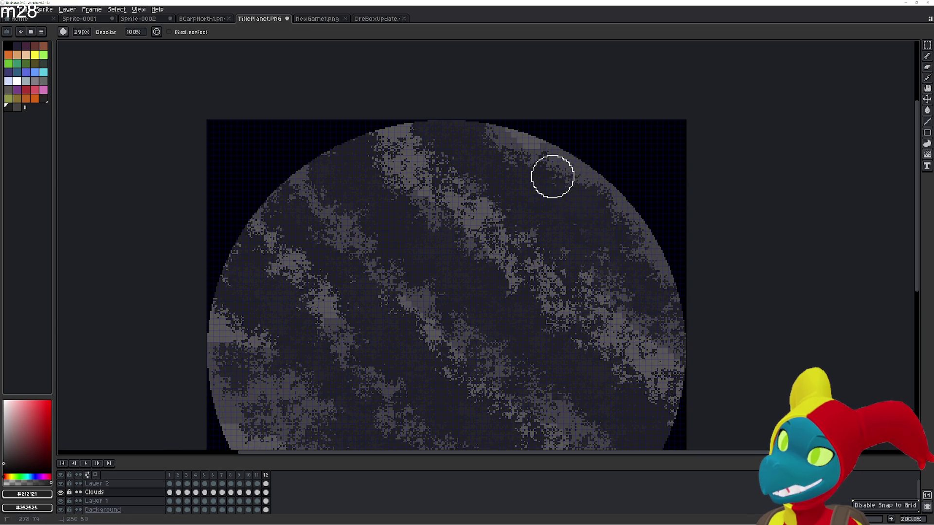
{"action": "left_click_drag", "start_coordinate": [502, 177], "coordinate": [488, 152]}
{"action": "key", "text": "b"}
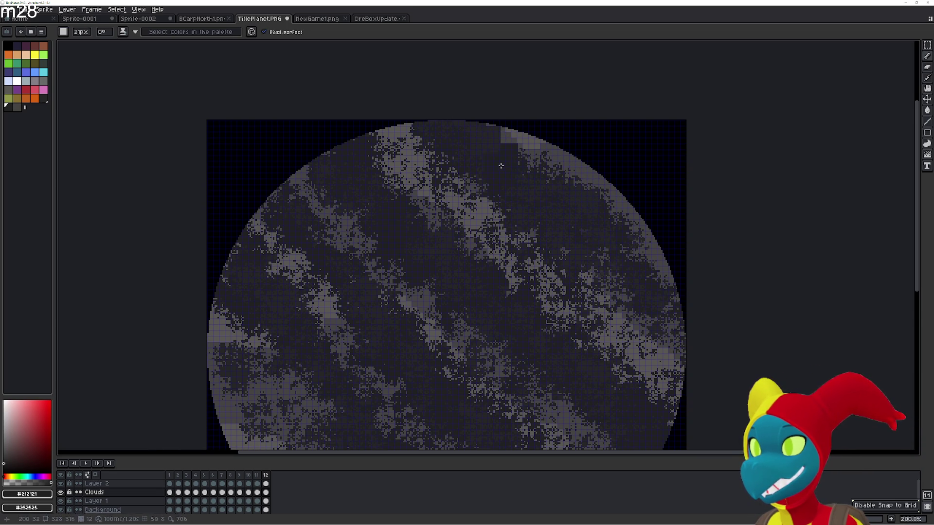
{"action": "key", "text": "b"}
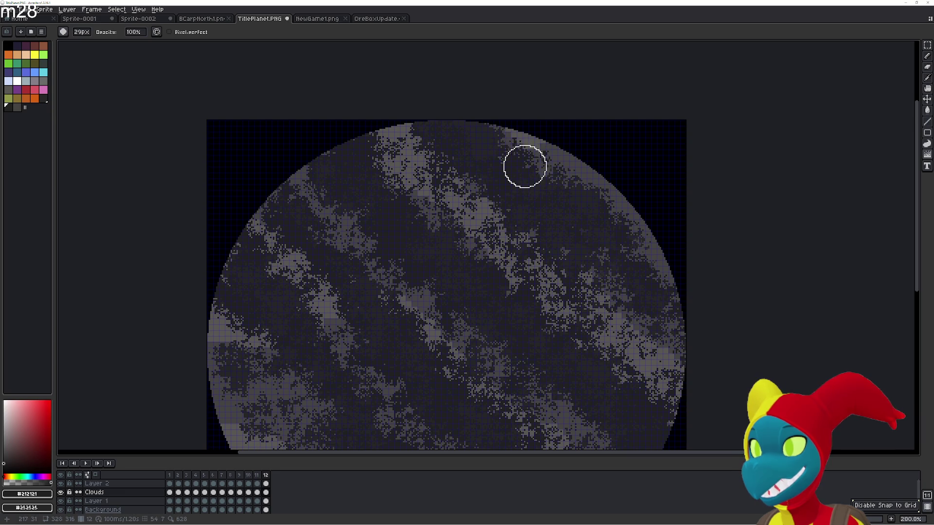
{"action": "left_click_drag", "start_coordinate": [524, 166], "coordinate": [505, 147]}
{"action": "key", "text": "b"}
{"action": "key", "text": "b"}
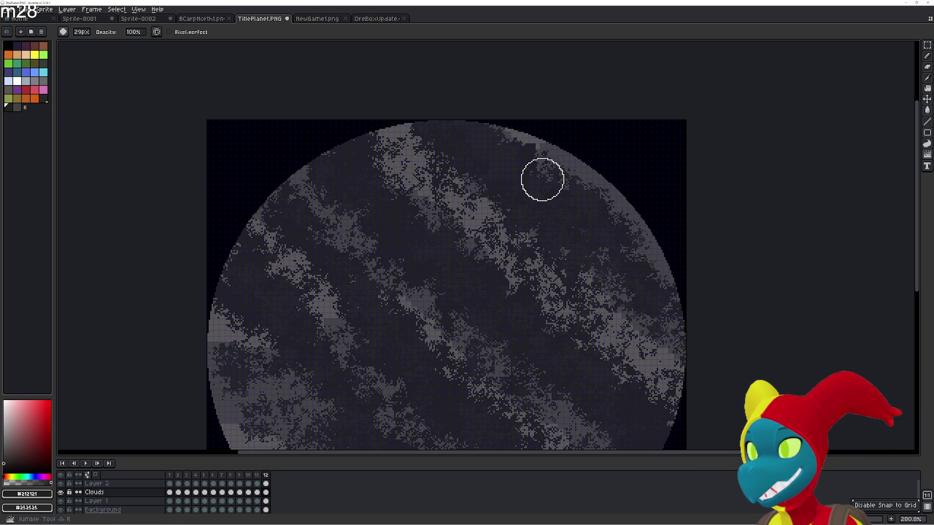
- Compare frame 12 against frame 1, then start blurring the cloud band right of centre
{"action": "key", "text": "Right"}
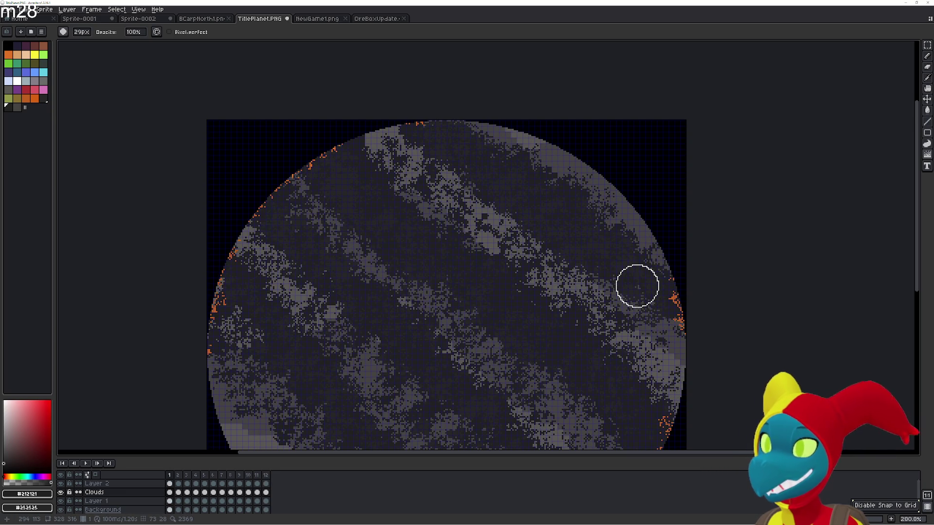
{"action": "key", "text": "Left"}
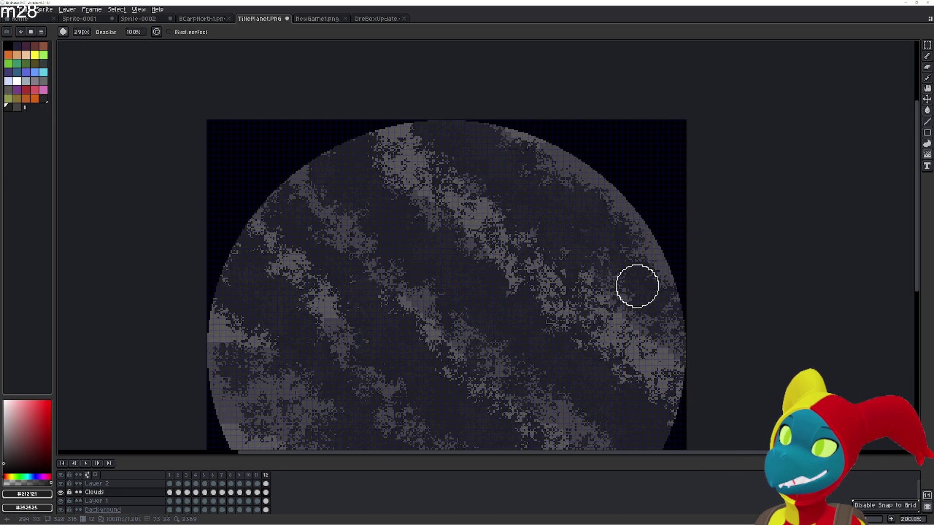
{"action": "key", "text": "Right"}
{"action": "key", "text": "Left"}
{"action": "key", "text": "Right"}
{"action": "key", "text": "Left"}
{"action": "key", "text": "Right"}
{"action": "key", "text": "Left"}
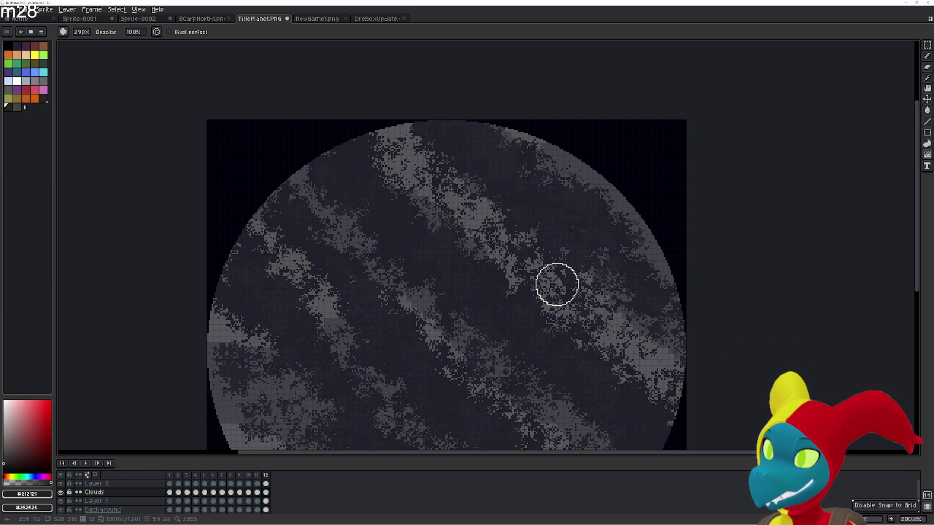
{"action": "key", "text": "r"}
{"action": "left_click_drag", "start_coordinate": [566, 291], "coordinate": [570, 298]}
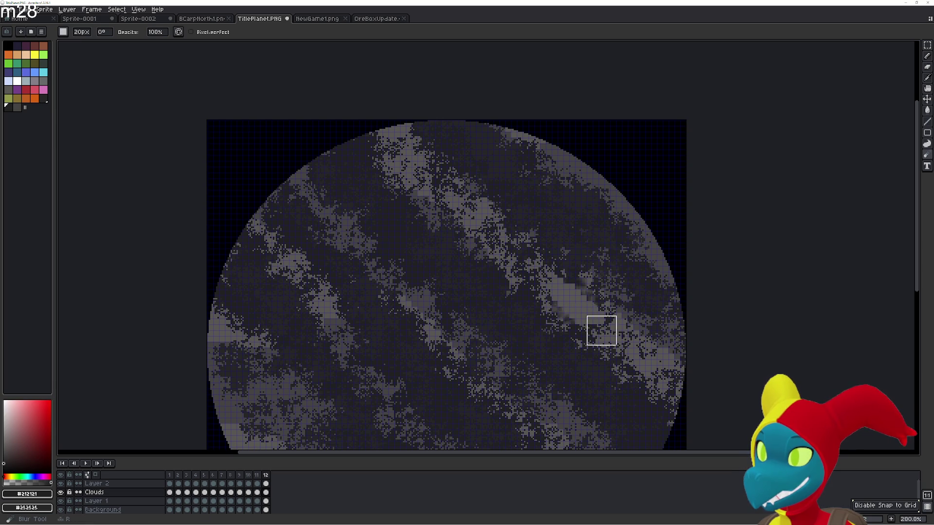
- Cancel the accidental text box and blur the bright cloud blob right of centre with the round brush
{"action": "key", "text": "t"}
{"action": "left_click", "coordinate": [564, 287]}
{"action": "key", "text": "Escape"}
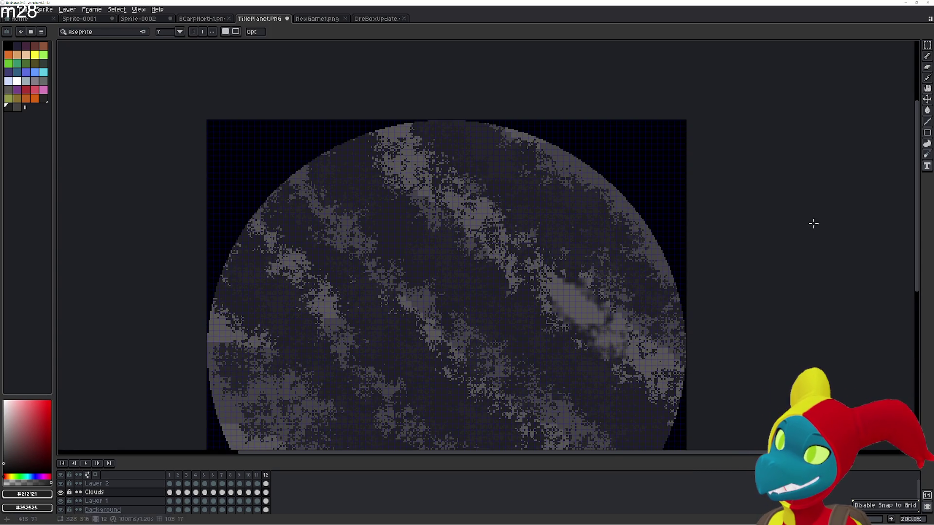
{"action": "key", "text": "b"}
{"action": "key", "text": "r"}
{"action": "mouse_move", "coordinate": [661, 274]}
{"action": "left_mouse_down"}
{"action": "mouse_move", "coordinate": [570, 338]}
{"action": "mouse_move", "coordinate": [542, 277]}
{"action": "mouse_move", "coordinate": [614, 333]}
{"action": "mouse_move", "coordinate": [534, 268]}
{"action": "mouse_move", "coordinate": [569, 313]}
{"action": "mouse_move", "coordinate": [570, 290]}
{"action": "mouse_move", "coordinate": [578, 304]}
{"action": "left_mouse_up"}
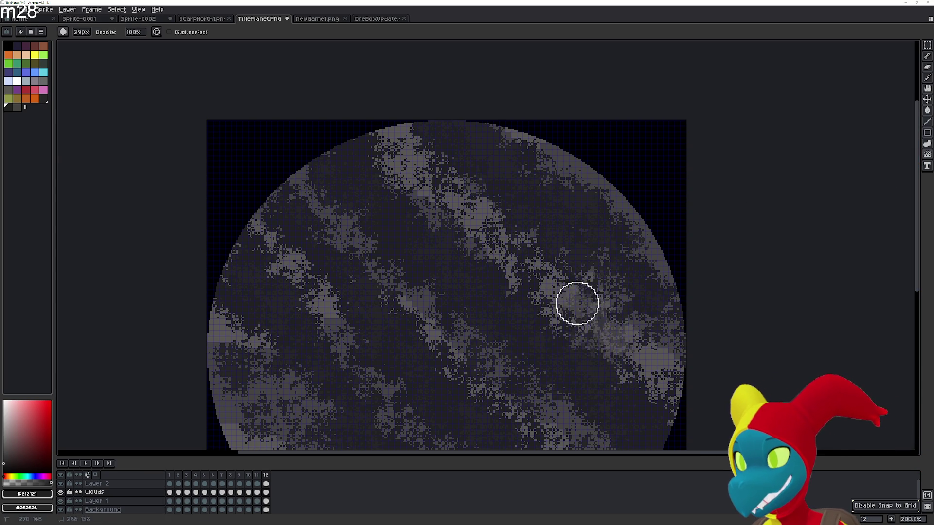
{"action": "scroll", "coordinate": [577, 304], "scroll_direction": "up", "scroll_amount": 2}
{"action": "scroll", "coordinate": [606, 309], "scroll_direction": "up", "scroll_amount": 2}
{"action": "scroll", "coordinate": [601, 303], "scroll_direction": "down", "scroll_amount": 2}
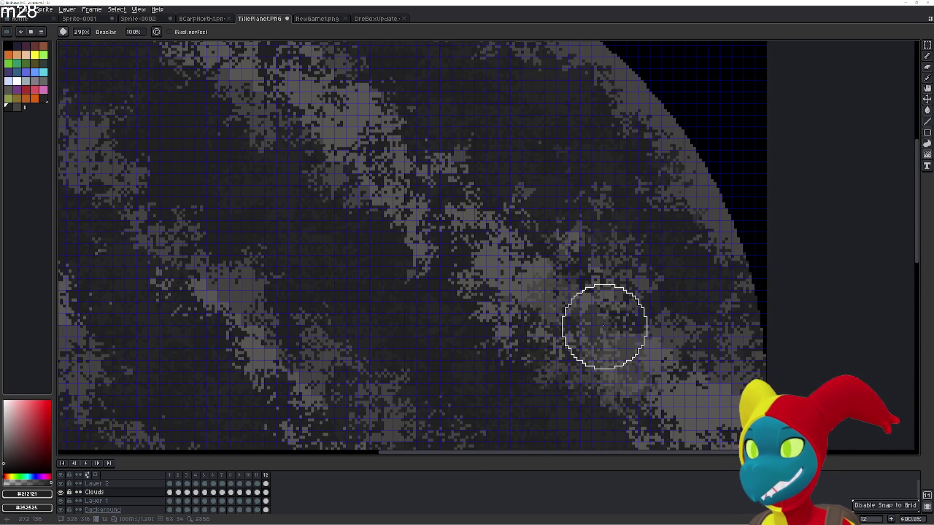
{"action": "scroll", "coordinate": [604, 327], "scroll_direction": "down", "scroll_amount": 2}
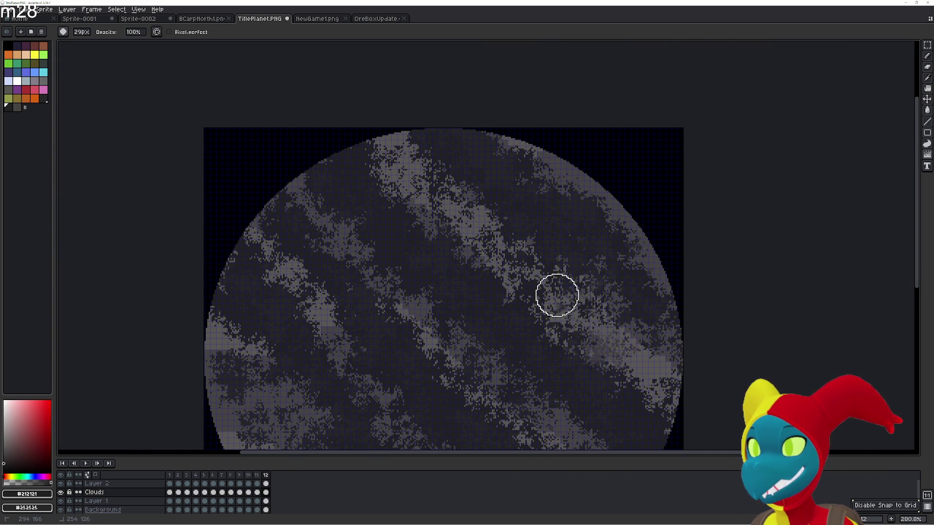
- Check against frame 11, then soften the upper diagonal cloud band with a square blur brush
{"action": "key", "text": "comma"}
{"action": "key", "text": "period"}
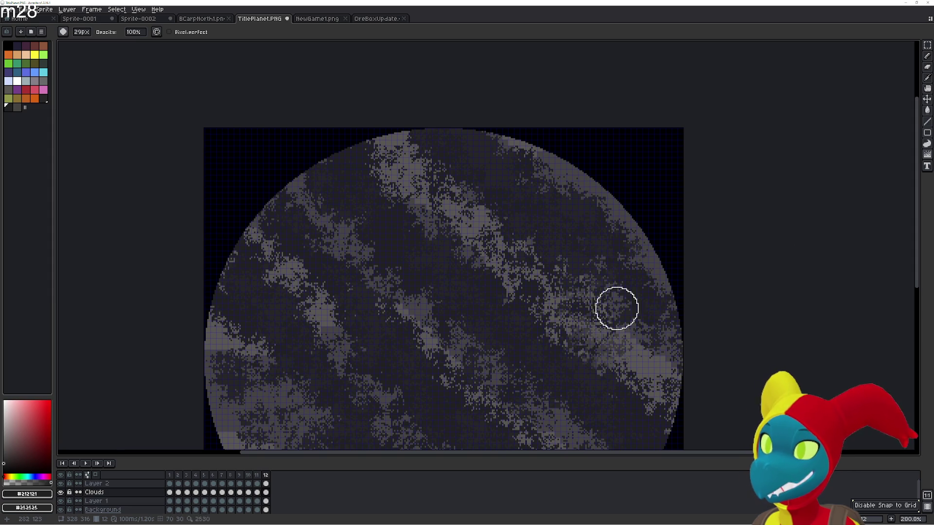
{"action": "key", "text": "ctrl+2"}
{"action": "mouse_move", "coordinate": [534, 290]}
{"action": "left_mouse_down"}
{"action": "mouse_move", "coordinate": [402, 152]}
{"action": "mouse_move", "coordinate": [457, 219]}
{"action": "mouse_move", "coordinate": [509, 195]}
{"action": "left_mouse_up"}
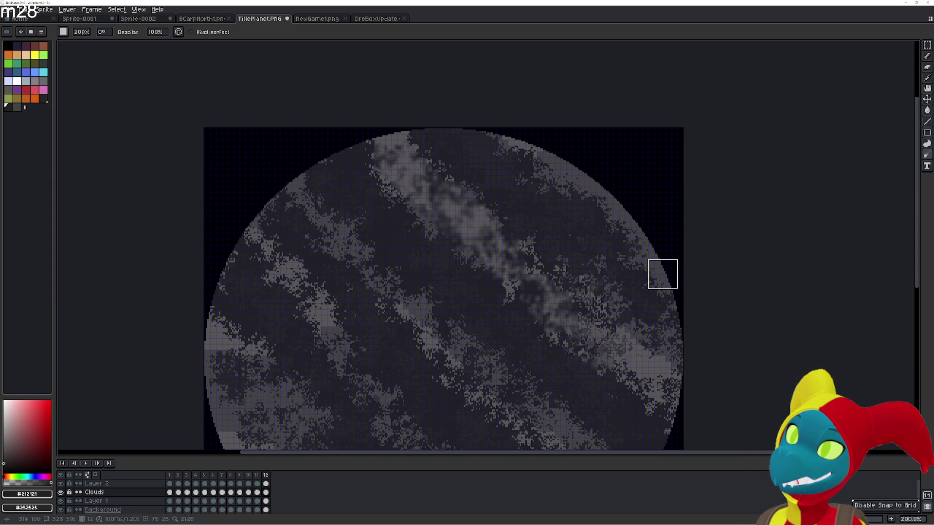
{"action": "scroll", "coordinate": [627, 335], "scroll_direction": "down", "scroll_amount": 2}
- Blur the band toward the upper left and the clouds along the lower-left rim, then ready the round jumble brush
{"action": "left_click_drag", "start_coordinate": [565, 417], "coordinate": [400, 246]}
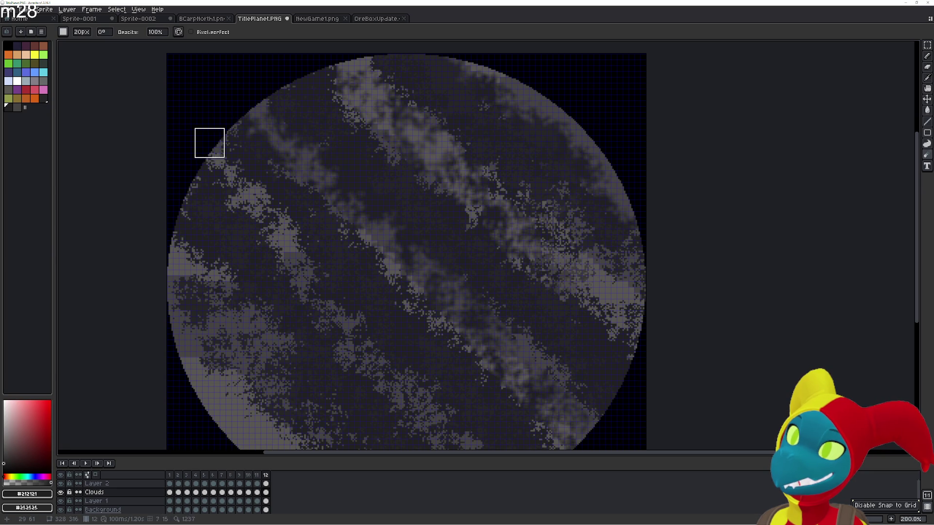
{"action": "scroll", "coordinate": [437, 398], "scroll_direction": "down", "scroll_amount": 2}
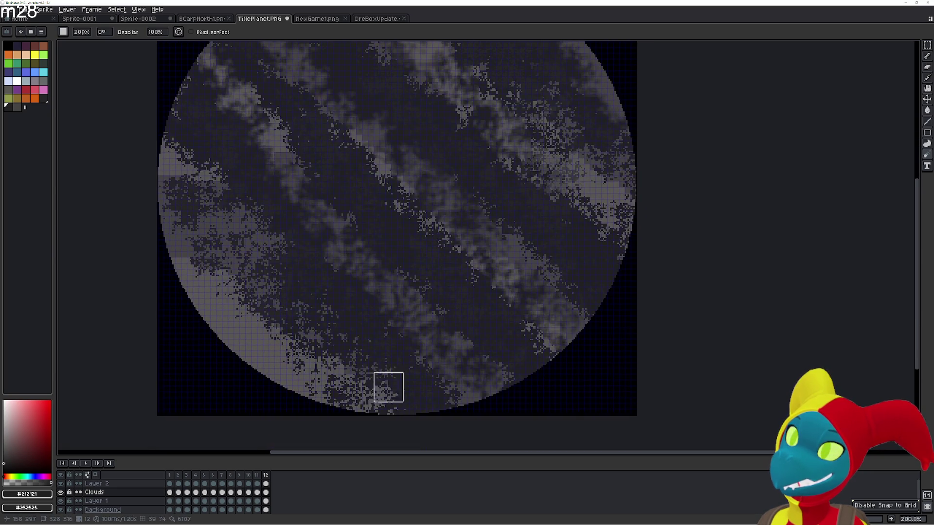
{"action": "left_click_drag", "start_coordinate": [181, 199], "coordinate": [328, 408]}
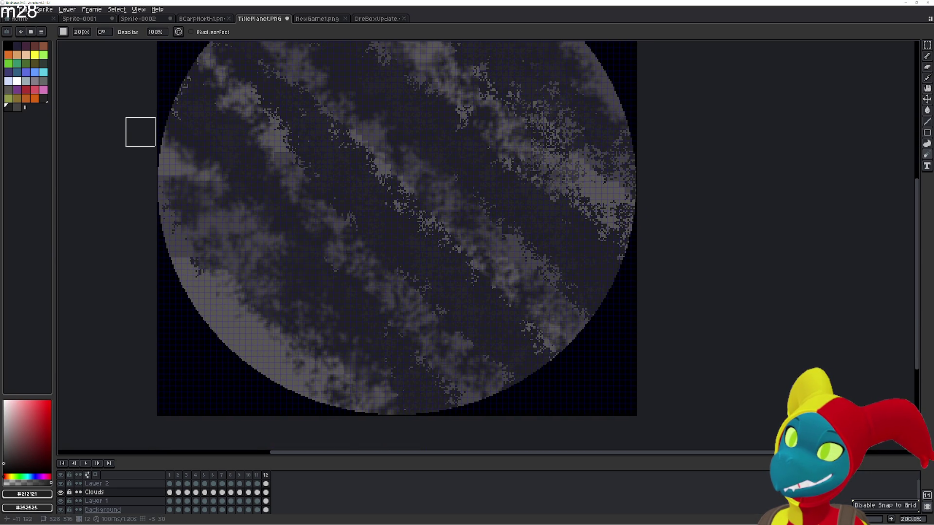
{"action": "scroll", "coordinate": [267, 371], "scroll_direction": "down", "scroll_amount": 1}
{"action": "key", "text": "shift+r"}
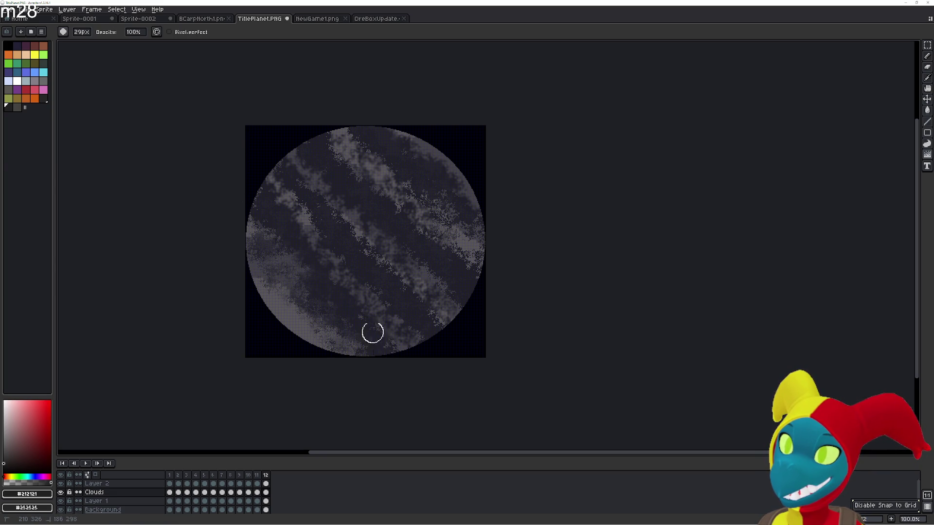
{"action": "scroll", "coordinate": [265, 219], "scroll_direction": "up", "scroll_amount": 2}
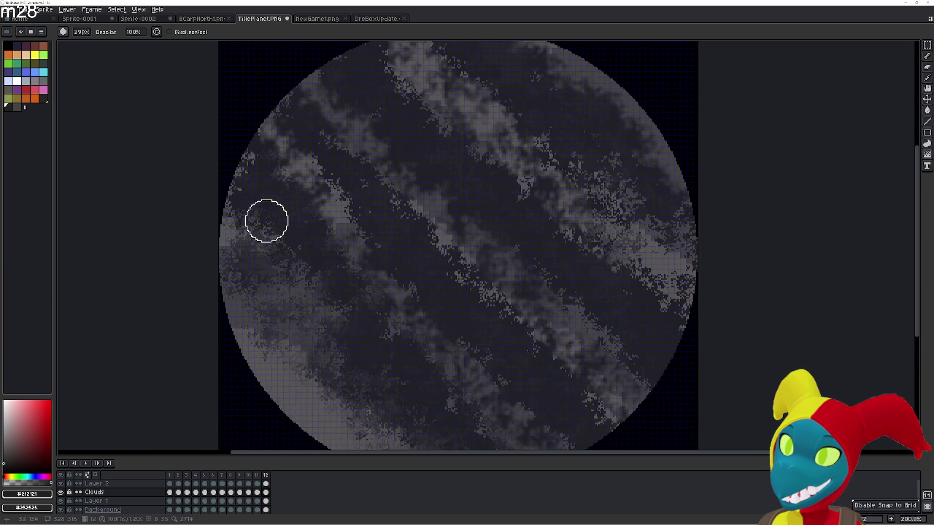
{"action": "scroll", "coordinate": [370, 241], "scroll_direction": "up", "scroll_amount": 1}
- Cancel the accidental text box and jumble the stray light pixels on the planet's left rim into texture
{"action": "key", "text": "t"}
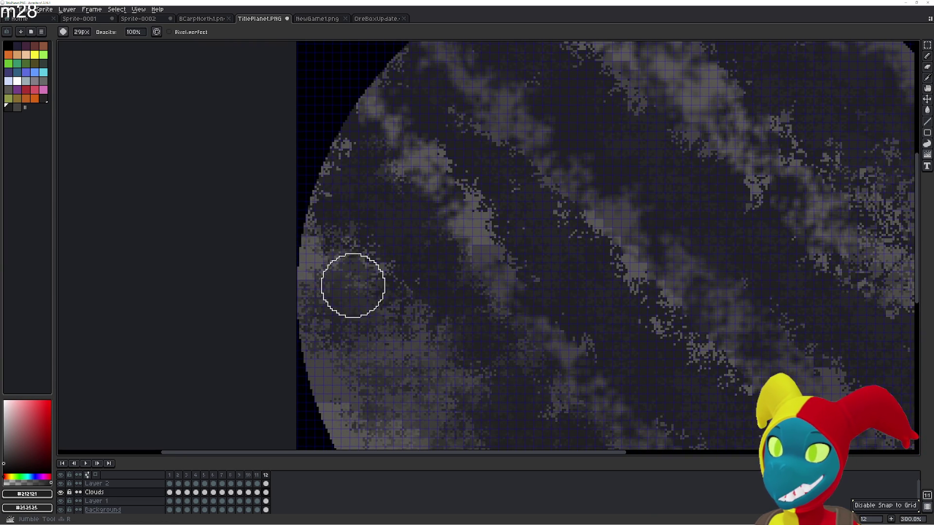
{"action": "left_click", "coordinate": [322, 249]}
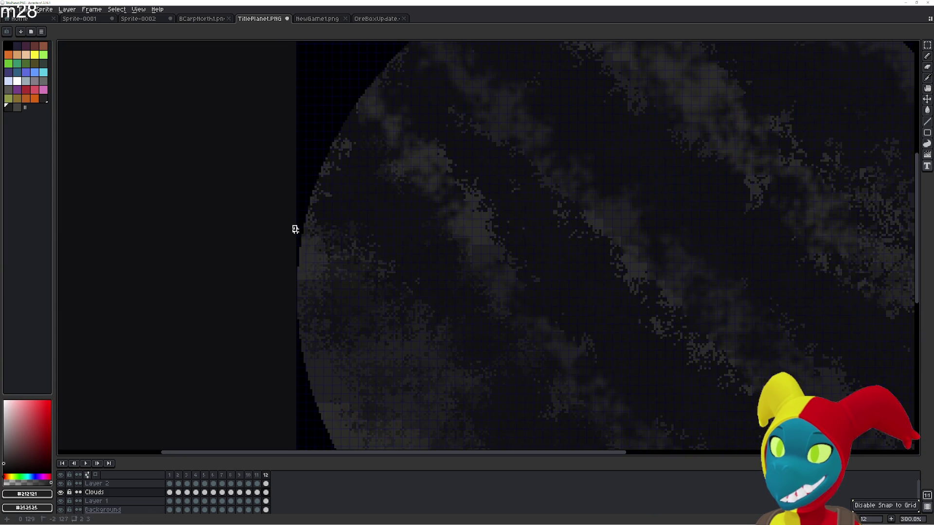
{"action": "key", "text": "Escape"}
{"action": "key", "text": "r"}
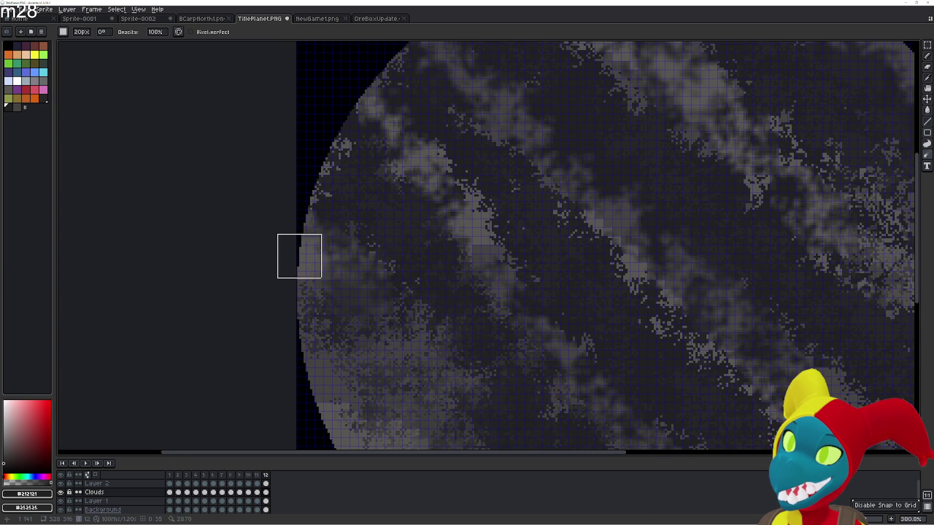
{"action": "key", "text": "b"}
{"action": "left_click_drag", "start_coordinate": [319, 202], "coordinate": [313, 146]}
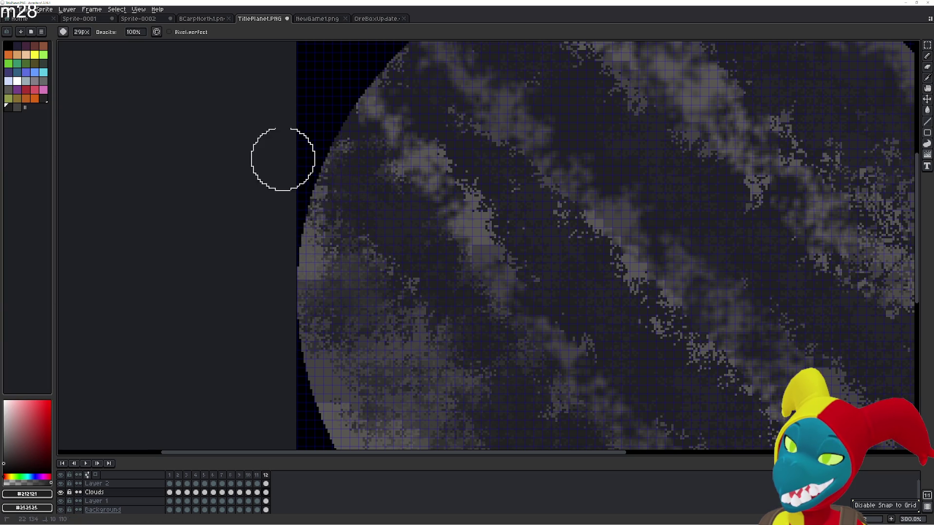
{"action": "left_click_drag", "start_coordinate": [467, 248], "coordinate": [352, 202]}
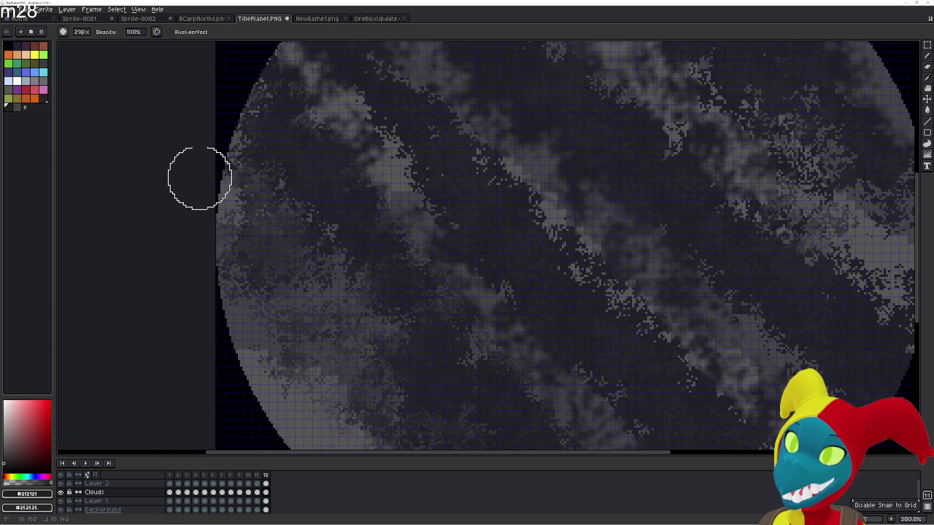
{"action": "scroll", "coordinate": [511, 190], "scroll_direction": "down", "scroll_amount": 2}
{"action": "scroll", "coordinate": [557, 204], "scroll_direction": "up", "scroll_amount": 1}
{"action": "key", "text": "r"}
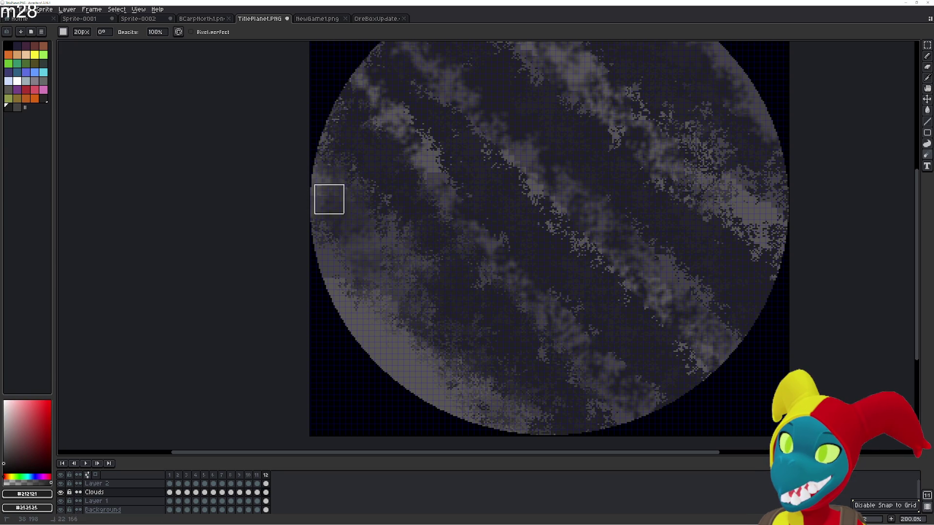
{"action": "key", "text": "shift+r"}
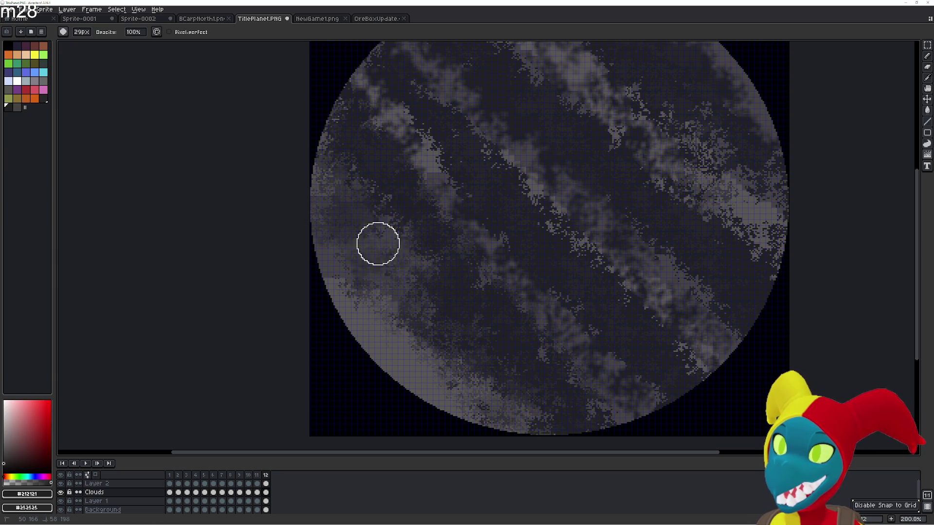
{"action": "left_click_drag", "start_coordinate": [550, 323], "coordinate": [532, 313]}
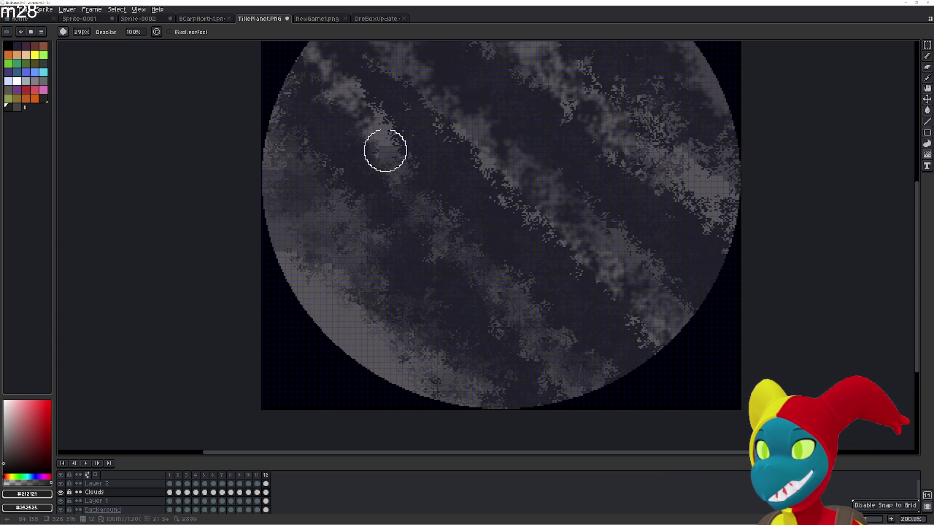
{"action": "left_click_drag", "start_coordinate": [385, 151], "coordinate": [425, 227]}
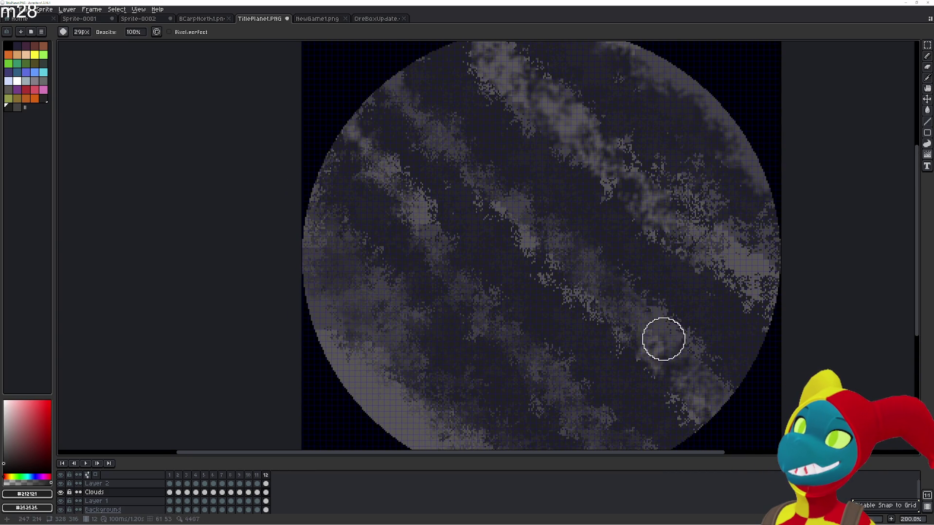
{"action": "scroll", "coordinate": [657, 307], "scroll_direction": "right", "scroll_amount": 2}
{"action": "scroll", "coordinate": [657, 307], "scroll_direction": "up", "scroll_amount": 1}
- Jumble the upper-right band, then blur every speckled cloud band across the top, right side and lower edge
{"action": "mouse_move", "coordinate": [594, 237]}
{"action": "left_mouse_down"}
{"action": "mouse_move", "coordinate": [535, 170]}
{"action": "mouse_move", "coordinate": [444, 98]}
{"action": "left_mouse_up"}
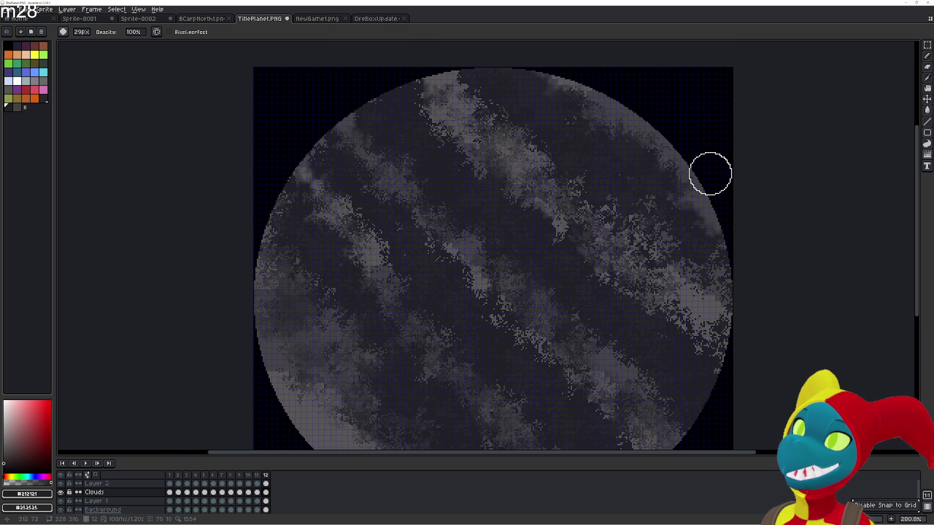
{"action": "key", "text": "r"}
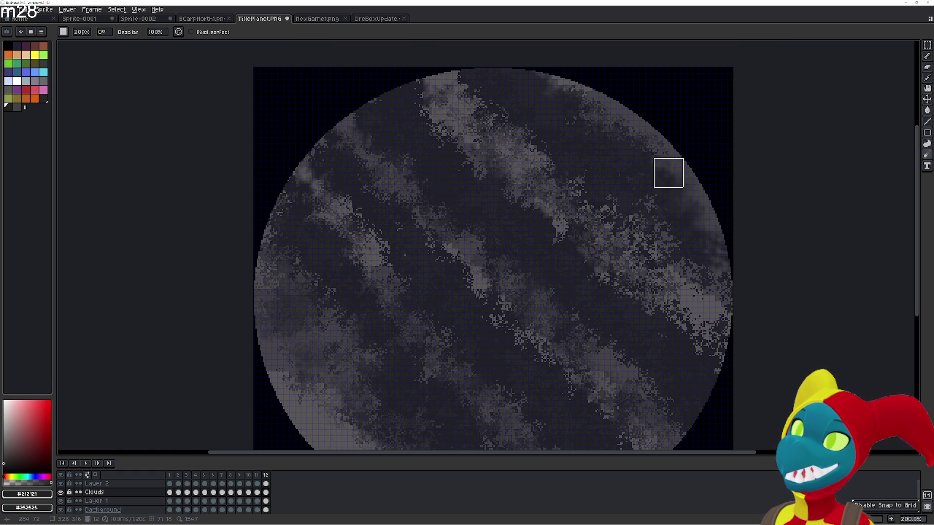
{"action": "left_click_drag", "start_coordinate": [572, 155], "coordinate": [469, 109]}
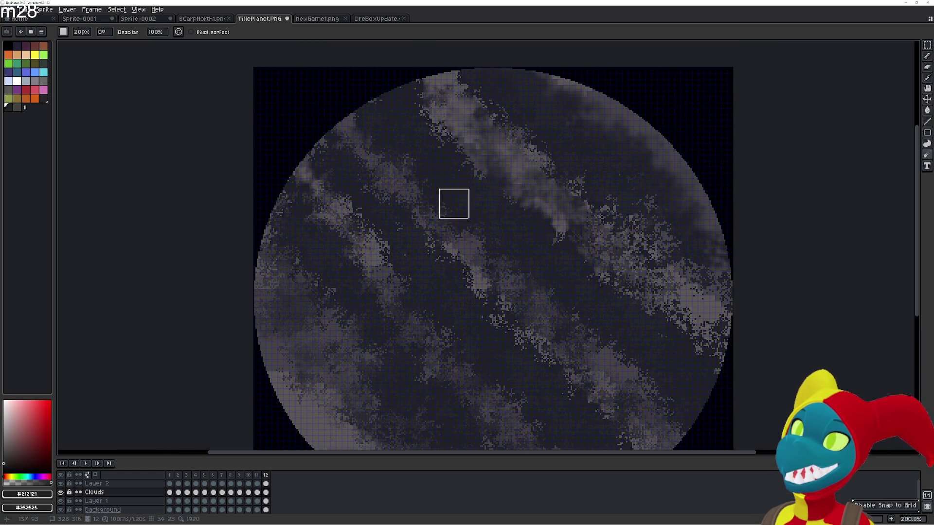
{"action": "scroll", "coordinate": [519, 225], "scroll_direction": "down", "scroll_amount": 3}
{"action": "scroll", "coordinate": [518, 225], "scroll_direction": "left", "scroll_amount": 1}
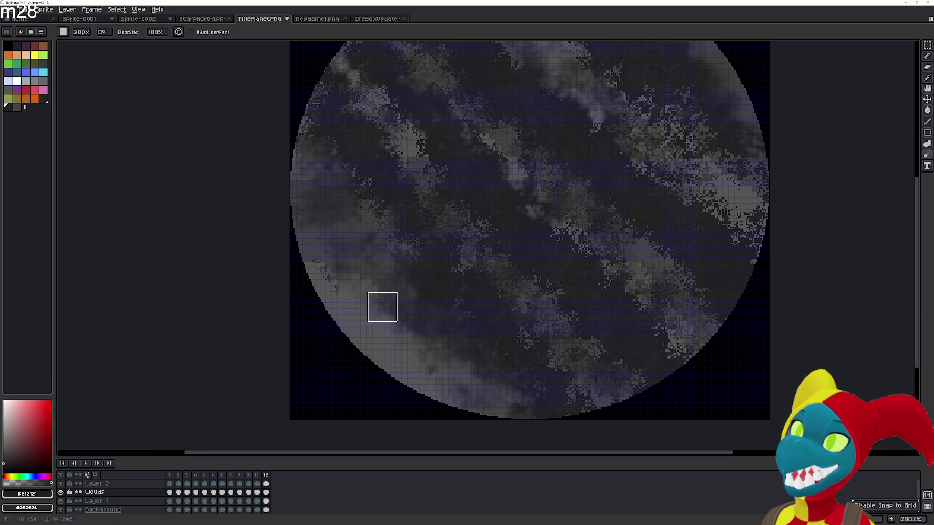
{"action": "left_click_drag", "start_coordinate": [329, 135], "coordinate": [377, 131]}
{"action": "left_click_drag", "start_coordinate": [540, 320], "coordinate": [614, 407]}
{"action": "mouse_move", "coordinate": [536, 246]}
{"action": "left_mouse_down"}
{"action": "mouse_move", "coordinate": [557, 220]}
{"action": "mouse_move", "coordinate": [660, 262]}
{"action": "left_mouse_up"}
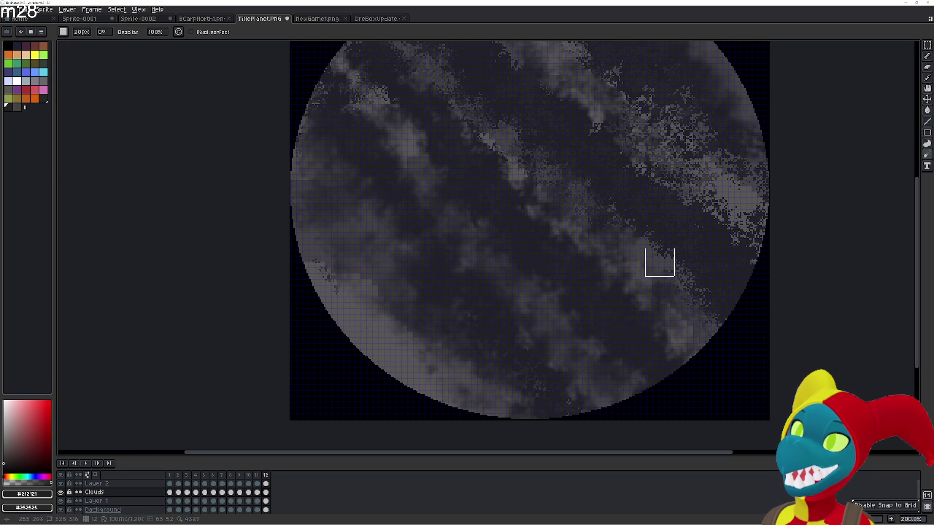
{"action": "left_click_drag", "start_coordinate": [737, 331], "coordinate": [699, 350]}
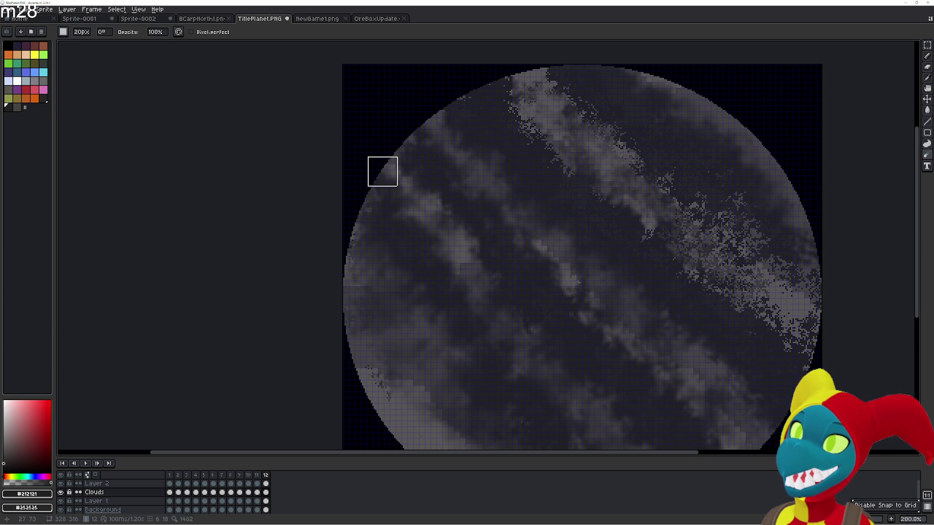
{"action": "mouse_move", "coordinate": [723, 328]}
{"action": "left_mouse_down"}
{"action": "mouse_move", "coordinate": [598, 153]}
{"action": "mouse_move", "coordinate": [772, 328]}
{"action": "mouse_move", "coordinate": [711, 152]}
{"action": "mouse_move", "coordinate": [793, 322]}
{"action": "left_mouse_up"}
{"action": "scroll", "coordinate": [679, 219], "scroll_direction": "right", "scroll_amount": 1}
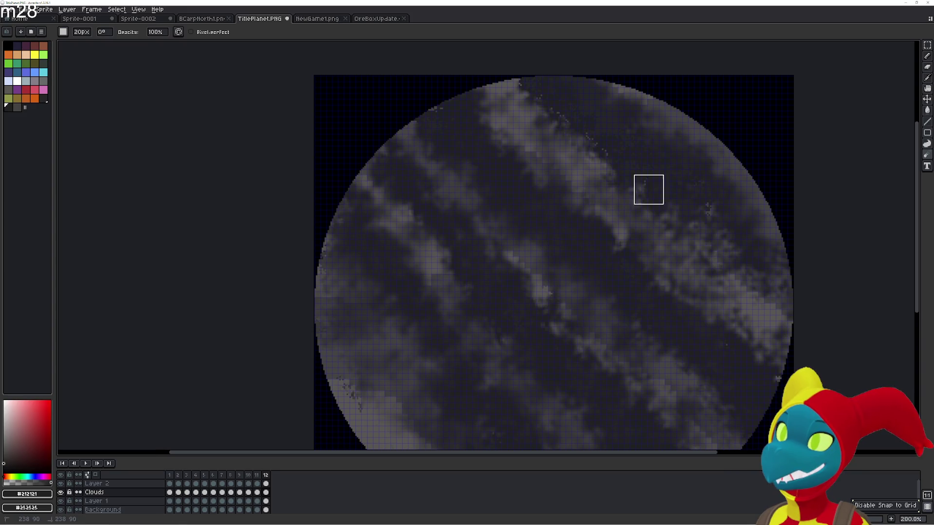
{"action": "scroll", "coordinate": [583, 189], "scroll_direction": "up", "scroll_amount": 3}
{"action": "scroll", "coordinate": [524, 274], "scroll_direction": "down", "scroll_amount": 3}
{"action": "scroll", "coordinate": [525, 273], "scroll_direction": "right", "scroll_amount": 1}
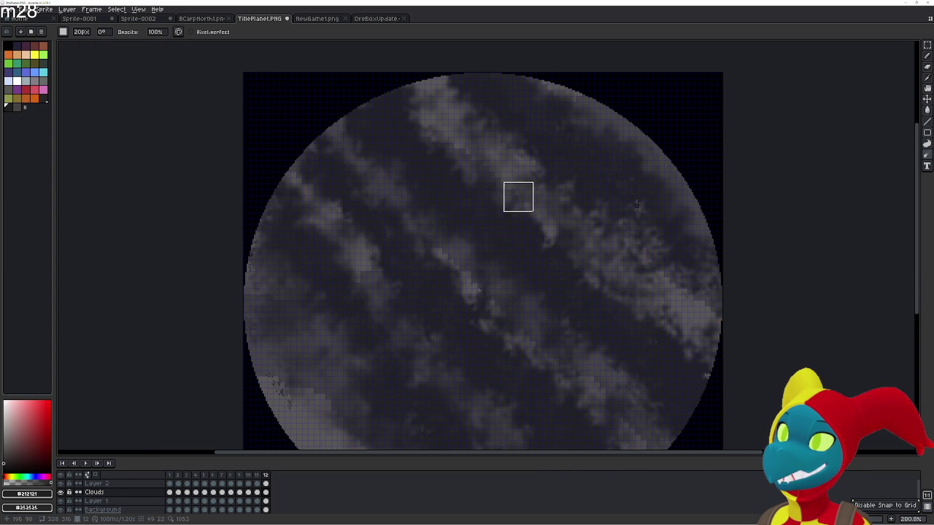
{"action": "scroll", "coordinate": [611, 292], "scroll_direction": "down", "scroll_amount": 1}
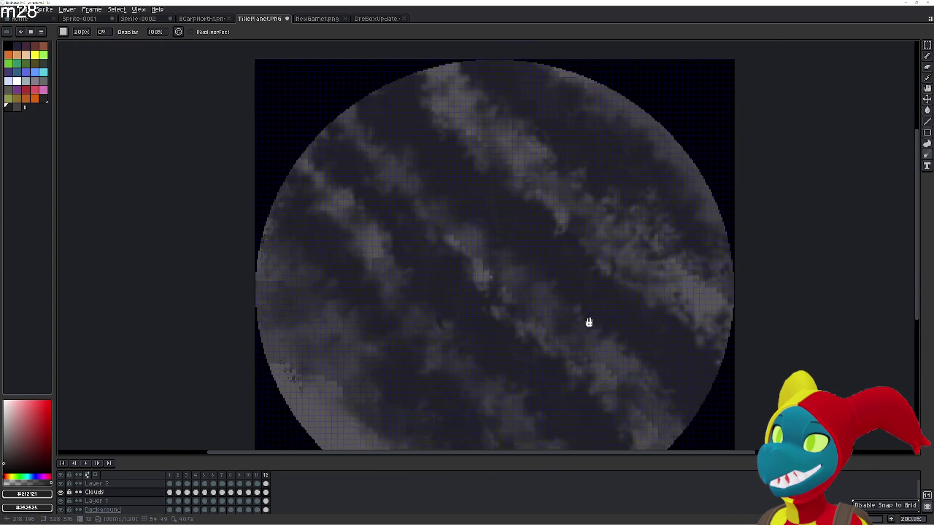
{"action": "scroll", "coordinate": [590, 323], "scroll_direction": "left", "scroll_amount": 1}
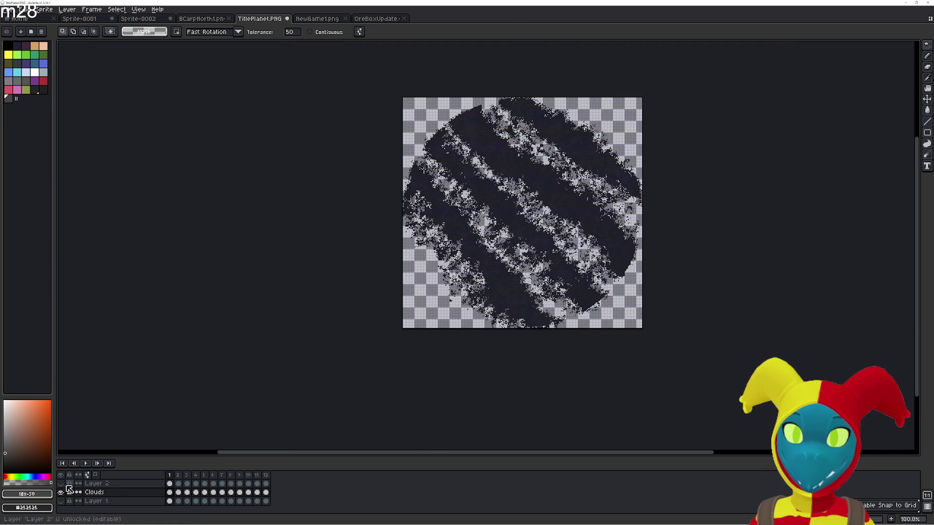
- Play the planet animation through to the smoothly blurred final frame with the Blur tool ready
{"action": "left_click", "coordinate": [62, 483]}
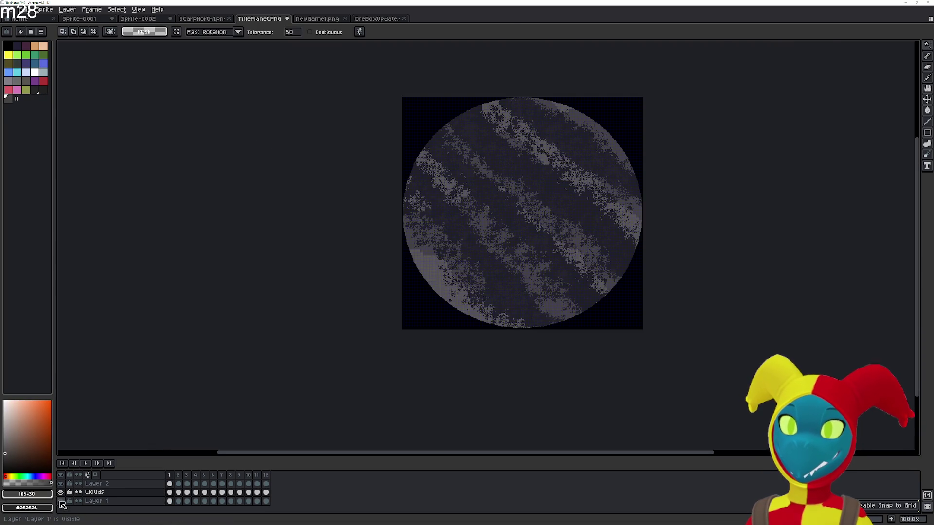
{"action": "scroll", "coordinate": [424, 283], "scroll_direction": "up", "scroll_amount": 1}
{"action": "scroll", "coordinate": [448, 265], "scroll_direction": "up", "scroll_amount": 1}
{"action": "scroll", "coordinate": [439, 239], "scroll_direction": "right", "scroll_amount": 1}
{"action": "scroll", "coordinate": [431, 244], "scroll_direction": "up", "scroll_amount": 1}
{"action": "scroll", "coordinate": [419, 252], "scroll_direction": "right", "scroll_amount": 1}
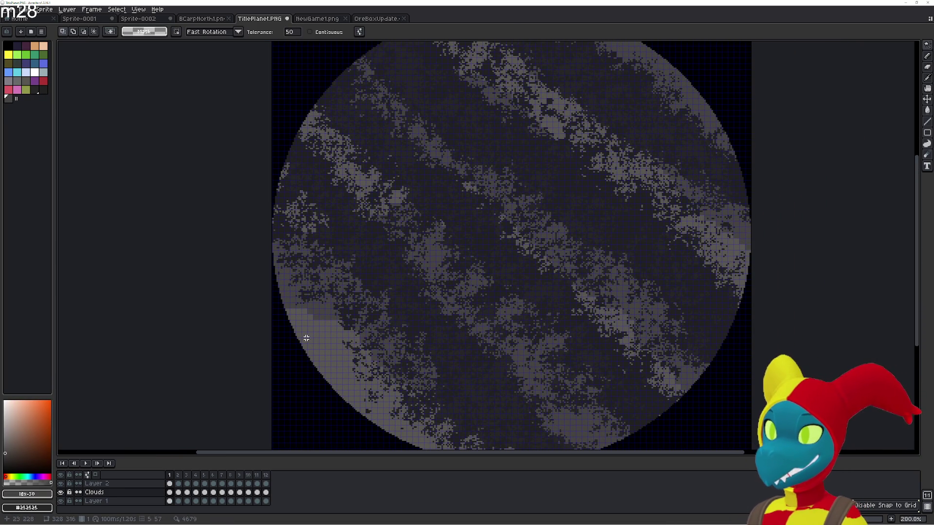
{"action": "key", "text": "r"}
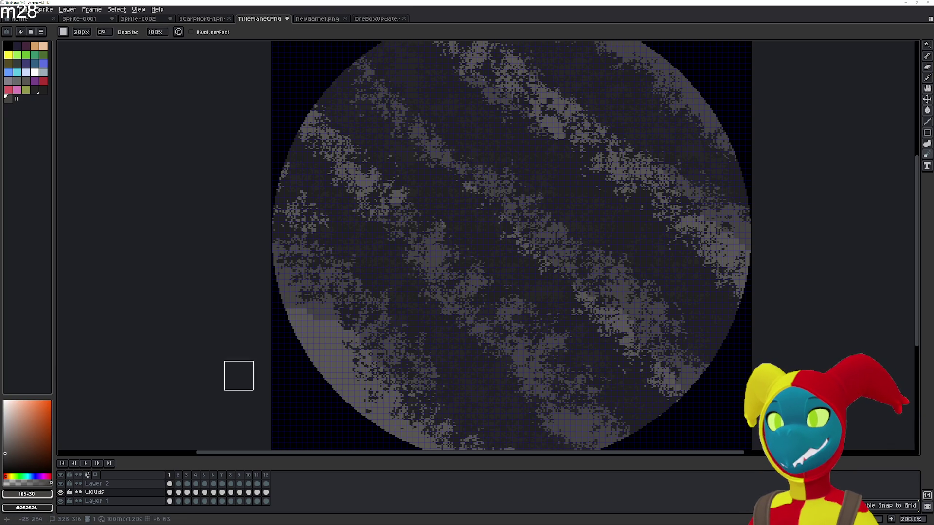
{"action": "key", "text": "Return"}
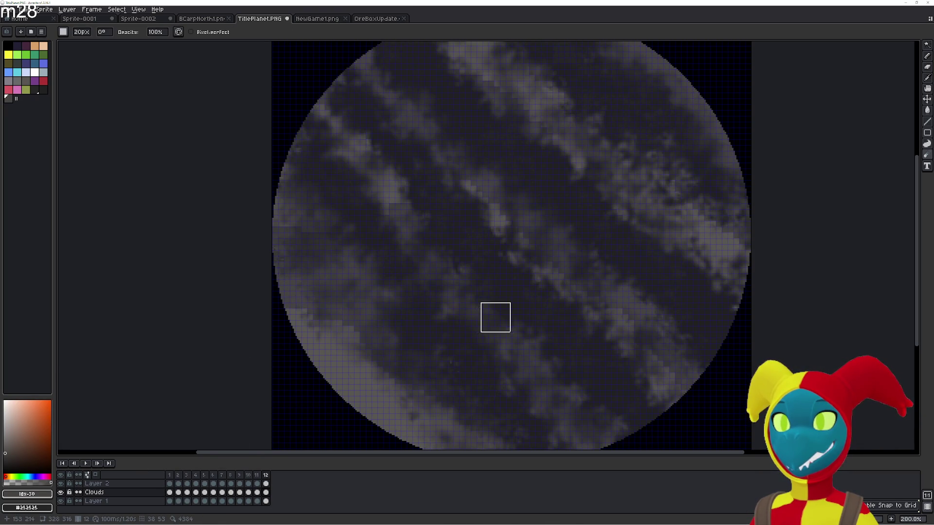
{"action": "left_click_drag", "start_coordinate": [538, 313], "coordinate": [473, 300]}
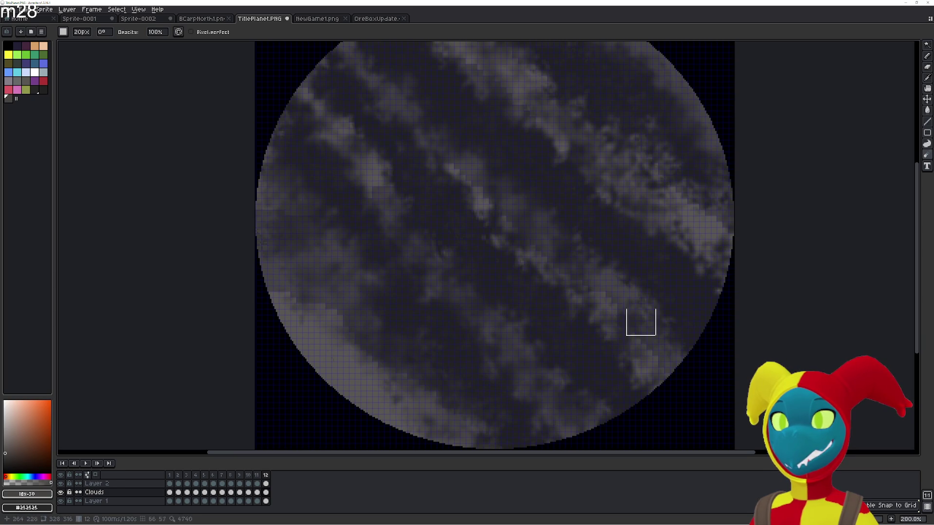
- Back on frame 1, blur the diagonal cloud bands from the upper left down to the lower edge
{"action": "key", "text": "Right"}
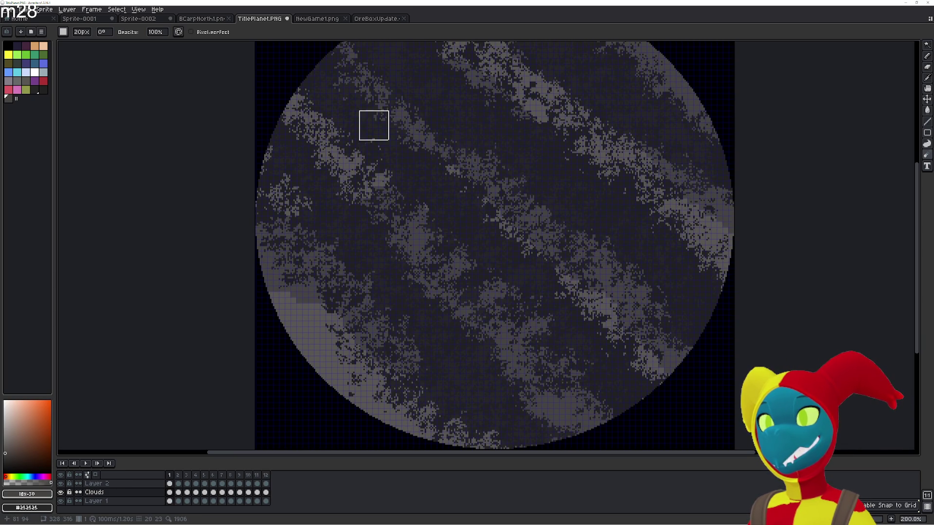
{"action": "mouse_move", "coordinate": [344, 52]}
{"action": "left_mouse_down"}
{"action": "mouse_move", "coordinate": [679, 345]}
{"action": "mouse_move", "coordinate": [534, 205]}
{"action": "left_mouse_up"}
{"action": "left_click_drag", "start_coordinate": [654, 362], "coordinate": [653, 371]}
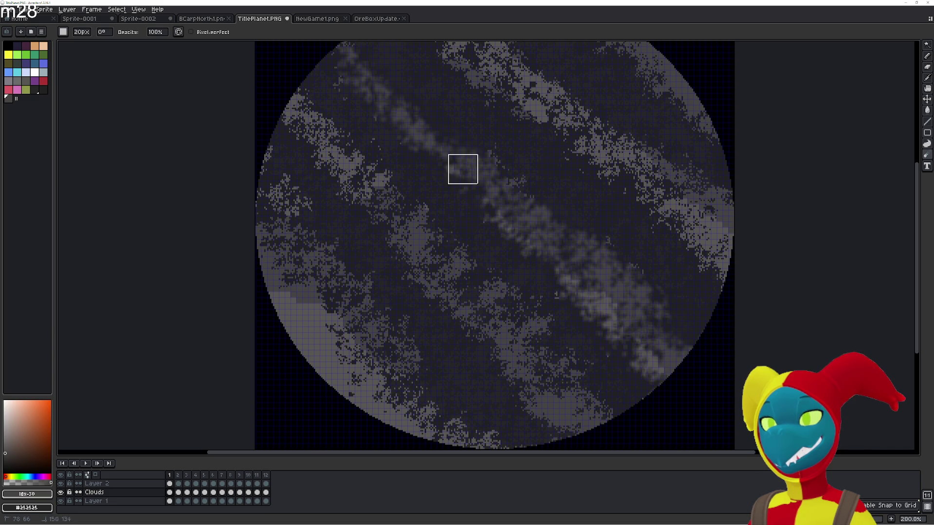
{"action": "left_click_drag", "start_coordinate": [412, 195], "coordinate": [576, 379]}
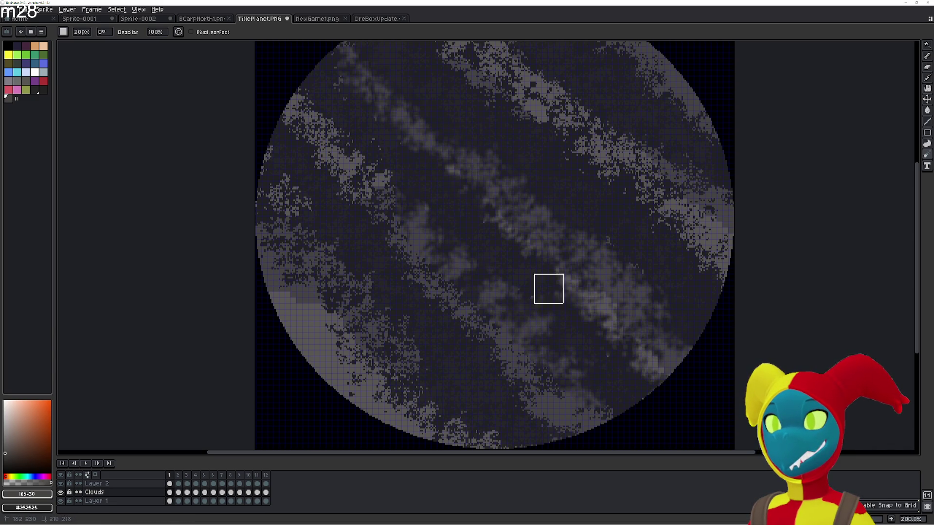
{"action": "left_click_drag", "start_coordinate": [574, 292], "coordinate": [606, 432]}
{"action": "mouse_move", "coordinate": [535, 416]}
{"action": "left_mouse_down"}
{"action": "mouse_move", "coordinate": [325, 136]}
{"action": "mouse_move", "coordinate": [274, 101]}
{"action": "left_mouse_up"}
- Smooth the speckled clouds on the left edge, lower right and upper band, undoing a stray flat grey patch
{"action": "mouse_move", "coordinate": [363, 135]}
{"action": "left_mouse_down"}
{"action": "mouse_move", "coordinate": [331, 168]}
{"action": "mouse_move", "coordinate": [329, 252]}
{"action": "mouse_move", "coordinate": [270, 194]}
{"action": "mouse_move", "coordinate": [330, 335]}
{"action": "mouse_move", "coordinate": [423, 421]}
{"action": "mouse_move", "coordinate": [364, 305]}
{"action": "left_mouse_up"}
{"action": "scroll", "coordinate": [417, 400], "scroll_direction": "down", "scroll_amount": 1}
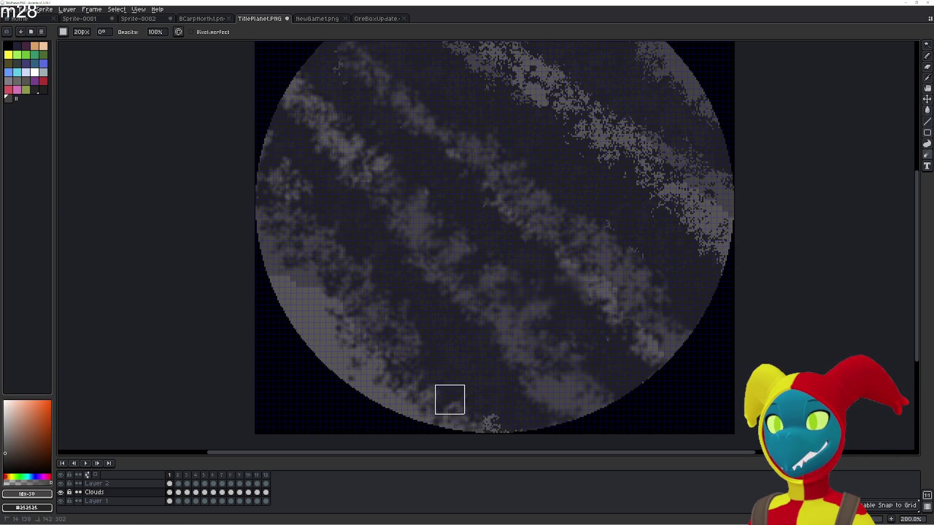
{"action": "left_click_drag", "start_coordinate": [526, 333], "coordinate": [507, 329]}
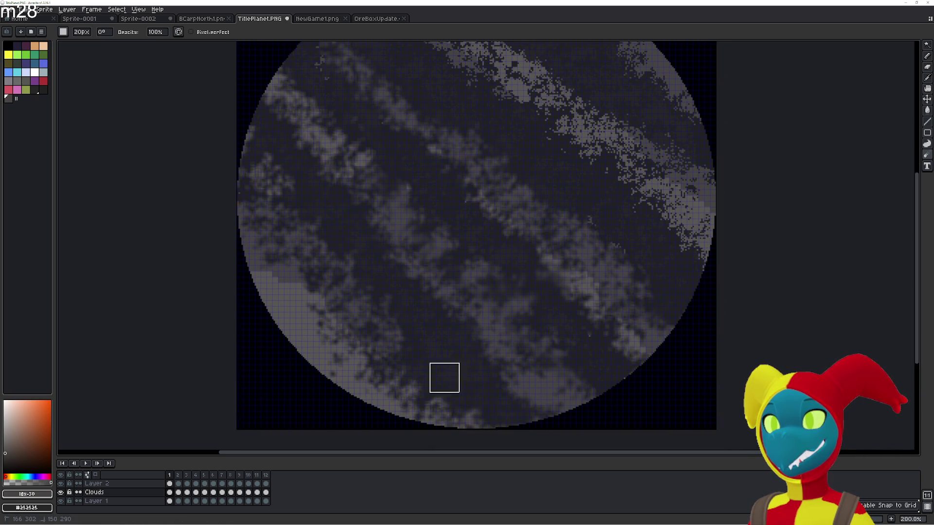
{"action": "left_click_drag", "start_coordinate": [592, 323], "coordinate": [620, 335]}
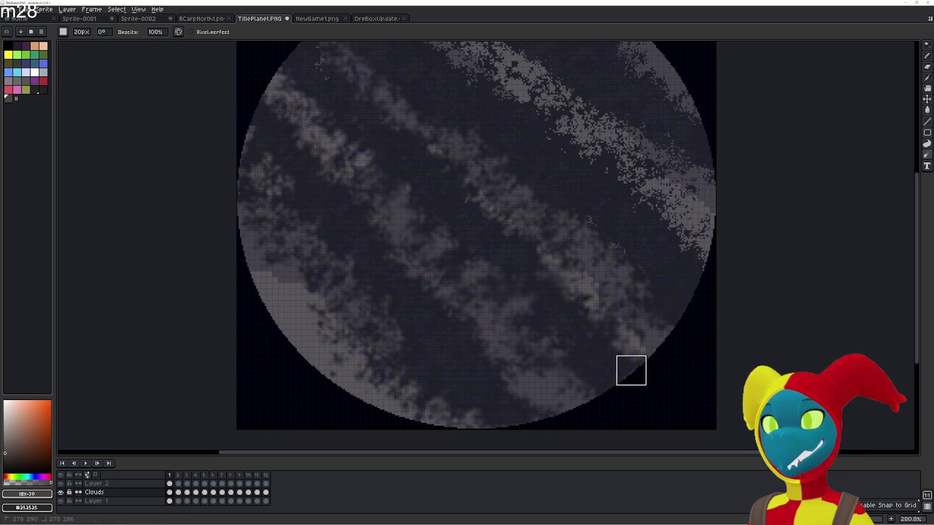
{"action": "scroll", "coordinate": [659, 292], "scroll_direction": "up", "scroll_amount": 2}
{"action": "left_click_drag", "start_coordinate": [622, 260], "coordinate": [389, 78]}
{"action": "scroll", "coordinate": [421, 94], "scroll_direction": "up", "scroll_amount": 1}
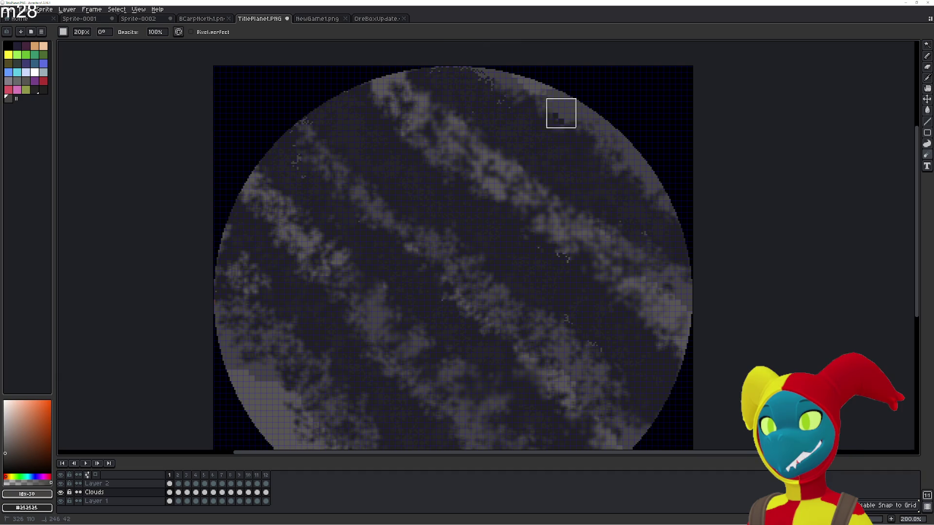
{"action": "scroll", "coordinate": [561, 113], "scroll_direction": "up", "scroll_amount": 1}
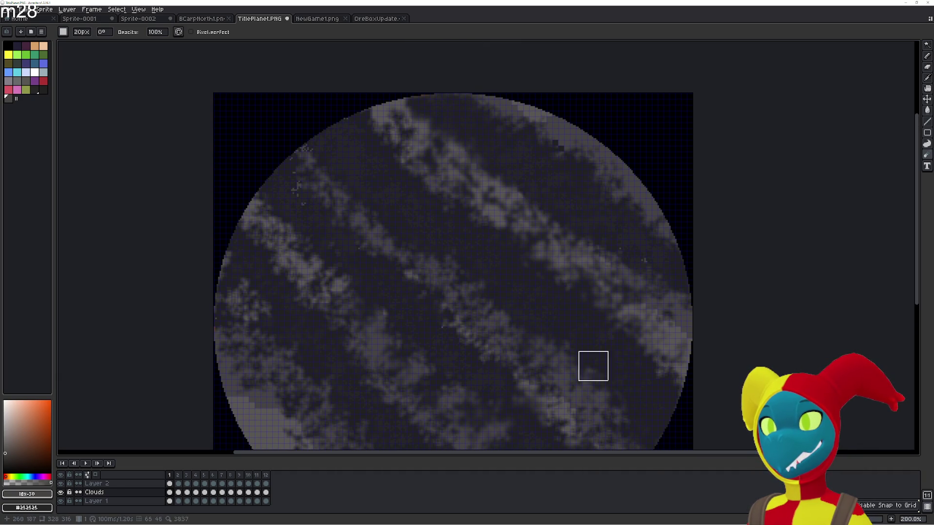
{"action": "left_click_drag", "start_coordinate": [470, 236], "coordinate": [524, 197]}
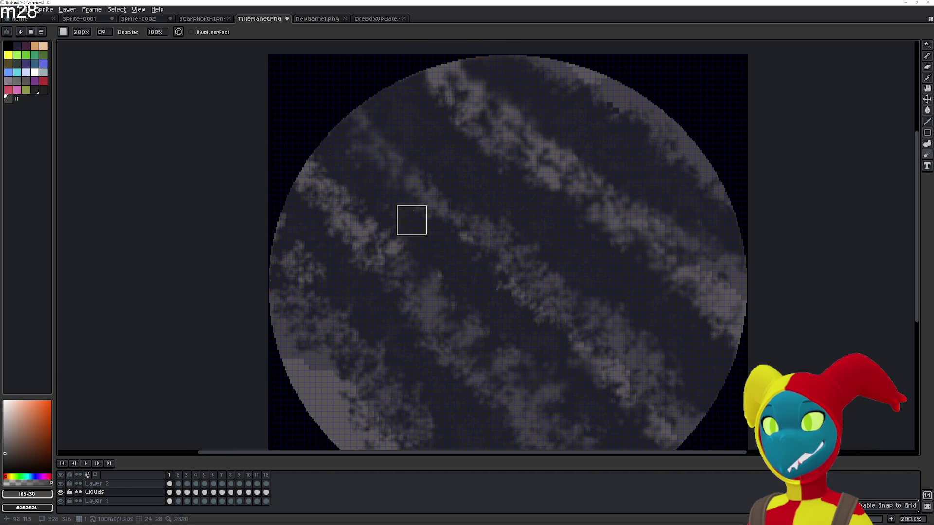
{"action": "scroll", "coordinate": [535, 255], "scroll_direction": "down", "scroll_amount": 3}
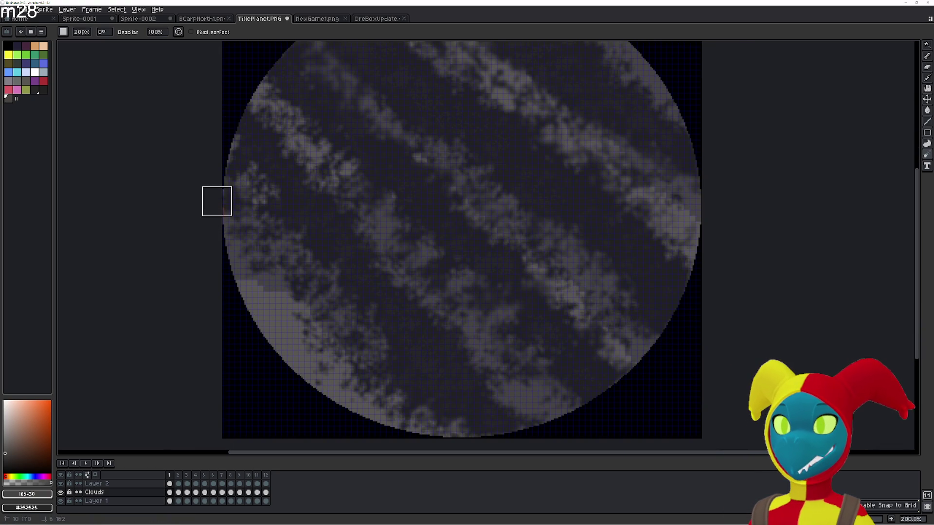
{"action": "scroll", "coordinate": [205, 183], "scroll_direction": "up", "scroll_amount": 2}
{"action": "scroll", "coordinate": [399, 217], "scroll_direction": "up", "scroll_amount": 4}
{"action": "mouse_move", "coordinate": [407, 162]}
{"action": "left_mouse_down"}
{"action": "mouse_move", "coordinate": [475, 168]}
{"action": "mouse_move", "coordinate": [525, 248]}
{"action": "mouse_move", "coordinate": [486, 144]}
{"action": "mouse_move", "coordinate": [496, 138]}
{"action": "left_mouse_up"}
{"action": "key", "text": "ctrl+z"}
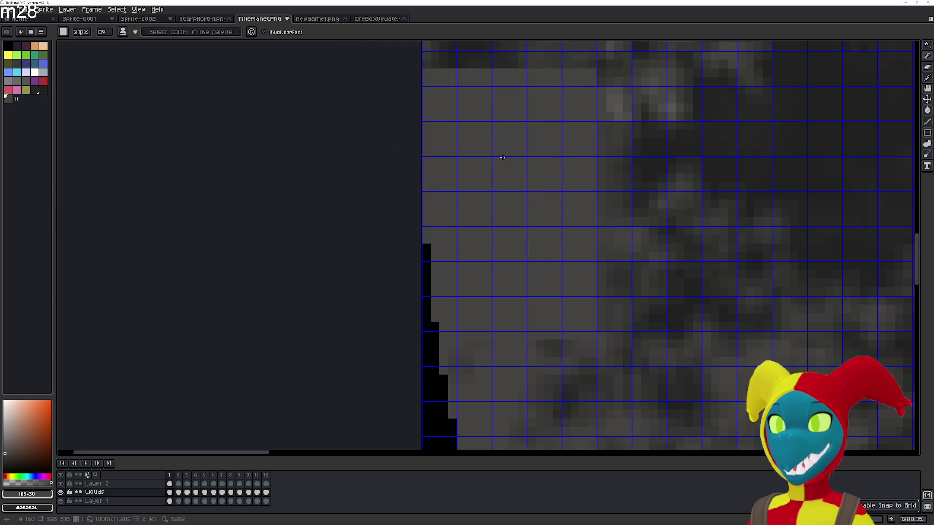
{"action": "scroll", "coordinate": [510, 148], "scroll_direction": "down", "scroll_amount": 3}
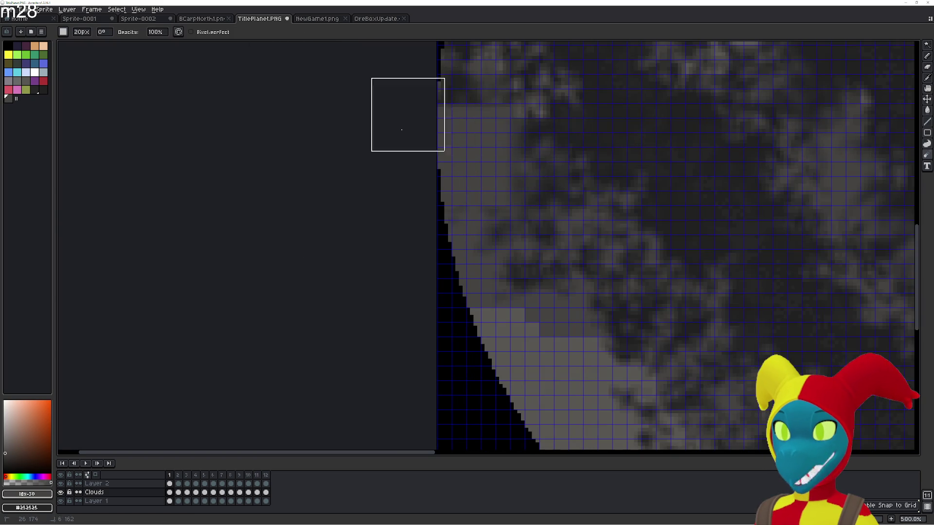
{"action": "scroll", "coordinate": [445, 132], "scroll_direction": "down", "scroll_amount": 1}
{"action": "scroll", "coordinate": [474, 170], "scroll_direction": "down", "scroll_amount": 1}
- Jumble the cloud texture along the planet's left rim and remove the stray orange pixels it left
{"action": "left_click_drag", "start_coordinate": [474, 170], "coordinate": [425, 131]}
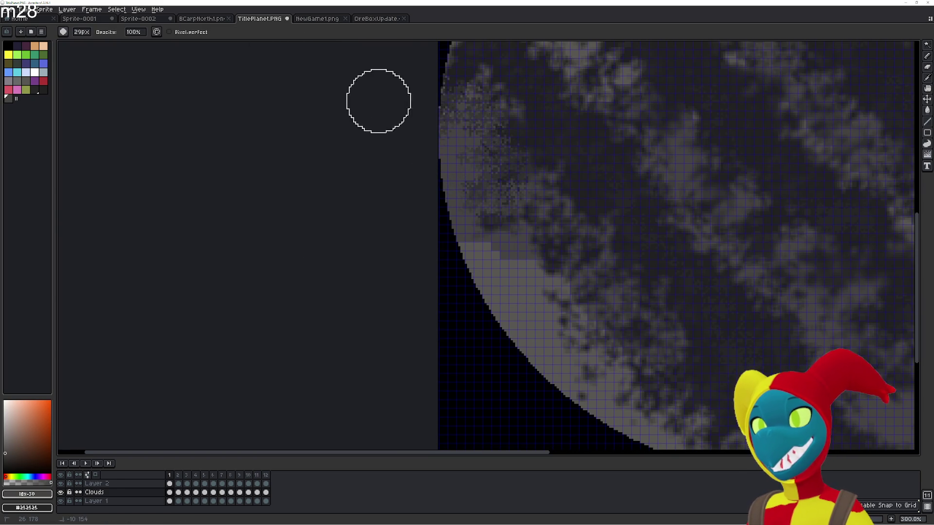
{"action": "scroll", "coordinate": [435, 145], "scroll_direction": "up", "scroll_amount": 2}
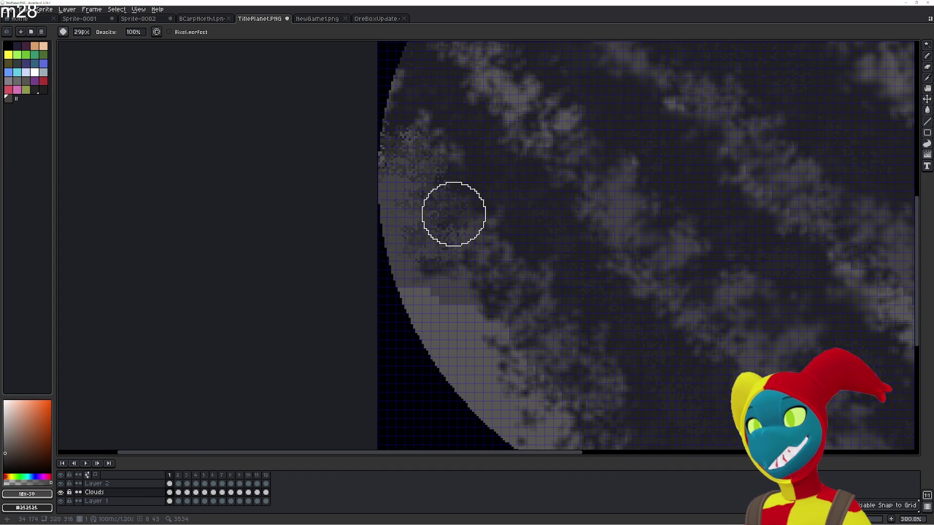
{"action": "scroll", "coordinate": [499, 236], "scroll_direction": "down", "scroll_amount": 2}
{"action": "scroll", "coordinate": [476, 223], "scroll_direction": "up", "scroll_amount": 1}
{"action": "key", "text": "ctrl+z"}
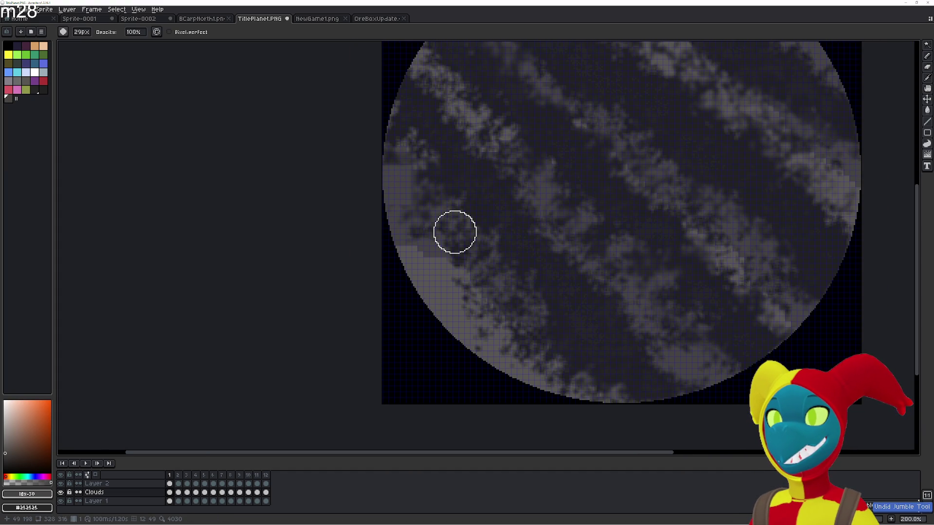
{"action": "mouse_move", "coordinate": [453, 229]}
{"action": "left_mouse_down"}
{"action": "mouse_move", "coordinate": [396, 173]}
{"action": "mouse_move", "coordinate": [418, 211]}
{"action": "mouse_move", "coordinate": [337, 171]}
{"action": "mouse_move", "coordinate": [372, 155]}
{"action": "mouse_move", "coordinate": [352, 143]}
{"action": "mouse_move", "coordinate": [342, 120]}
{"action": "left_mouse_up"}
{"action": "scroll", "coordinate": [372, 132], "scroll_direction": "up", "scroll_amount": 3}
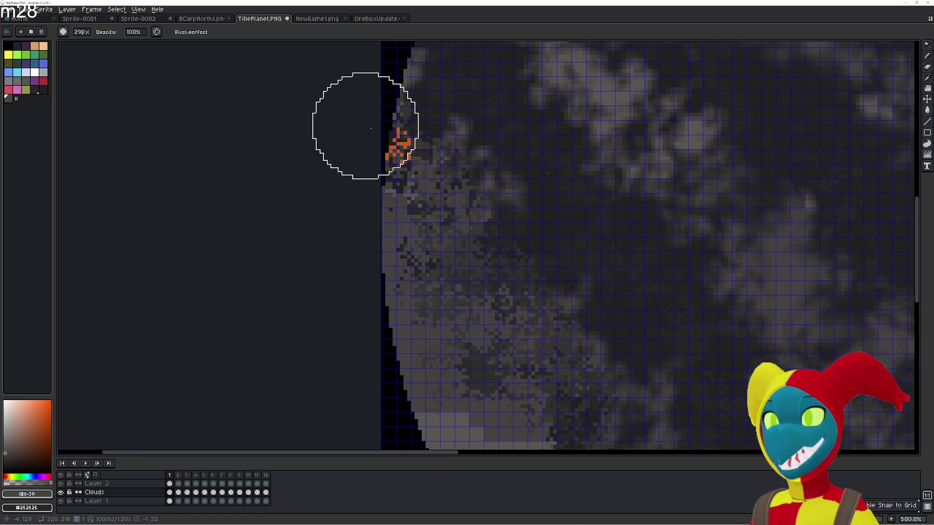
{"action": "key", "text": "w"}
{"action": "left_click", "coordinate": [400, 144]}
{"action": "scroll", "coordinate": [433, 162], "scroll_direction": "down", "scroll_amount": 2}
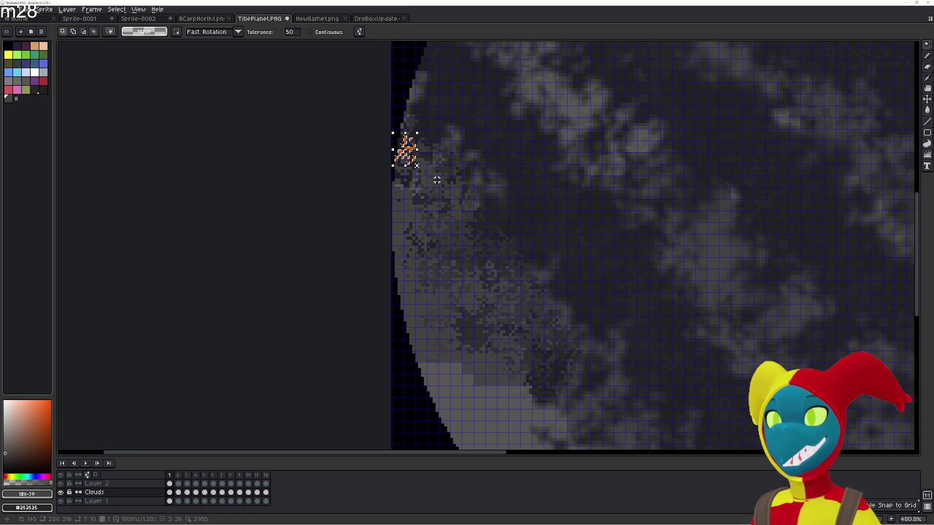
{"action": "key", "text": "ctrl+z"}
{"action": "key", "text": "b"}
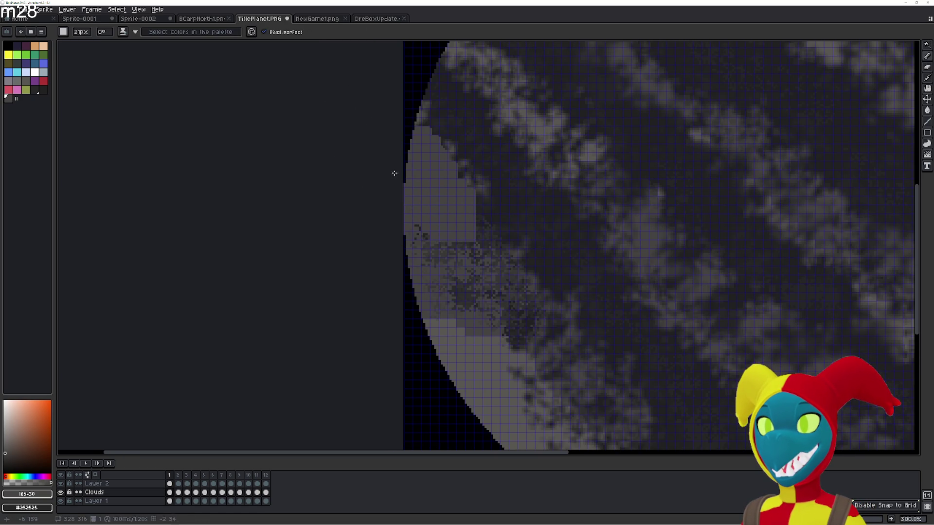
- Jumble then blur the left-rim texture smooth, and jumble the main diagonal cloud band
{"action": "key", "text": "shift+r"}
{"action": "mouse_move", "coordinate": [416, 160]}
{"action": "left_mouse_down"}
{"action": "mouse_move", "coordinate": [427, 208]}
{"action": "mouse_move", "coordinate": [383, 156]}
{"action": "left_mouse_up"}
{"action": "key", "text": "shift+r"}
{"action": "left_click_drag", "start_coordinate": [429, 188], "coordinate": [435, 264]}
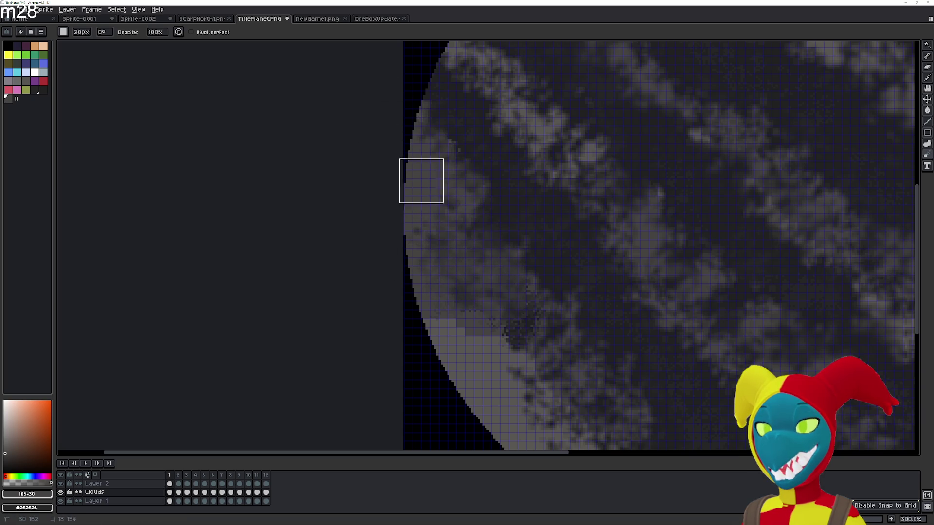
{"action": "mouse_move", "coordinate": [423, 124]}
{"action": "left_mouse_down"}
{"action": "mouse_move", "coordinate": [491, 256]}
{"action": "mouse_move", "coordinate": [471, 275]}
{"action": "left_mouse_up"}
{"action": "key", "text": "shift+r"}
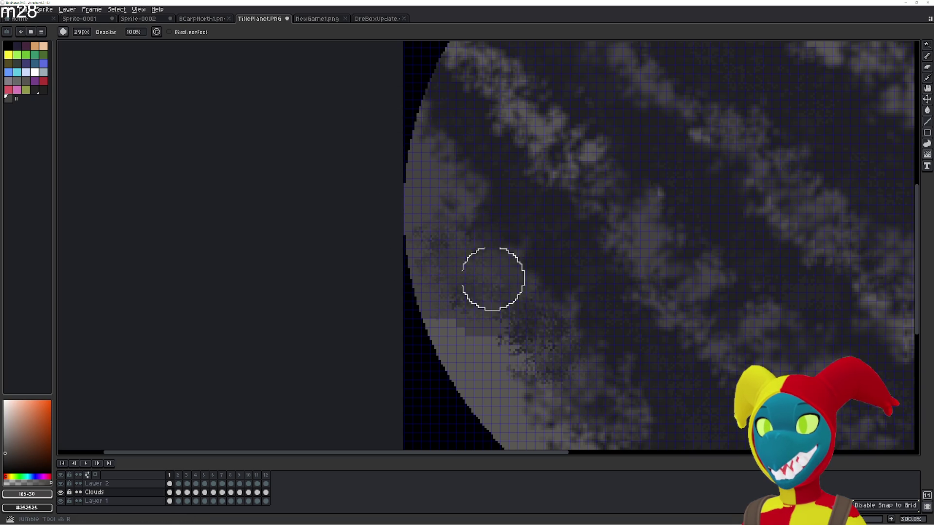
{"action": "scroll", "coordinate": [503, 252], "scroll_direction": "down", "scroll_amount": 3}
{"action": "scroll", "coordinate": [502, 252], "scroll_direction": "up", "scroll_amount": 2}
{"action": "scroll", "coordinate": [525, 278], "scroll_direction": "up", "scroll_amount": 2}
{"action": "scroll", "coordinate": [513, 263], "scroll_direction": "down", "scroll_amount": 2}
{"action": "scroll", "coordinate": [503, 248], "scroll_direction": "up", "scroll_amount": 2}
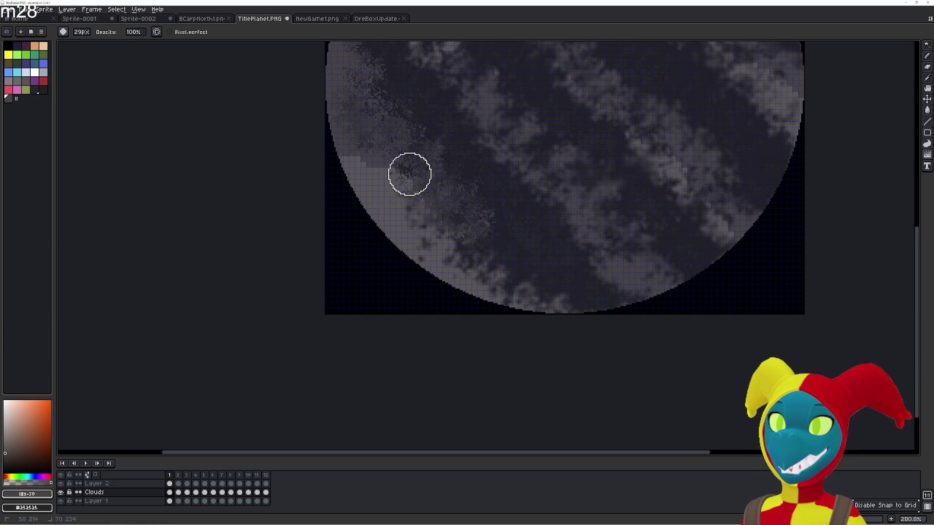
{"action": "left_click_drag", "start_coordinate": [510, 208], "coordinate": [588, 271]}
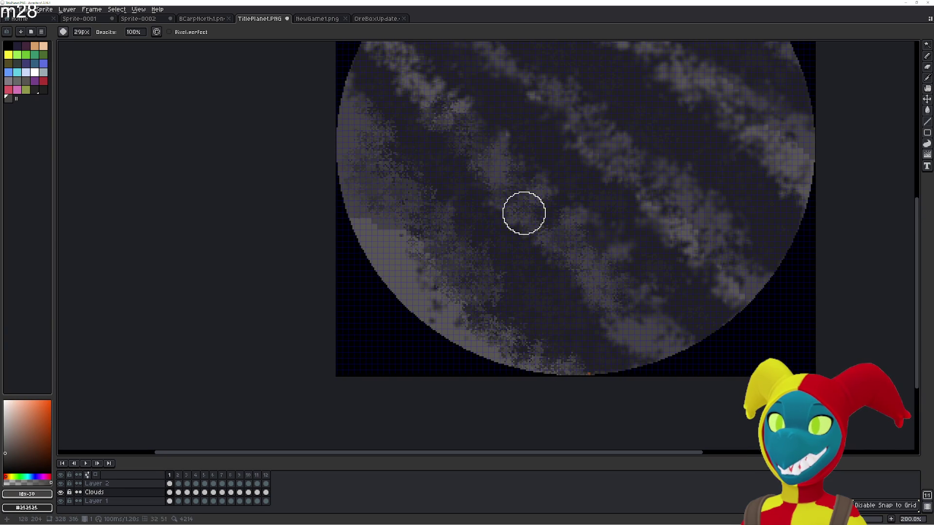
{"action": "scroll", "coordinate": [503, 234], "scroll_direction": "up", "scroll_amount": 2}
{"action": "mouse_move", "coordinate": [437, 98]}
{"action": "left_mouse_down"}
{"action": "mouse_move", "coordinate": [573, 182]}
{"action": "mouse_move", "coordinate": [604, 220]}
{"action": "mouse_move", "coordinate": [663, 255]}
{"action": "mouse_move", "coordinate": [732, 351]}
{"action": "left_mouse_up"}
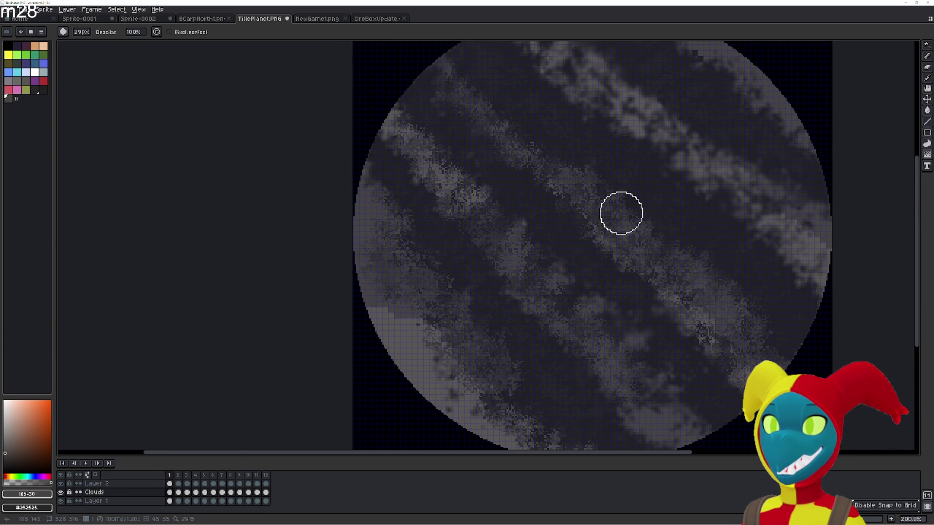
{"action": "scroll", "coordinate": [657, 234], "scroll_direction": "right", "scroll_amount": 3}
{"action": "scroll", "coordinate": [448, 161], "scroll_direction": "up", "scroll_amount": 2}
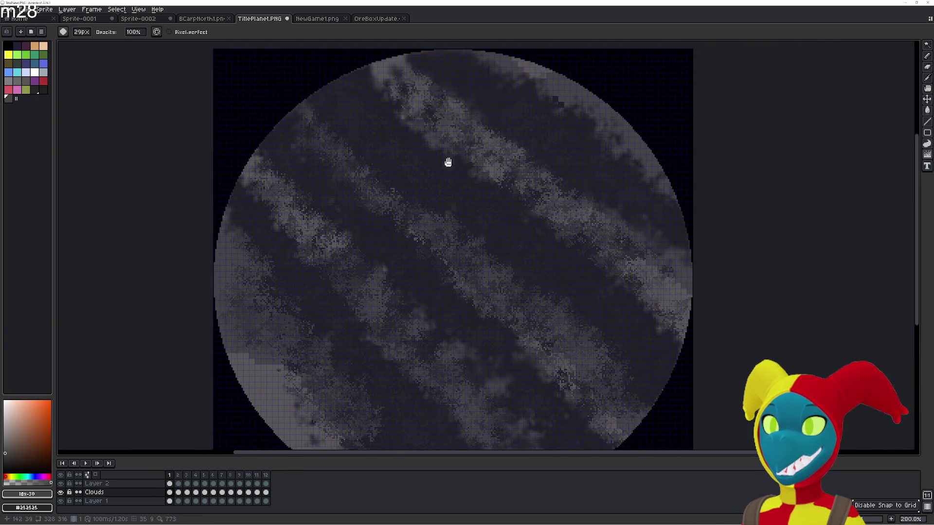
{"action": "scroll", "coordinate": [405, 105], "scroll_direction": "left", "scroll_amount": 2}
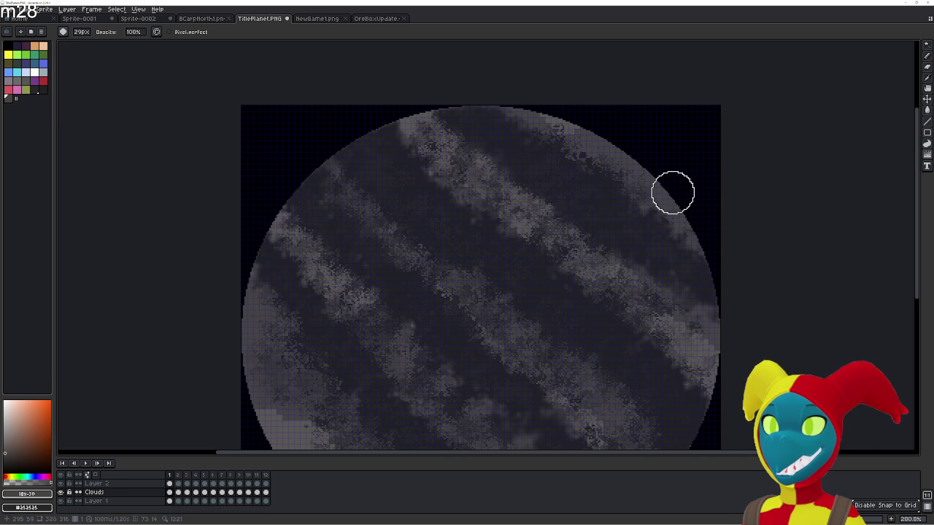
- Undo the dark speckled smudging on the lower-left edge and hide the Clouds layer to check the base
{"action": "key", "text": "r"}
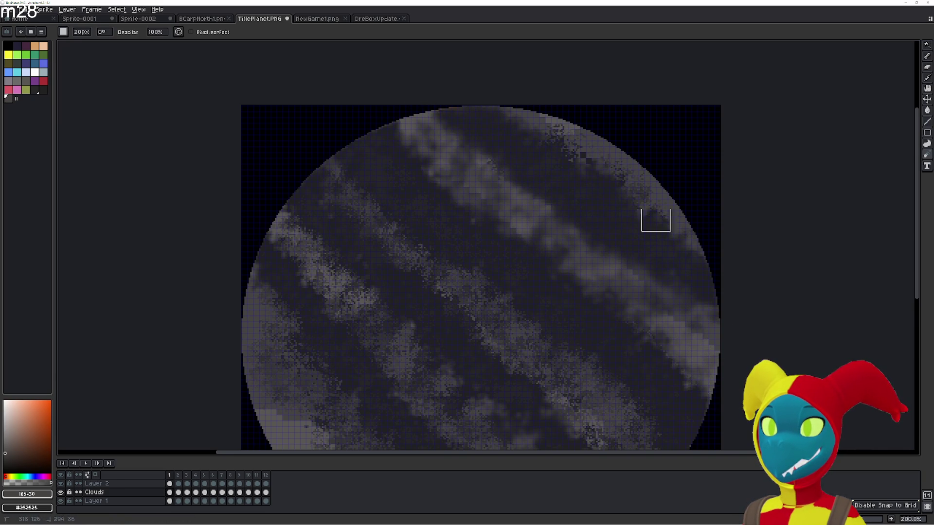
{"action": "scroll", "coordinate": [475, 185], "scroll_direction": "down", "scroll_amount": 1}
{"action": "scroll", "coordinate": [465, 206], "scroll_direction": "down", "scroll_amount": 3}
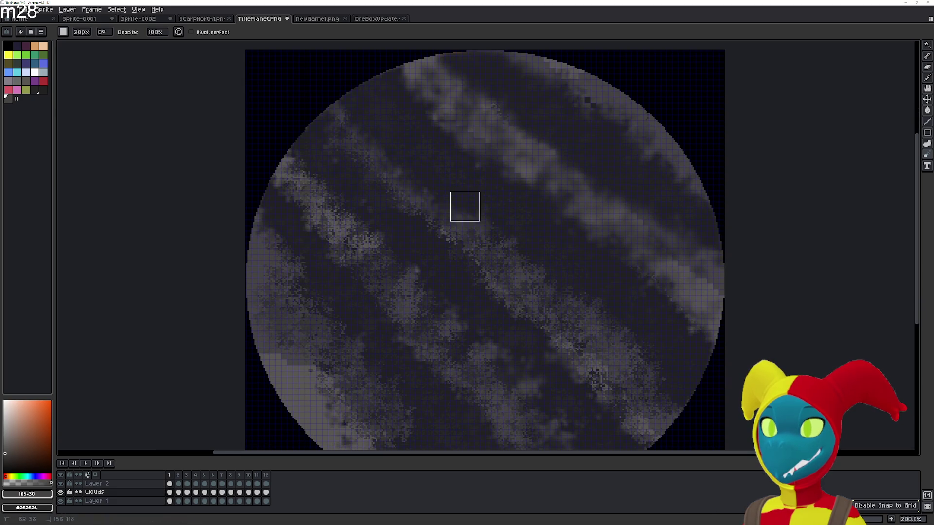
{"action": "scroll", "coordinate": [683, 436], "scroll_direction": "down", "scroll_amount": 1}
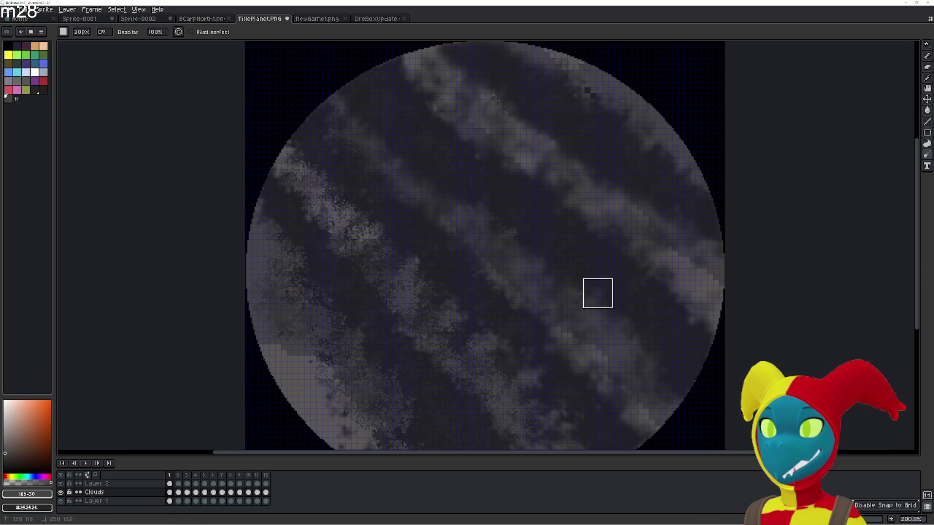
{"action": "scroll", "coordinate": [450, 279], "scroll_direction": "down", "scroll_amount": 5}
{"action": "scroll", "coordinate": [509, 243], "scroll_direction": "left", "scroll_amount": 1}
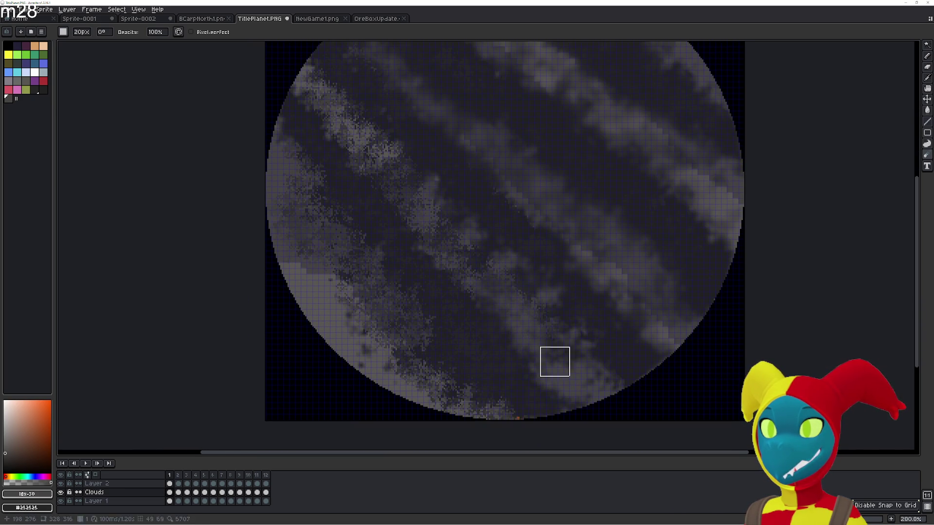
{"action": "scroll", "coordinate": [463, 225], "scroll_direction": "up", "scroll_amount": 1}
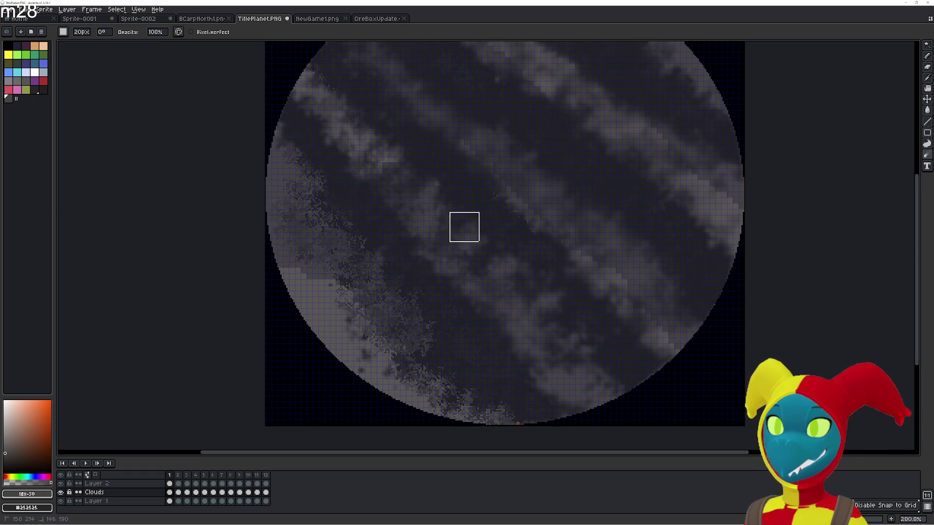
{"action": "scroll", "coordinate": [313, 100], "scroll_direction": "up", "scroll_amount": 1}
{"action": "key", "text": "ctrl+z"}
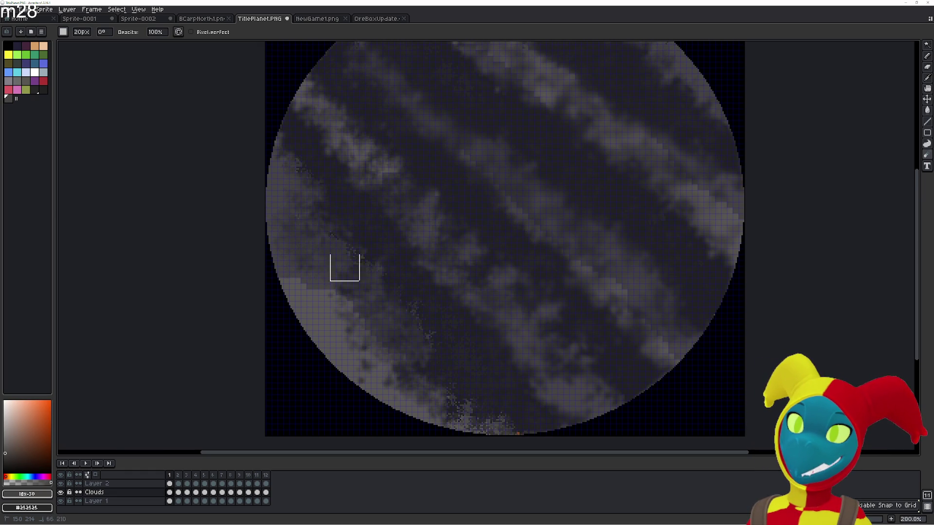
{"action": "scroll", "coordinate": [486, 441], "scroll_direction": "down", "scroll_amount": 2}
{"action": "scroll", "coordinate": [589, 56], "scroll_direction": "up", "scroll_amount": 1}
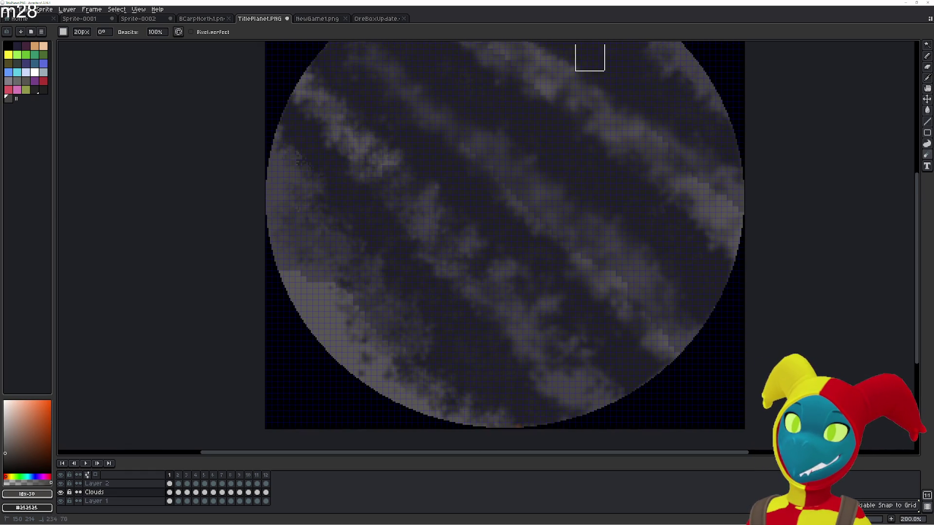
{"action": "scroll", "coordinate": [559, 222], "scroll_direction": "up", "scroll_amount": 6}
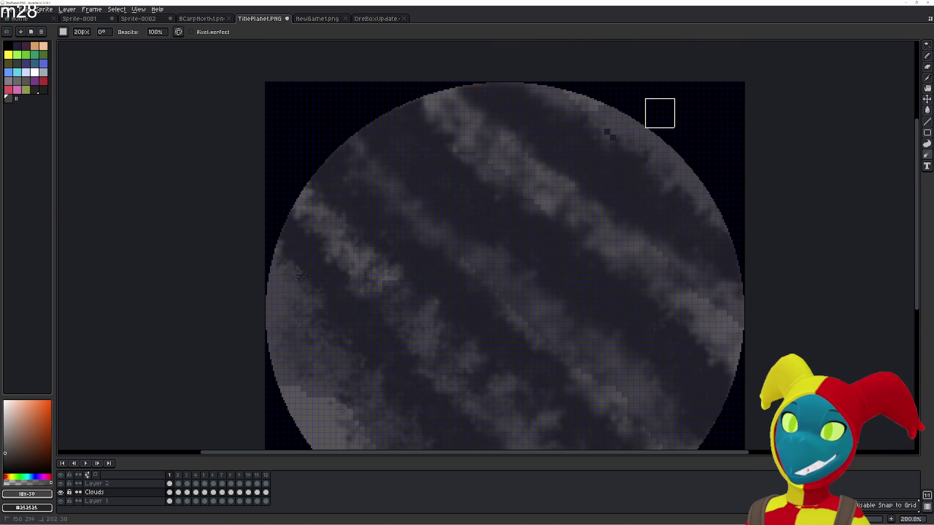
{"action": "key", "text": "shift+r"}
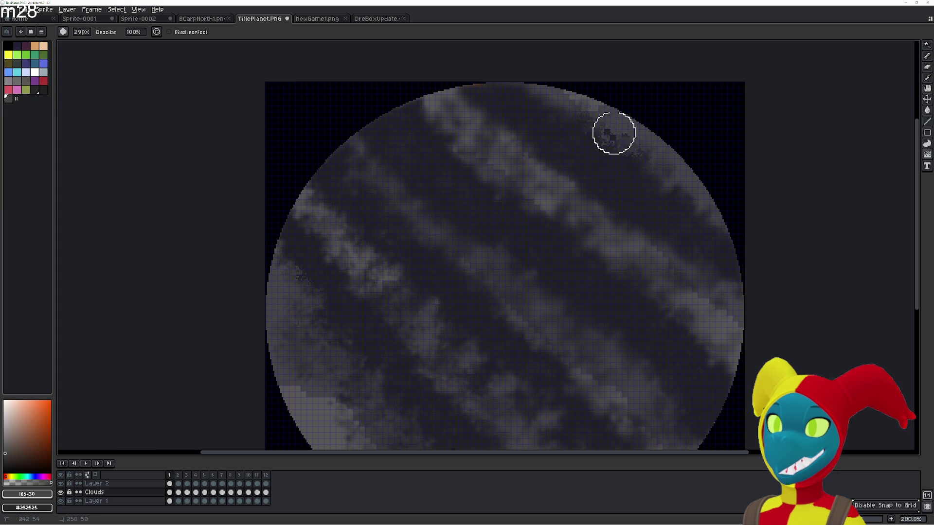
{"action": "scroll", "coordinate": [595, 162], "scroll_direction": "up", "scroll_amount": 2}
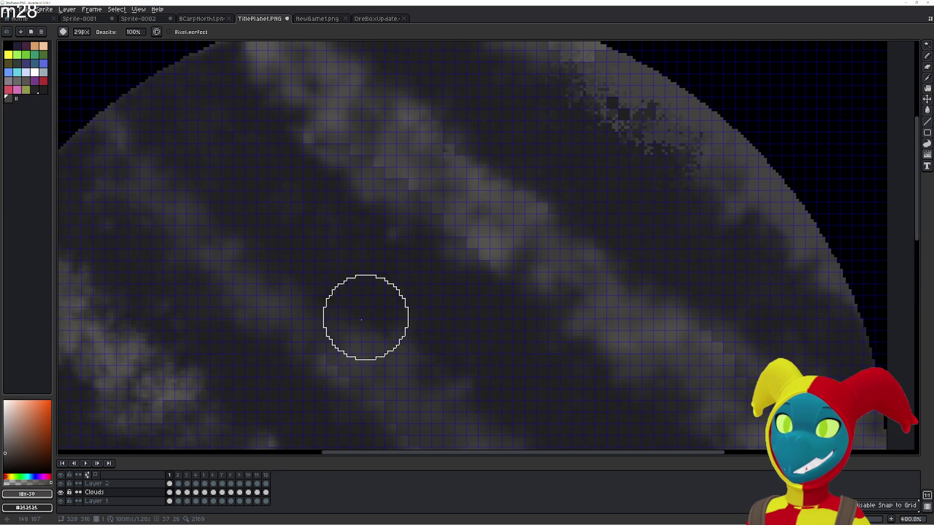
{"action": "left_click", "coordinate": [61, 494]}
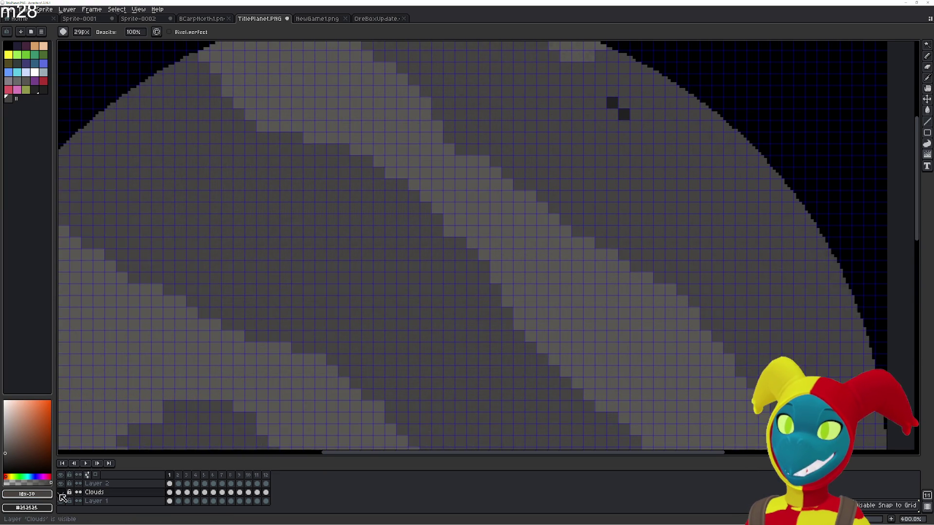
- Toggle layer visibility to locate the stray dark pixels, then erase them on Layer 1 near the upper-right edge
{"action": "left_click", "coordinate": [61, 494]}
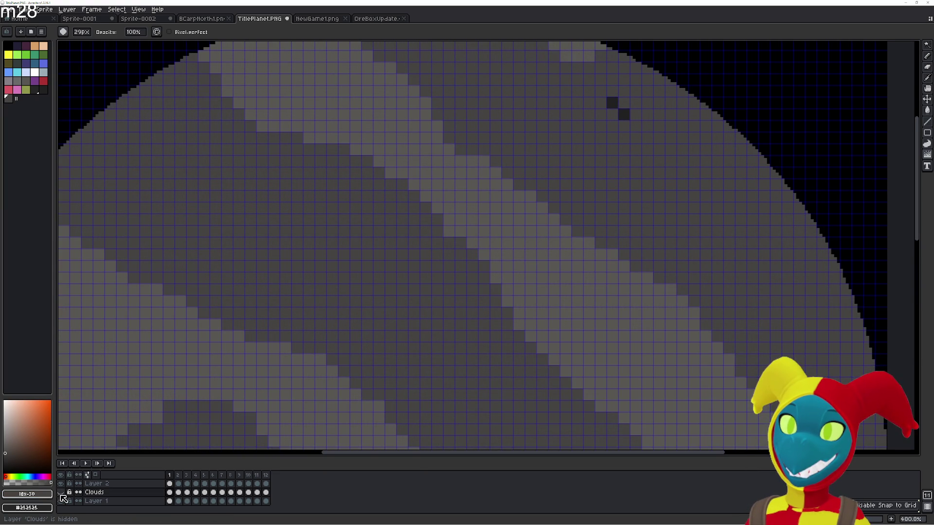
{"action": "left_click", "coordinate": [62, 502]}
{"action": "left_click", "coordinate": [61, 501]}
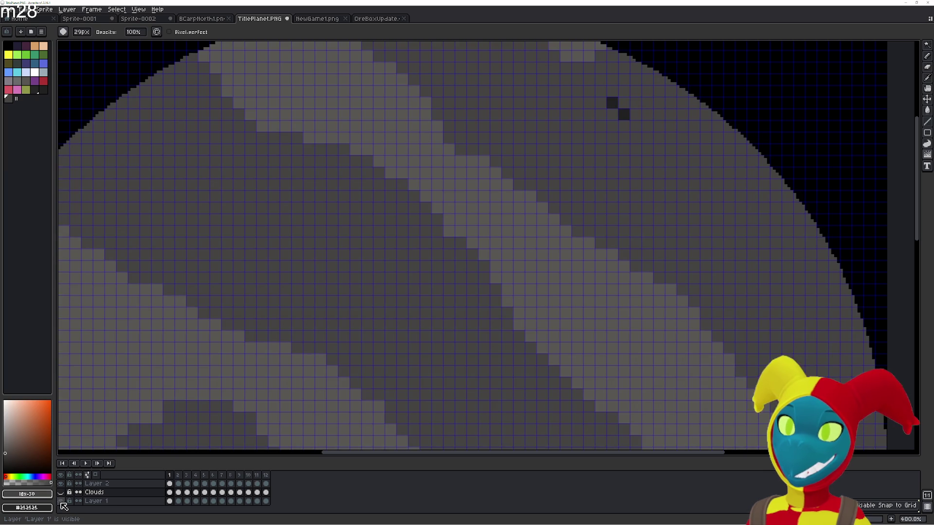
{"action": "key", "text": "e"}
{"action": "left_click", "coordinate": [95, 501]}
{"action": "left_click_drag", "start_coordinate": [624, 114], "coordinate": [611, 103]}
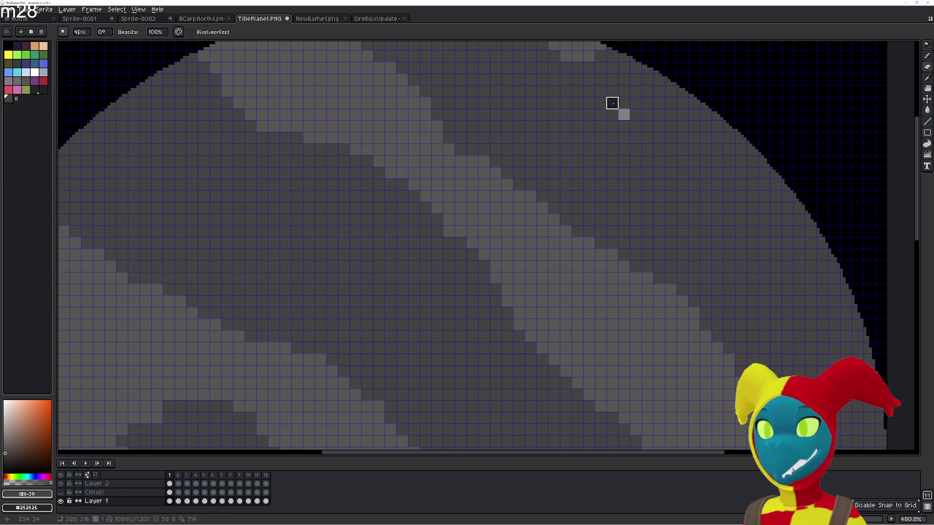
- Check the planet base with Layer 1 hidden and shown again, centring the whole planet in view
{"action": "key", "text": "i"}
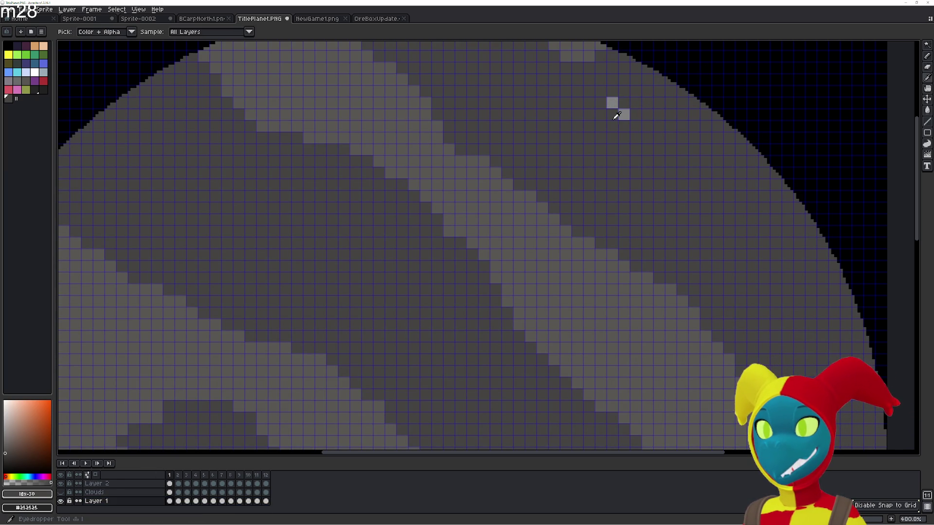
{"action": "key", "text": "g"}
{"action": "scroll", "coordinate": [476, 318], "scroll_direction": "down", "scroll_amount": 3}
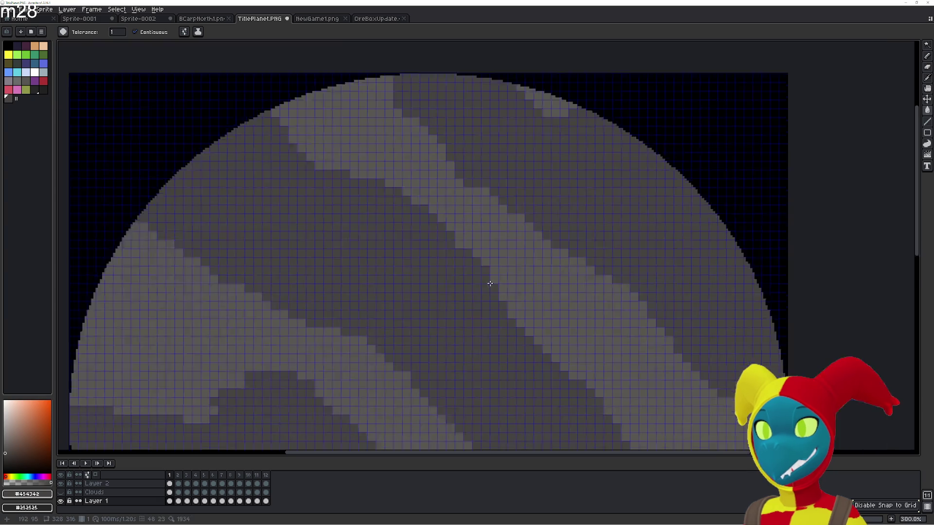
{"action": "left_click_drag", "start_coordinate": [475, 319], "coordinate": [475, 281]}
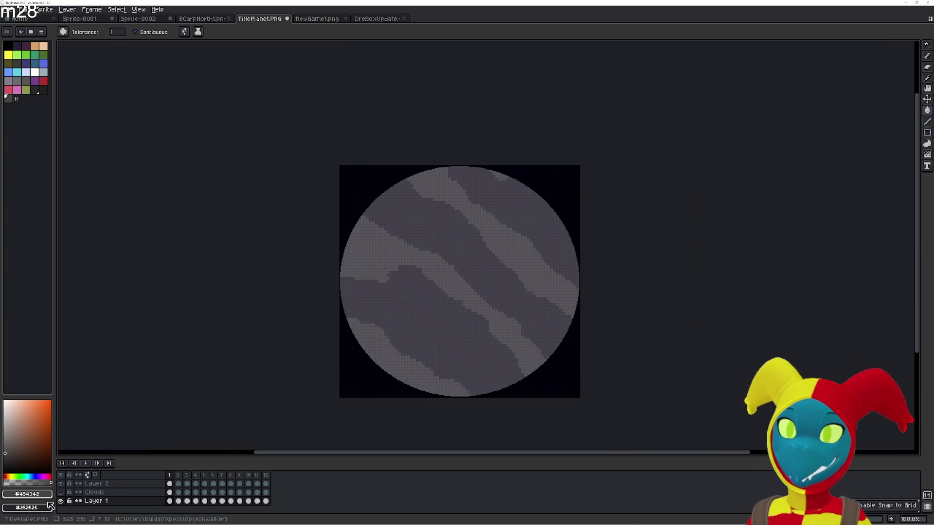
{"action": "left_click", "coordinate": [61, 501]}
{"action": "left_click", "coordinate": [60, 501]}
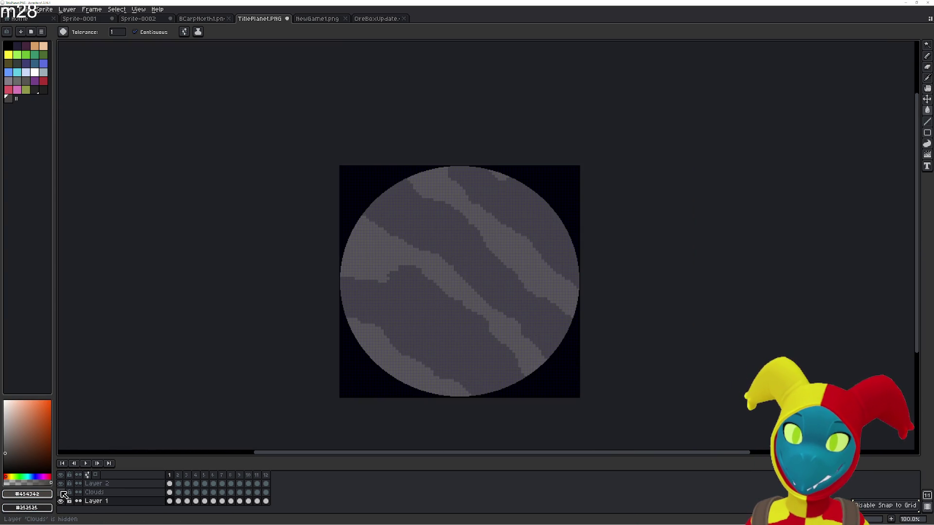
{"action": "scroll", "coordinate": [378, 323], "scroll_direction": "up", "scroll_amount": 3}
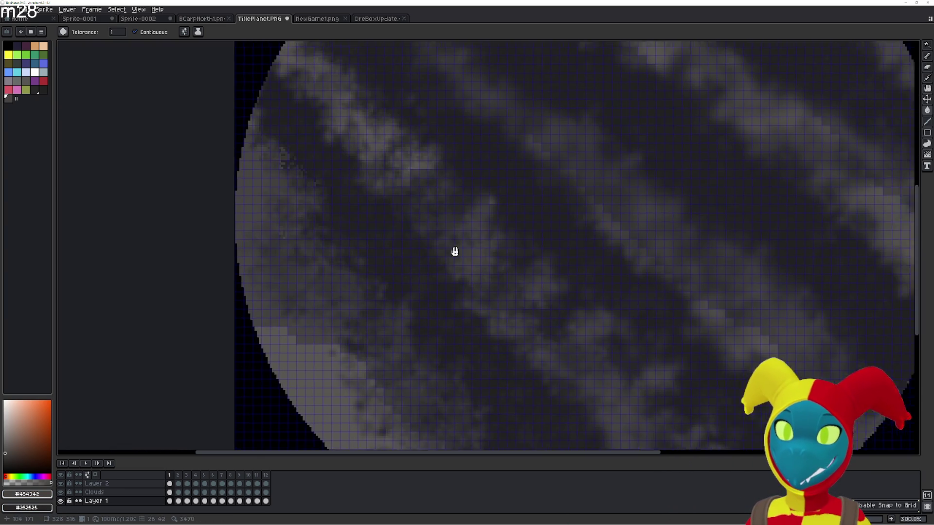
{"action": "scroll", "coordinate": [455, 250], "scroll_direction": "down", "scroll_amount": 1}
{"action": "key", "text": "shift+r"}
- Undo a stray stroke on the Clouds layer and make Layer 1 the active layer for editing
{"action": "key", "text": "b"}
{"action": "left_click", "coordinate": [94, 493]}
{"action": "key", "text": "ctrl+z"}
{"action": "key", "text": "ctrl+z"}
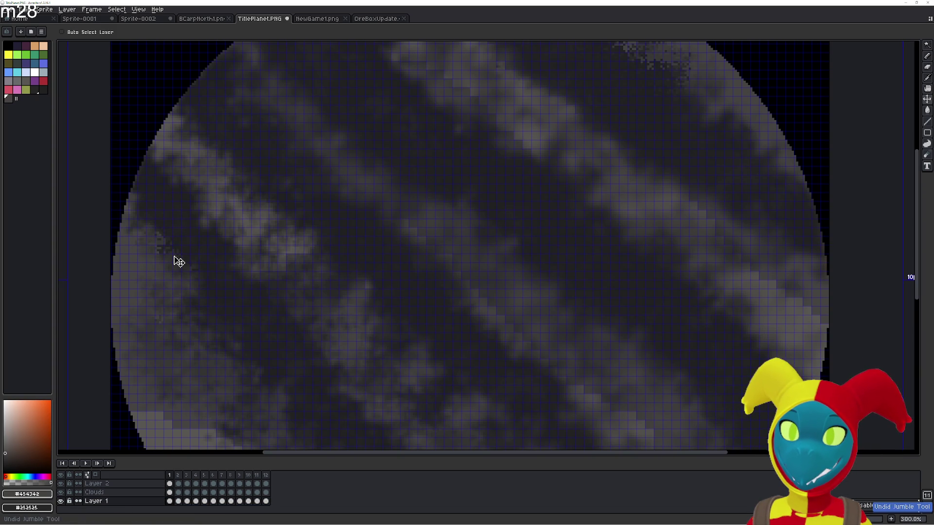
{"action": "key", "text": "b"}
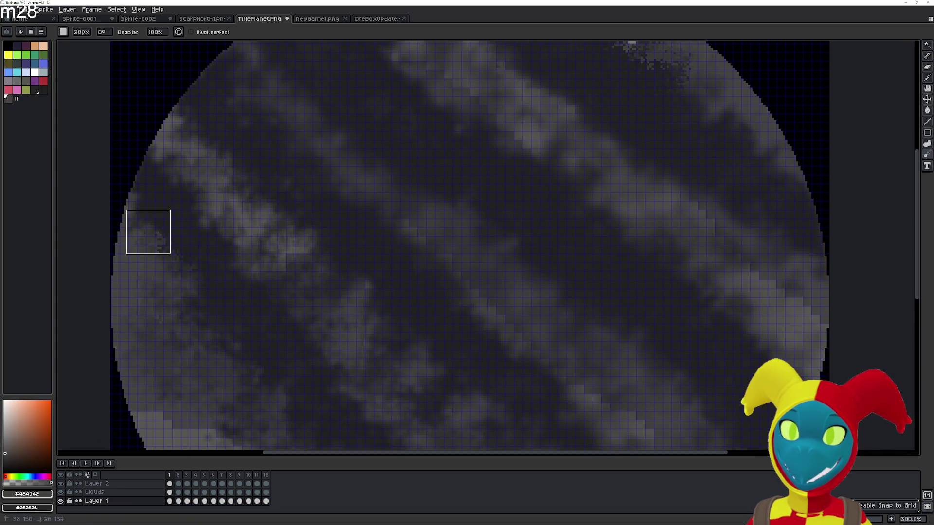
{"action": "left_click", "coordinate": [126, 493]}
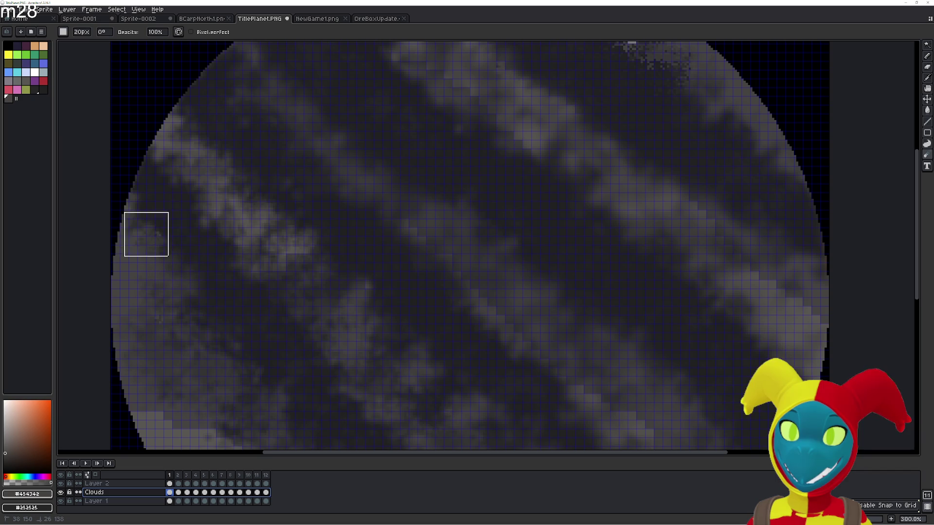
{"action": "left_click_drag", "start_coordinate": [292, 124], "coordinate": [263, 371]}
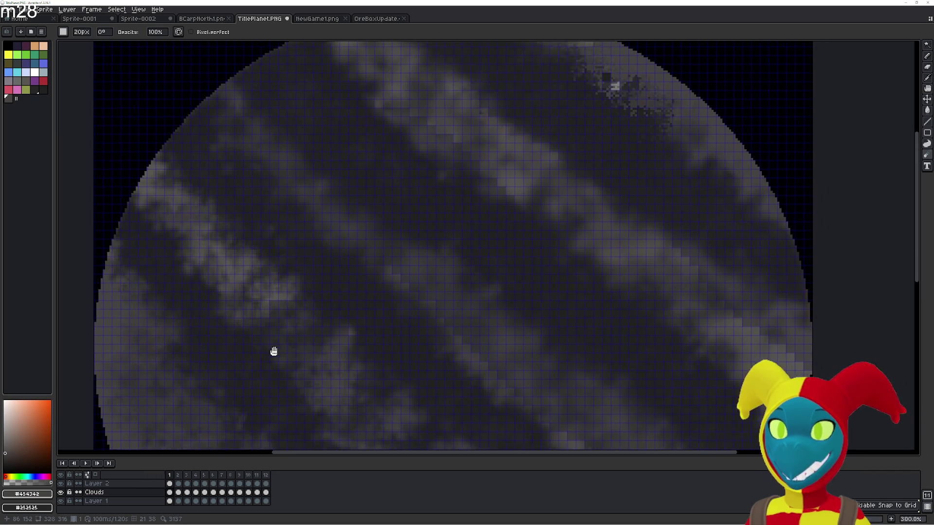
{"action": "scroll", "coordinate": [632, 132], "scroll_direction": "down", "scroll_amount": 1}
{"action": "scroll", "coordinate": [608, 162], "scroll_direction": "up", "scroll_amount": 1}
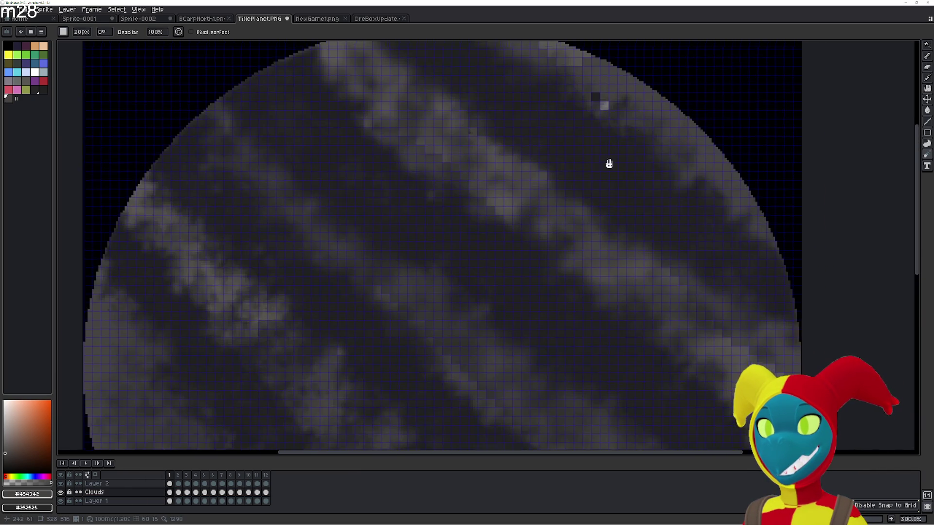
{"action": "scroll", "coordinate": [565, 199], "scroll_direction": "up", "scroll_amount": 1}
{"action": "left_click", "coordinate": [95, 502]}
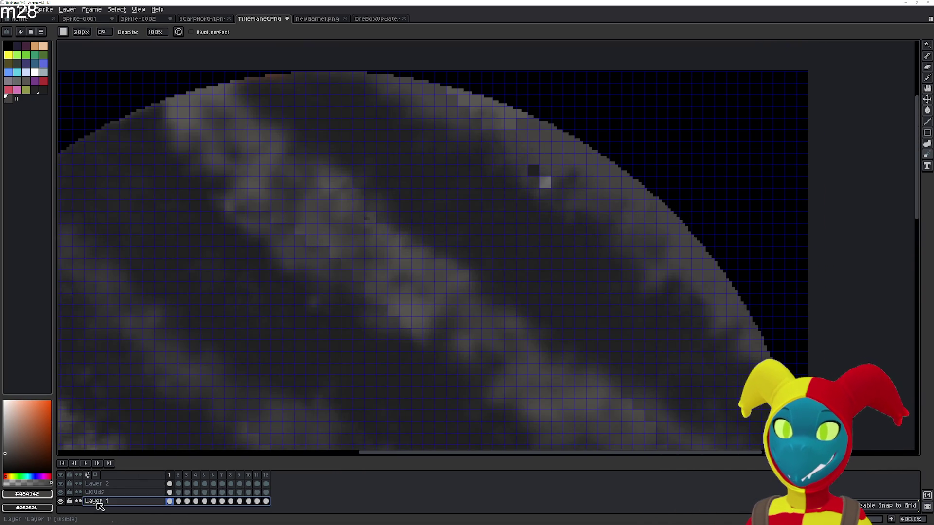
- With Clouds hidden, repaint a stray pixel on Layer 1 with the sampled base grey
{"action": "left_click", "coordinate": [60, 493]}
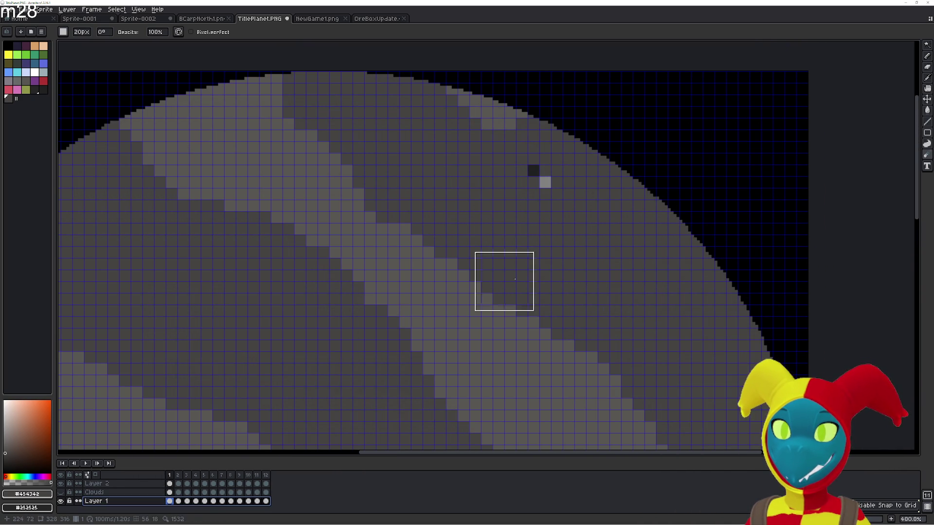
{"action": "key", "text": "i"}
{"action": "key", "text": "b"}
{"action": "left_click", "coordinate": [544, 182]}
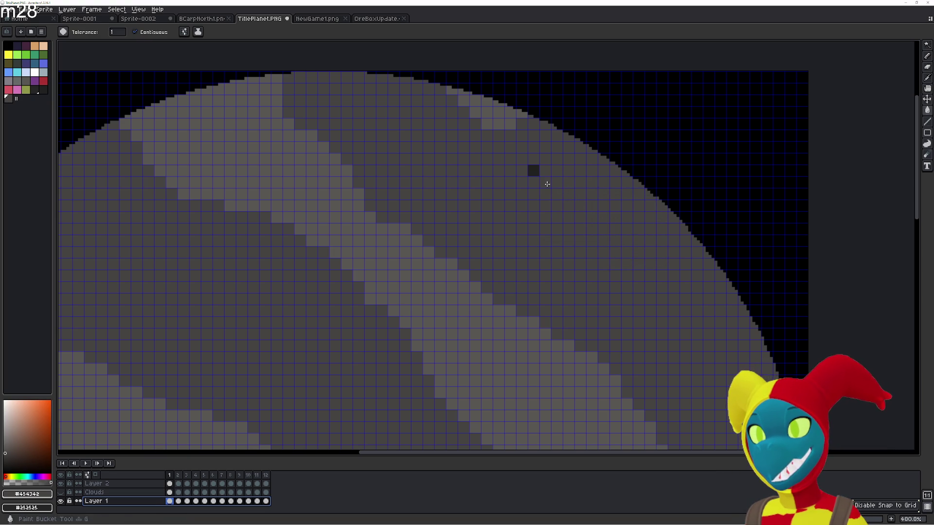
{"action": "scroll", "coordinate": [474, 226], "scroll_direction": "down", "scroll_amount": 1}
{"action": "left_click_drag", "start_coordinate": [413, 254], "coordinate": [555, 170]}
{"action": "scroll", "coordinate": [463, 213], "scroll_direction": "down", "scroll_amount": 1}
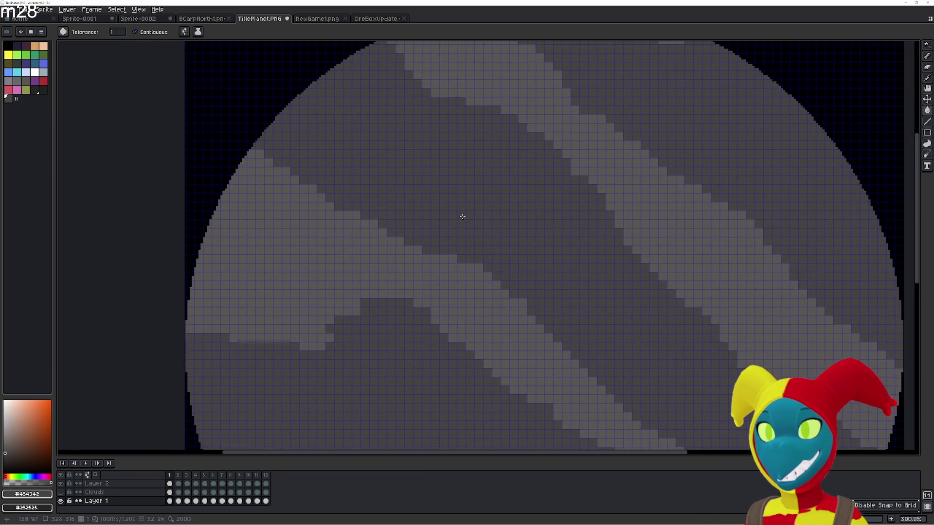
{"action": "scroll", "coordinate": [269, 358], "scroll_direction": "up", "scroll_amount": 3}
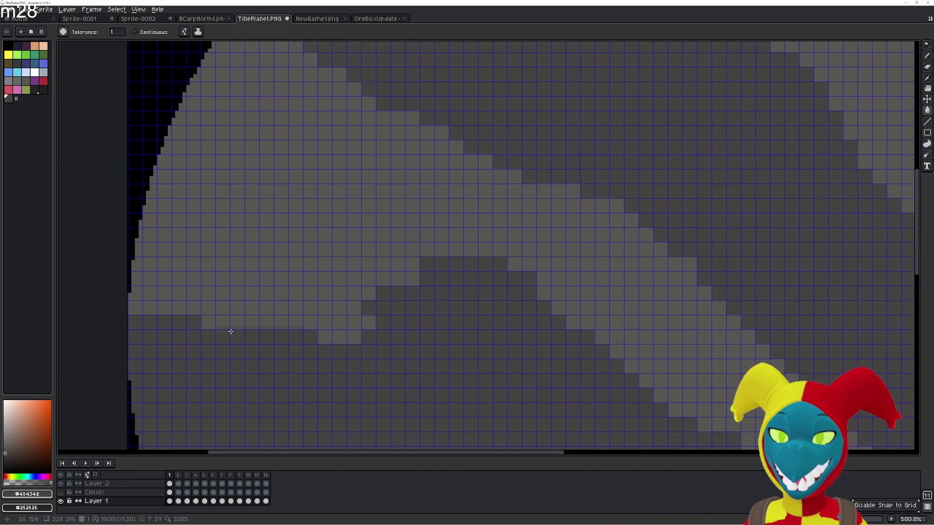
{"action": "key", "text": "e"}
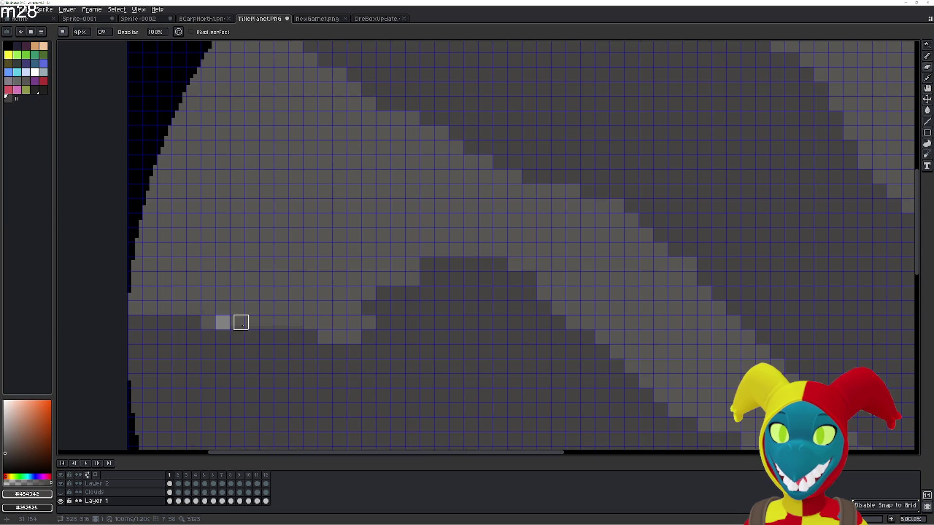
- Fill the remaining stray light pixels with the surrounding light and dark band greys, then move to frame 2
{"action": "left_click", "coordinate": [235, 321], "text": "alt"}
{"action": "key", "text": "g"}
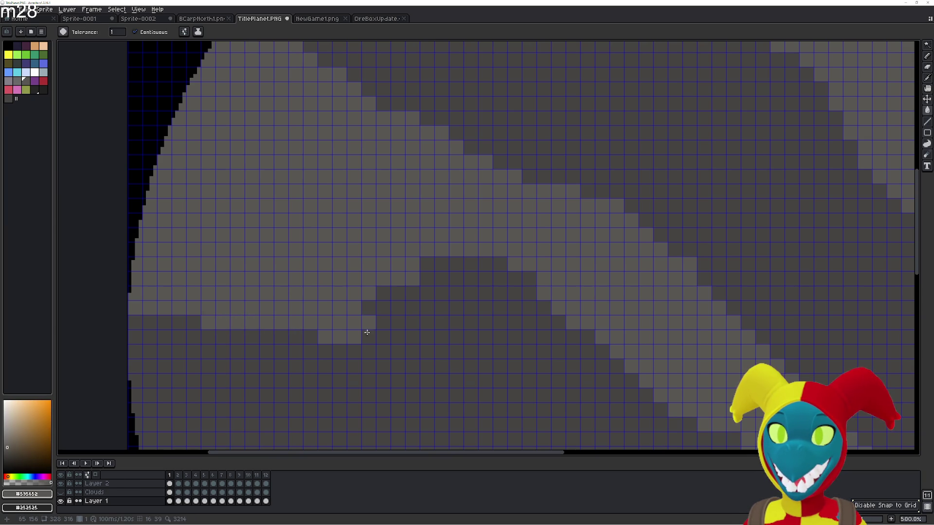
{"action": "scroll", "coordinate": [368, 332], "scroll_direction": "down", "scroll_amount": 2}
{"action": "scroll", "coordinate": [361, 329], "scroll_direction": "up", "scroll_amount": 1}
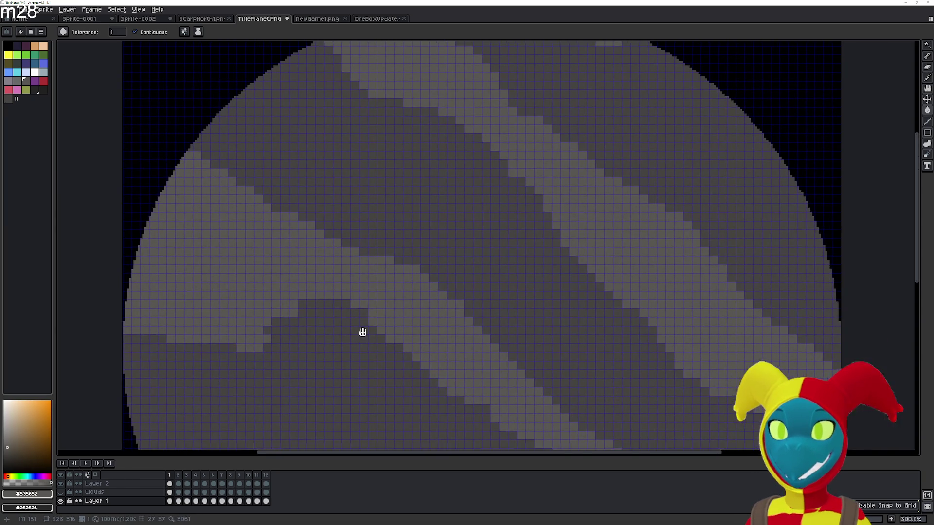
{"action": "left_click", "coordinate": [655, 103]}
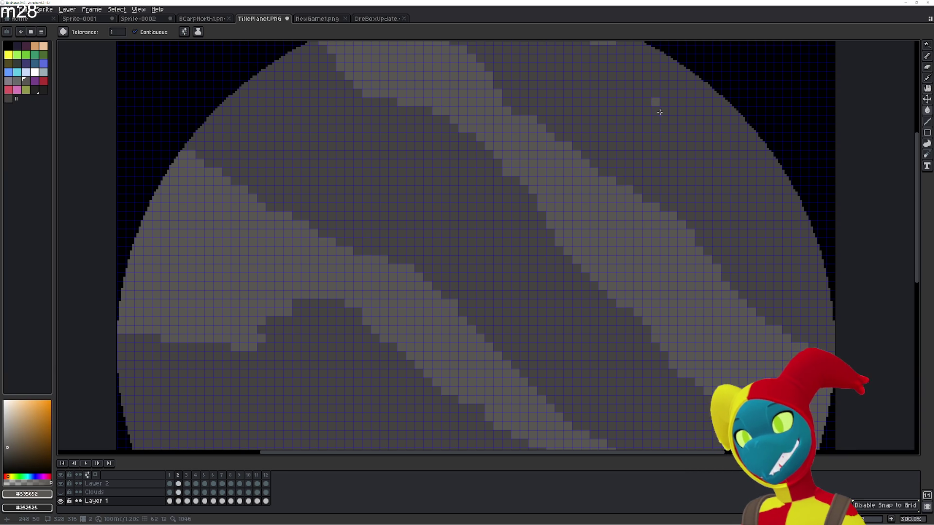
{"action": "left_click", "coordinate": [661, 99], "text": "alt"}
{"action": "left_click", "coordinate": [657, 103]}
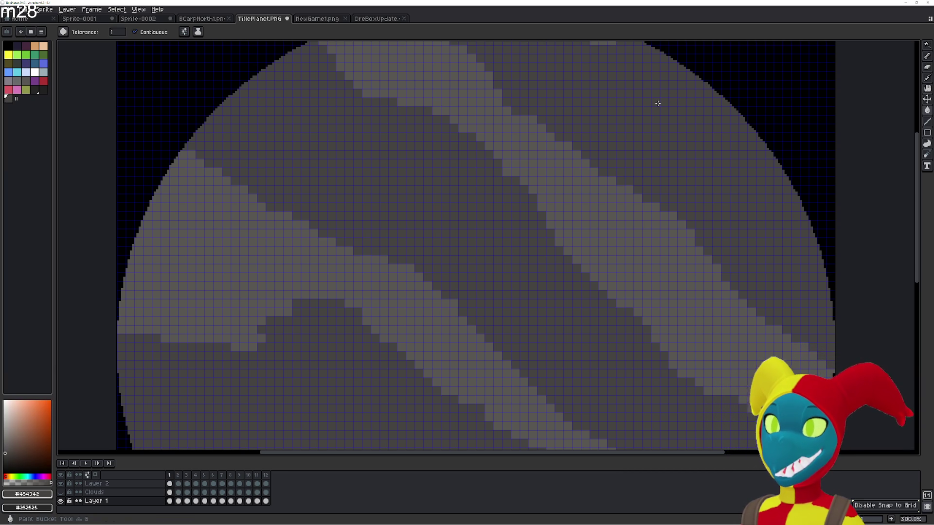
{"action": "key", "text": "Right"}
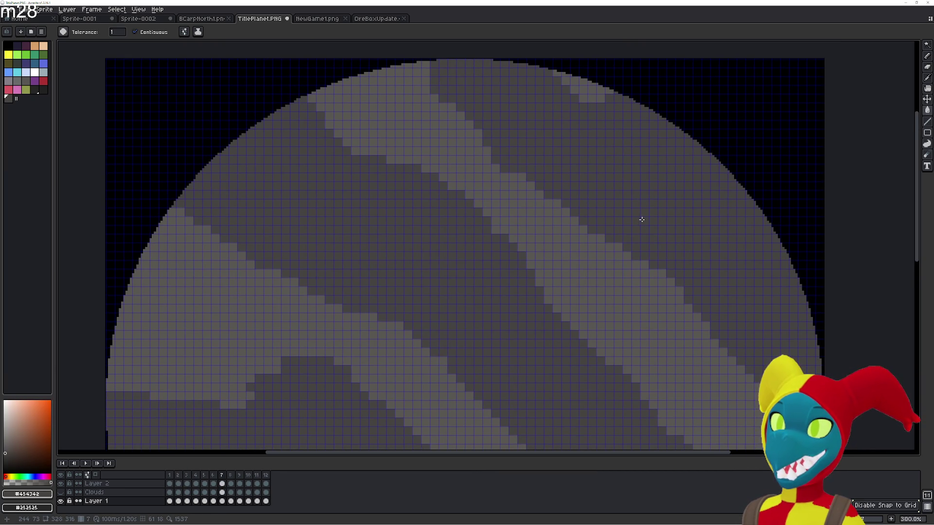
{"action": "scroll", "coordinate": [642, 218], "scroll_direction": "down", "scroll_amount": 2}
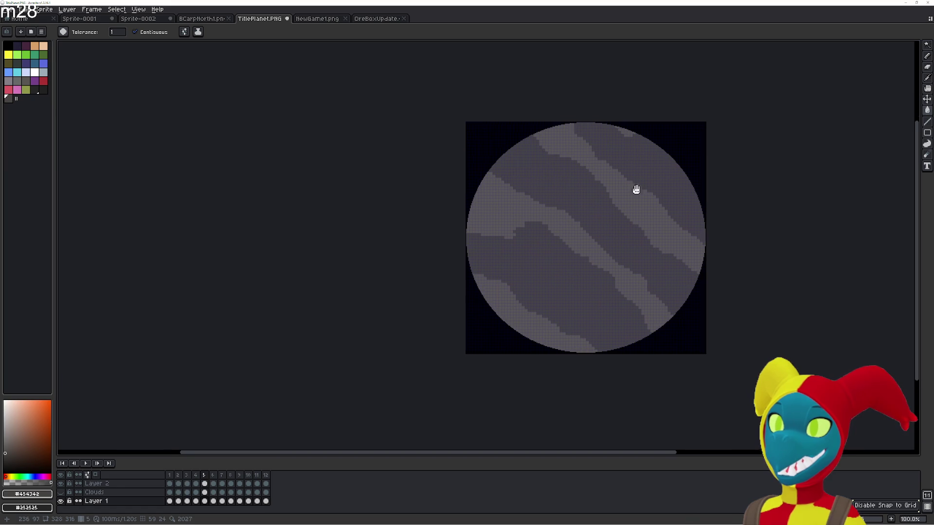
- Show the Clouds layer again and play the drifting cloud animation, stopping back on frame 1
{"action": "left_click", "coordinate": [61, 493]}
{"action": "scroll", "coordinate": [450, 288], "scroll_direction": "up", "scroll_amount": 2}
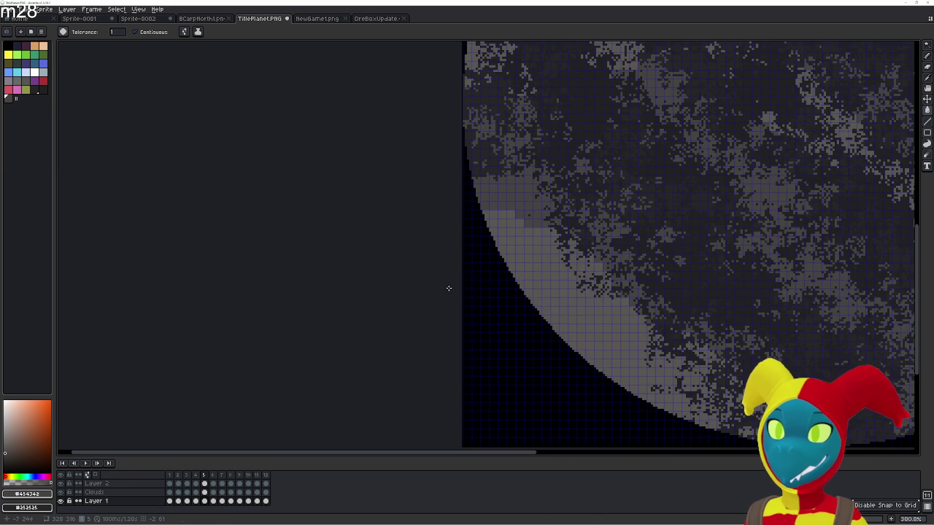
{"action": "scroll", "coordinate": [398, 382], "scroll_direction": "up", "scroll_amount": 1}
{"action": "scroll", "coordinate": [398, 382], "scroll_direction": "down", "scroll_amount": 3}
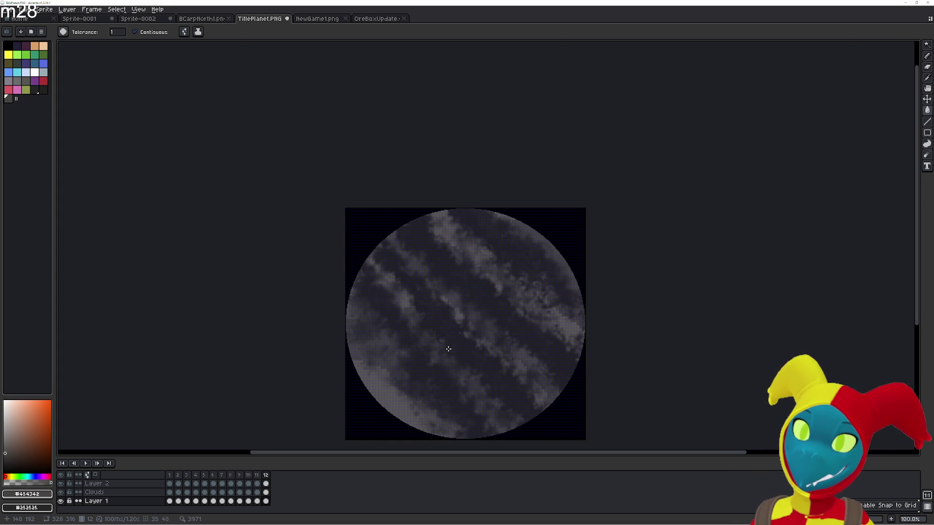
{"action": "scroll", "coordinate": [448, 349], "scroll_direction": "up", "scroll_amount": 2}
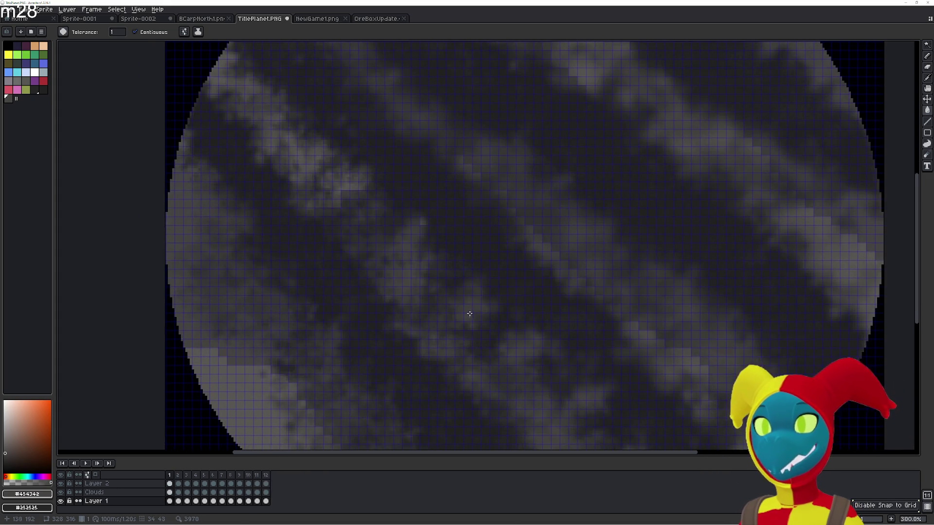
{"action": "scroll", "coordinate": [439, 357], "scroll_direction": "down", "scroll_amount": 1}
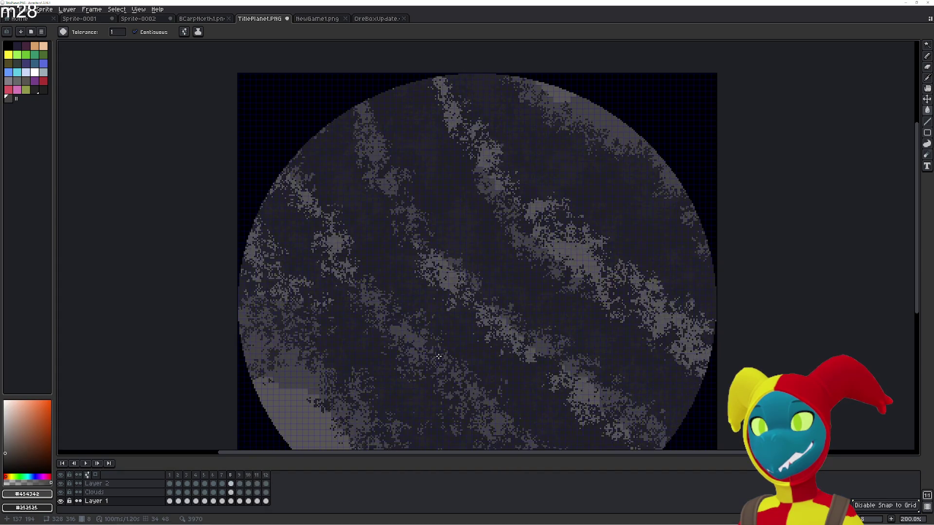
{"action": "key", "text": "Return"}
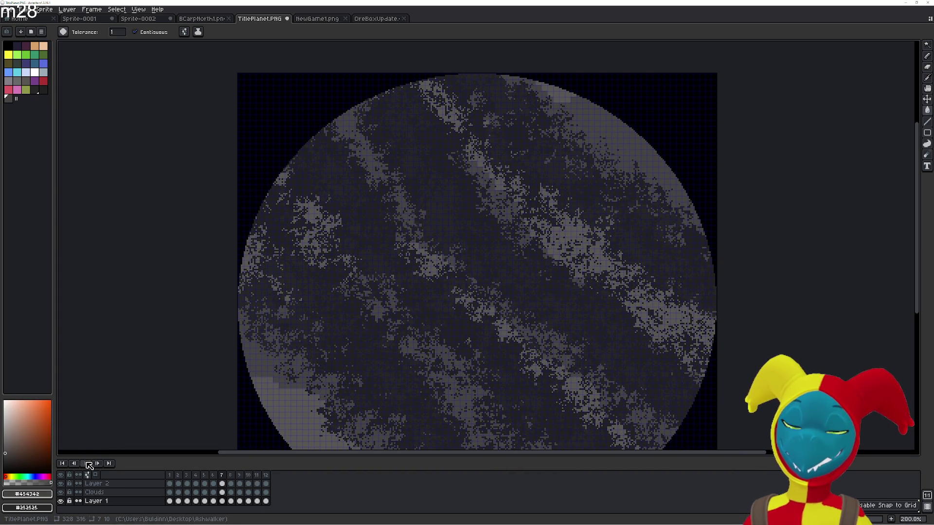
{"action": "left_click", "coordinate": [87, 464]}
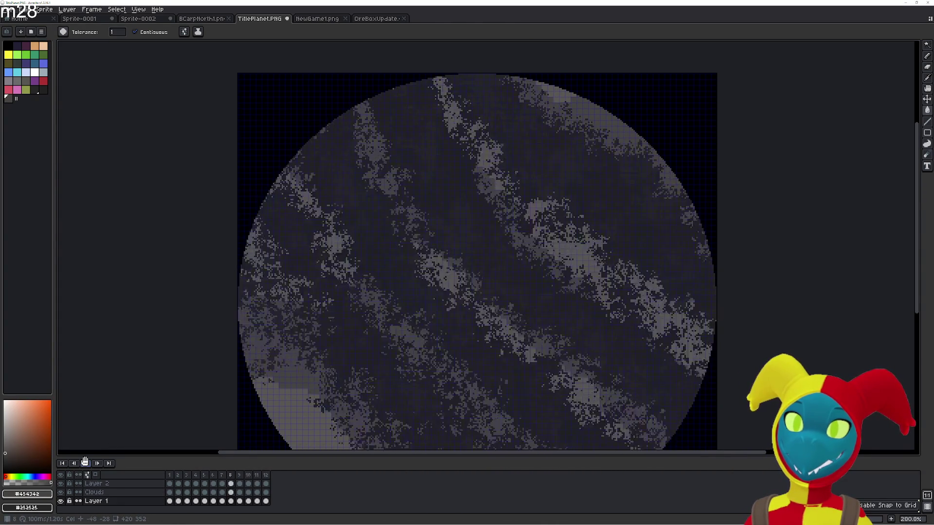
{"action": "key", "text": "Return"}
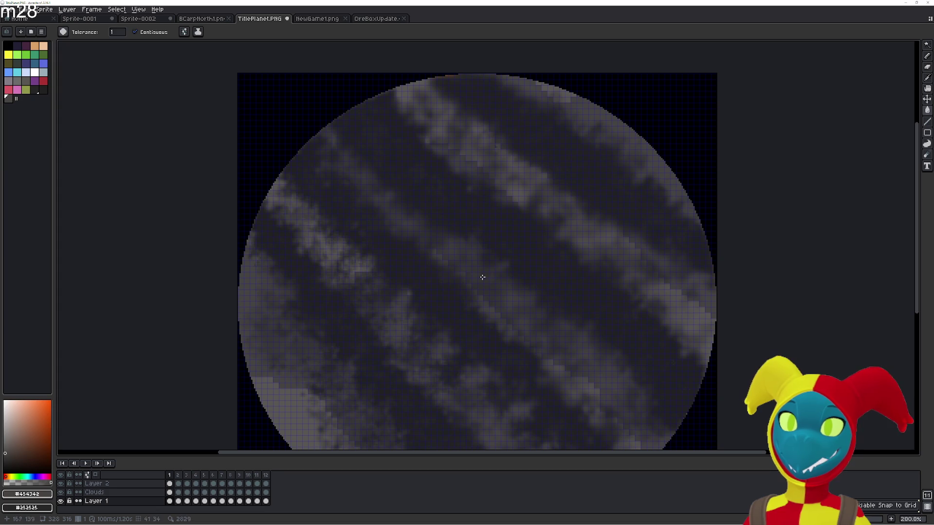
{"action": "key", "text": "r"}
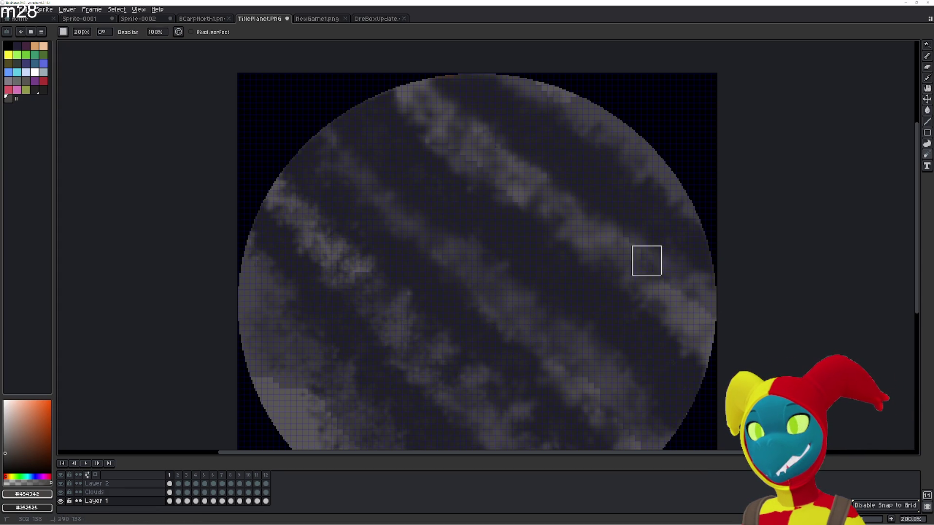
- Blur the cloud bands near the right edge and upper right, then scramble pixels at the lower-left rim
{"action": "mouse_move", "coordinate": [673, 280]}
{"action": "left_mouse_down"}
{"action": "mouse_move", "coordinate": [662, 282]}
{"action": "mouse_move", "coordinate": [601, 218]}
{"action": "mouse_move", "coordinate": [659, 272]}
{"action": "left_mouse_up"}
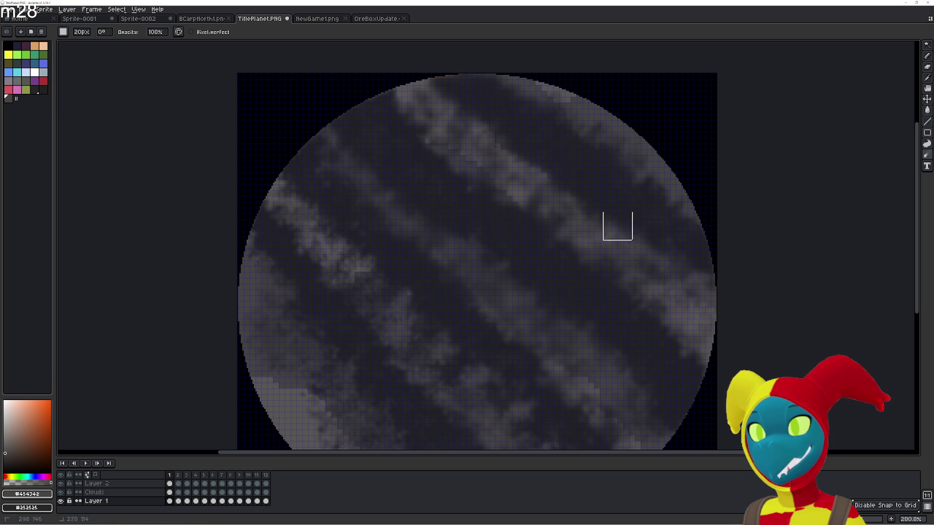
{"action": "mouse_move", "coordinate": [588, 213]}
{"action": "left_mouse_down"}
{"action": "mouse_move", "coordinate": [550, 201]}
{"action": "mouse_move", "coordinate": [515, 161]}
{"action": "mouse_move", "coordinate": [542, 188]}
{"action": "left_mouse_up"}
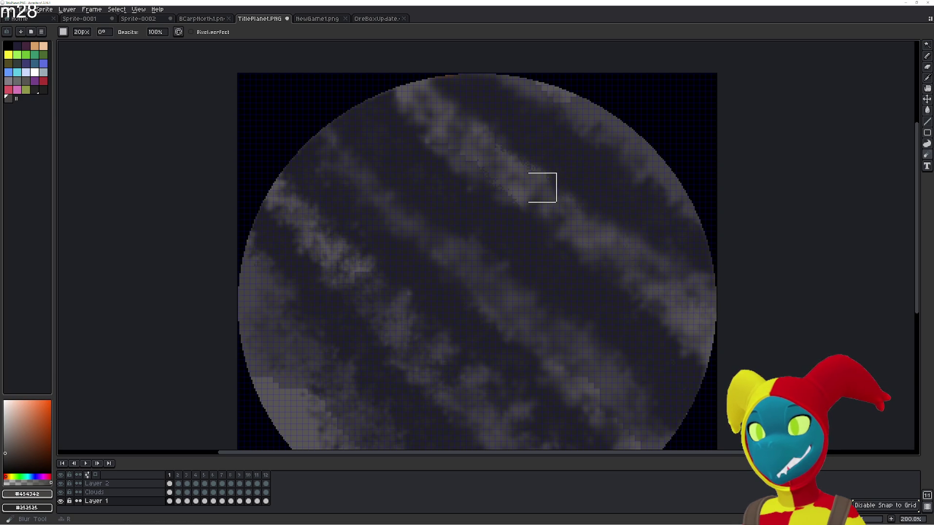
{"action": "key", "text": "shift+r"}
{"action": "key", "text": "shift+r"}
{"action": "scroll", "coordinate": [386, 249], "scroll_direction": "down", "scroll_amount": 2}
{"action": "scroll", "coordinate": [386, 248], "scroll_direction": "right", "scroll_amount": 2}
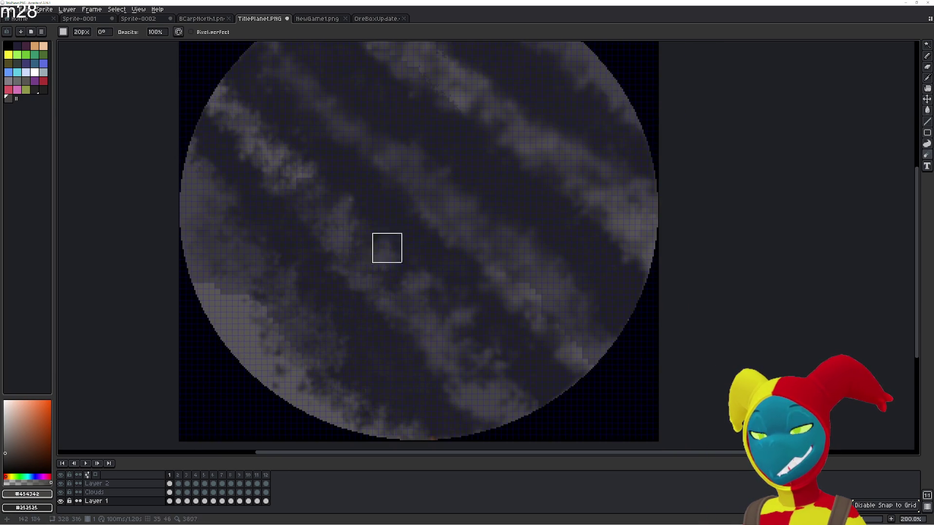
{"action": "key", "text": "shift+r"}
{"action": "mouse_move", "coordinate": [250, 330]}
{"action": "left_mouse_down"}
{"action": "mouse_move", "coordinate": [234, 307]}
{"action": "mouse_move", "coordinate": [278, 343]}
{"action": "left_mouse_up"}
- Alternate Jumble and Blur to scramble and soften the left cloud band's edge
{"action": "key", "text": "shift+r"}
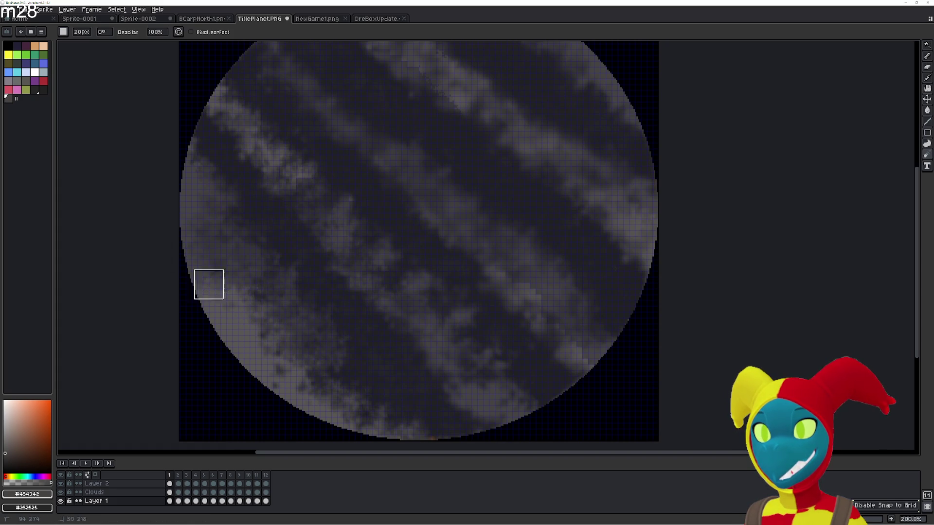
{"action": "key", "text": "shift+r"}
{"action": "left_click_drag", "start_coordinate": [282, 151], "coordinate": [283, 183]}
{"action": "key", "text": "shift+r"}
{"action": "key", "text": "shift+r"}
{"action": "key", "text": "shift+r"}
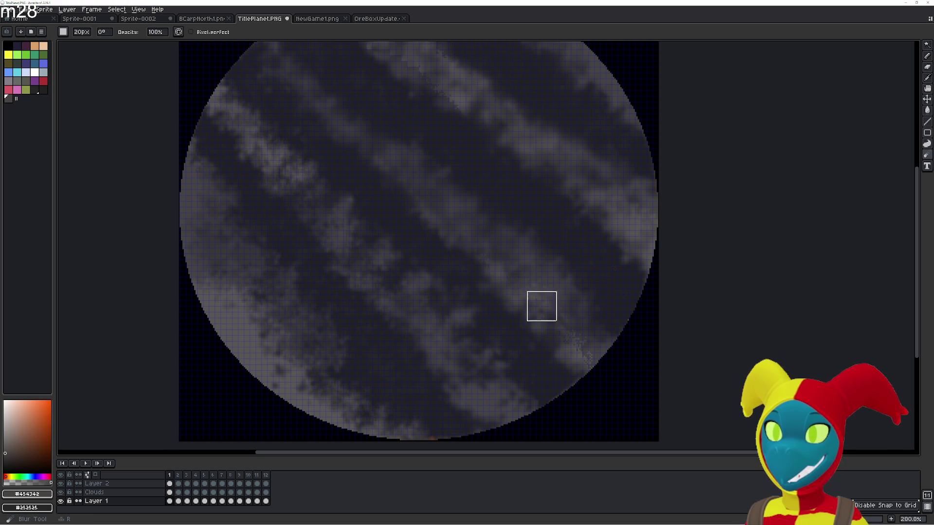
{"action": "key", "text": "shift+r"}
{"action": "key", "text": "shift+r"}
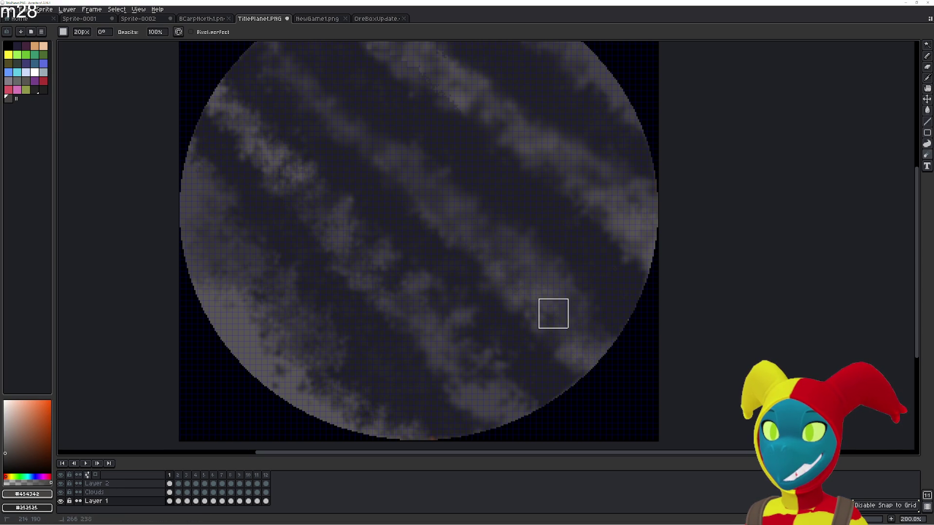
{"action": "scroll", "coordinate": [619, 223], "scroll_direction": "right", "scroll_amount": 1}
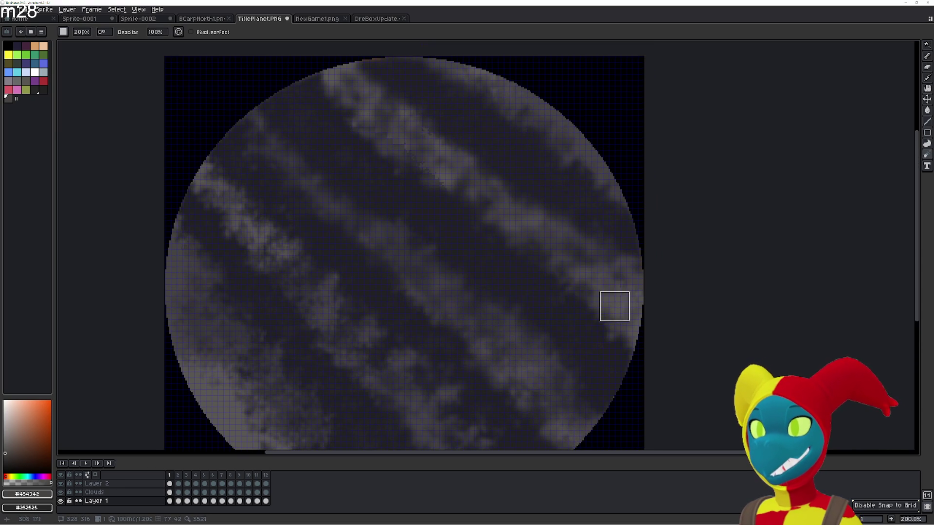
{"action": "scroll", "coordinate": [444, 351], "scroll_direction": "left", "scroll_amount": 2}
{"action": "scroll", "coordinate": [432, 314], "scroll_direction": "up", "scroll_amount": 1}
{"action": "scroll", "coordinate": [500, 358], "scroll_direction": "up", "scroll_amount": 2}
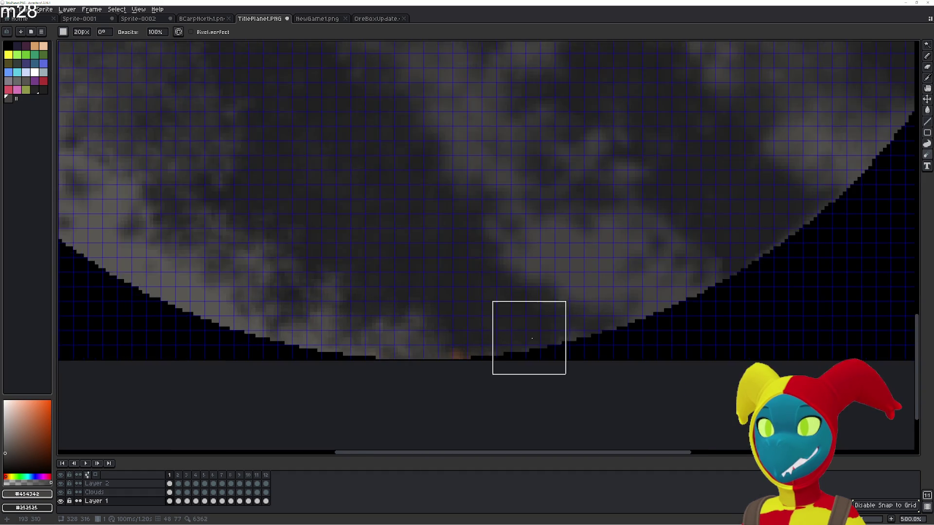
{"action": "scroll", "coordinate": [527, 338], "scroll_direction": "up", "scroll_amount": 1}
- On the Clouds layer, paint and blur a grey patch at the planet's bottom edge, then undo it
{"action": "key", "text": "b"}
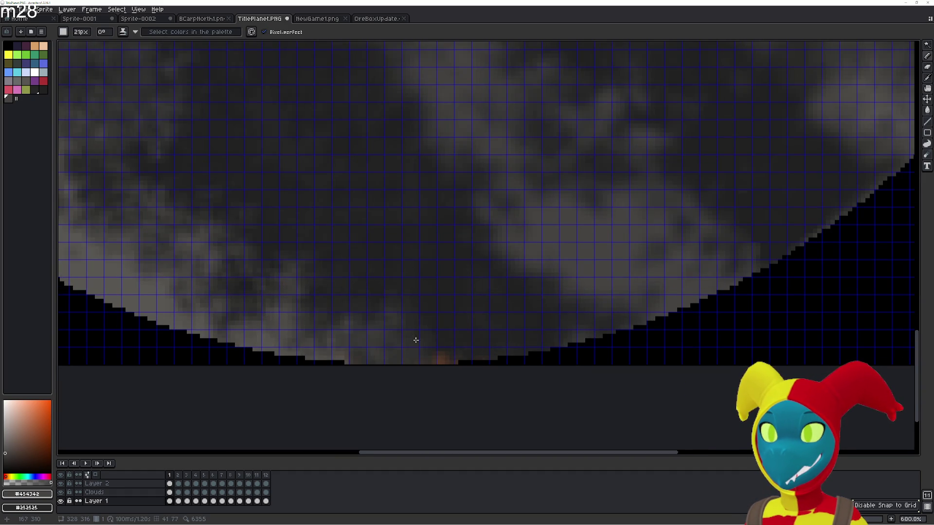
{"action": "key", "text": "e"}
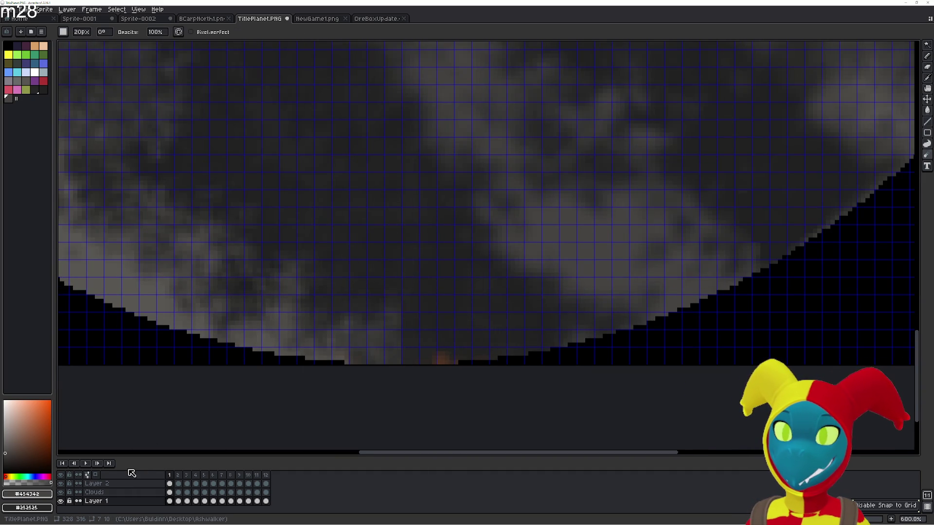
{"action": "scroll", "coordinate": [511, 308], "scroll_direction": "down", "scroll_amount": 3}
{"action": "scroll", "coordinate": [512, 308], "scroll_direction": "down", "scroll_amount": 2}
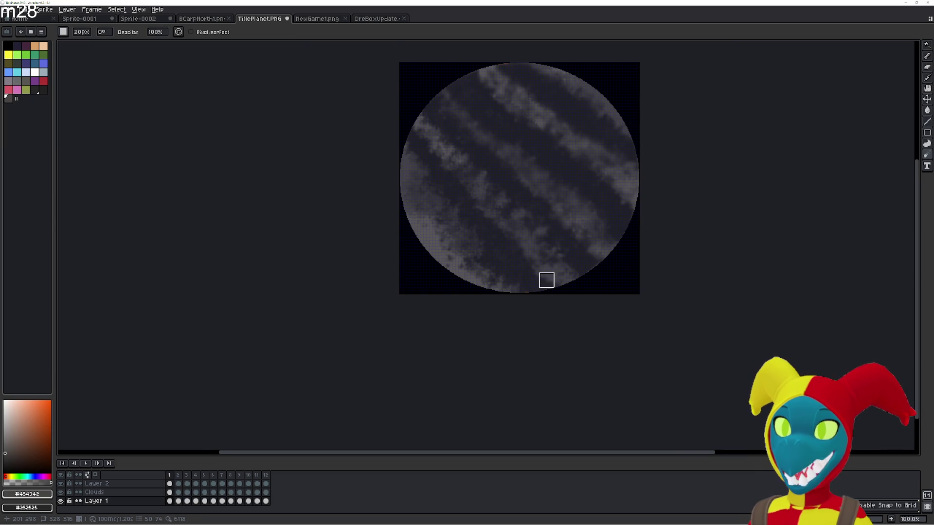
{"action": "scroll", "coordinate": [547, 277], "scroll_direction": "up", "scroll_amount": 1}
{"action": "left_click", "coordinate": [94, 492]}
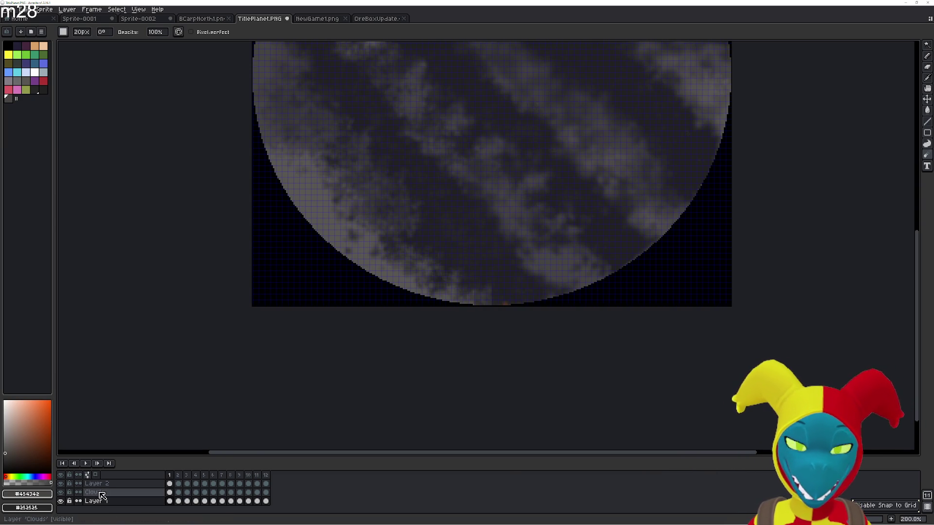
{"action": "scroll", "coordinate": [534, 280], "scroll_direction": "up", "scroll_amount": 1}
{"action": "key", "text": "b"}
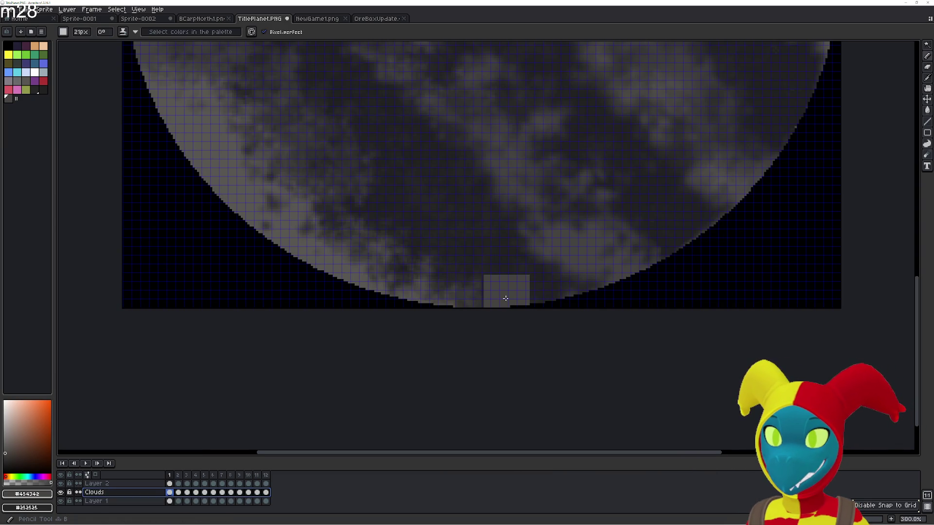
{"action": "left_click", "coordinate": [509, 297]}
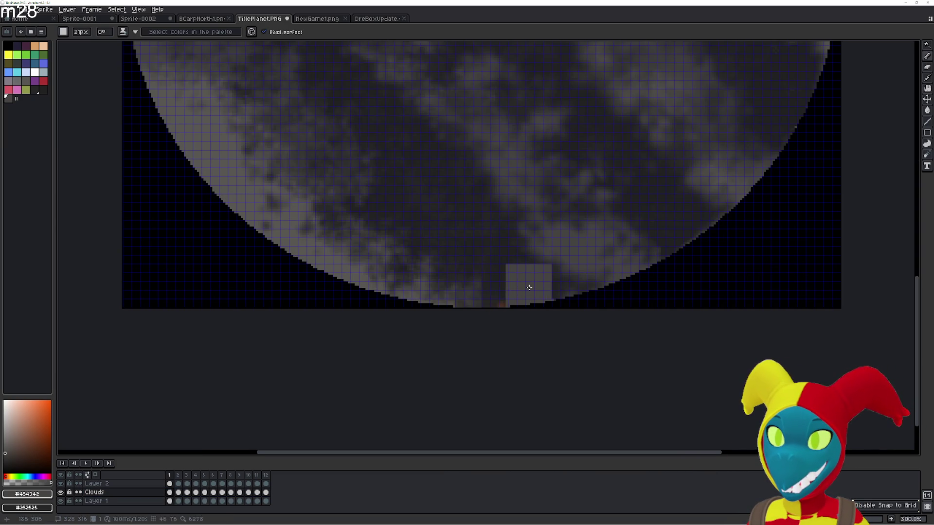
{"action": "key", "text": "r"}
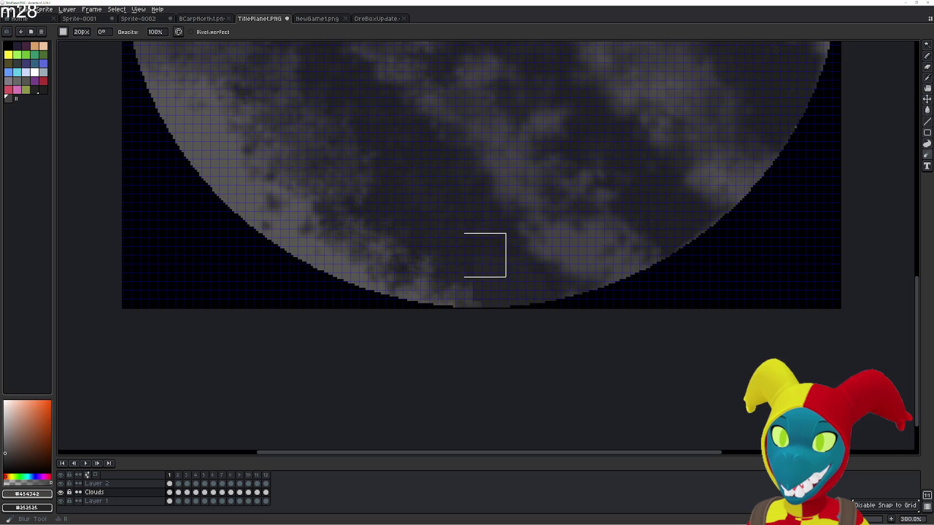
{"action": "key", "text": "b"}
{"action": "left_click_drag", "start_coordinate": [462, 278], "coordinate": [471, 286]}
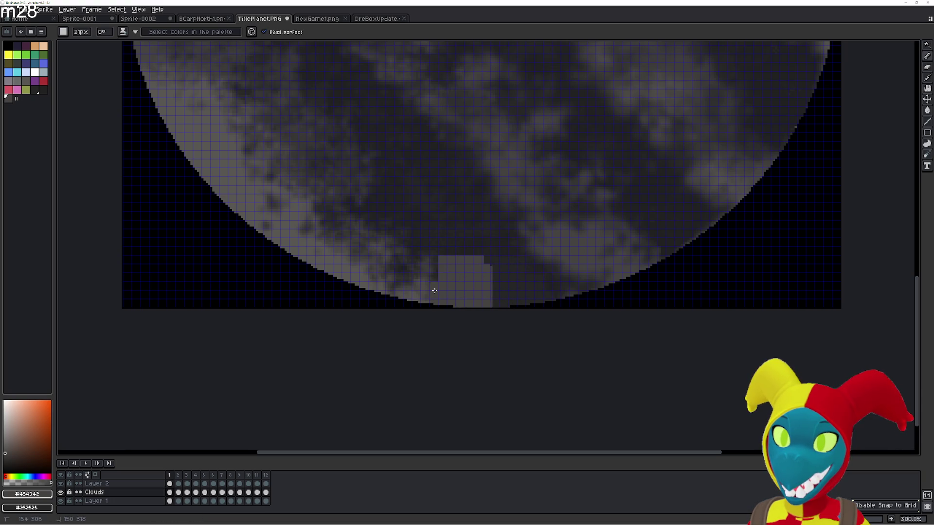
{"action": "key", "text": "ctrl+z"}
- Spray speckled texture onto the lower clouds with the Spray tool, then undo the speckles
{"action": "key", "text": "m"}
{"action": "left_click_drag", "start_coordinate": [465, 258], "coordinate": [493, 269]}
{"action": "key", "text": "ctrl+d"}
{"action": "key", "text": "b"}
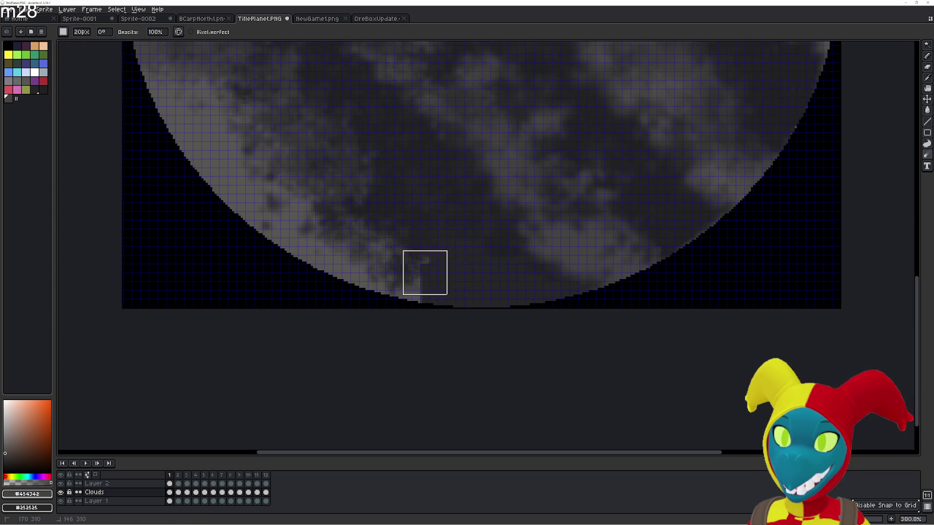
{"action": "key", "text": "shift+b"}
{"action": "left_click_drag", "start_coordinate": [481, 258], "coordinate": [493, 244]}
{"action": "key", "text": "b"}
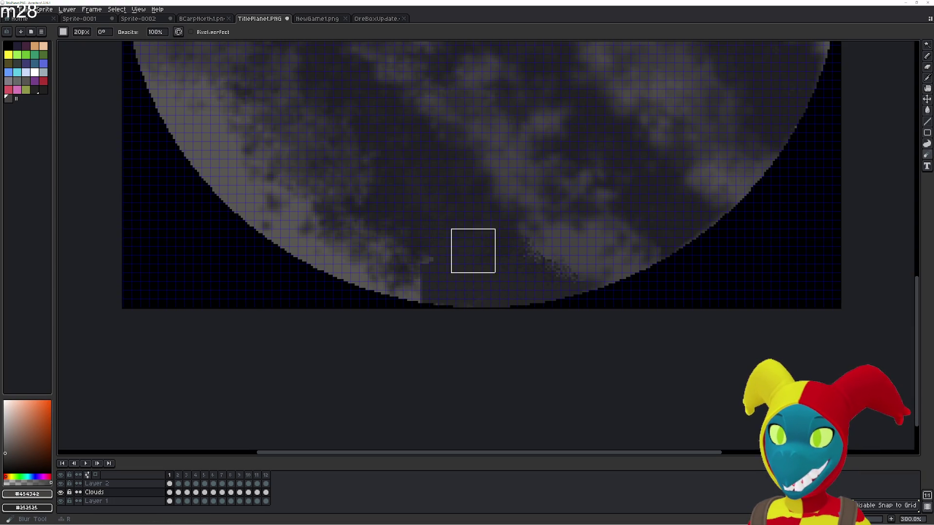
{"action": "key", "text": "shift+b"}
{"action": "left_click_drag", "start_coordinate": [413, 250], "coordinate": [419, 240]}
{"action": "key", "text": "b"}
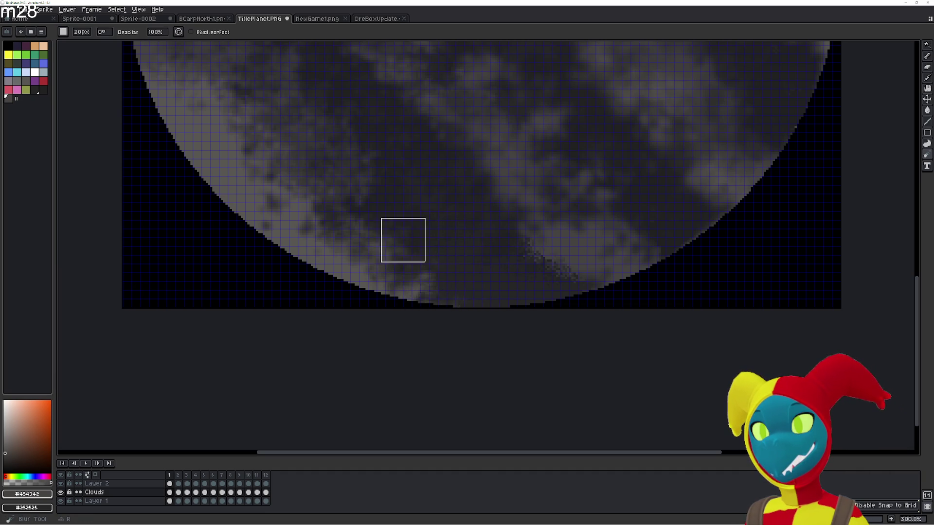
{"action": "key", "text": "shift+b"}
{"action": "key", "text": "ctrl+z"}
{"action": "key", "text": "b"}
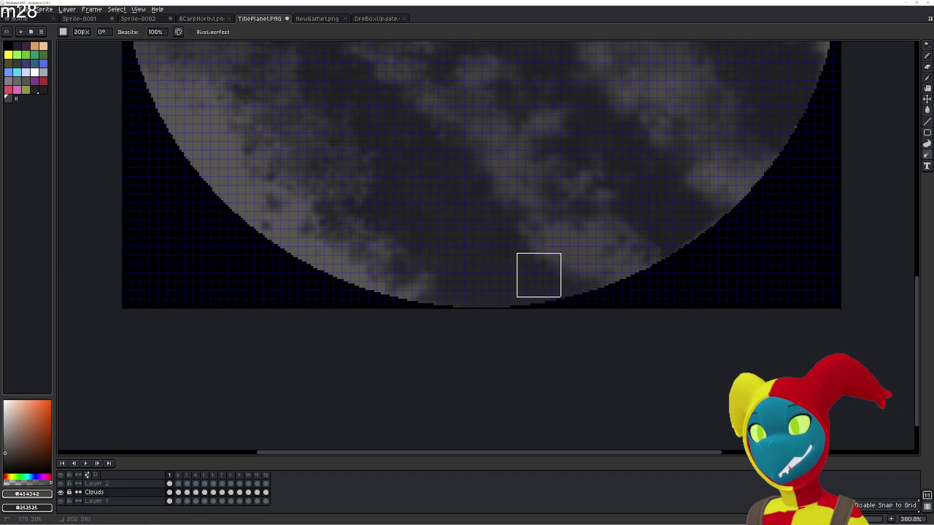
{"action": "left_click_drag", "start_coordinate": [594, 297], "coordinate": [468, 386]}
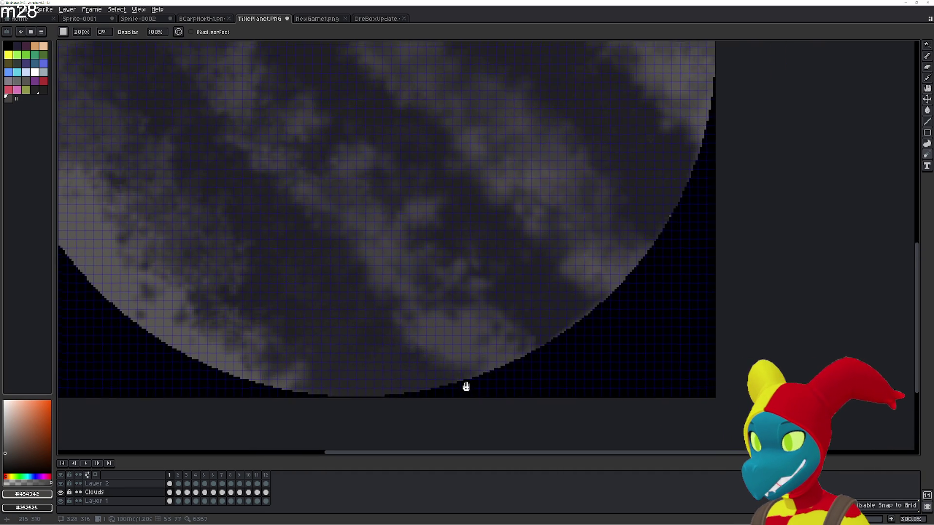
- Undo unwanted jumble strokes, then jumble the cloud pixels along the lower-right planet edge
{"action": "key", "text": "shift+r"}
{"action": "key", "text": "ctrl+z"}
{"action": "key", "text": "r"}
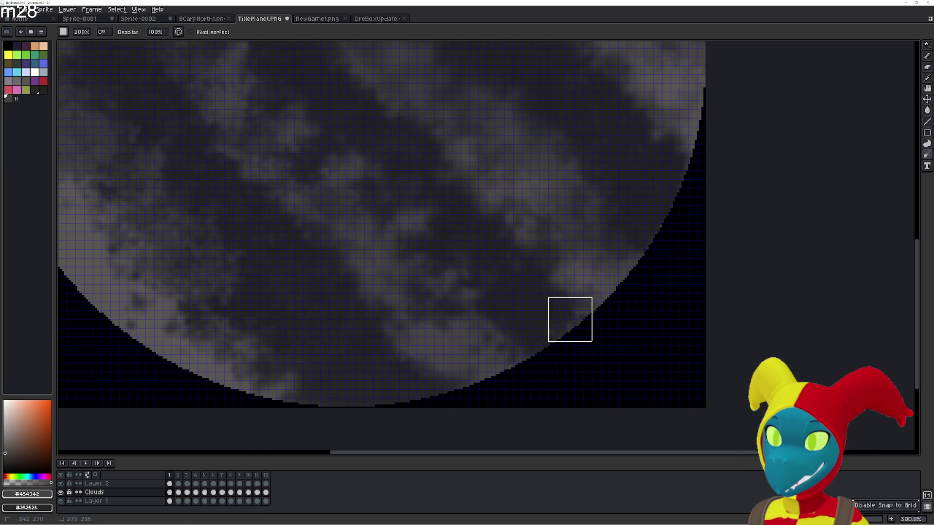
{"action": "key", "text": "shift+r"}
{"action": "mouse_move", "coordinate": [554, 328]}
{"action": "left_mouse_down"}
{"action": "mouse_move", "coordinate": [464, 239]}
{"action": "mouse_move", "coordinate": [559, 333]}
{"action": "mouse_move", "coordinate": [461, 220]}
{"action": "left_mouse_up"}
{"action": "key", "text": "r"}
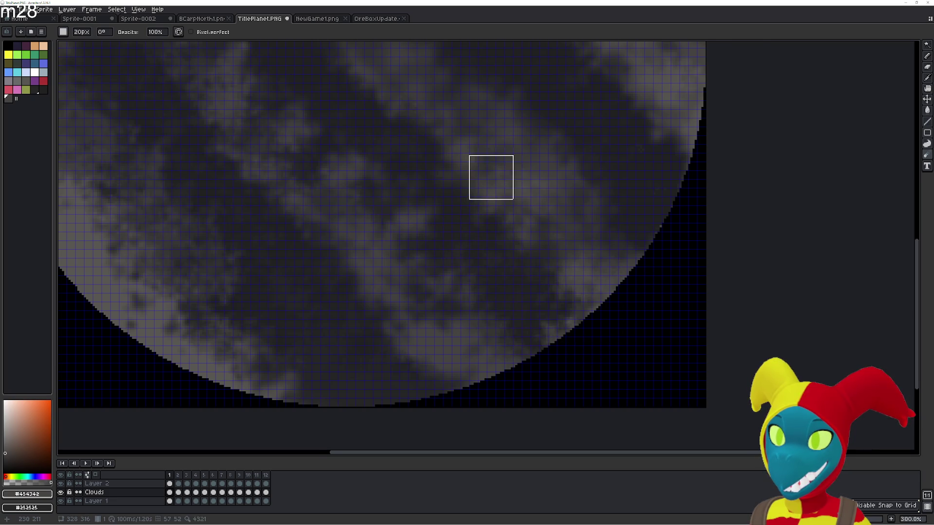
{"action": "scroll", "coordinate": [555, 241], "scroll_direction": "down", "scroll_amount": 1}
{"action": "scroll", "coordinate": [657, 240], "scroll_direction": "down", "scroll_amount": 1}
{"action": "scroll", "coordinate": [657, 240], "scroll_direction": "down", "scroll_amount": 2}
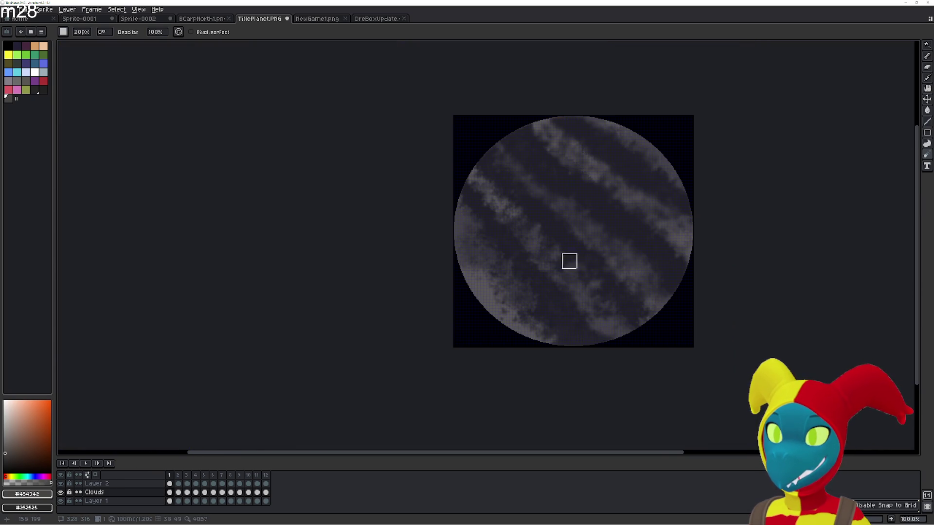
- Try Magic Wand selections near the planet's top edge, clearing each too-wide selection
{"action": "left_click_drag", "start_coordinate": [569, 261], "coordinate": [552, 291]}
{"action": "scroll", "coordinate": [526, 159], "scroll_direction": "up", "scroll_amount": 5}
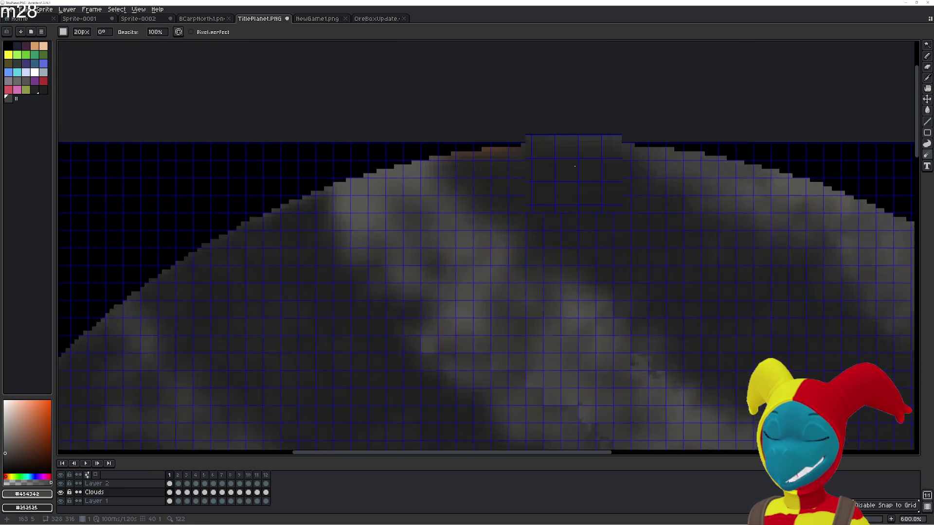
{"action": "key", "text": "w"}
{"action": "left_click", "coordinate": [578, 135]}
{"action": "key", "text": "ctrl+d"}
{"action": "left_click", "coordinate": [464, 144]}
{"action": "key", "text": "ctrl+d"}
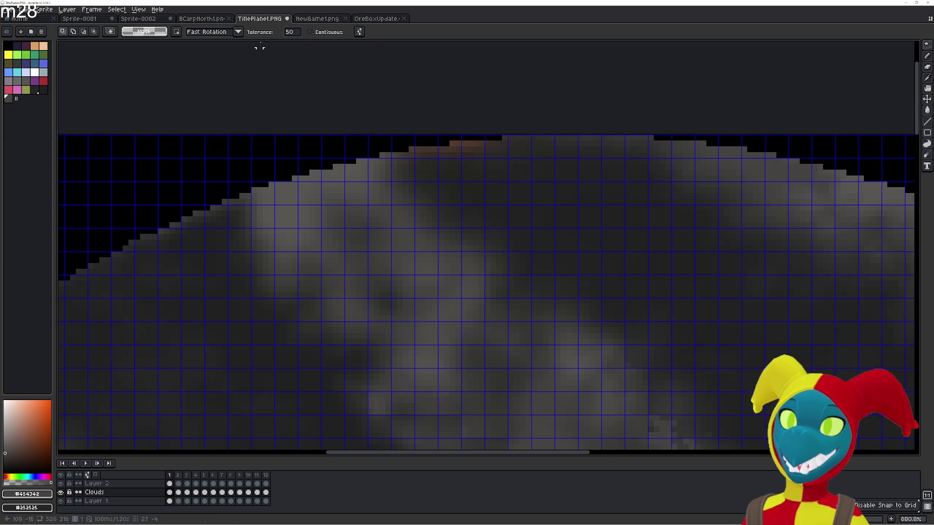
- Lower the wand tolerance to 5 and isolate the stray orange pixels on the top rim, readying Paint Bucket and Pencil
{"action": "left_click", "coordinate": [291, 33]}
{"action": "type", "text": "20"}
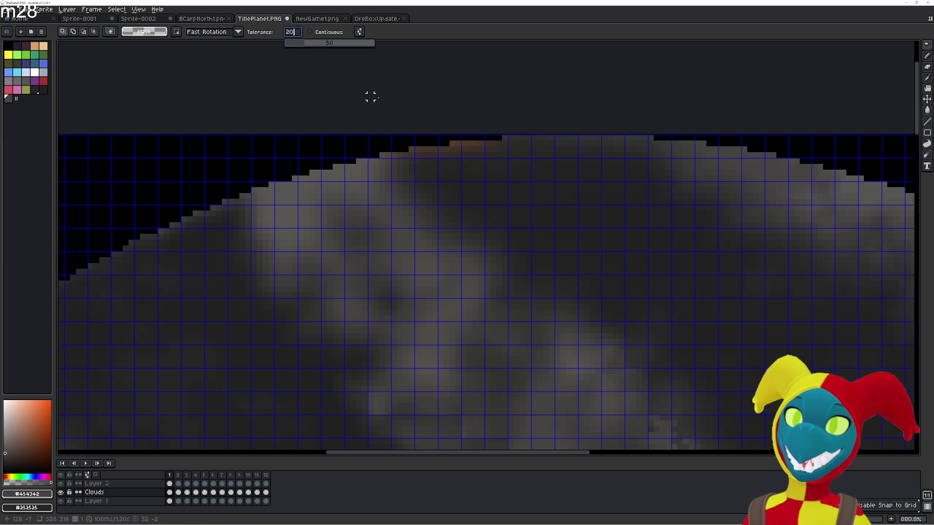
{"action": "left_click", "coordinate": [469, 148]}
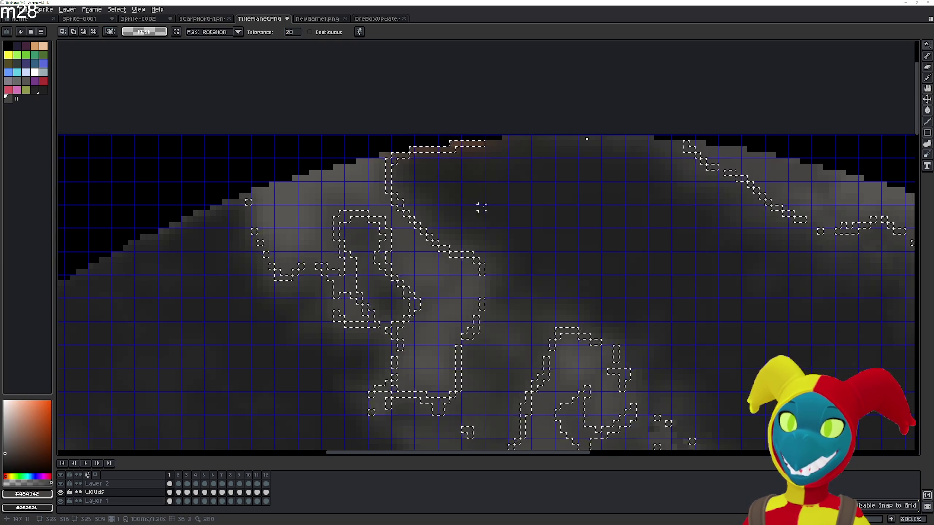
{"action": "scroll", "coordinate": [487, 221], "scroll_direction": "down", "scroll_amount": 2}
{"action": "scroll", "coordinate": [486, 220], "scroll_direction": "up", "scroll_amount": 2}
{"action": "left_click", "coordinate": [295, 34]}
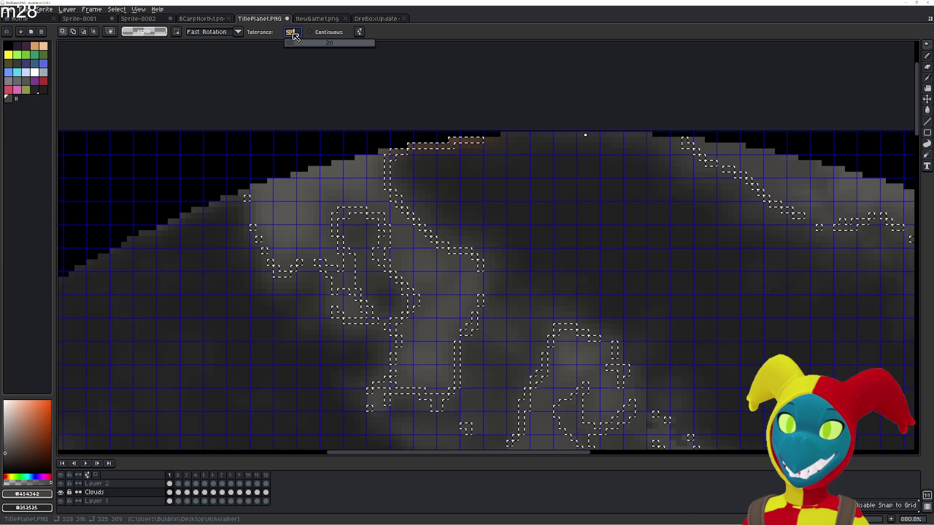
{"action": "type", "text": "5"}
{"action": "key", "text": "Return"}
{"action": "left_click", "coordinate": [456, 122]}
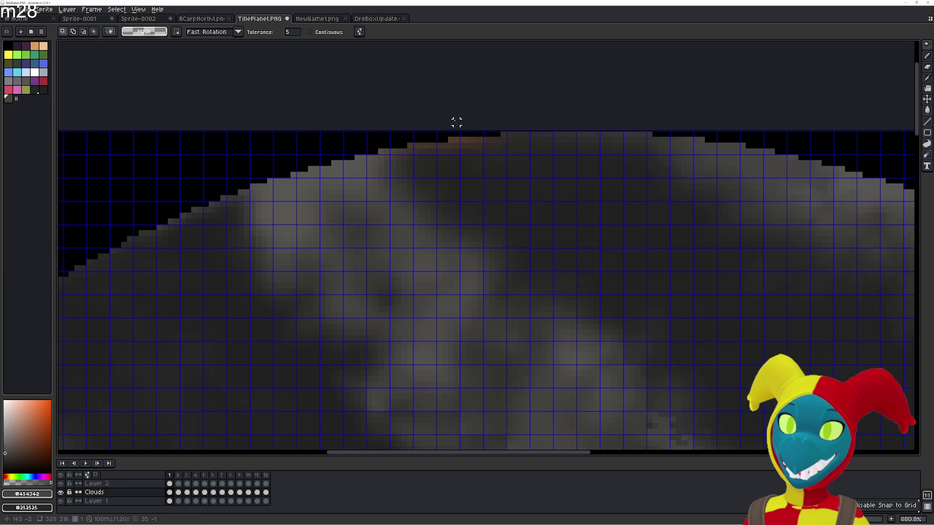
{"action": "scroll", "coordinate": [474, 143], "scroll_direction": "up", "scroll_amount": 1}
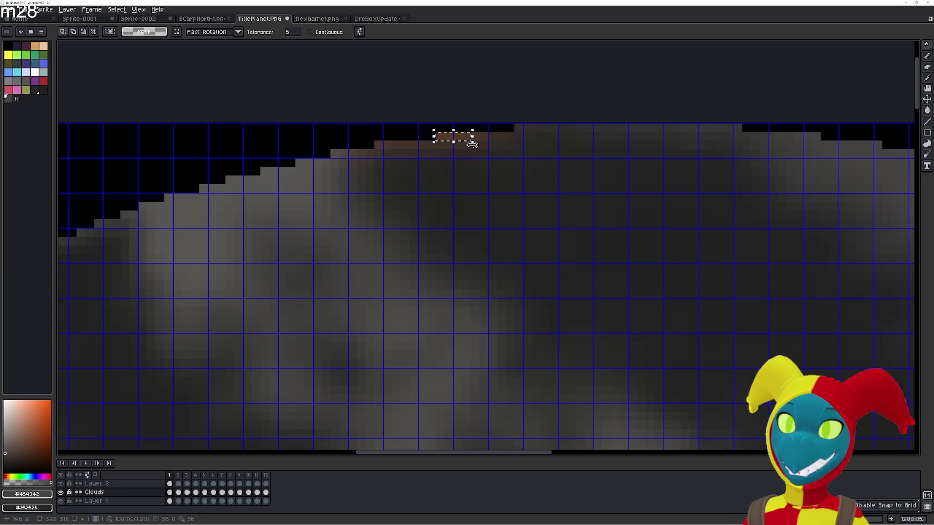
{"action": "key", "text": "g"}
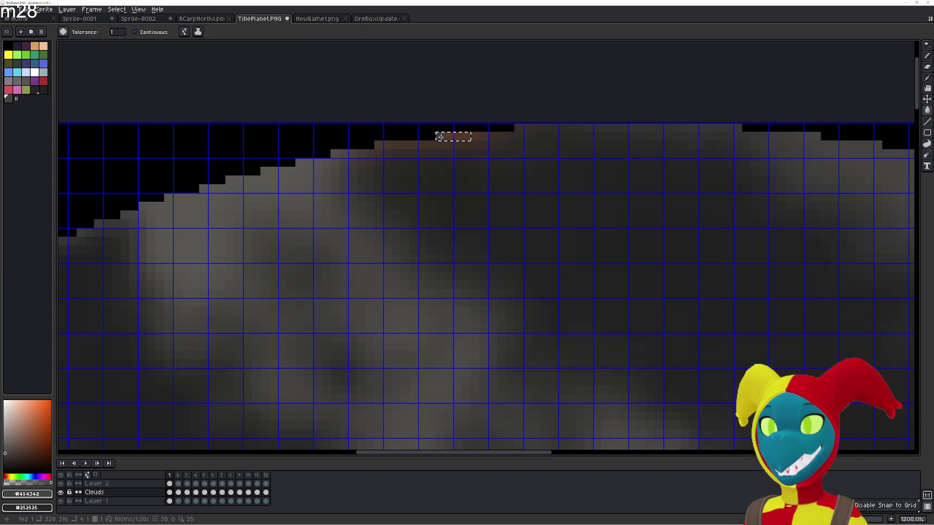
{"action": "key", "text": "b"}
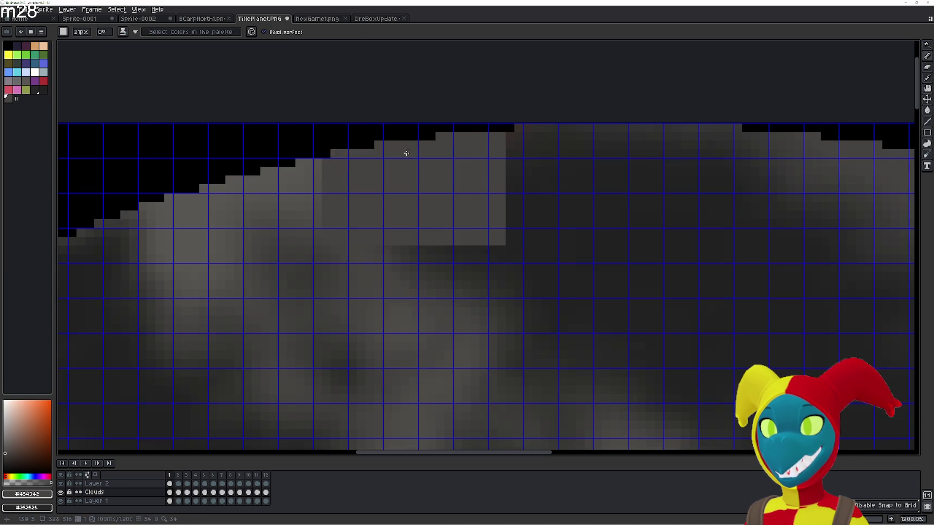
- Paint flat gray over the stray top-edge pixels and smear the orange into the gray clouds
{"action": "left_click_drag", "start_coordinate": [407, 153], "coordinate": [544, 245]}
{"action": "key", "text": "r"}
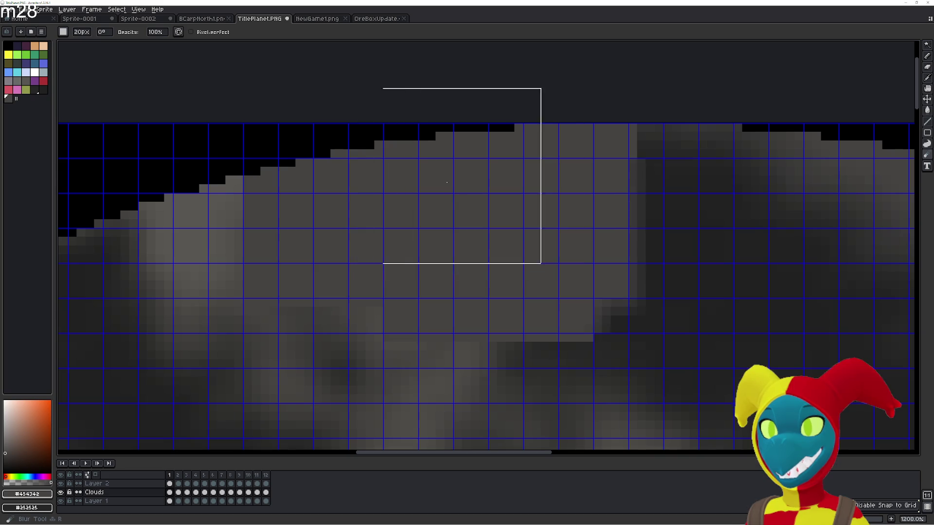
{"action": "key", "text": "shift+r"}
{"action": "left_click_drag", "start_coordinate": [510, 241], "coordinate": [370, 185]}
{"action": "scroll", "coordinate": [191, 125], "scroll_direction": "up", "scroll_amount": 2}
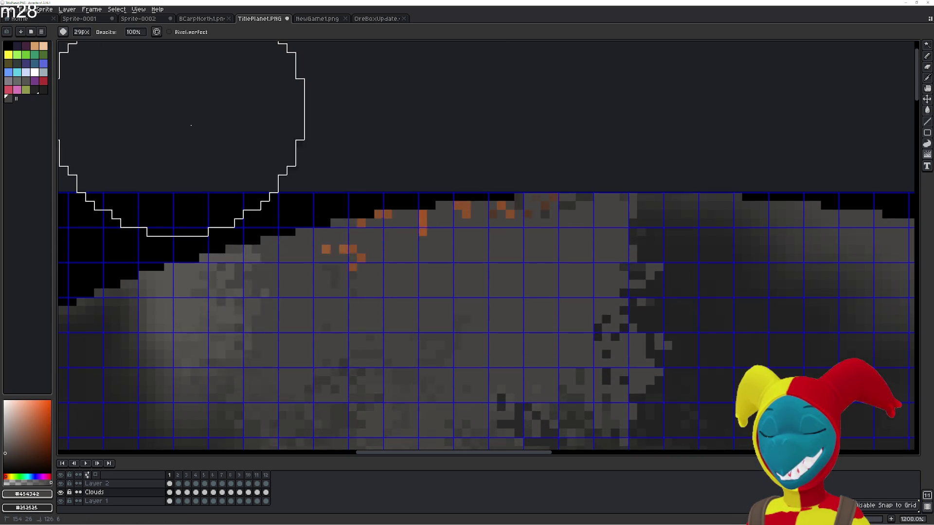
{"action": "left_click_drag", "start_coordinate": [190, 124], "coordinate": [370, 146]}
{"action": "scroll", "coordinate": [170, 206], "scroll_direction": "up", "scroll_amount": 2}
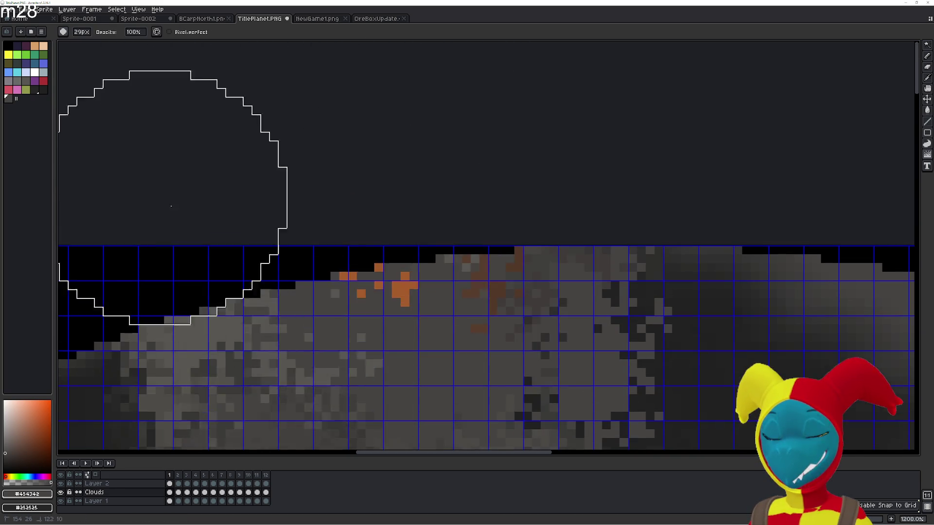
{"action": "left_click_drag", "start_coordinate": [171, 206], "coordinate": [323, 261]}
{"action": "scroll", "coordinate": [323, 260], "scroll_direction": "down", "scroll_amount": 1}
{"action": "left_click_drag", "start_coordinate": [410, 312], "coordinate": [438, 306]}
- Smooth the remaining orange pixels into gray, stepping back and forth through undo/redo to settle the result
{"action": "key", "text": "b"}
{"action": "left_click_drag", "start_coordinate": [497, 329], "coordinate": [410, 267]}
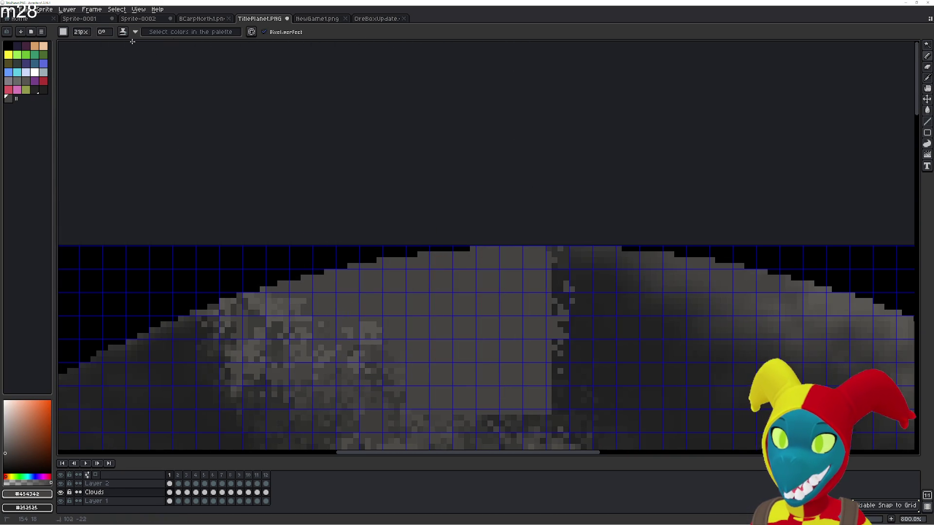
{"action": "key", "text": "ctrl+z"}
{"action": "key", "text": "ctrl+z"}
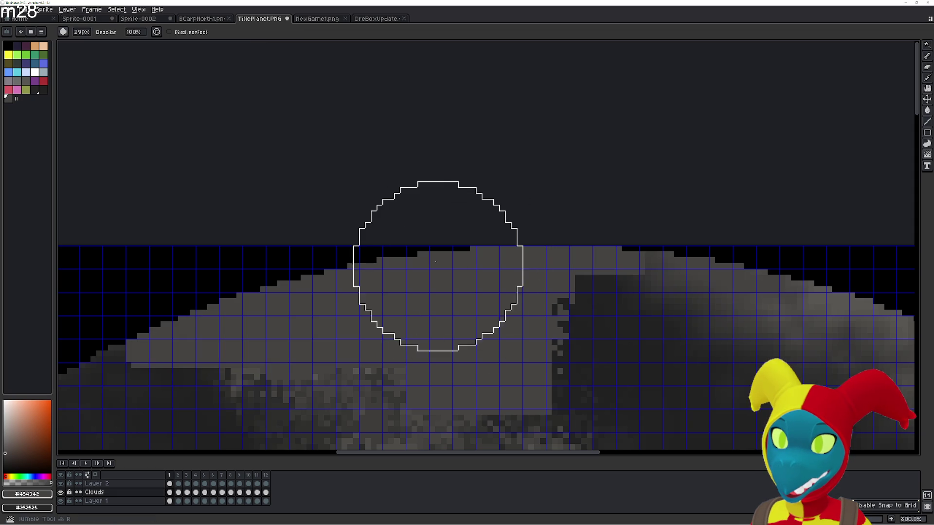
{"action": "key", "text": "ctrl+z"}
{"action": "key", "text": "ctrl+z"}
{"action": "key", "text": "ctrl+z"}
{"action": "key", "text": "ctrl+z"}
{"action": "key", "text": "b"}
{"action": "key", "text": "ctrl+y"}
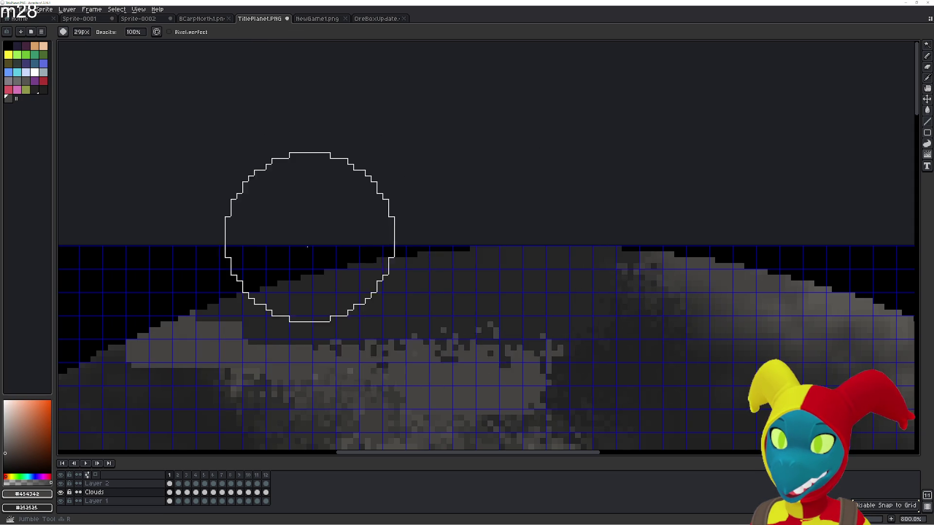
{"action": "key", "text": "ctrl+y"}
{"action": "key", "text": "ctrl+y"}
{"action": "key", "text": "ctrl+y"}
{"action": "key", "text": "e"}
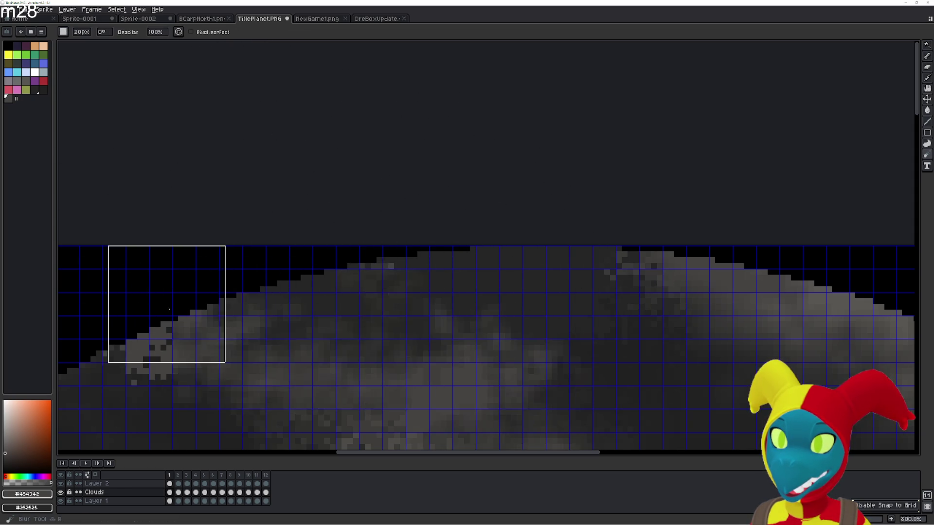
{"action": "key", "text": "ctrl+z"}
{"action": "scroll", "coordinate": [632, 344], "scroll_direction": "down", "scroll_amount": 4}
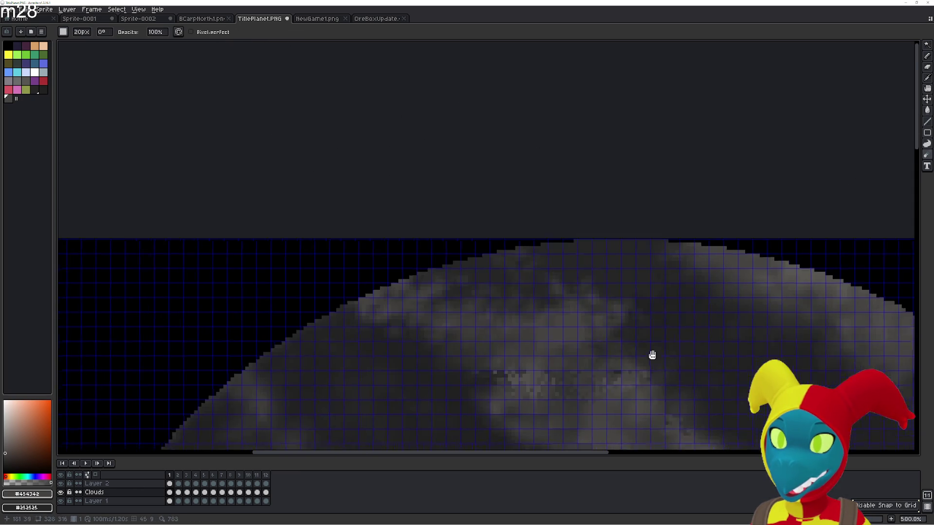
{"action": "scroll", "coordinate": [494, 261], "scroll_direction": "up", "scroll_amount": 1}
{"action": "scroll", "coordinate": [449, 232], "scroll_direction": "up", "scroll_amount": 2}
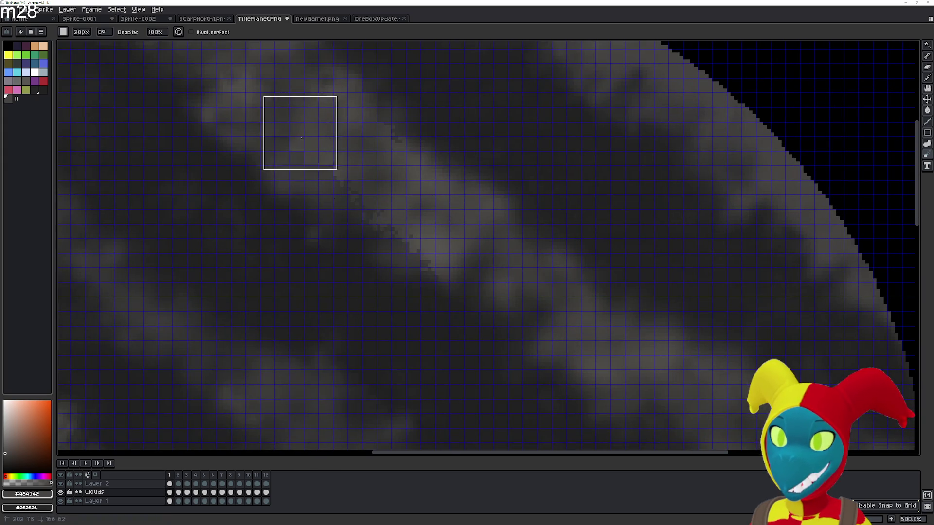
- Try a jumble pass on frame 1's cloud band, undo the speckling, and return to blurring on the Clouds layer
{"action": "key", "text": "shift+r"}
{"action": "left_click_drag", "start_coordinate": [395, 226], "coordinate": [467, 277]}
{"action": "key", "text": "ctrl+z"}
{"action": "key", "text": "e"}
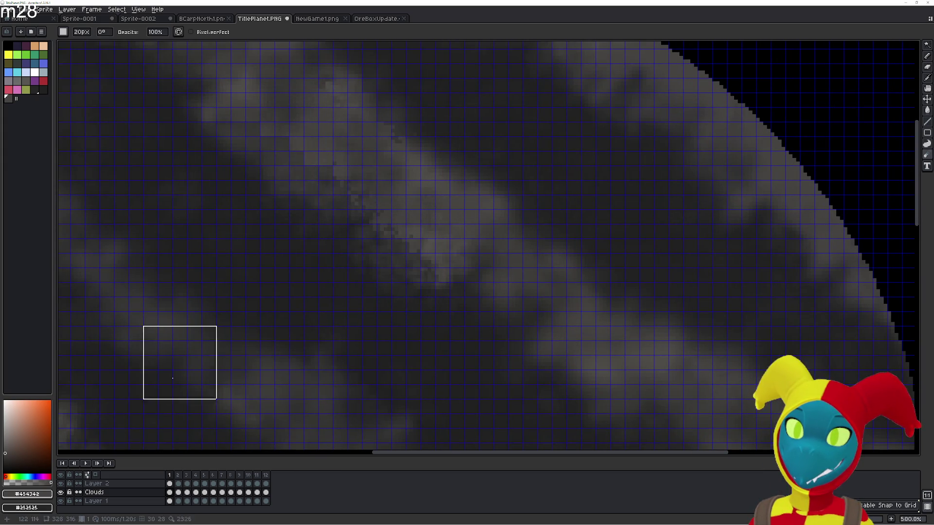
{"action": "left_click", "coordinate": [102, 502]}
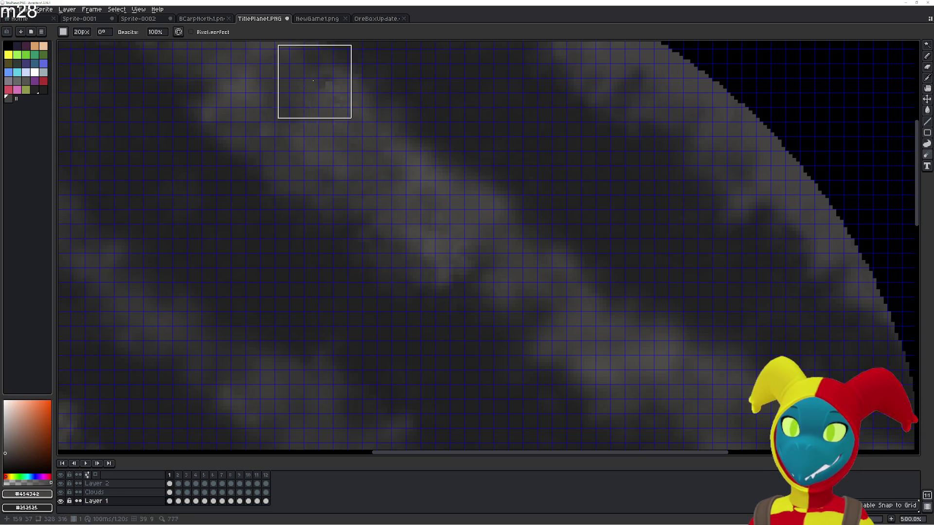
{"action": "scroll", "coordinate": [314, 81], "scroll_direction": "down", "scroll_amount": 3}
{"action": "scroll", "coordinate": [413, 209], "scroll_direction": "up", "scroll_amount": 2}
{"action": "key", "text": "e"}
{"action": "key", "text": "r"}
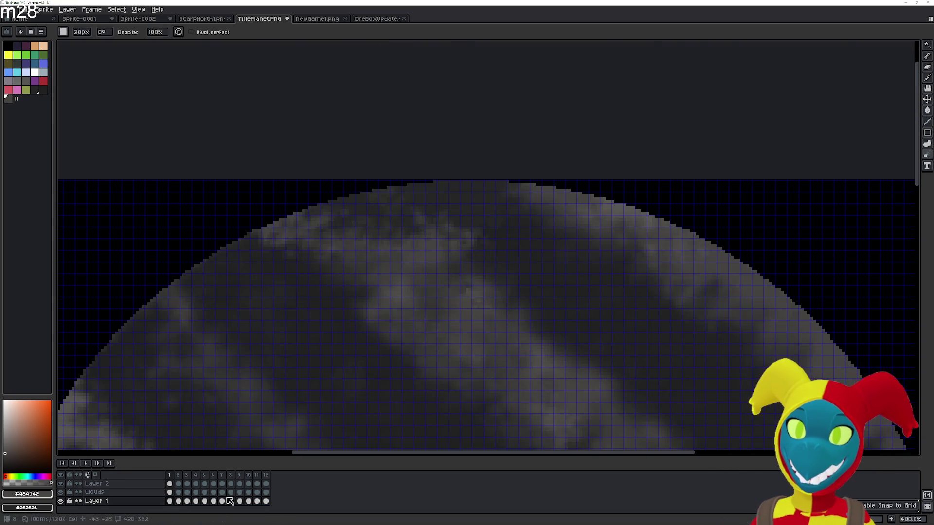
{"action": "left_click", "coordinate": [113, 495]}
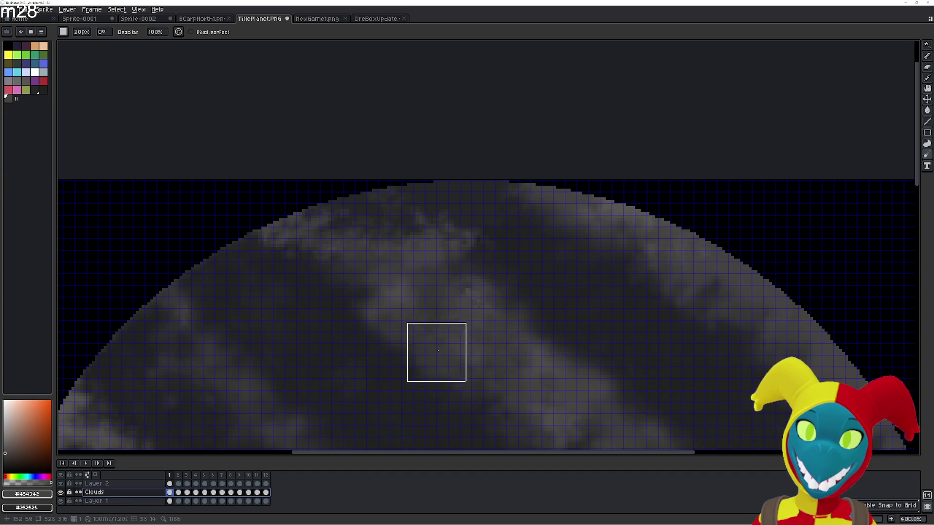
{"action": "scroll", "coordinate": [509, 334], "scroll_direction": "down", "scroll_amount": 2}
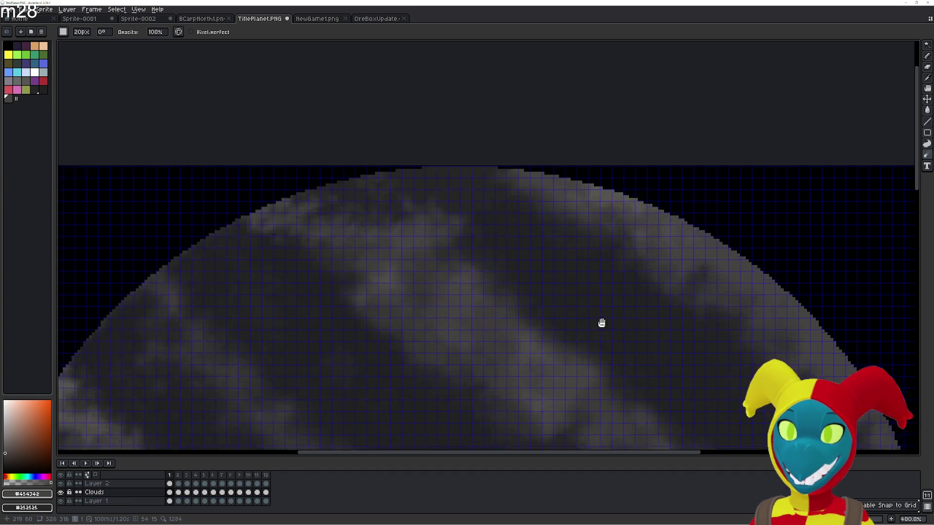
{"action": "scroll", "coordinate": [601, 323], "scroll_direction": "right", "scroll_amount": 3}
{"action": "scroll", "coordinate": [438, 270], "scroll_direction": "down", "scroll_amount": 2}
{"action": "scroll", "coordinate": [438, 270], "scroll_direction": "right", "scroll_amount": 2}
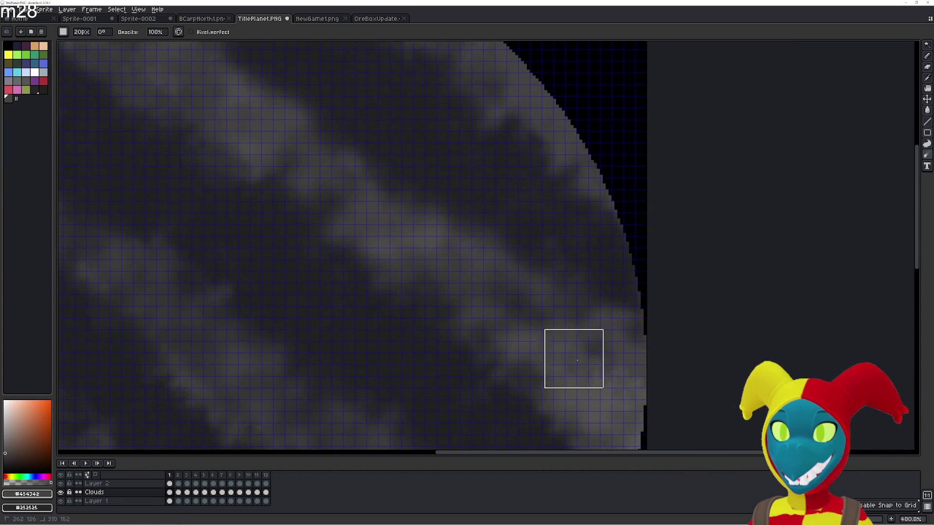
{"action": "scroll", "coordinate": [620, 314], "scroll_direction": "left", "scroll_amount": 3}
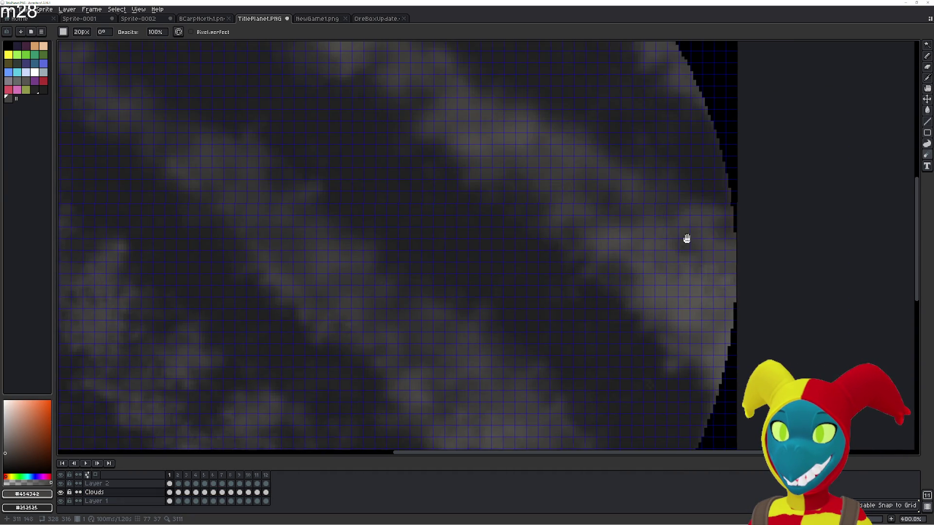
{"action": "scroll", "coordinate": [425, 359], "scroll_direction": "down", "scroll_amount": 2}
{"action": "scroll", "coordinate": [360, 390], "scroll_direction": "down", "scroll_amount": 1}
{"action": "scroll", "coordinate": [423, 331], "scroll_direction": "down", "scroll_amount": 1}
{"action": "scroll", "coordinate": [424, 331], "scroll_direction": "left", "scroll_amount": 2}
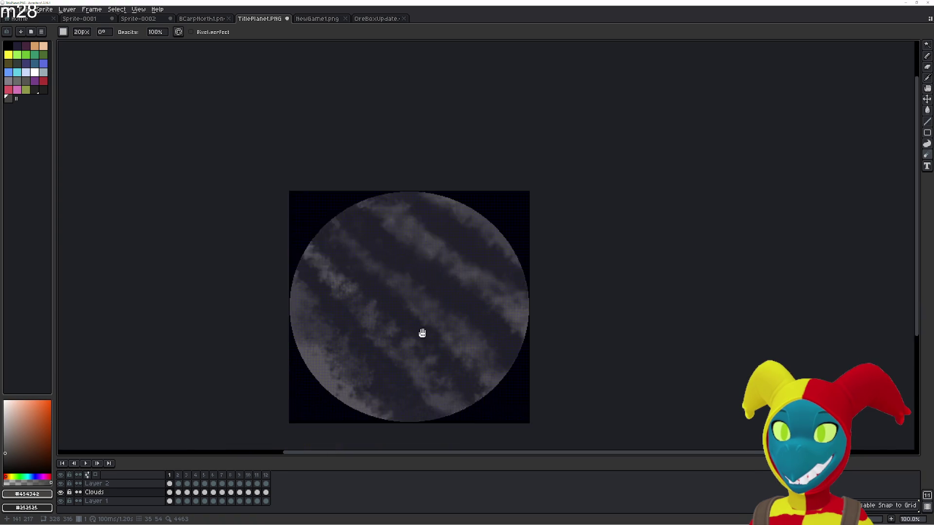
{"action": "scroll", "coordinate": [433, 327], "scroll_direction": "left", "scroll_amount": 1}
{"action": "scroll", "coordinate": [378, 371], "scroll_direction": "up", "scroll_amount": 1}
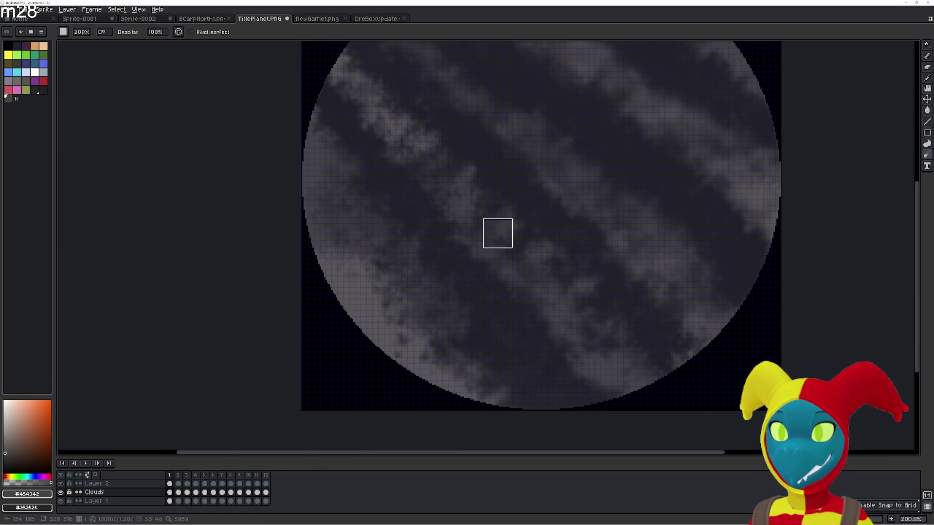
{"action": "scroll", "coordinate": [443, 195], "scroll_direction": "up", "scroll_amount": 2}
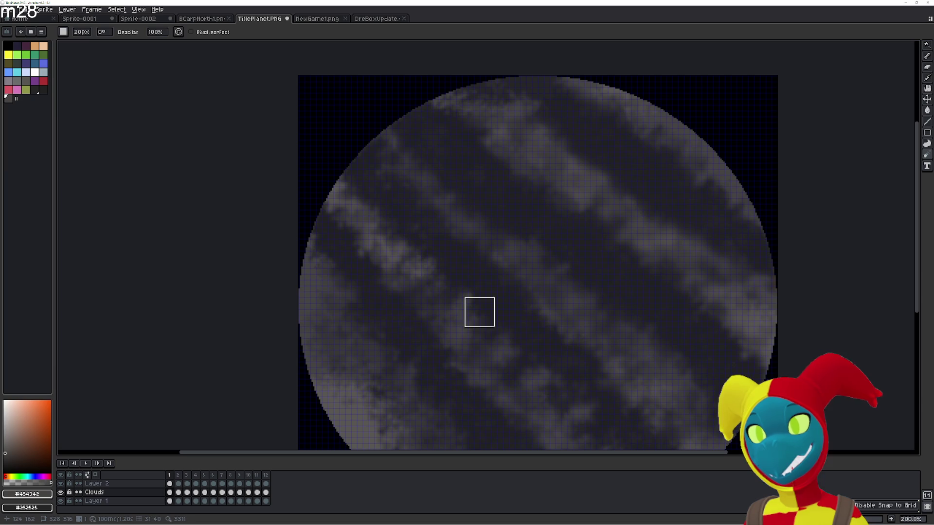
- Move to the second frame and pick the dark gray #212121 from the planet for the Pencil
{"action": "key", "text": "Right"}
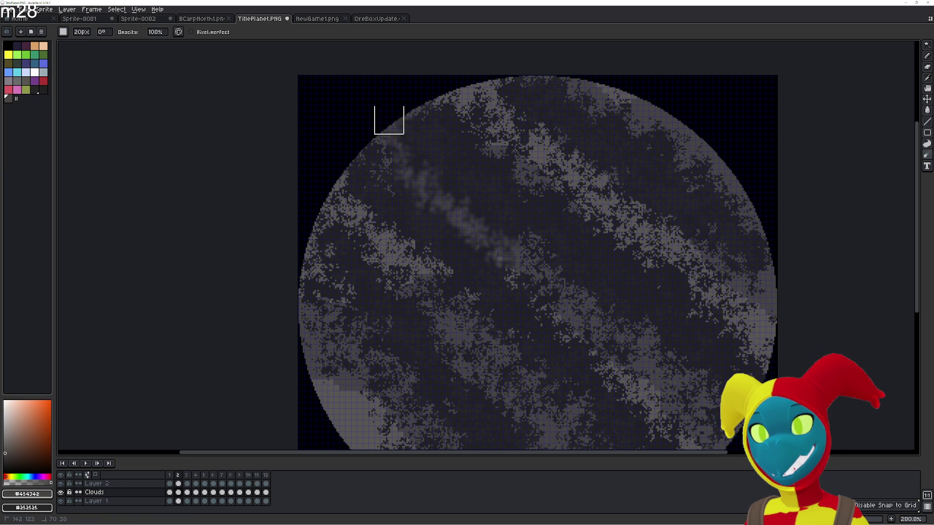
{"action": "key", "text": "b"}
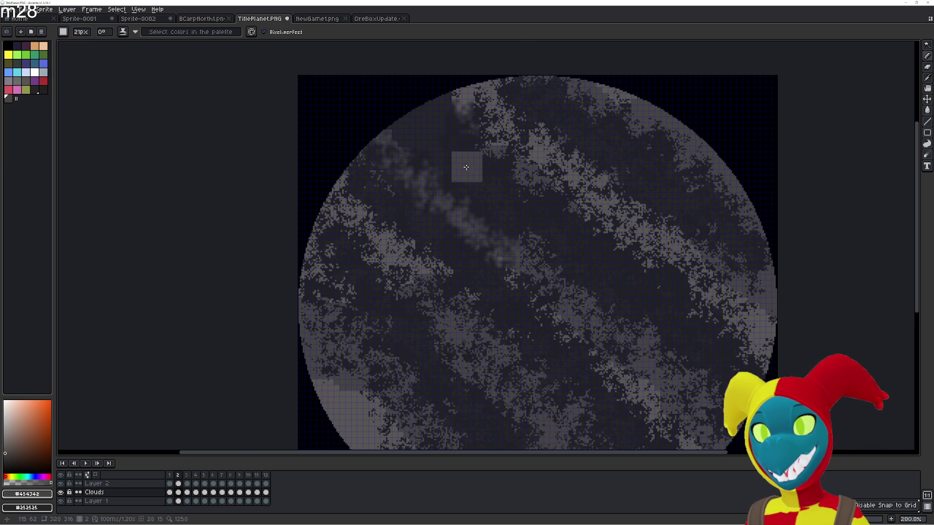
{"action": "scroll", "coordinate": [449, 189], "scroll_direction": "up", "scroll_amount": 3}
{"action": "key", "text": "i"}
{"action": "left_click", "coordinate": [420, 194]}
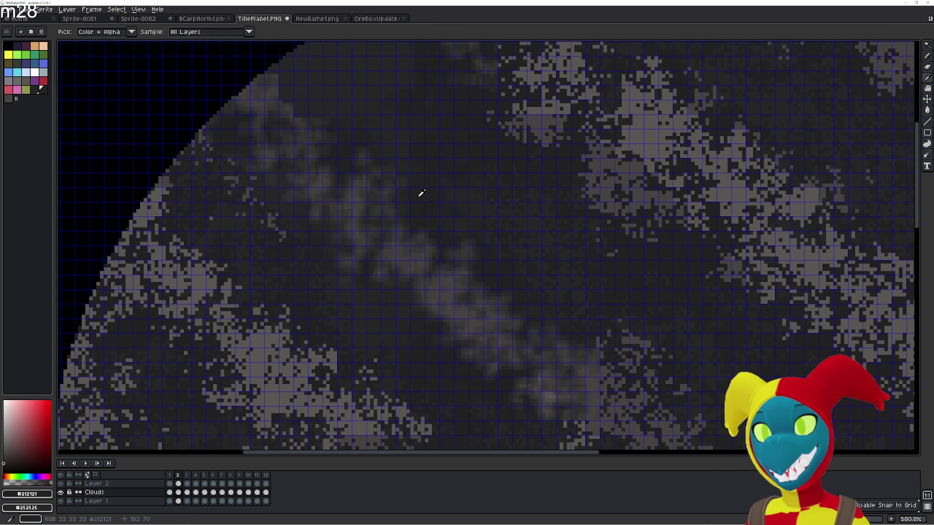
{"action": "key", "text": "b"}
{"action": "scroll", "coordinate": [422, 164], "scroll_direction": "down", "scroll_amount": 2}
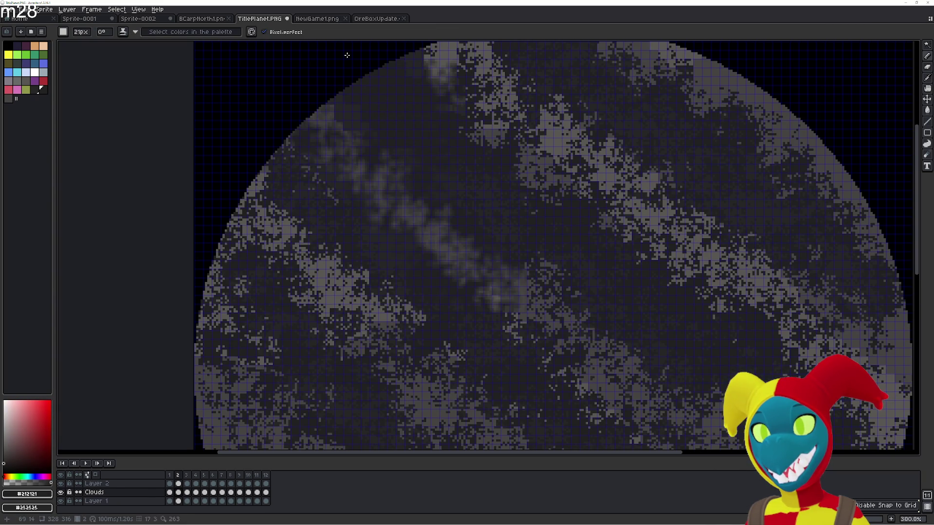
{"action": "scroll", "coordinate": [459, 163], "scroll_direction": "up", "scroll_amount": 2}
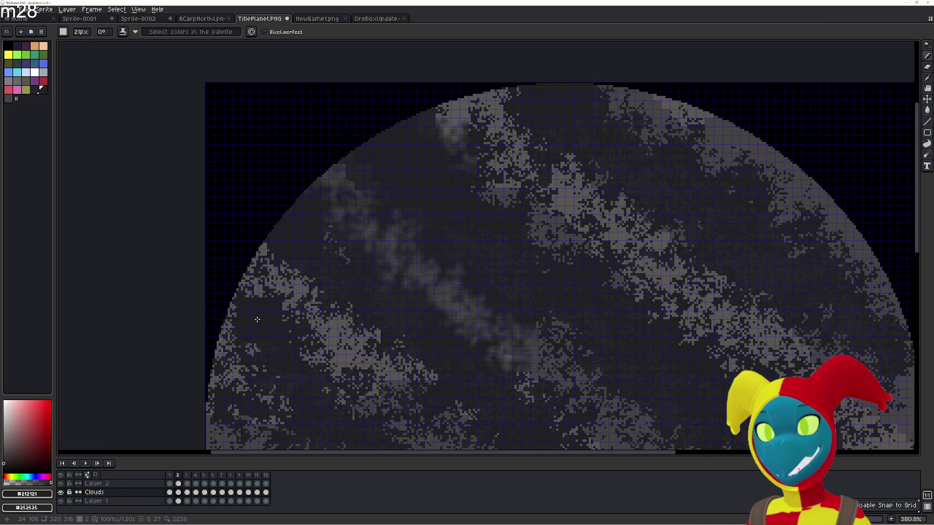
{"action": "scroll", "coordinate": [253, 305], "scroll_direction": "down", "scroll_amount": 5}
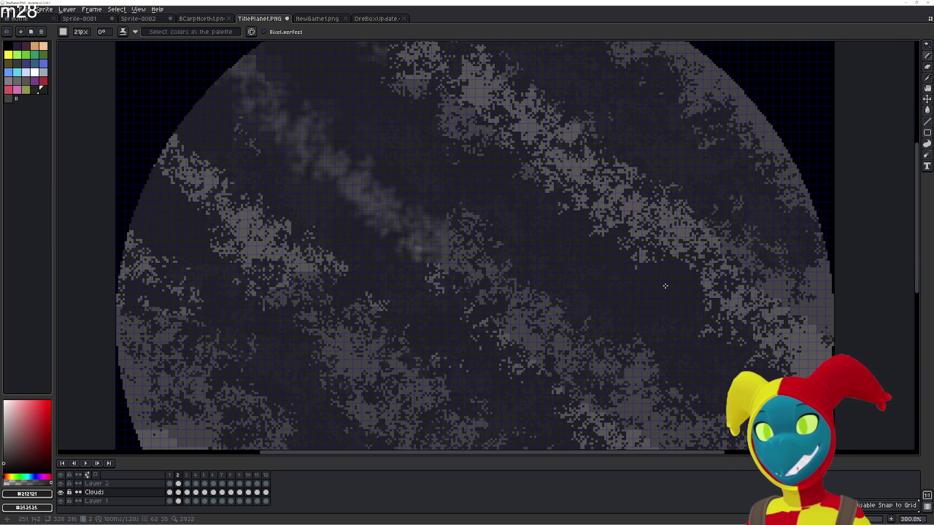
- Blur the upper-left and central diagonal cloud bands into soft streaks
{"action": "key", "text": "r"}
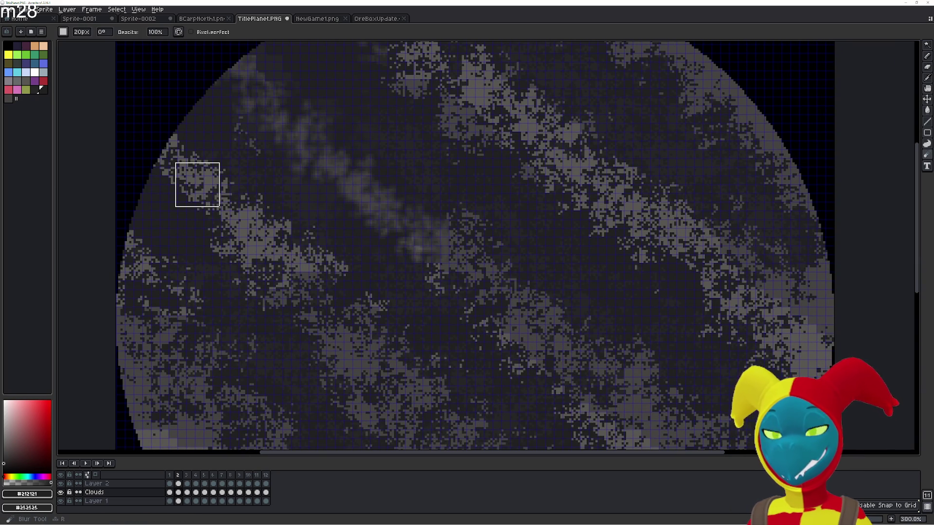
{"action": "mouse_move", "coordinate": [197, 183]}
{"action": "left_mouse_down"}
{"action": "mouse_move", "coordinate": [163, 137]}
{"action": "mouse_move", "coordinate": [278, 236]}
{"action": "mouse_move", "coordinate": [338, 322]}
{"action": "mouse_move", "coordinate": [212, 215]}
{"action": "left_mouse_up"}
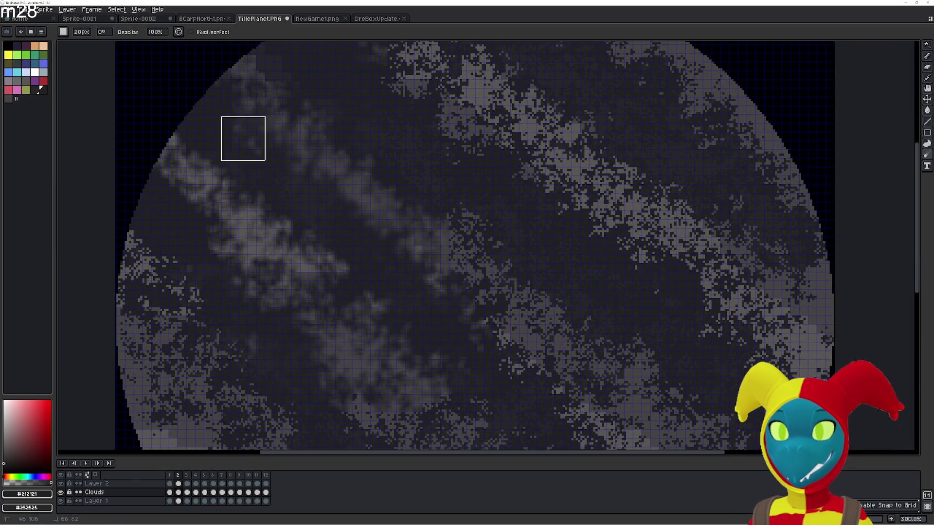
{"action": "mouse_move", "coordinate": [488, 308]}
{"action": "left_mouse_down"}
{"action": "mouse_move", "coordinate": [446, 215]}
{"action": "mouse_move", "coordinate": [608, 370]}
{"action": "mouse_move", "coordinate": [448, 178]}
{"action": "left_mouse_up"}
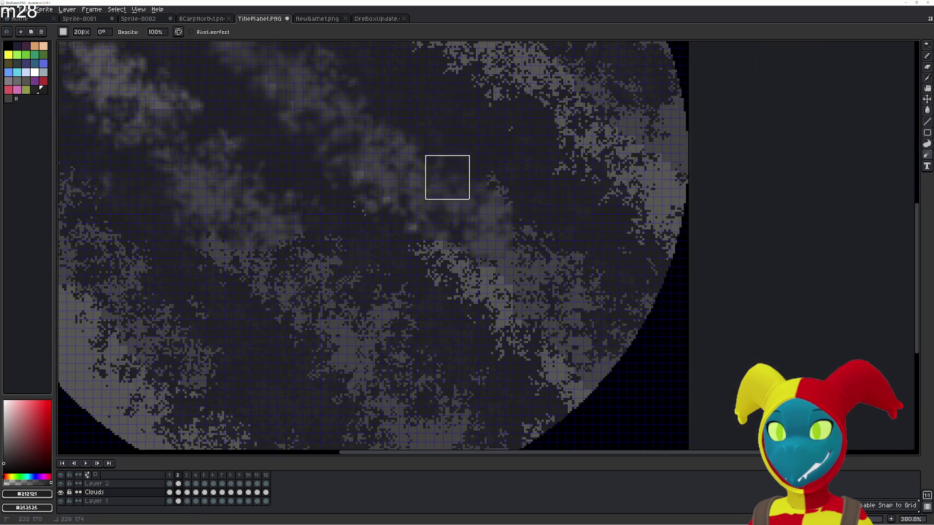
{"action": "left_click_drag", "start_coordinate": [296, 208], "coordinate": [360, 166]}
{"action": "left_click_drag", "start_coordinate": [318, 313], "coordinate": [217, 223]}
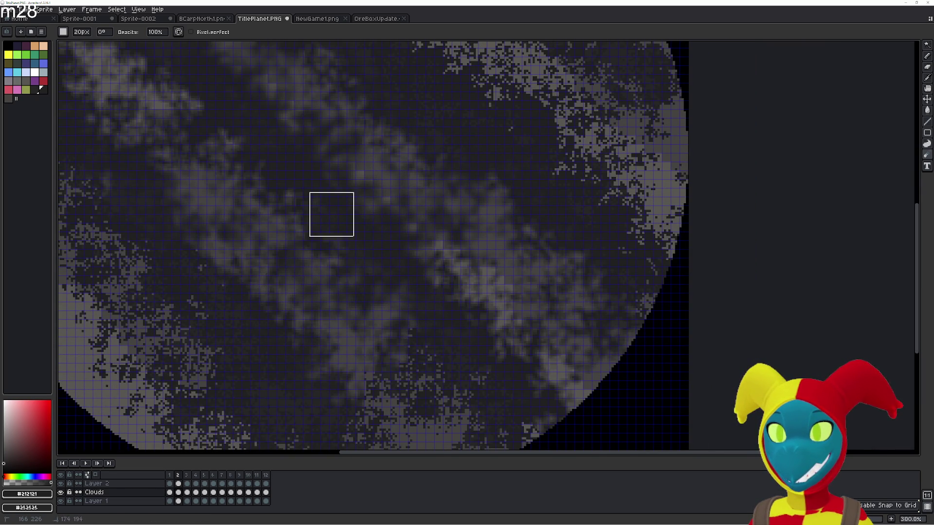
{"action": "scroll", "coordinate": [493, 422], "scroll_direction": "down", "scroll_amount": 3}
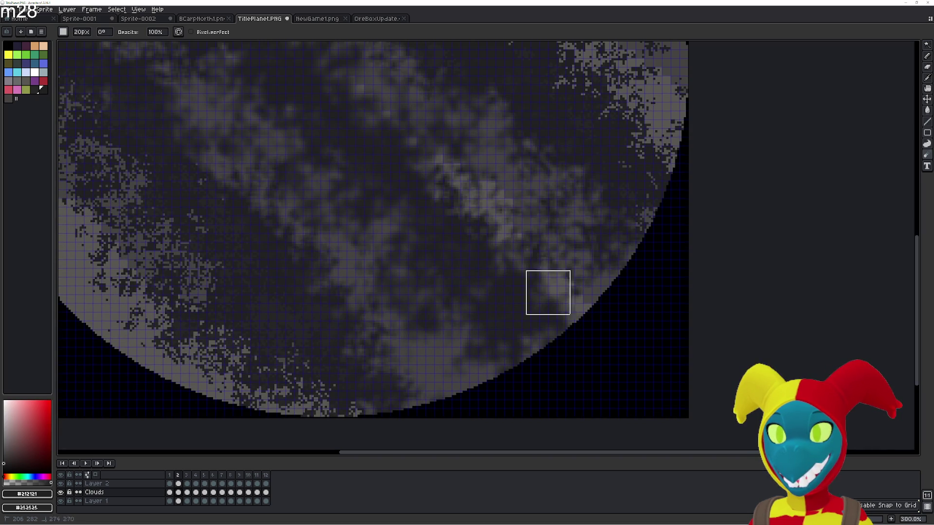
- Jumble the smooth cloud bands into speckled texture and cover the dark speckles along the left edge with gray
{"action": "key", "text": "shift+r"}
{"action": "mouse_move", "coordinate": [413, 135]}
{"action": "left_mouse_down"}
{"action": "mouse_move", "coordinate": [440, 127]}
{"action": "mouse_move", "coordinate": [480, 150]}
{"action": "left_mouse_up"}
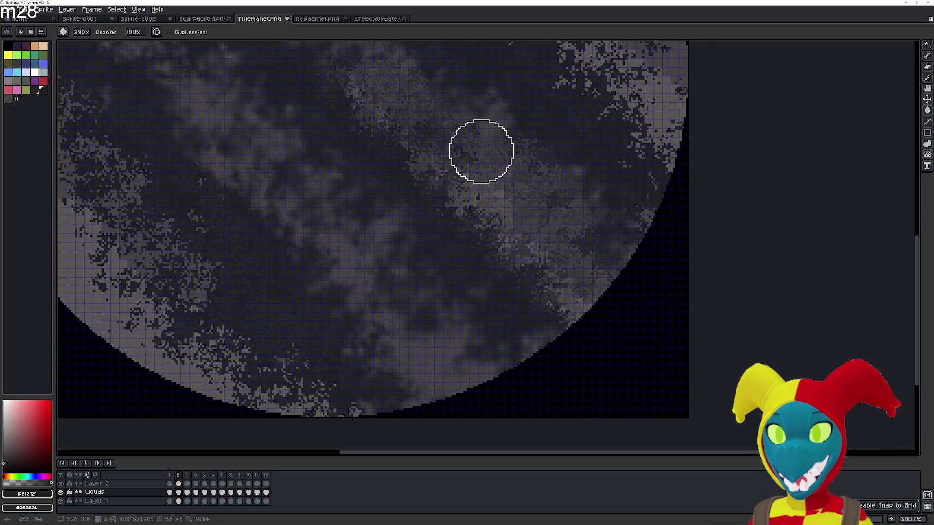
{"action": "scroll", "coordinate": [169, 352], "scroll_direction": "up", "scroll_amount": 2}
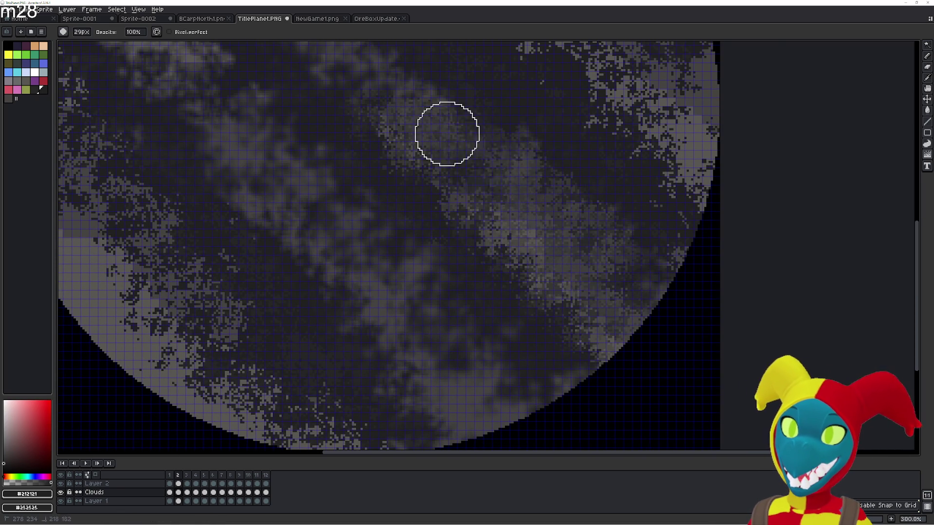
{"action": "scroll", "coordinate": [452, 143], "scroll_direction": "up", "scroll_amount": 5}
{"action": "scroll", "coordinate": [454, 200], "scroll_direction": "up", "scroll_amount": 3}
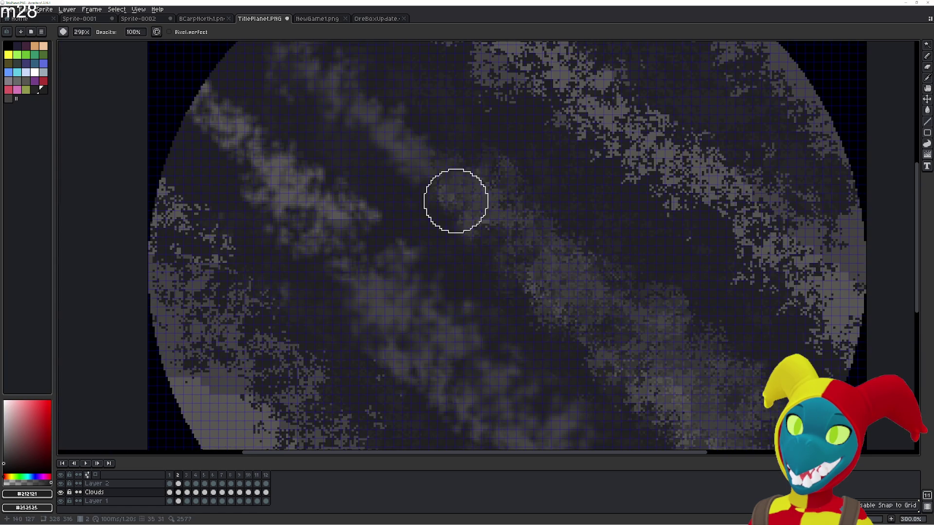
{"action": "scroll", "coordinate": [509, 223], "scroll_direction": "up", "scroll_amount": 4}
{"action": "mouse_move", "coordinate": [365, 217]}
{"action": "left_mouse_down"}
{"action": "mouse_move", "coordinate": [307, 206]}
{"action": "mouse_move", "coordinate": [386, 277]}
{"action": "left_mouse_up"}
{"action": "scroll", "coordinate": [373, 248], "scroll_direction": "down", "scroll_amount": 4}
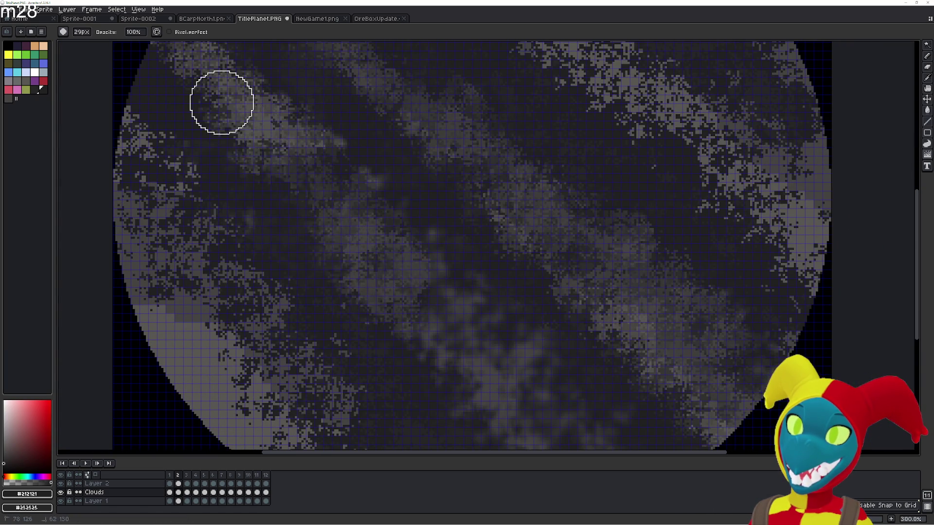
{"action": "scroll", "coordinate": [537, 399], "scroll_direction": "down", "scroll_amount": 4}
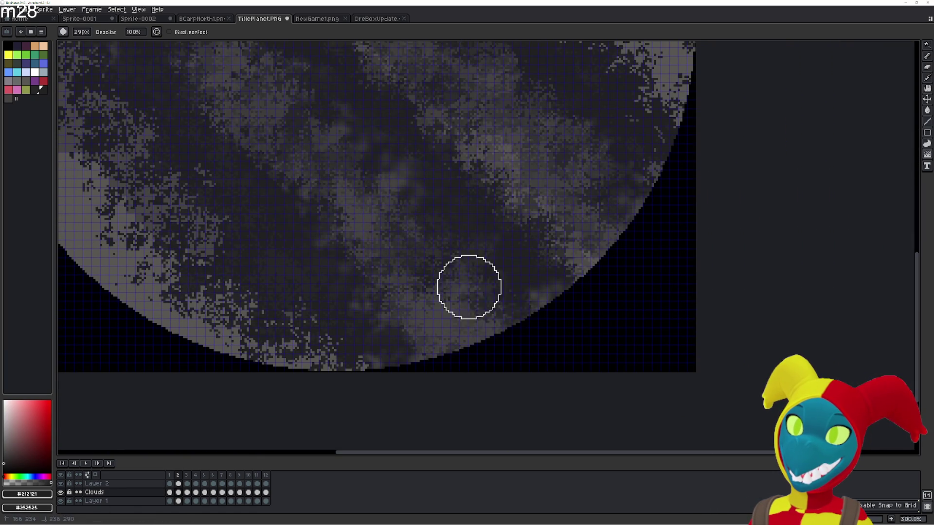
{"action": "mouse_move", "coordinate": [323, 115]}
{"action": "left_mouse_down"}
{"action": "mouse_move", "coordinate": [452, 238]}
{"action": "mouse_move", "coordinate": [513, 243]}
{"action": "left_mouse_up"}
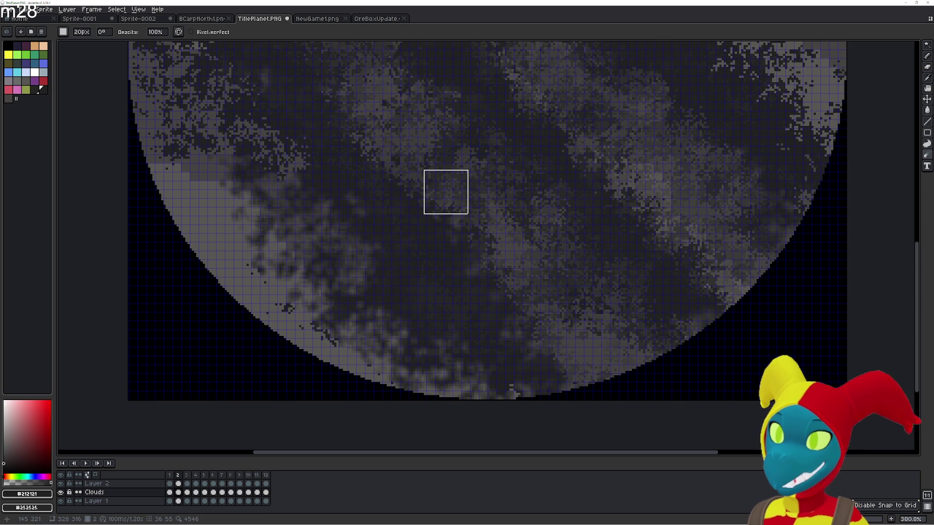
{"action": "left_click_drag", "start_coordinate": [423, 190], "coordinate": [515, 319]}
{"action": "mouse_move", "coordinate": [286, 103]}
{"action": "left_mouse_down"}
{"action": "mouse_move", "coordinate": [350, 267]}
{"action": "mouse_move", "coordinate": [343, 294]}
{"action": "left_mouse_up"}
{"action": "left_click_drag", "start_coordinate": [459, 412], "coordinate": [361, 291]}
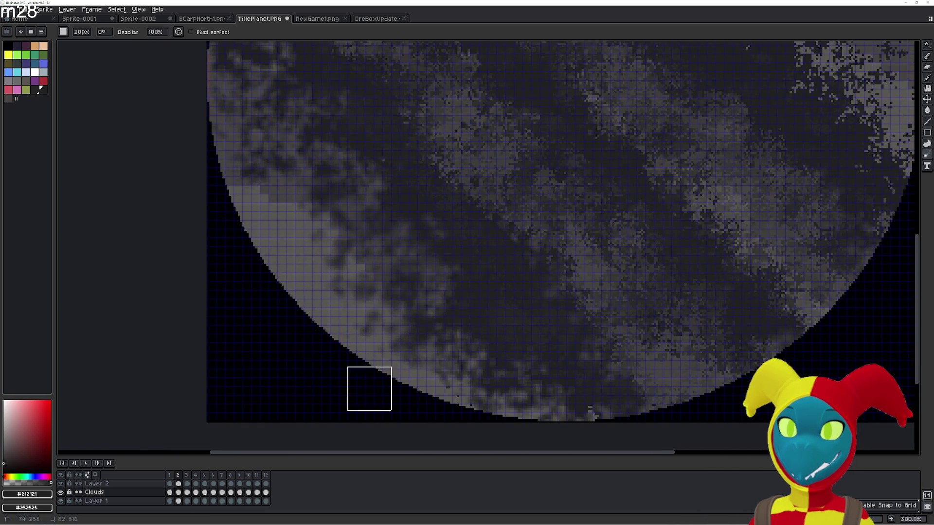
{"action": "scroll", "coordinate": [380, 365], "scroll_direction": "down", "scroll_amount": 1}
{"action": "key", "text": "r"}
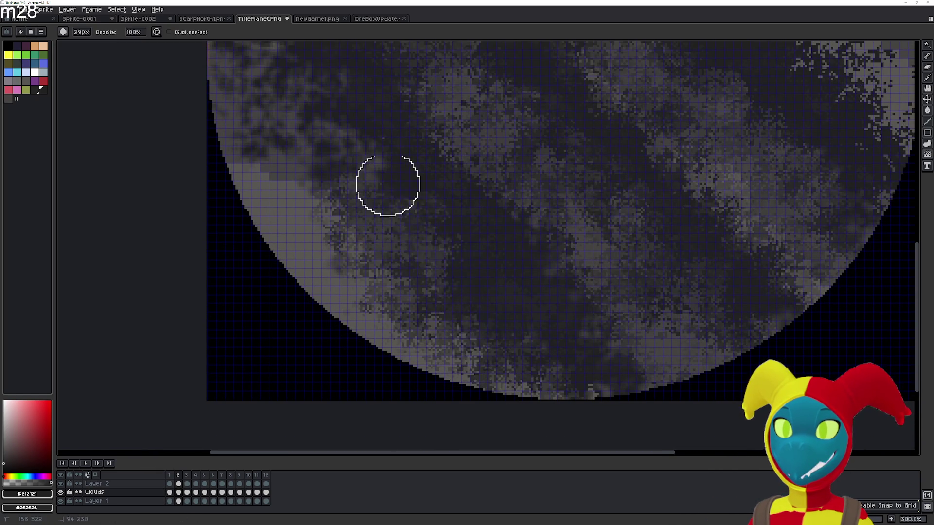
{"action": "left_click_drag", "start_coordinate": [373, 183], "coordinate": [479, 327]}
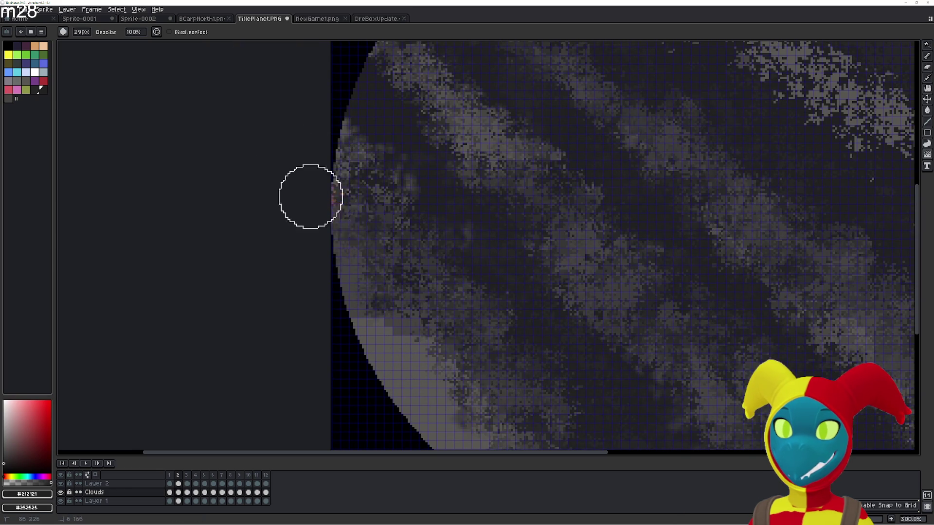
{"action": "scroll", "coordinate": [346, 186], "scroll_direction": "up", "scroll_amount": 2}
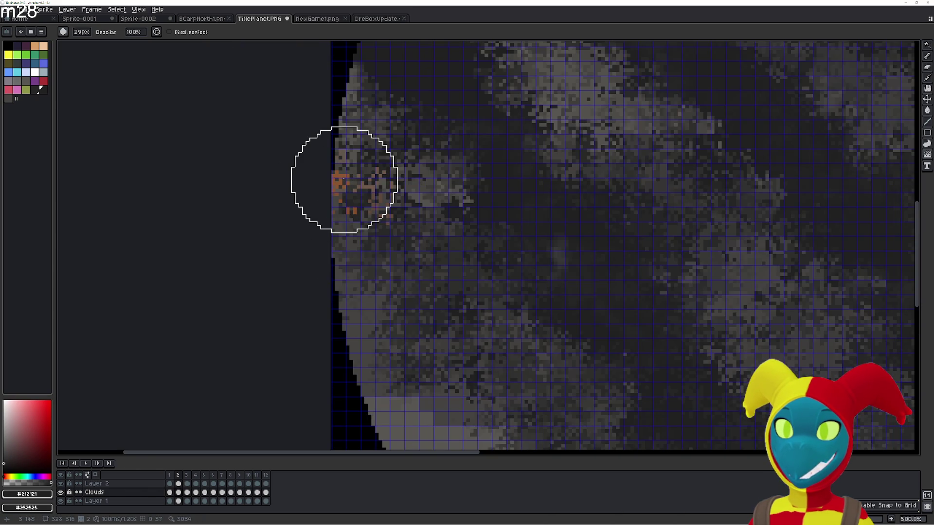
- Erase the light cloud pixel blocks along the planet's left edge
{"action": "key", "text": "e"}
{"action": "left_click_drag", "start_coordinate": [369, 175], "coordinate": [366, 398]}
{"action": "left_click_drag", "start_coordinate": [431, 187], "coordinate": [430, 321]}
{"action": "key", "text": "b"}
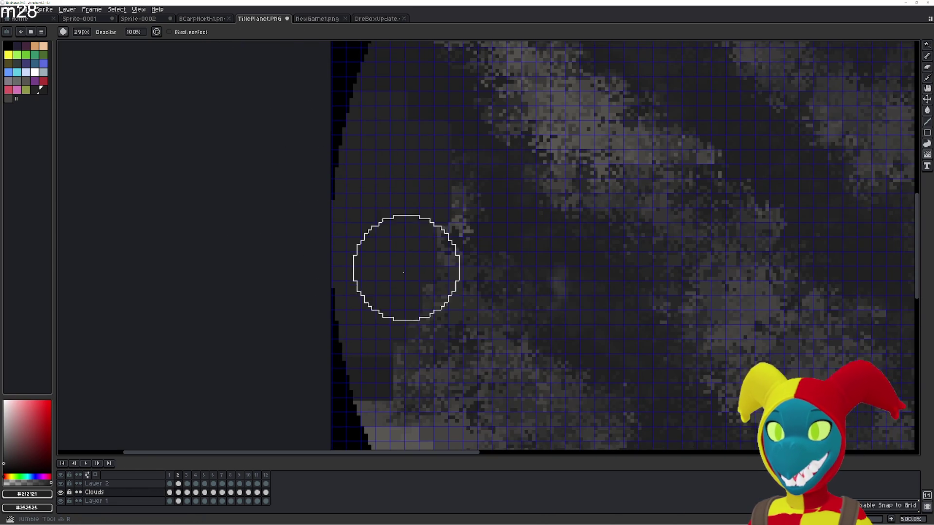
{"action": "key", "text": "r"}
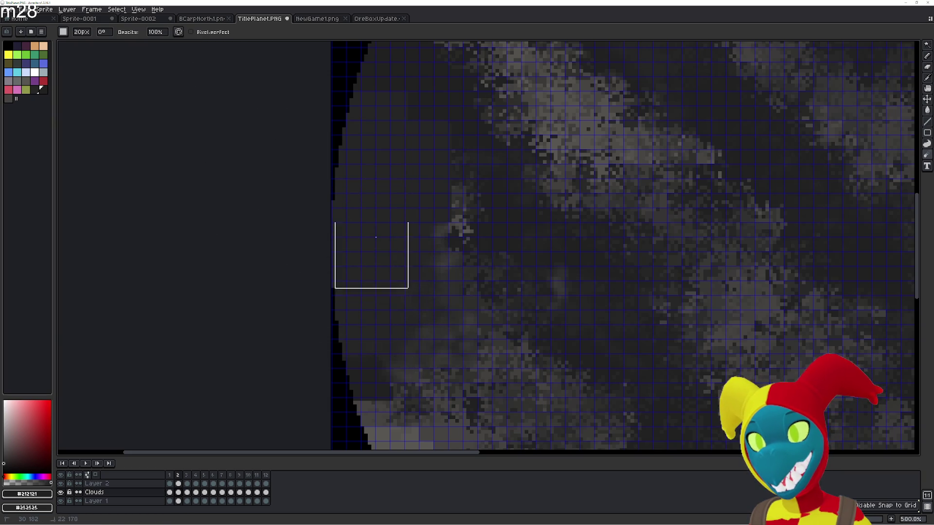
{"action": "key", "text": "r"}
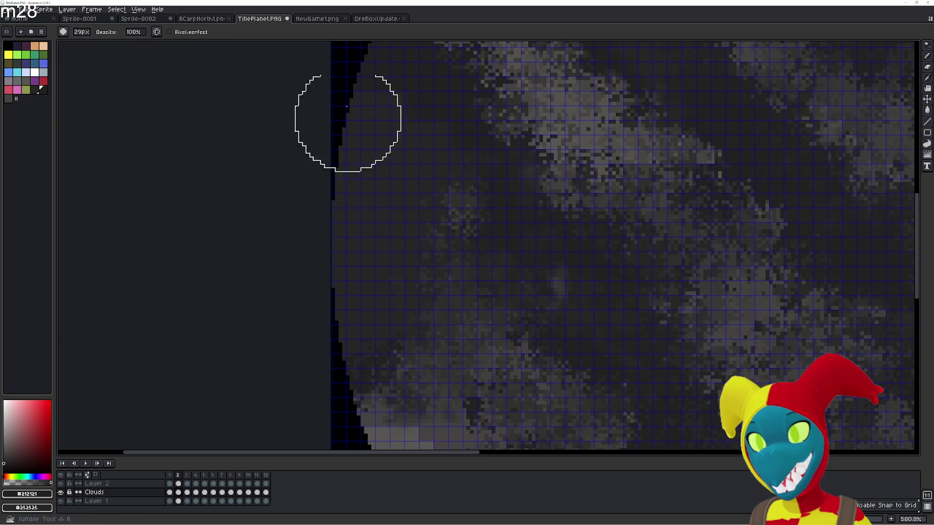
{"action": "key", "text": "r"}
{"action": "key", "text": "b"}
- Paint over the remaining stray light blocks near the left edge and blur the nearby clouds into soft streaks
{"action": "key", "text": "t"}
{"action": "left_click", "coordinate": [402, 221]}
{"action": "key", "text": "Escape"}
{"action": "key", "text": "b"}
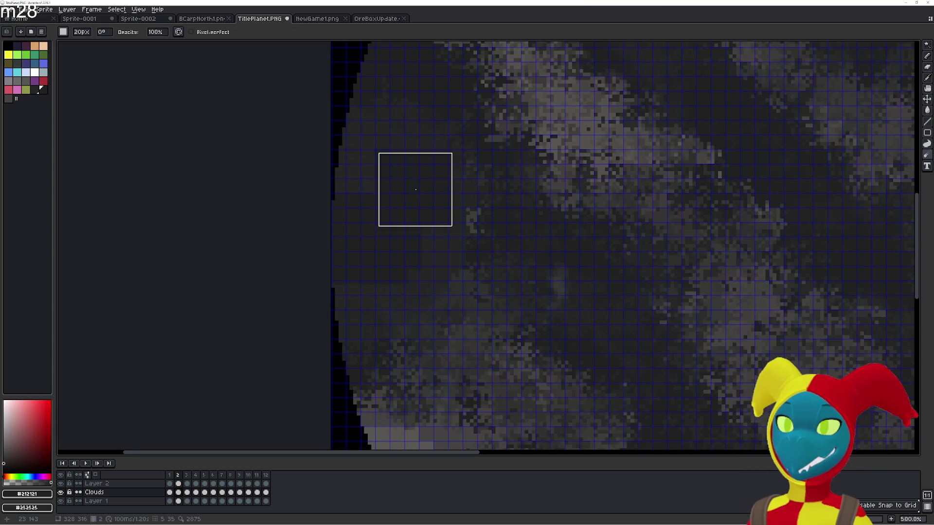
{"action": "key", "text": "e"}
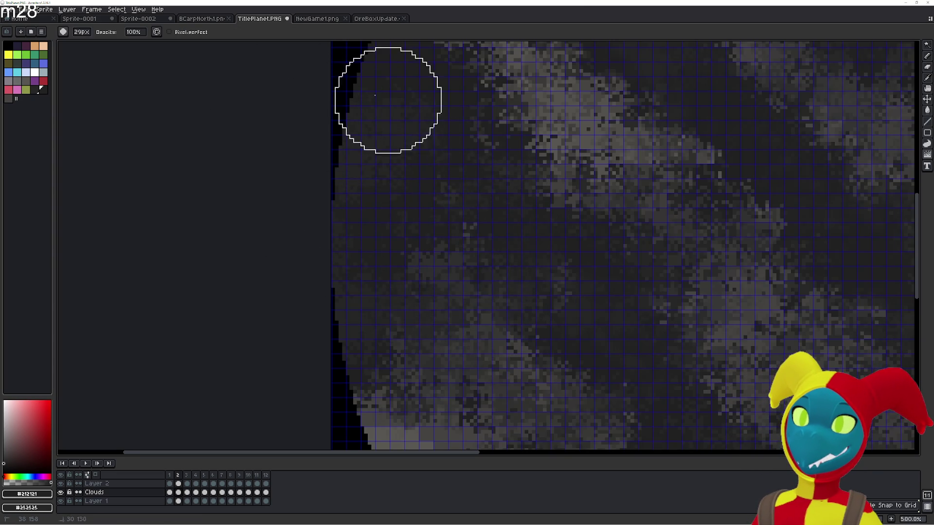
{"action": "key", "text": "e"}
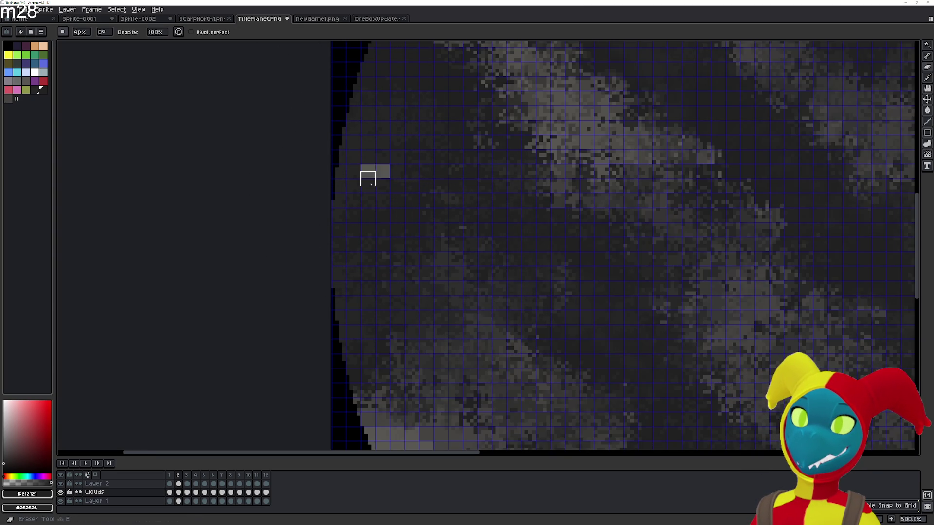
{"action": "key", "text": "b"}
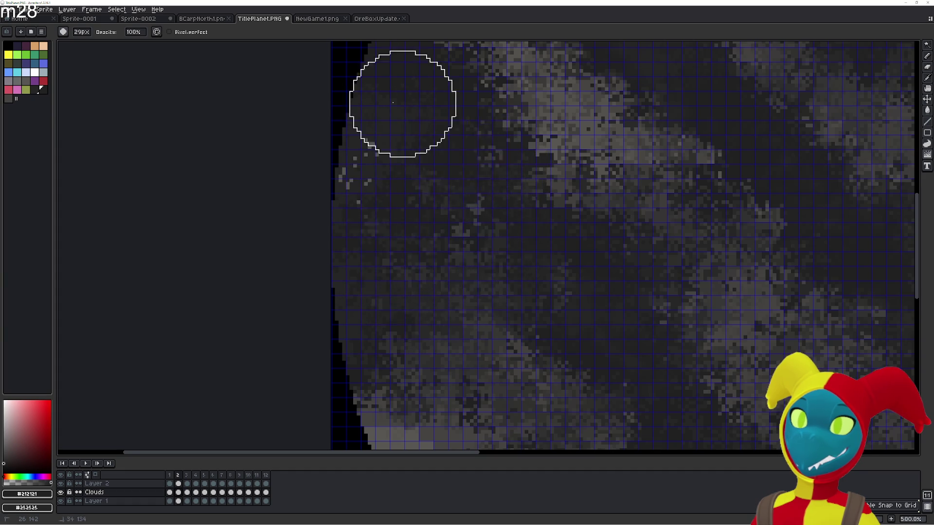
{"action": "key", "text": "e"}
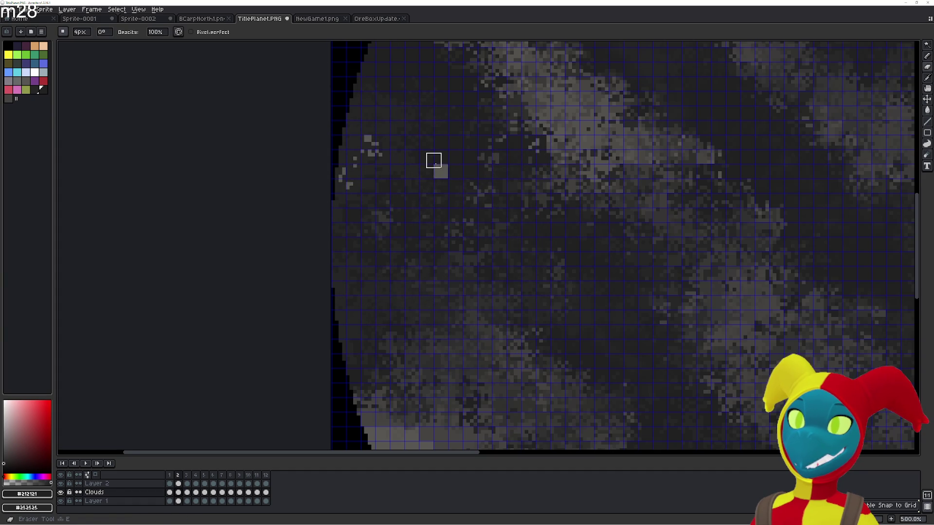
{"action": "key", "text": "b"}
{"action": "left_click_drag", "start_coordinate": [450, 166], "coordinate": [403, 150]}
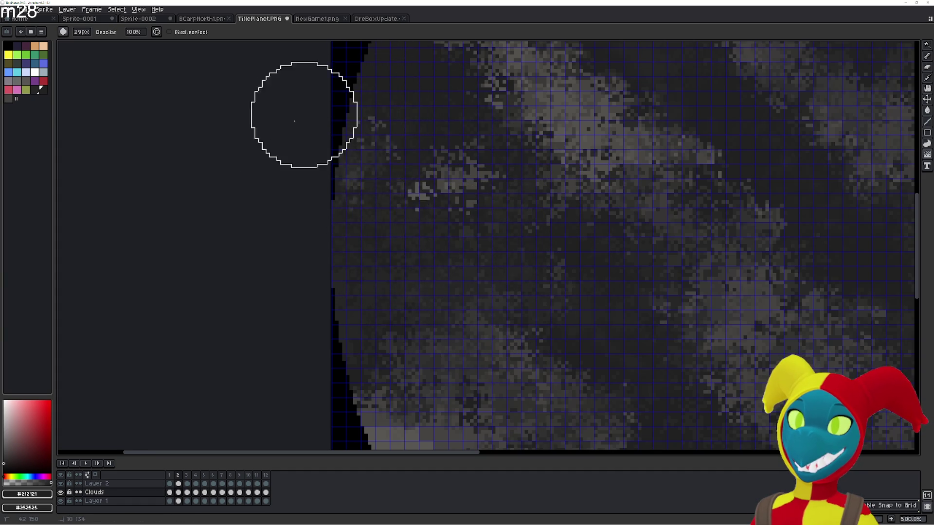
{"action": "key", "text": "r"}
{"action": "left_click_drag", "start_coordinate": [379, 135], "coordinate": [545, 240]}
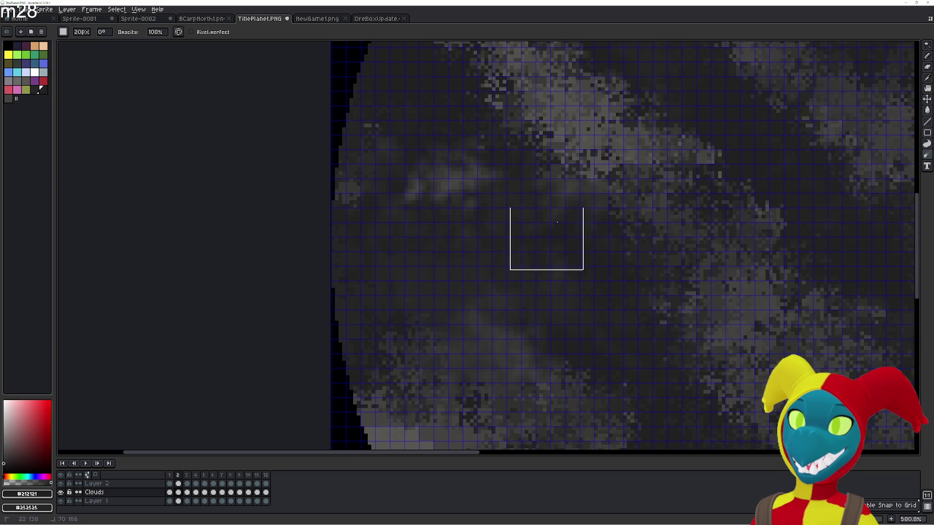
{"action": "scroll", "coordinate": [583, 191], "scroll_direction": "up", "scroll_amount": 2}
{"action": "scroll", "coordinate": [582, 191], "scroll_direction": "down", "scroll_amount": 1}
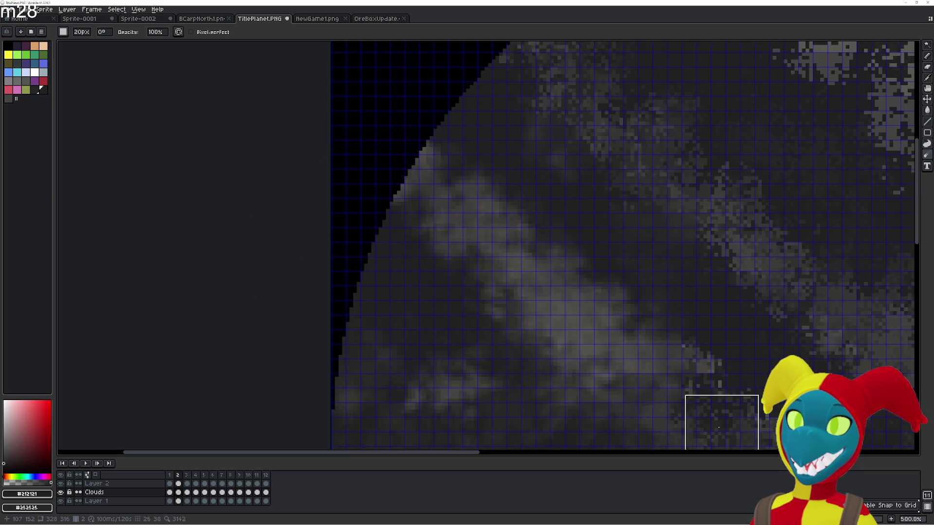
{"action": "scroll", "coordinate": [719, 421], "scroll_direction": "down", "scroll_amount": 2}
- Blur the bright speckles on the planet's right-side band into soft streaks
{"action": "left_click_drag", "start_coordinate": [633, 370], "coordinate": [384, 159]}
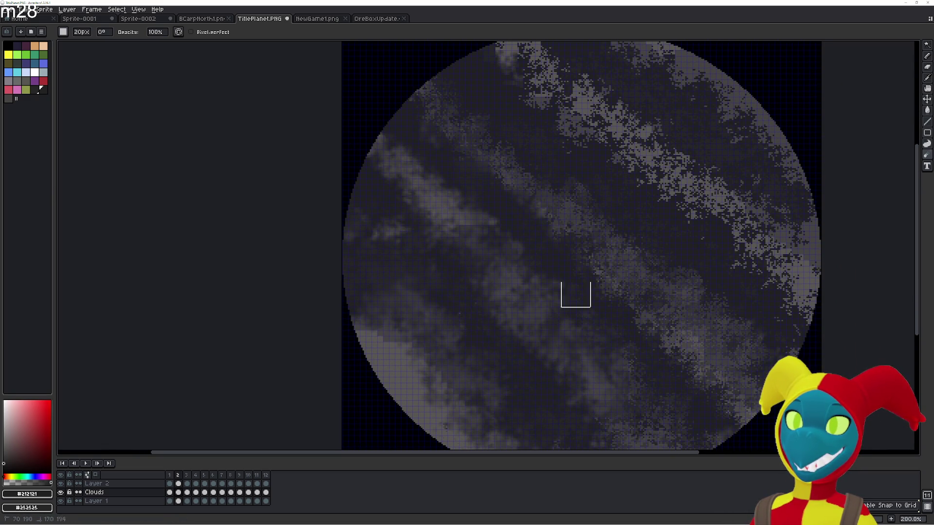
{"action": "scroll", "coordinate": [576, 295], "scroll_direction": "down", "scroll_amount": 1}
{"action": "scroll", "coordinate": [705, 382], "scroll_direction": "down", "scroll_amount": 1}
{"action": "scroll", "coordinate": [609, 390], "scroll_direction": "down", "scroll_amount": 1}
{"action": "scroll", "coordinate": [501, 387], "scroll_direction": "down", "scroll_amount": 1}
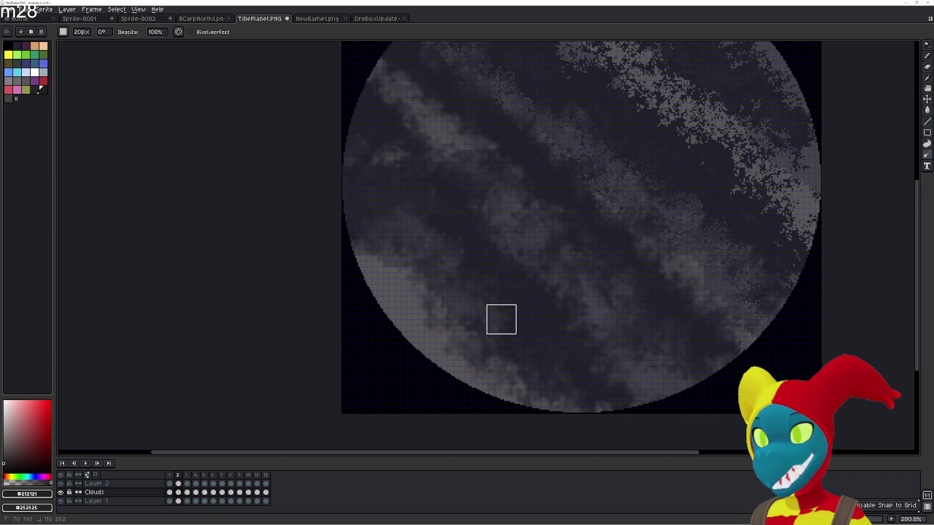
{"action": "scroll", "coordinate": [621, 313], "scroll_direction": "up", "scroll_amount": 1}
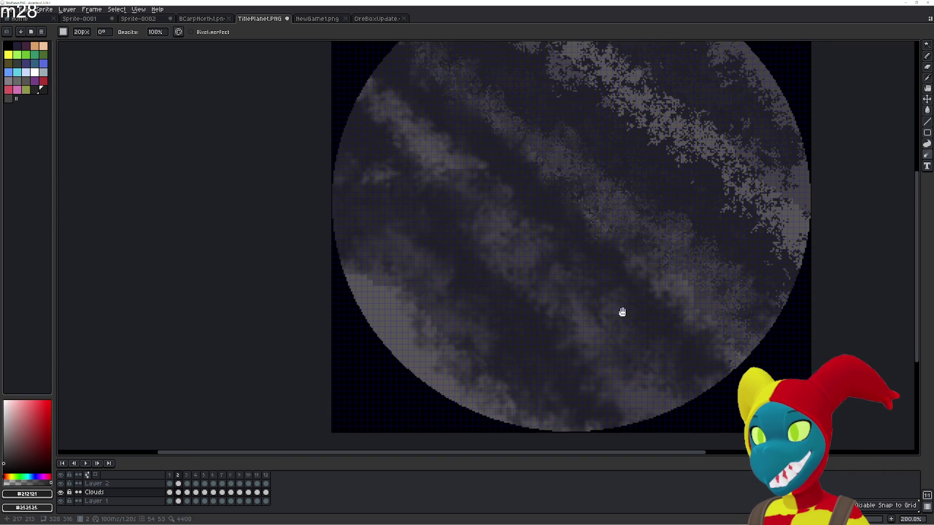
{"action": "scroll", "coordinate": [499, 195], "scroll_direction": "up", "scroll_amount": 1}
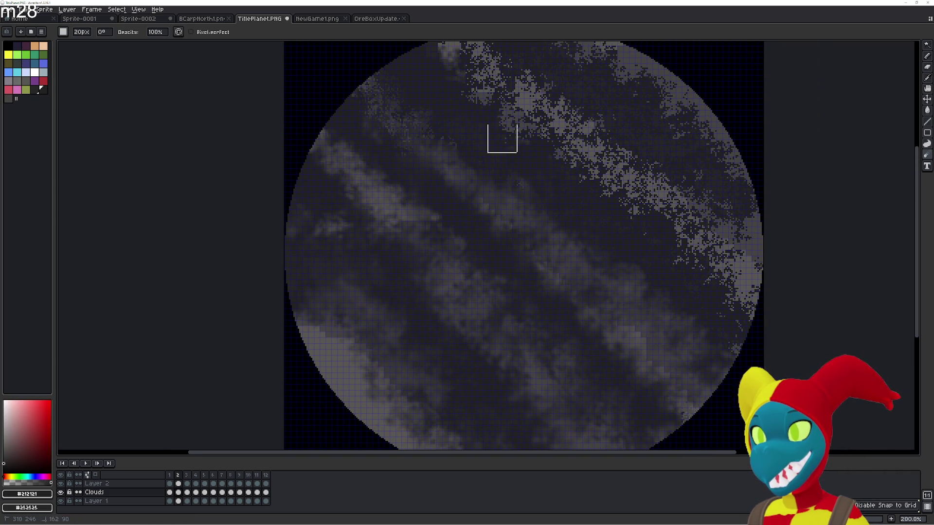
{"action": "scroll", "coordinate": [577, 184], "scroll_direction": "up", "scroll_amount": 1}
{"action": "scroll", "coordinate": [416, 51], "scroll_direction": "up", "scroll_amount": 1}
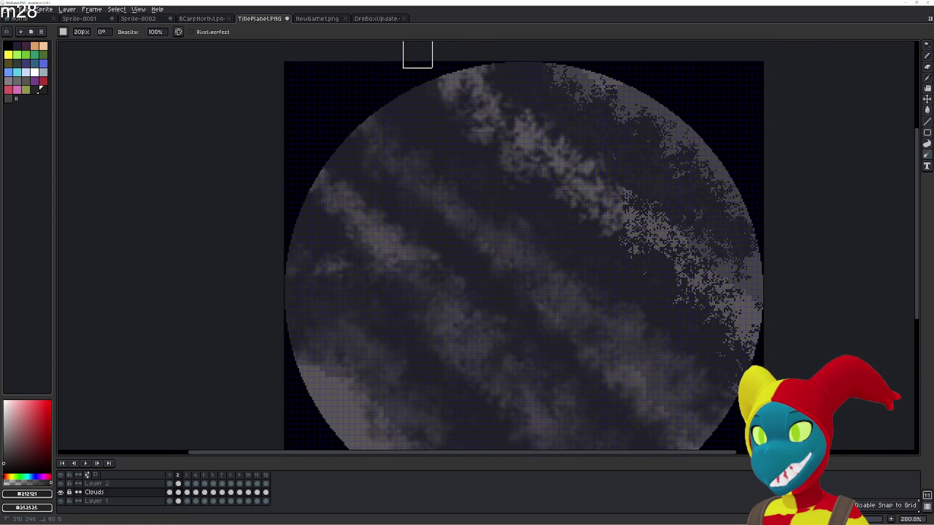
{"action": "scroll", "coordinate": [562, 83], "scroll_direction": "up", "scroll_amount": 1}
{"action": "left_click_drag", "start_coordinate": [632, 247], "coordinate": [733, 315]}
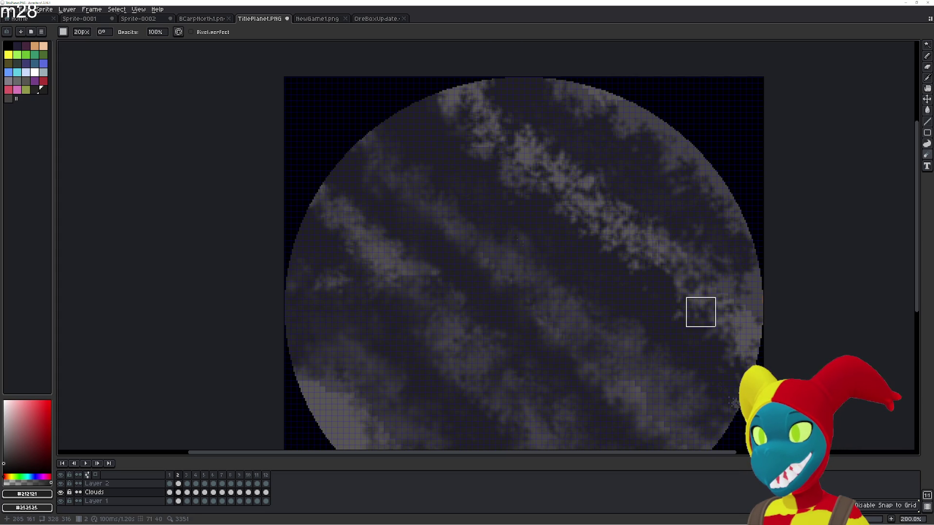
{"action": "key", "text": "shift+r"}
{"action": "key", "text": "shift+r"}
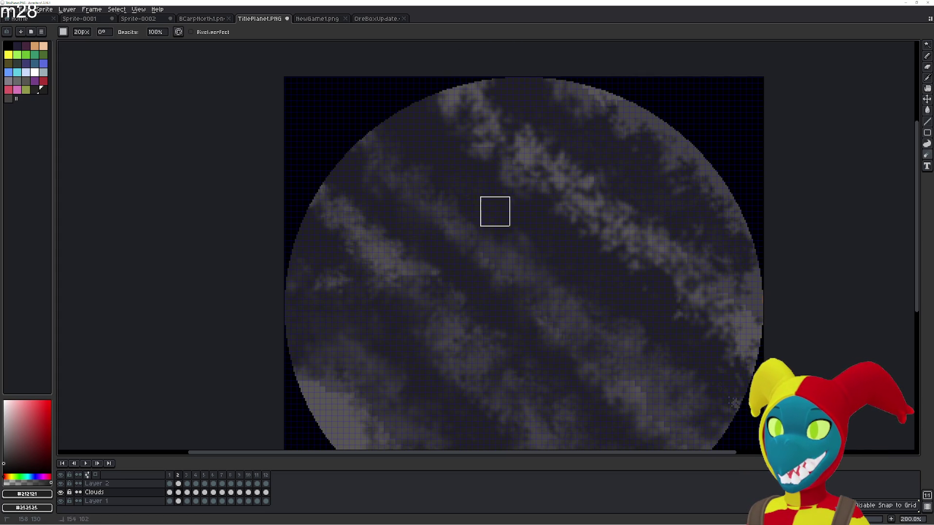
{"action": "scroll", "coordinate": [730, 349], "scroll_direction": "down", "scroll_amount": 1}
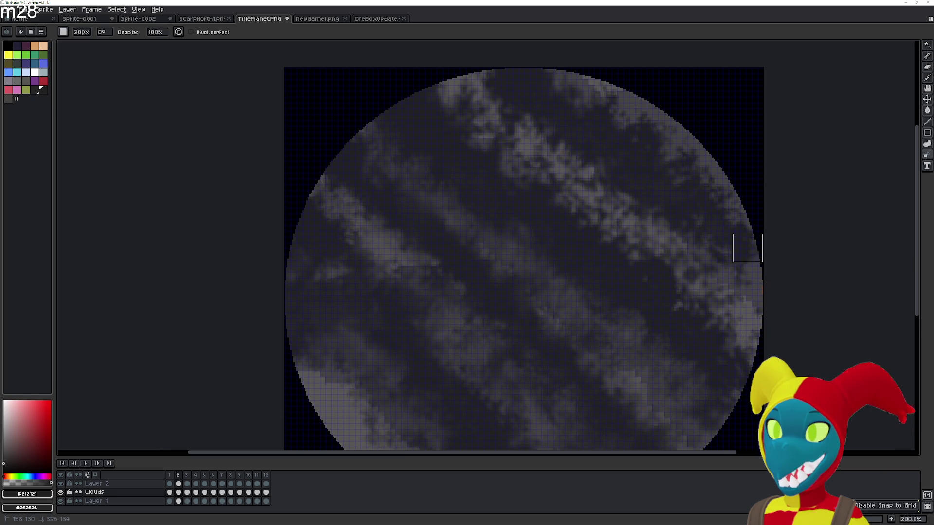
- Scramble the cloud pixels near the planet's right edge while cycling between pencil, jumble and blur brushes
{"action": "key", "text": "b"}
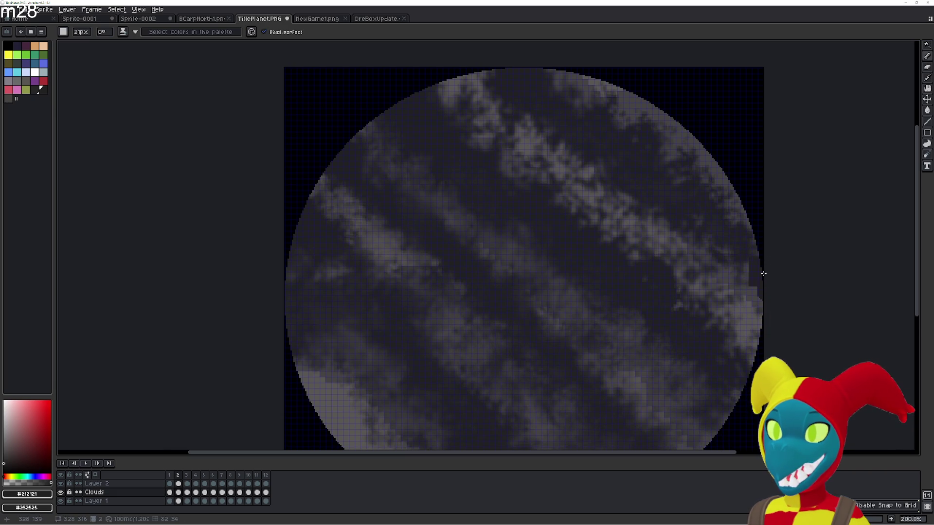
{"action": "key", "text": "shift+r"}
{"action": "key", "text": "shift+r"}
{"action": "left_click_drag", "start_coordinate": [755, 276], "coordinate": [752, 299]}
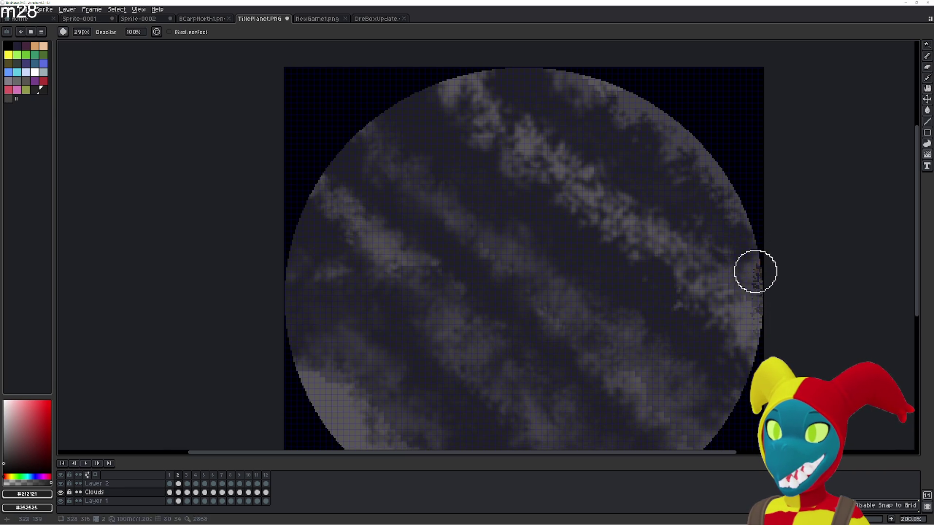
{"action": "key", "text": "b"}
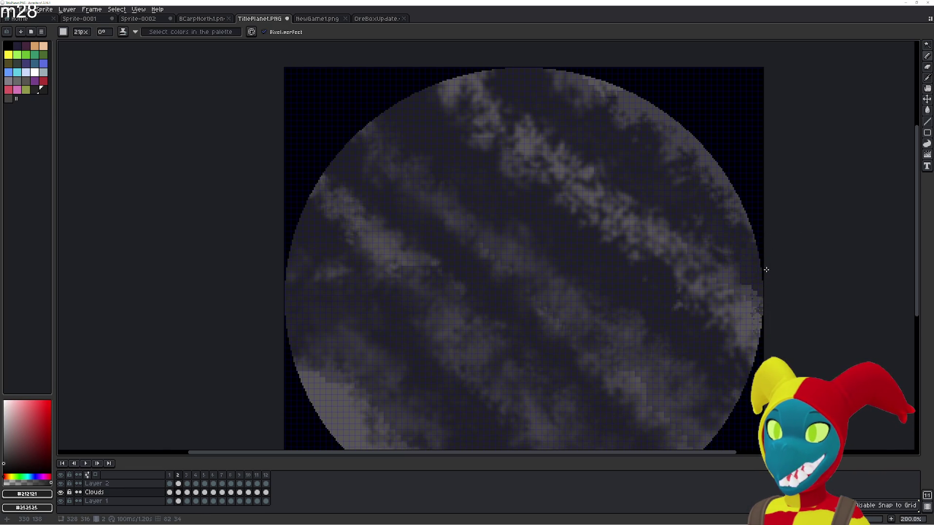
{"action": "key", "text": "r"}
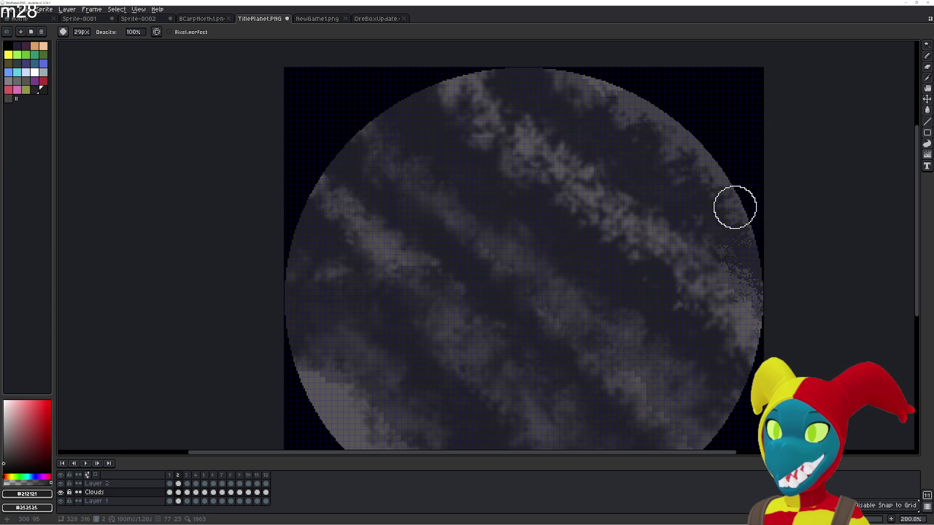
{"action": "key", "text": "b"}
{"action": "key", "text": "r"}
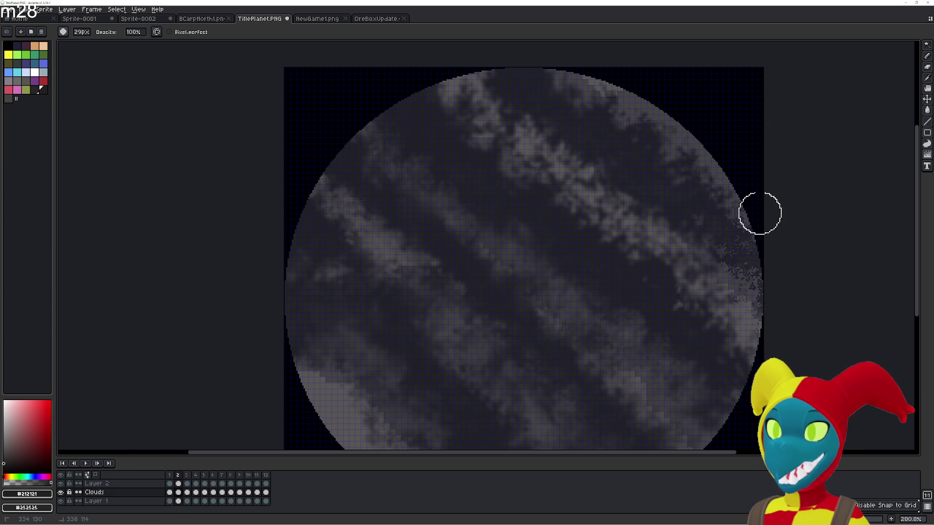
{"action": "key", "text": "r"}
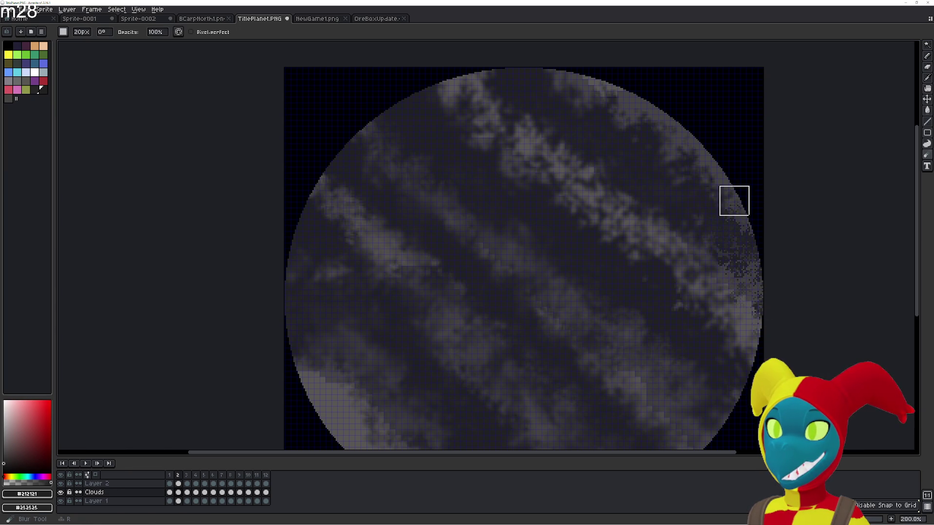
{"action": "key", "text": "b"}
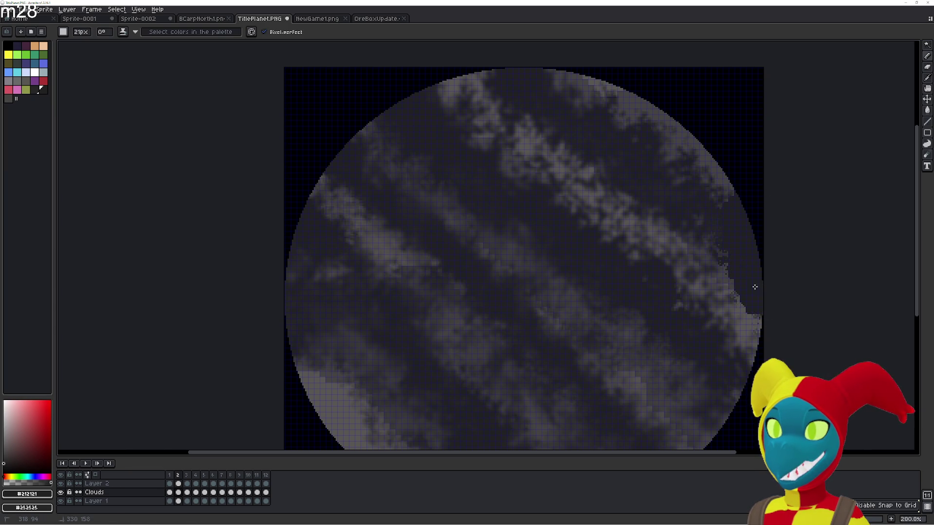
{"action": "key", "text": "r"}
{"action": "key", "text": "b"}
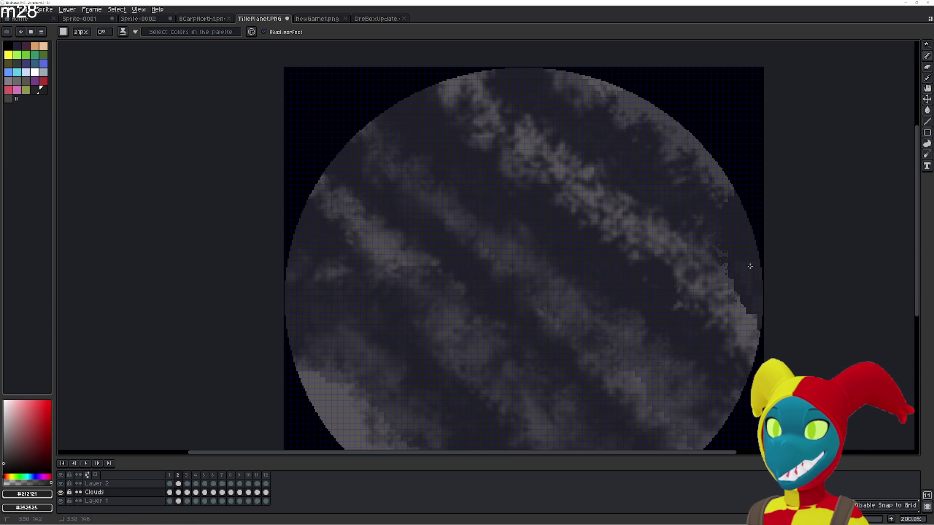
{"action": "key", "text": "r"}
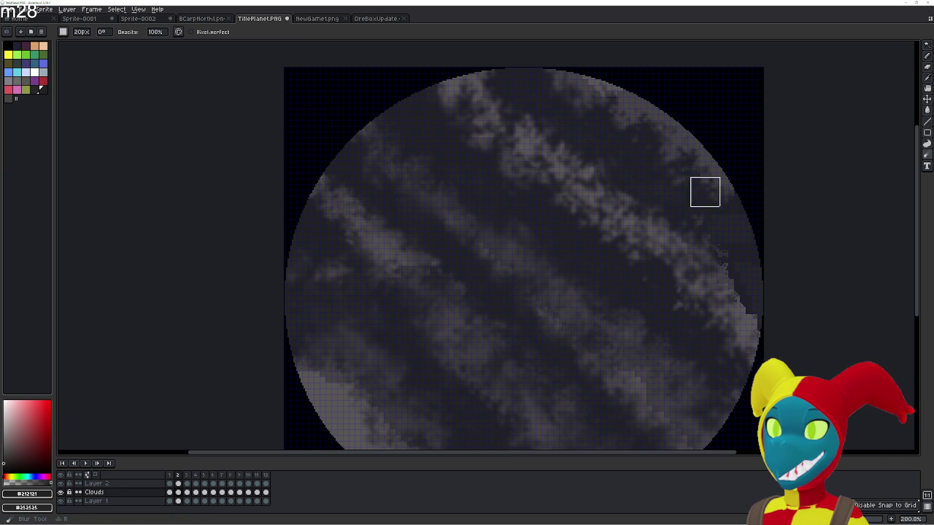
- Scatter speckles through the right-hand cloud band and along the planet's top edge
{"action": "key", "text": "shift+r"}
{"action": "mouse_move", "coordinate": [750, 291]}
{"action": "left_mouse_down"}
{"action": "mouse_move", "coordinate": [740, 244]}
{"action": "mouse_move", "coordinate": [703, 221]}
{"action": "mouse_move", "coordinate": [693, 173]}
{"action": "mouse_move", "coordinate": [713, 206]}
{"action": "left_mouse_up"}
{"action": "mouse_move", "coordinate": [759, 292]}
{"action": "left_mouse_down"}
{"action": "mouse_move", "coordinate": [663, 166]}
{"action": "mouse_move", "coordinate": [700, 184]}
{"action": "left_mouse_up"}
{"action": "key", "text": "r"}
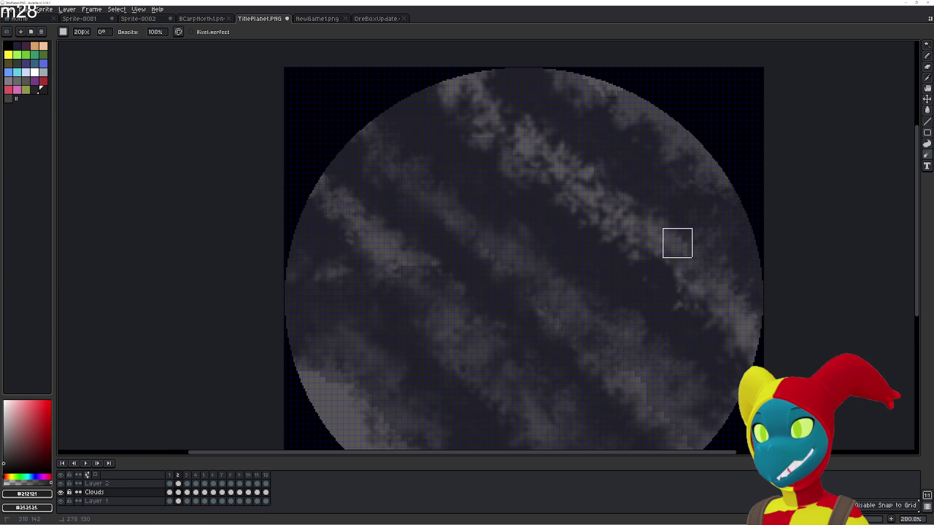
{"action": "key", "text": "shift+r"}
{"action": "left_click_drag", "start_coordinate": [730, 313], "coordinate": [672, 223]}
{"action": "left_click_drag", "start_coordinate": [700, 259], "coordinate": [723, 294]}
{"action": "key", "text": "r"}
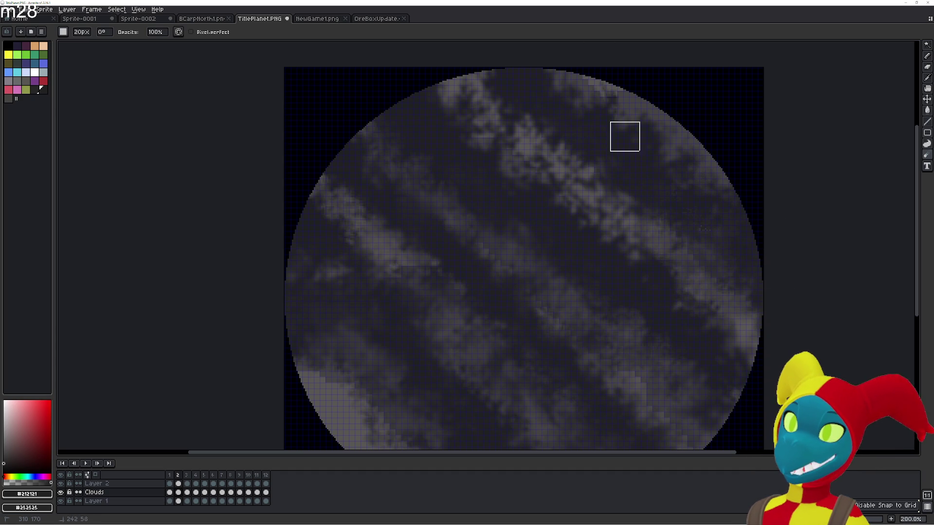
{"action": "key", "text": "shift+r"}
{"action": "left_click_drag", "start_coordinate": [620, 96], "coordinate": [623, 123]}
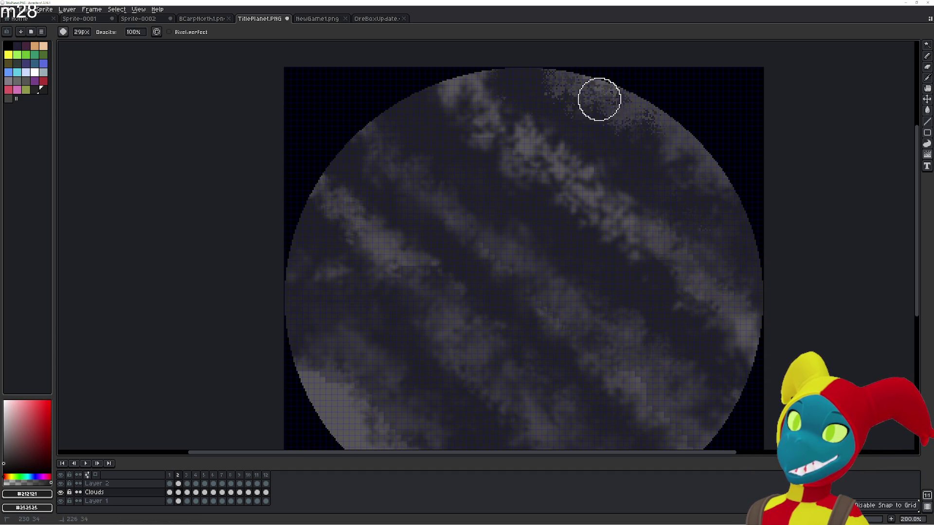
- Jumble the upper cloud bands into speckled streaks, adding a lighter speckled streak across the clouds
{"action": "key", "text": "r"}
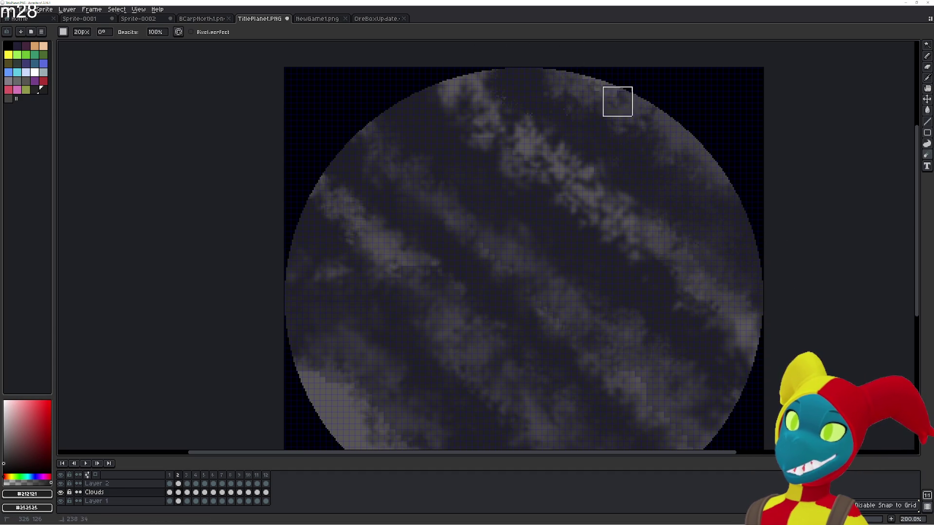
{"action": "key", "text": "shift+r"}
{"action": "left_click_drag", "start_coordinate": [446, 88], "coordinate": [673, 254]}
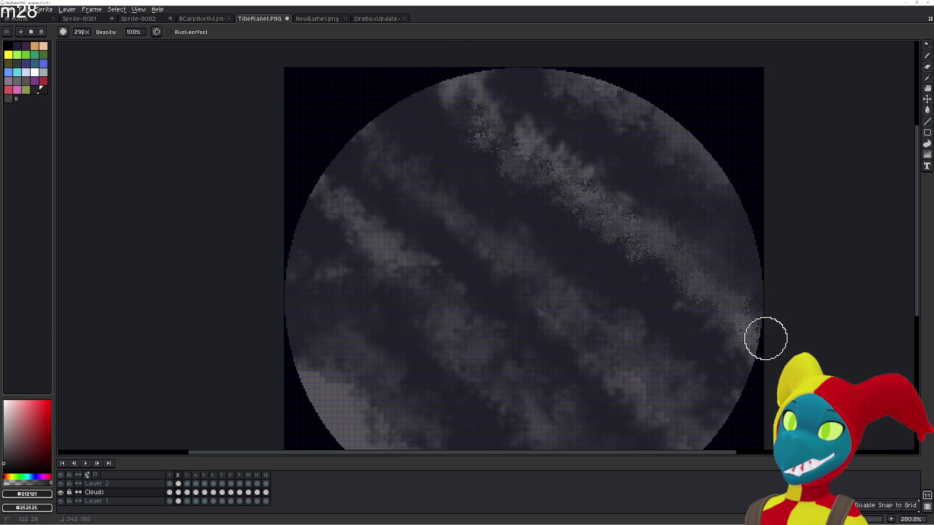
{"action": "left_click_drag", "start_coordinate": [509, 124], "coordinate": [560, 184]}
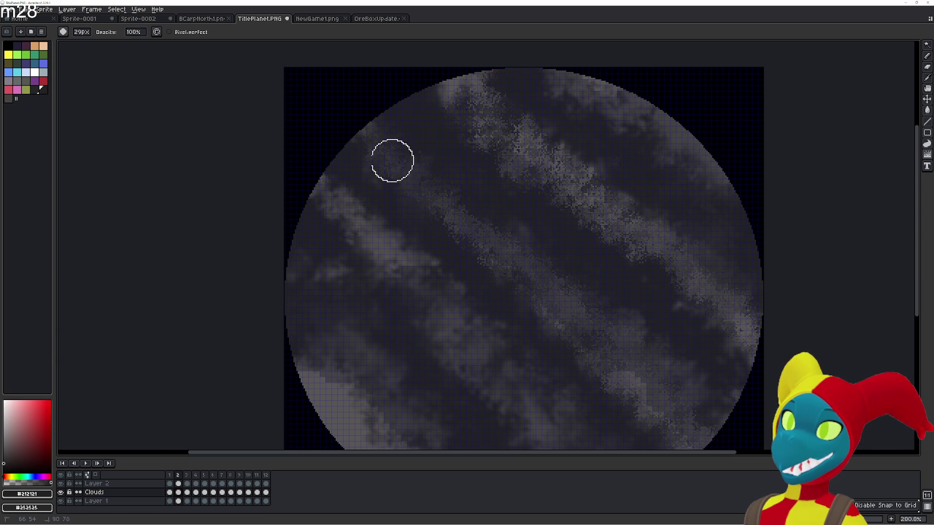
{"action": "left_click_drag", "start_coordinate": [393, 161], "coordinate": [462, 215]}
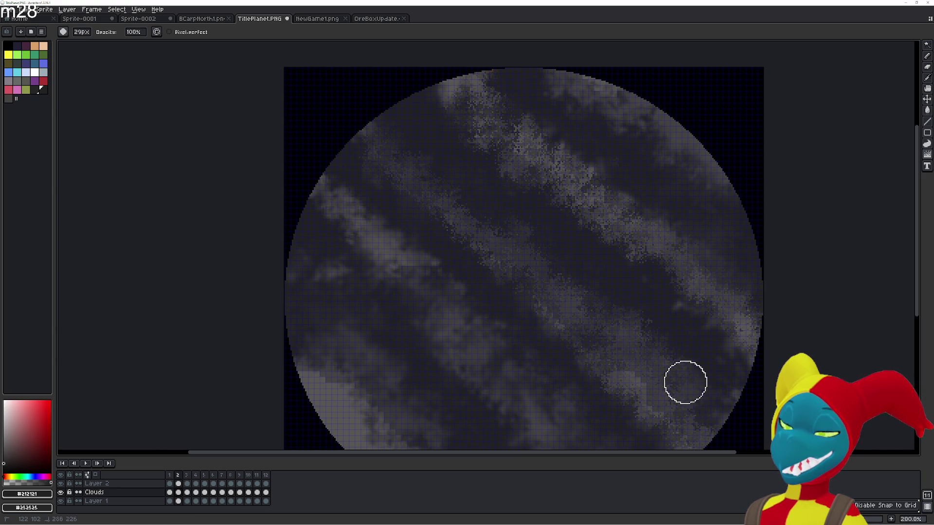
{"action": "scroll", "coordinate": [482, 329], "scroll_direction": "down", "scroll_amount": 2}
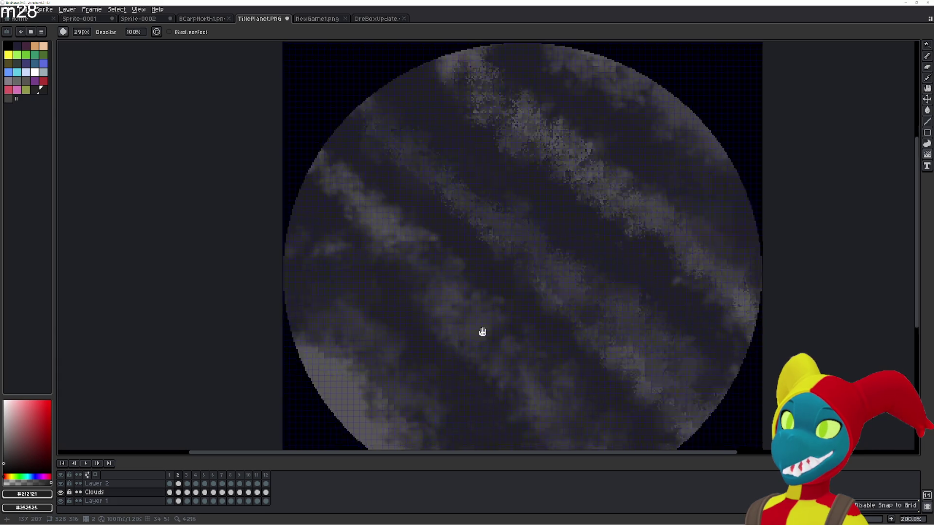
{"action": "scroll", "coordinate": [511, 329], "scroll_direction": "down", "scroll_amount": 3}
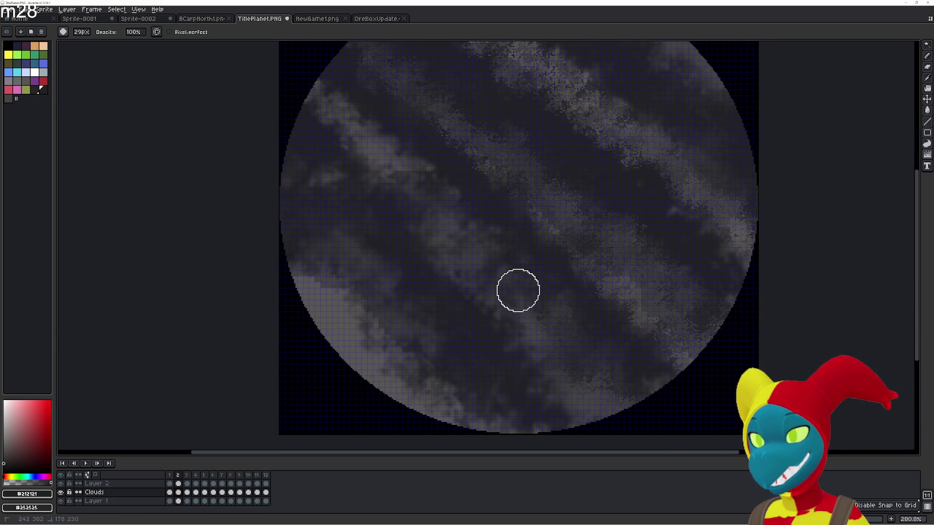
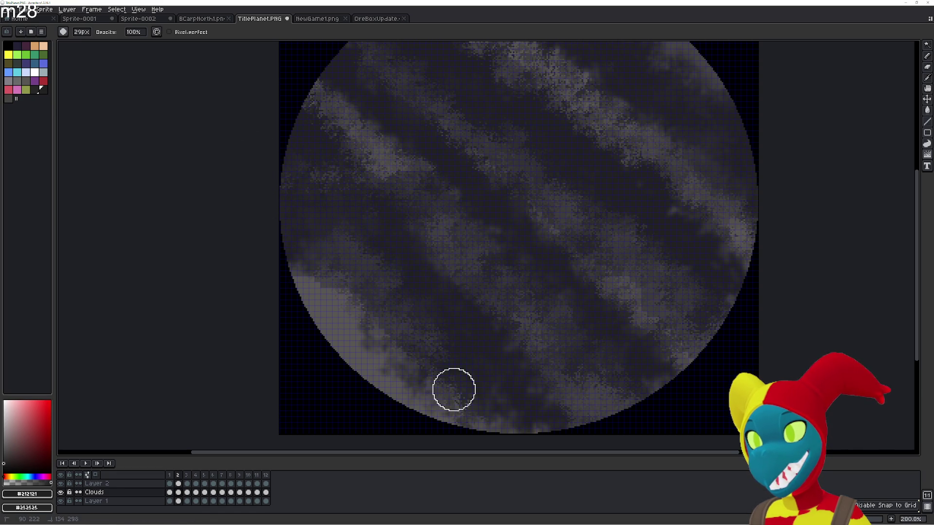
{"action": "scroll", "coordinate": [560, 349], "scroll_direction": "down", "scroll_amount": 1}
{"action": "scroll", "coordinate": [562, 330], "scroll_direction": "up", "scroll_amount": 1}
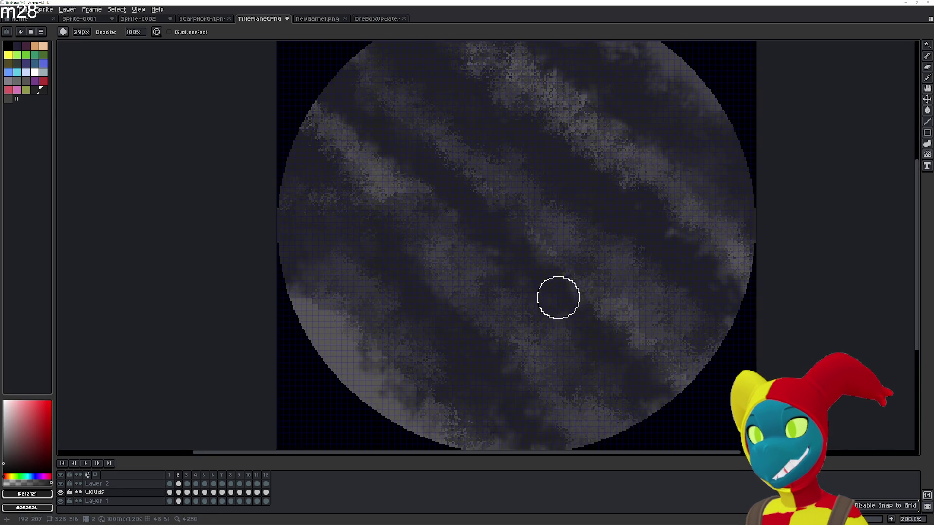
- On frame 1, brush darker grey over part of the light diagonal cloud band, then move to frame 12
{"action": "key", "text": "comma"}
{"action": "left_click_drag", "start_coordinate": [523, 260], "coordinate": [399, 157]}
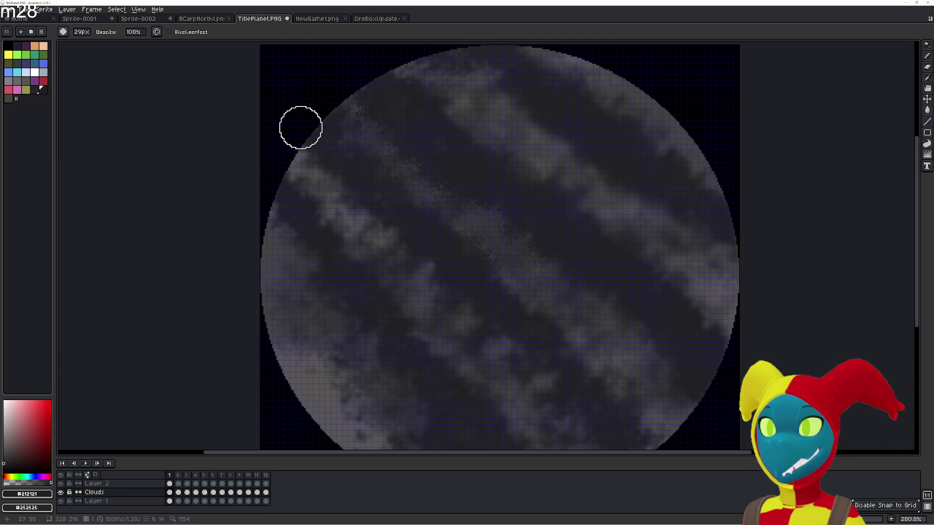
{"action": "scroll", "coordinate": [559, 420], "scroll_direction": "down", "scroll_amount": 1}
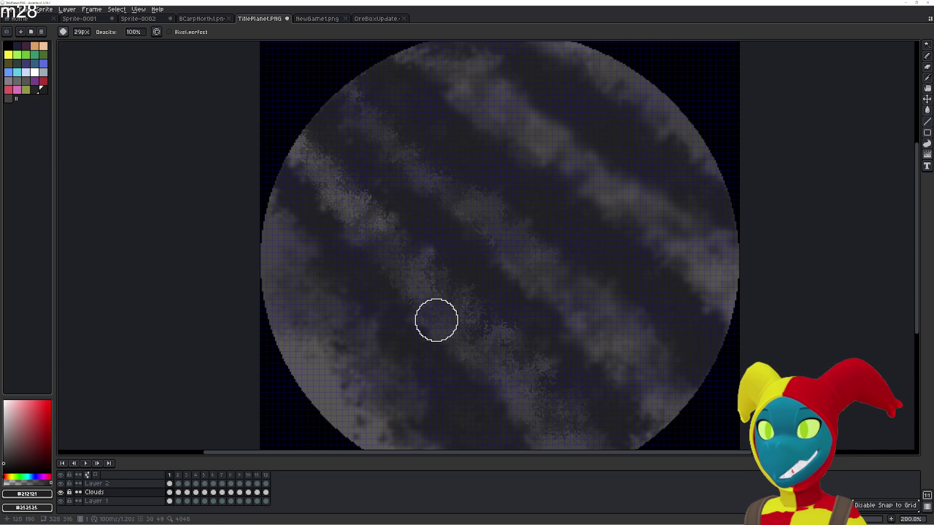
{"action": "scroll", "coordinate": [437, 320], "scroll_direction": "down", "scroll_amount": 3}
{"action": "scroll", "coordinate": [466, 239], "scroll_direction": "right", "scroll_amount": 2}
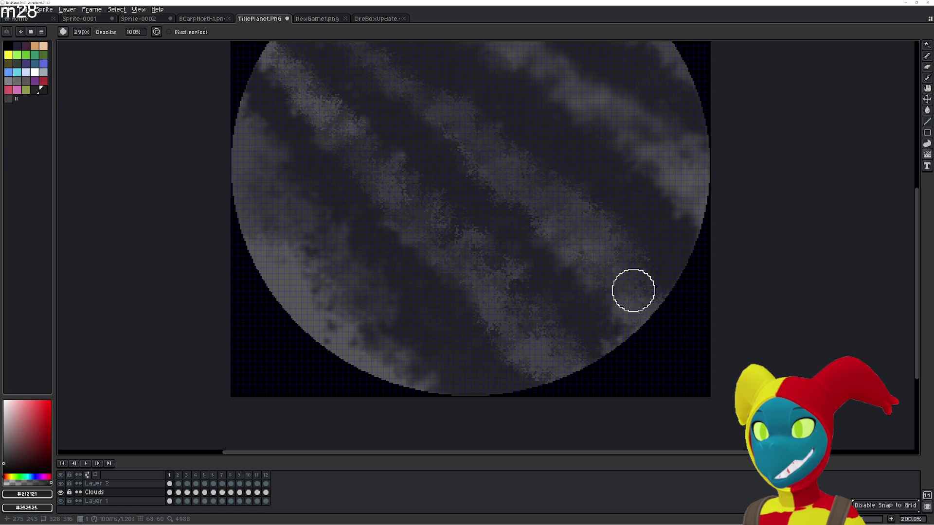
{"action": "scroll", "coordinate": [644, 304], "scroll_direction": "up", "scroll_amount": 3}
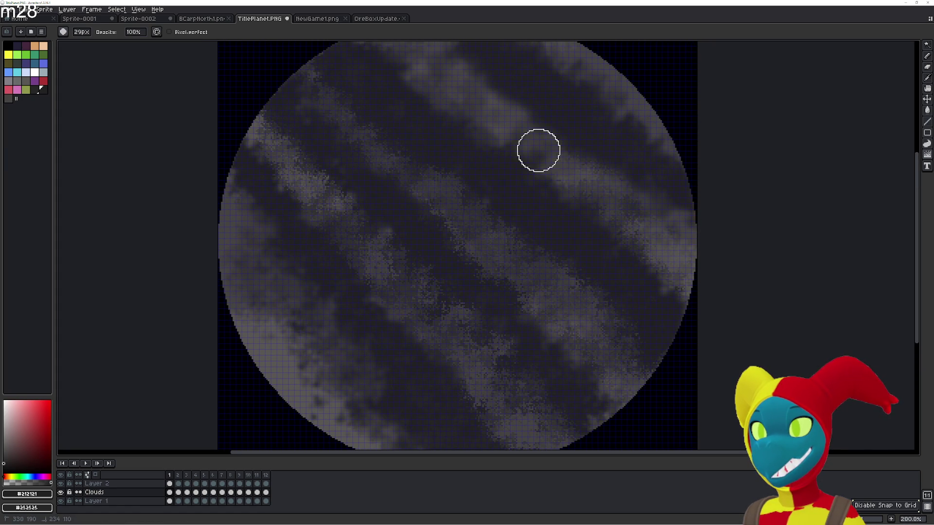
{"action": "scroll", "coordinate": [616, 260], "scroll_direction": "up", "scroll_amount": 8}
{"action": "scroll", "coordinate": [616, 259], "scroll_direction": "left", "scroll_amount": 4}
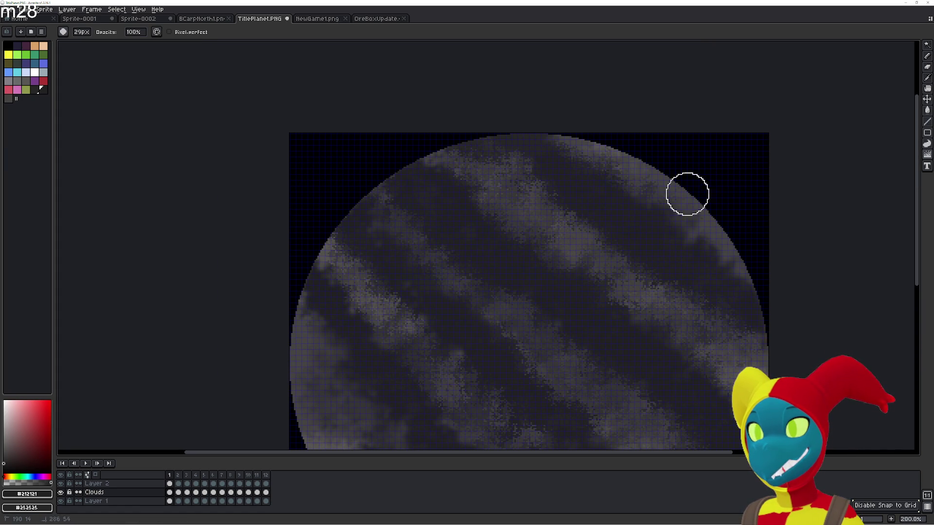
{"action": "scroll", "coordinate": [594, 364], "scroll_direction": "down", "scroll_amount": 5}
{"action": "scroll", "coordinate": [487, 184], "scroll_direction": "left", "scroll_amount": 3}
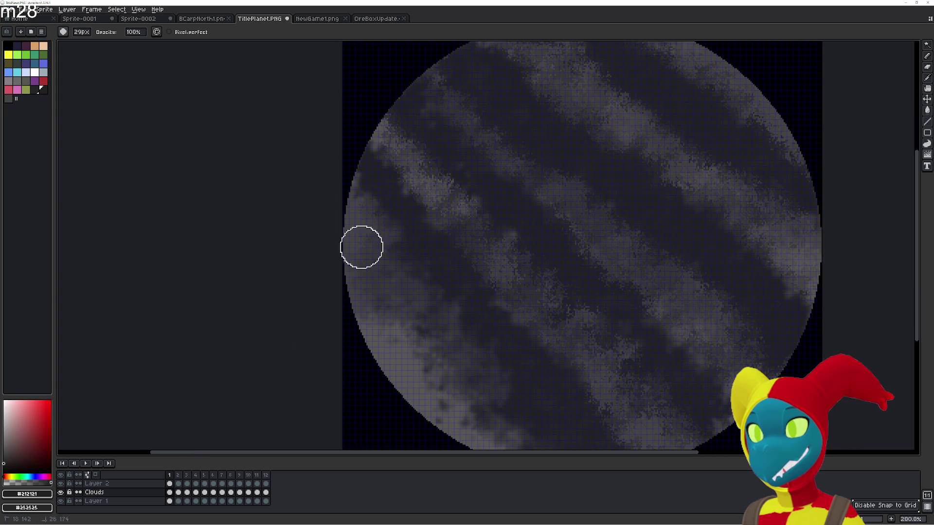
{"action": "scroll", "coordinate": [438, 336], "scroll_direction": "down", "scroll_amount": 2}
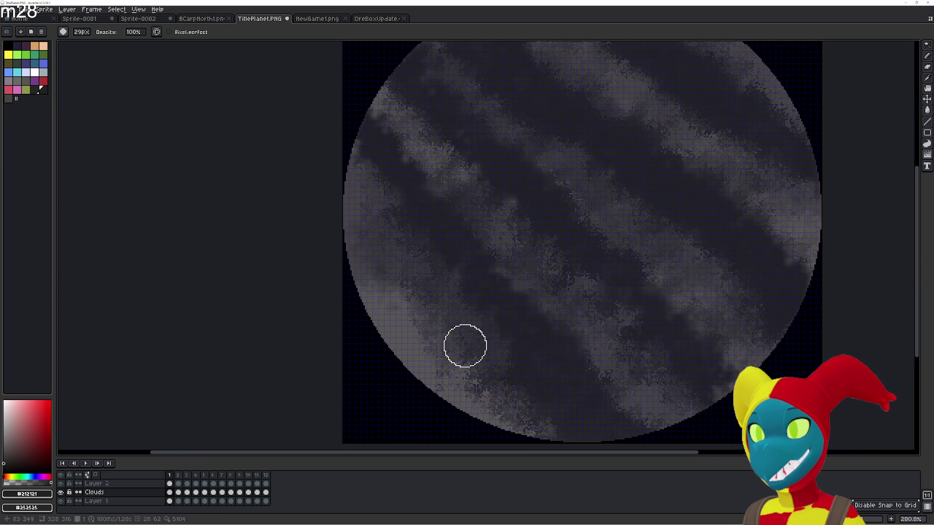
{"action": "scroll", "coordinate": [577, 409], "scroll_direction": "down", "scroll_amount": 1}
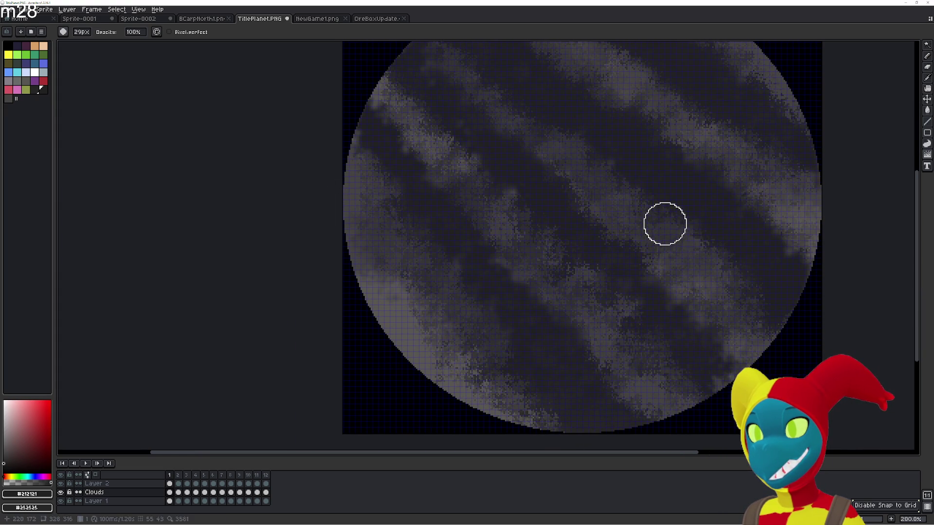
{"action": "scroll", "coordinate": [805, 329], "scroll_direction": "up", "scroll_amount": 1}
{"action": "scroll", "coordinate": [805, 330], "scroll_direction": "left", "scroll_amount": 1}
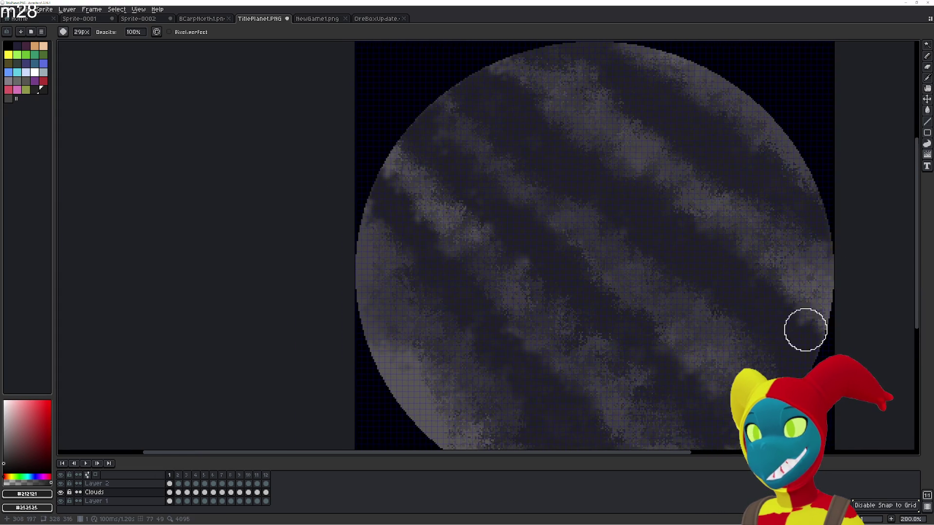
{"action": "scroll", "coordinate": [511, 66], "scroll_direction": "up", "scroll_amount": 1}
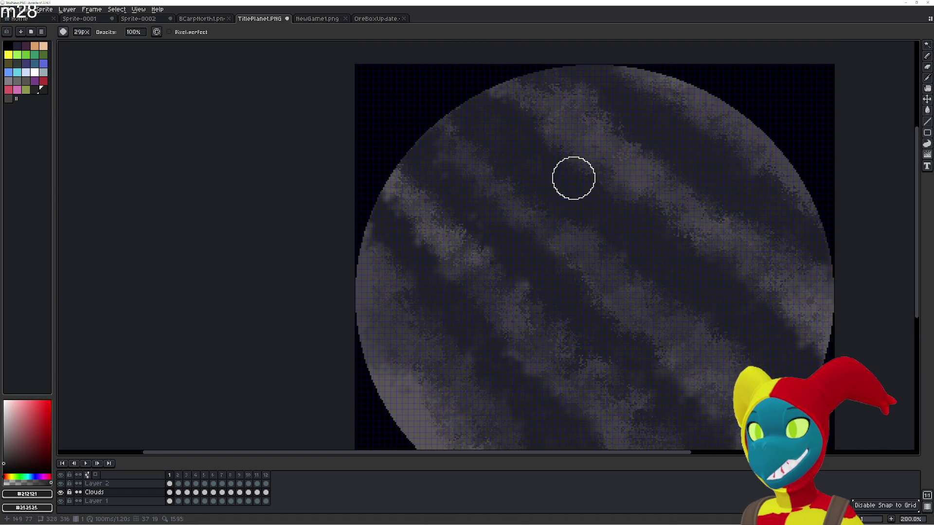
{"action": "scroll", "coordinate": [445, 117], "scroll_direction": "right", "scroll_amount": 2}
{"action": "key", "text": "Left"}
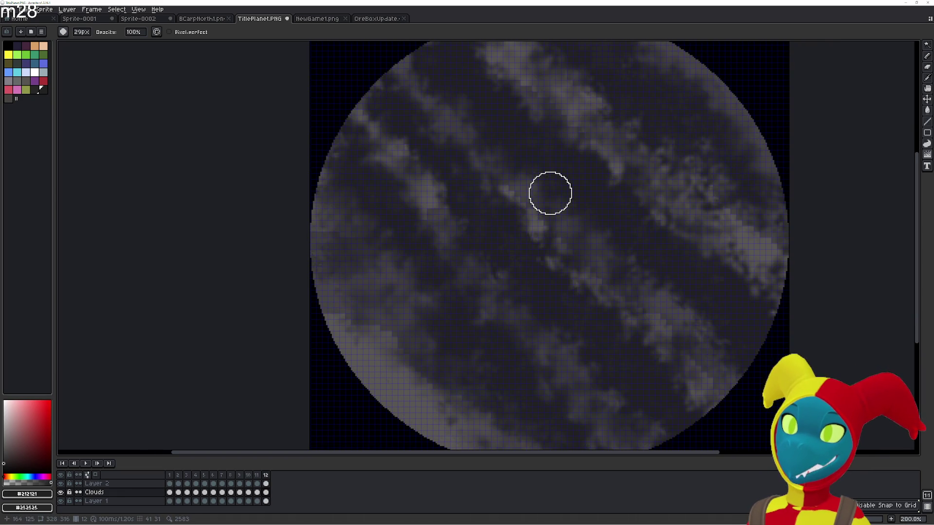
{"action": "scroll", "coordinate": [501, 251], "scroll_direction": "down", "scroll_amount": 4}
{"action": "scroll", "coordinate": [445, 333], "scroll_direction": "down", "scroll_amount": 2}
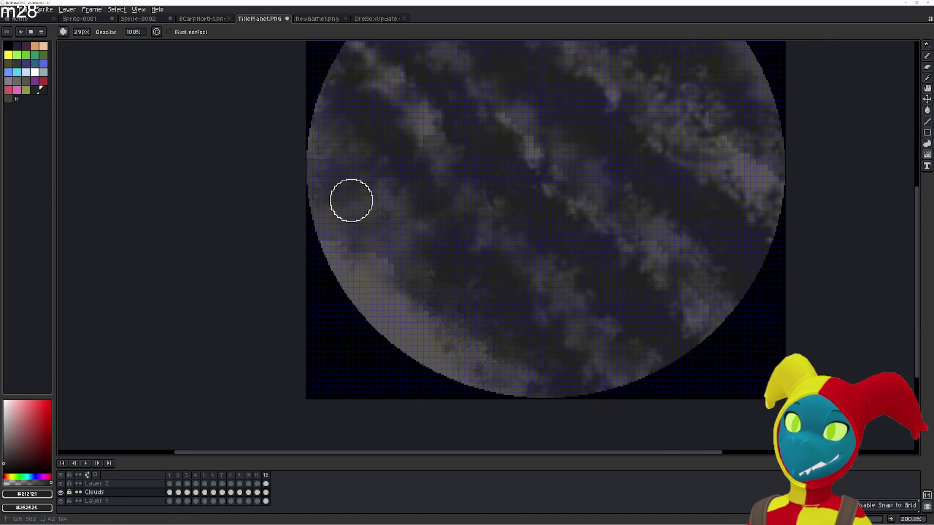
- Brush speckled cloud texture along the planet's left edge, lower area and central diagonal band on frame 12
{"action": "left_click_drag", "start_coordinate": [290, 110], "coordinate": [400, 241]}
{"action": "mouse_move", "coordinate": [508, 375]}
{"action": "left_mouse_down"}
{"action": "mouse_move", "coordinate": [511, 361]}
{"action": "mouse_move", "coordinate": [600, 336]}
{"action": "mouse_move", "coordinate": [433, 140]}
{"action": "left_mouse_up"}
{"action": "left_click_drag", "start_coordinate": [382, 73], "coordinate": [417, 195]}
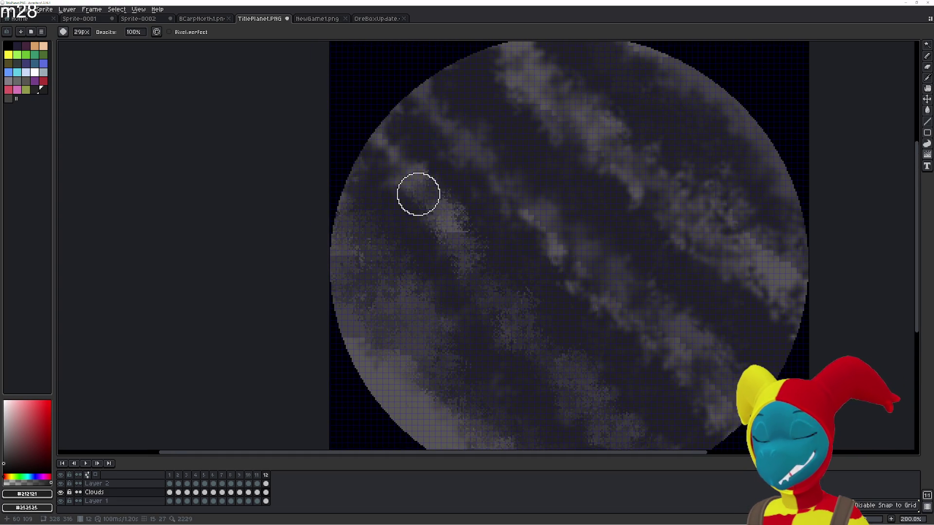
{"action": "mouse_move", "coordinate": [512, 200]}
{"action": "left_mouse_down"}
{"action": "mouse_move", "coordinate": [574, 244]}
{"action": "mouse_move", "coordinate": [588, 222]}
{"action": "left_mouse_up"}
{"action": "left_click_drag", "start_coordinate": [696, 333], "coordinate": [736, 328]}
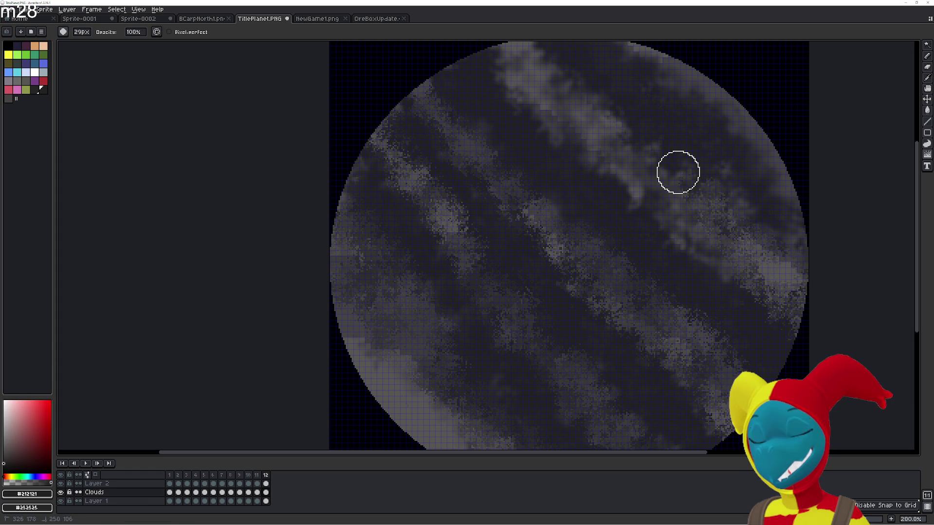
{"action": "scroll", "coordinate": [584, 139], "scroll_direction": "up", "scroll_amount": 1}
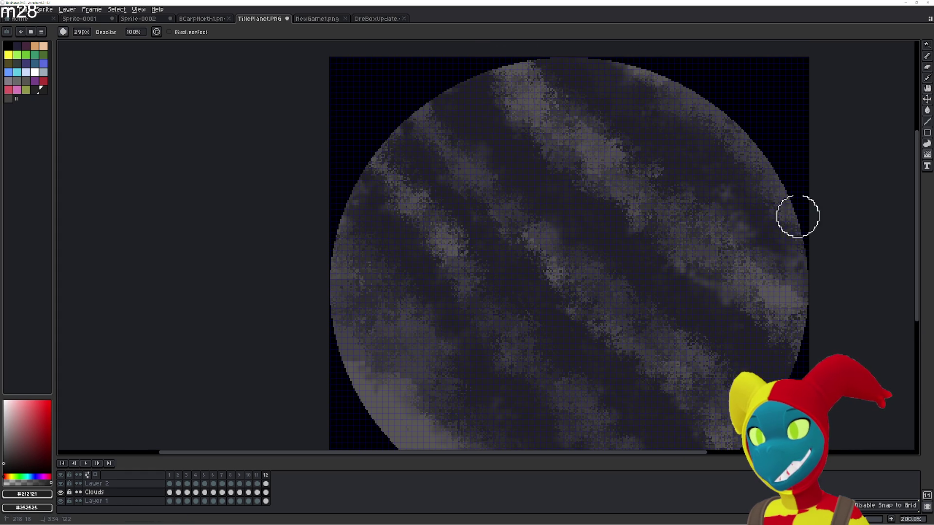
{"action": "key", "text": "e"}
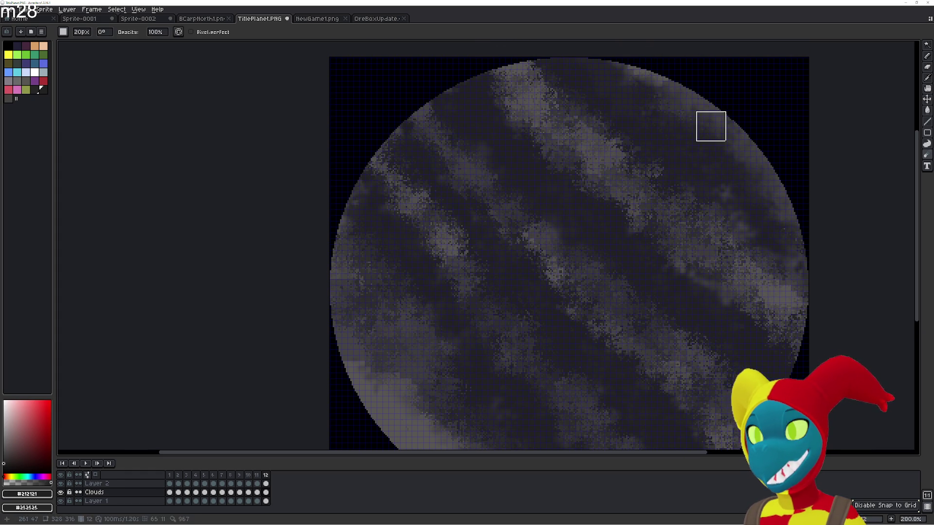
{"action": "scroll", "coordinate": [708, 125], "scroll_direction": "up", "scroll_amount": 1}
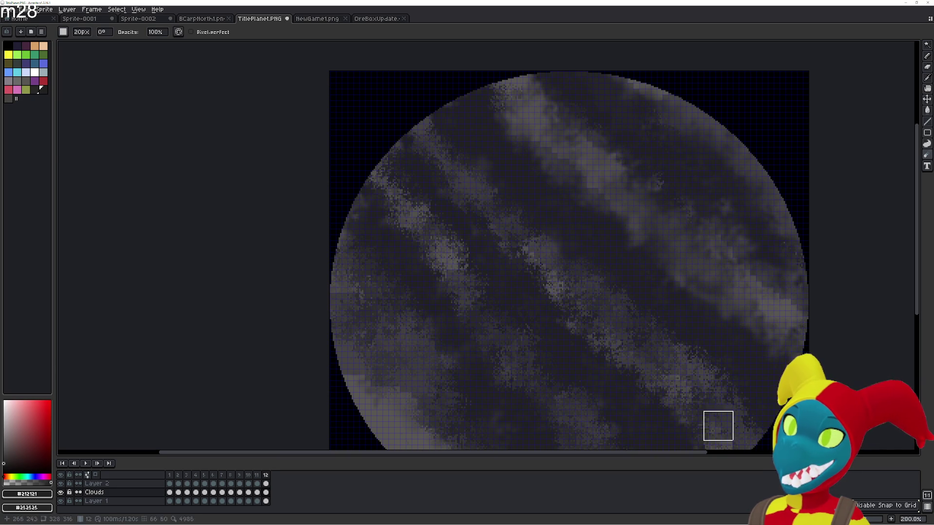
{"action": "scroll", "coordinate": [708, 413], "scroll_direction": "right", "scroll_amount": 5}
{"action": "scroll", "coordinate": [439, 294], "scroll_direction": "down", "scroll_amount": 1}
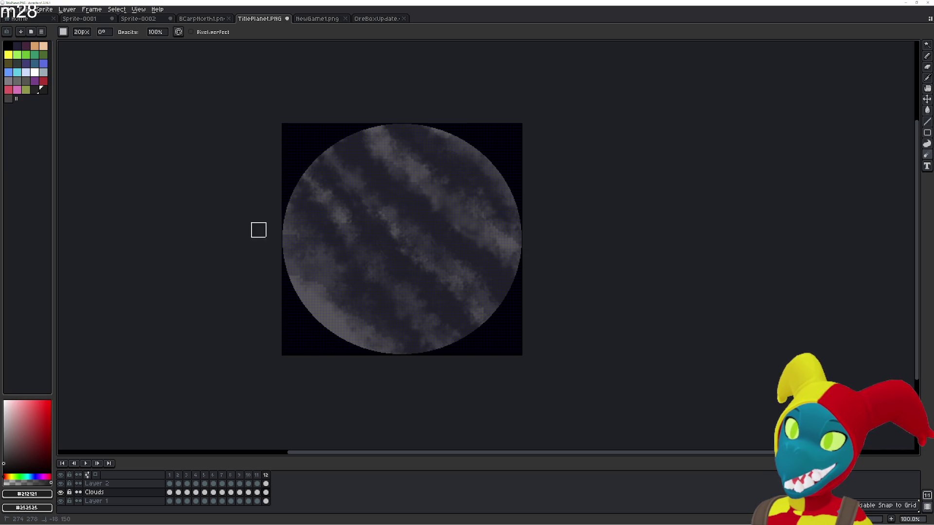
{"action": "scroll", "coordinate": [457, 270], "scroll_direction": "up", "scroll_amount": 2}
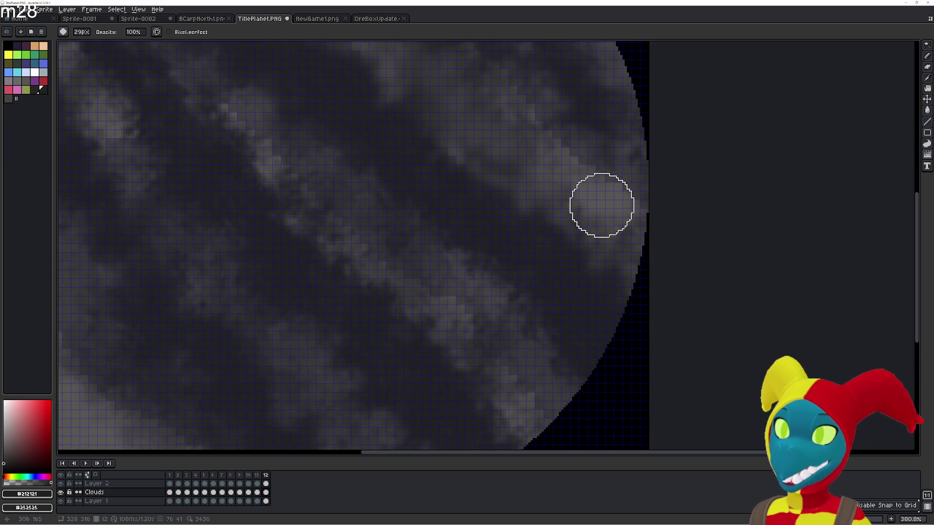
{"action": "left_click_drag", "start_coordinate": [488, 120], "coordinate": [547, 157]}
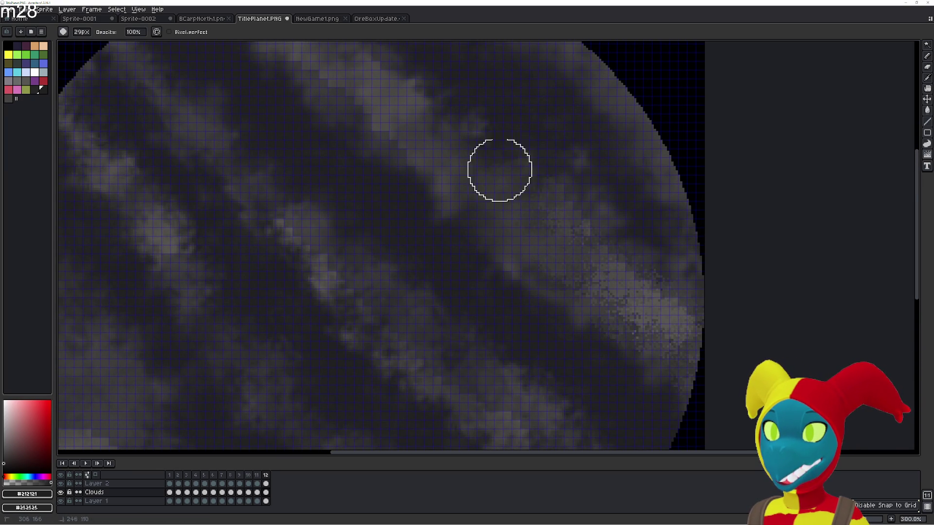
{"action": "mouse_move", "coordinate": [443, 157]}
{"action": "left_mouse_down"}
{"action": "mouse_move", "coordinate": [454, 183]}
{"action": "mouse_move", "coordinate": [443, 182]}
{"action": "left_mouse_up"}
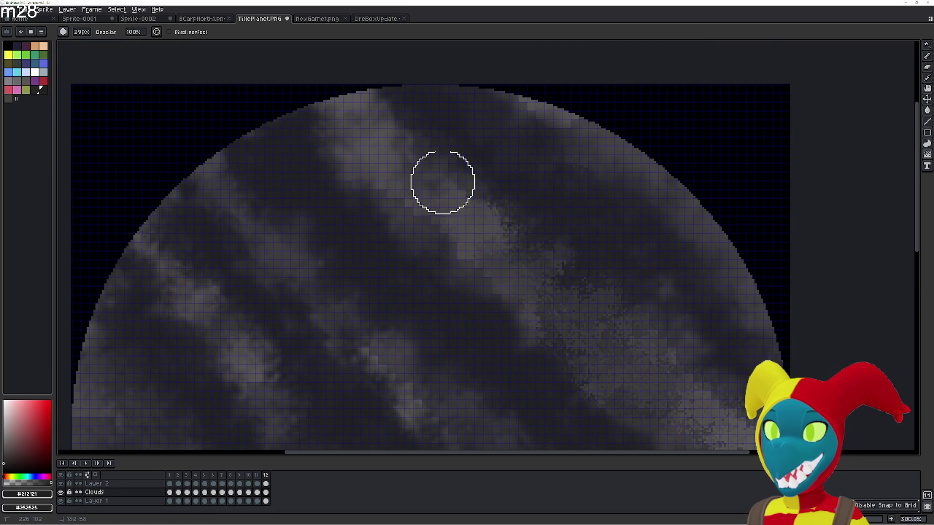
- Touch up the upper-left and lower-right cloud texture, then pan the whole planet back to centre
{"action": "mouse_move", "coordinate": [353, 147]}
{"action": "left_mouse_down"}
{"action": "mouse_move", "coordinate": [285, 73]}
{"action": "mouse_move", "coordinate": [403, 143]}
{"action": "left_mouse_up"}
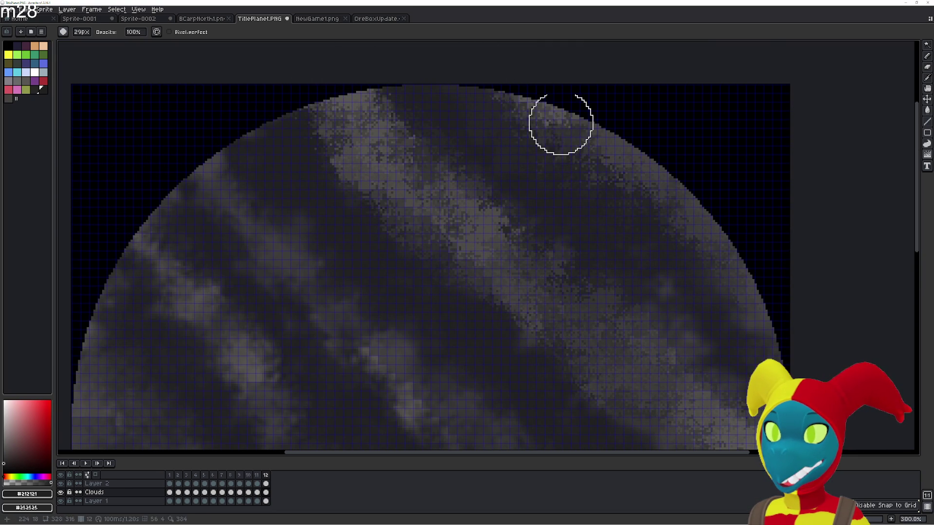
{"action": "scroll", "coordinate": [730, 336], "scroll_direction": "right", "scroll_amount": 5}
{"action": "scroll", "coordinate": [439, 321], "scroll_direction": "down", "scroll_amount": 2}
{"action": "scroll", "coordinate": [438, 322], "scroll_direction": "left", "scroll_amount": 3}
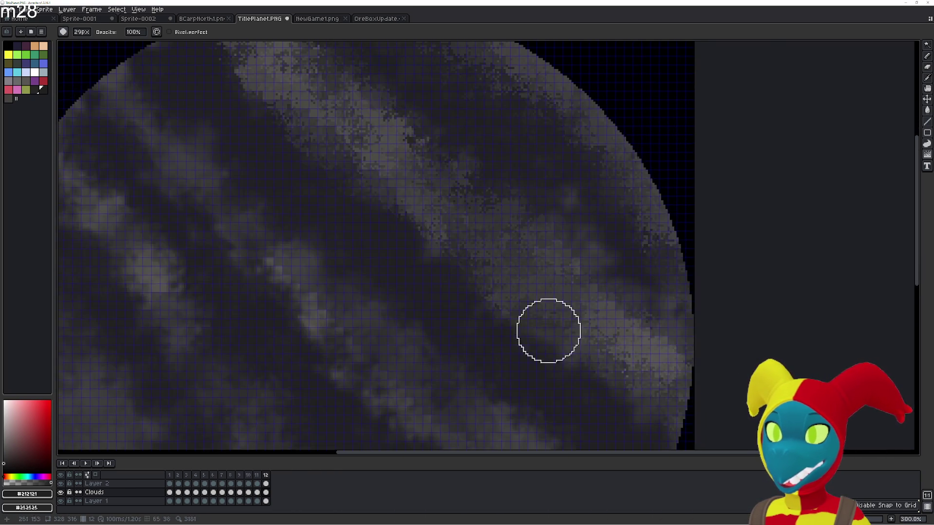
{"action": "scroll", "coordinate": [351, 167], "scroll_direction": "up", "scroll_amount": 2}
{"action": "scroll", "coordinate": [350, 167], "scroll_direction": "left", "scroll_amount": 2}
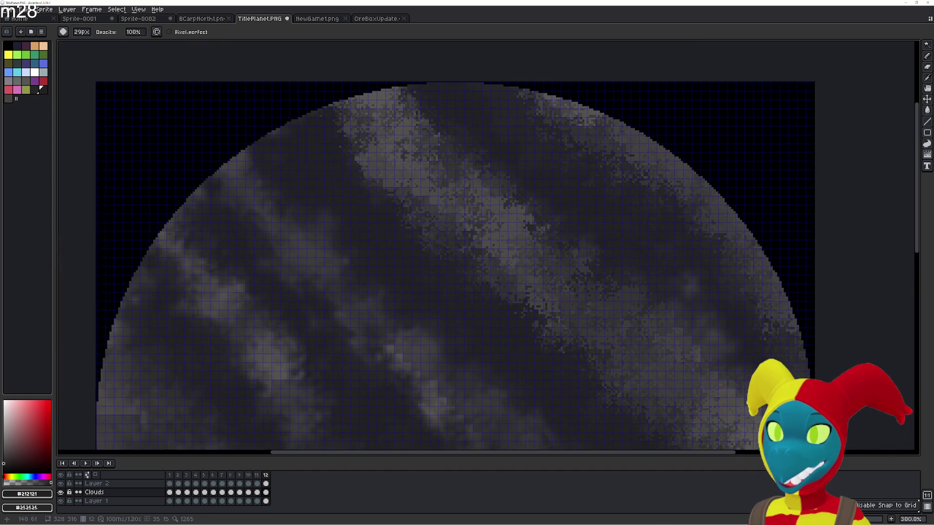
{"action": "scroll", "coordinate": [406, 212], "scroll_direction": "down", "scroll_amount": 2}
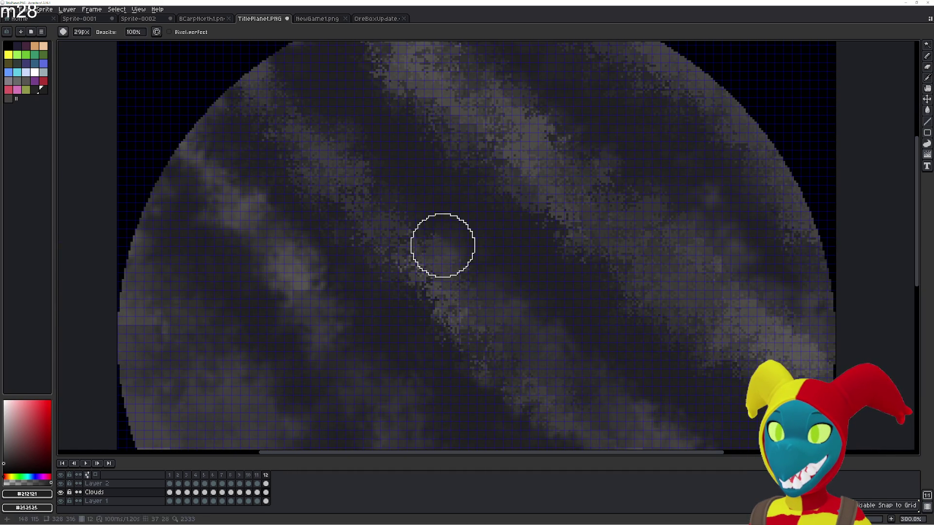
{"action": "scroll", "coordinate": [510, 317], "scroll_direction": "down", "scroll_amount": 1}
{"action": "scroll", "coordinate": [509, 317], "scroll_direction": "right", "scroll_amount": 1}
{"action": "left_click_drag", "start_coordinate": [509, 317], "coordinate": [397, 163]}
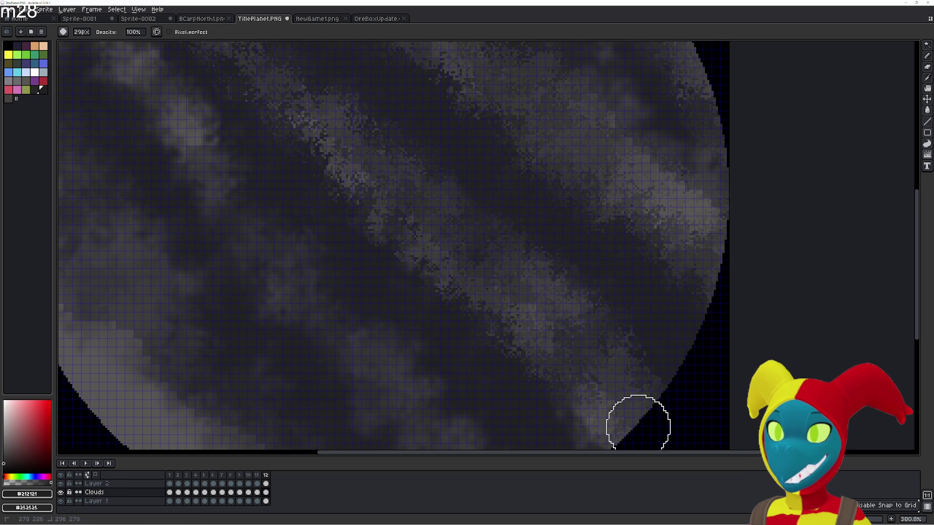
{"action": "scroll", "coordinate": [590, 280], "scroll_direction": "down", "scroll_amount": 4}
{"action": "scroll", "coordinate": [590, 280], "scroll_direction": "left", "scroll_amount": 1}
{"action": "left_click_drag", "start_coordinate": [630, 367], "coordinate": [497, 282]}
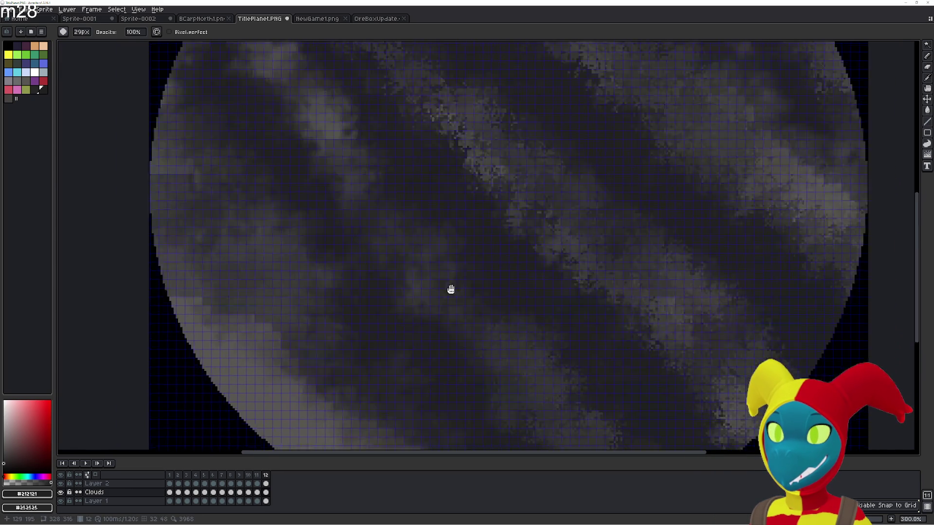
{"action": "scroll", "coordinate": [453, 287], "scroll_direction": "up", "scroll_amount": 3}
{"action": "scroll", "coordinate": [453, 287], "scroll_direction": "right", "scroll_amount": 1}
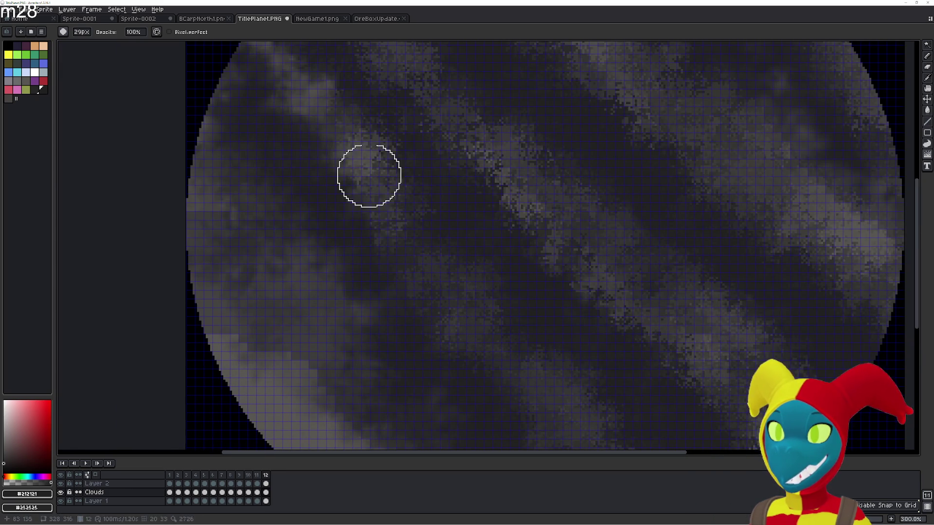
{"action": "scroll", "coordinate": [353, 176], "scroll_direction": "up", "scroll_amount": 2}
{"action": "scroll", "coordinate": [353, 176], "scroll_direction": "left", "scroll_amount": 1}
{"action": "scroll", "coordinate": [372, 209], "scroll_direction": "down", "scroll_amount": 2}
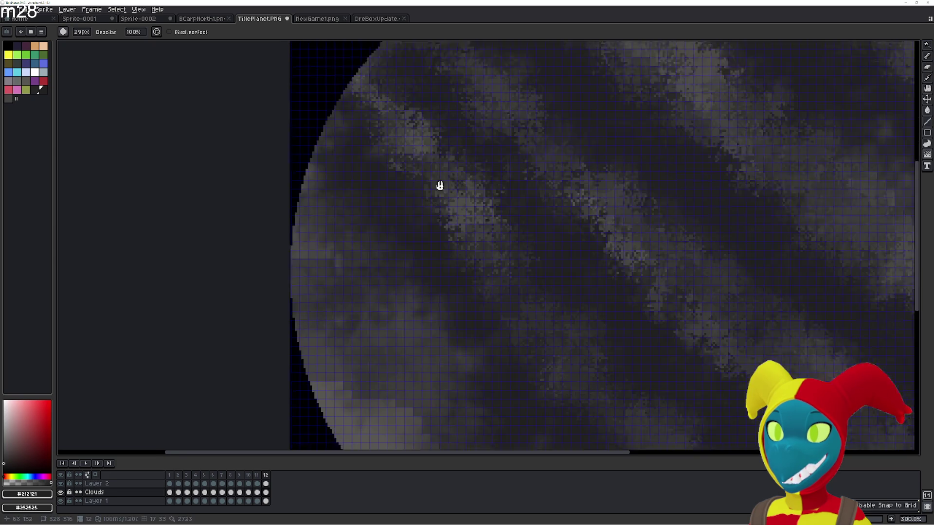
{"action": "scroll", "coordinate": [440, 186], "scroll_direction": "down", "scroll_amount": 1}
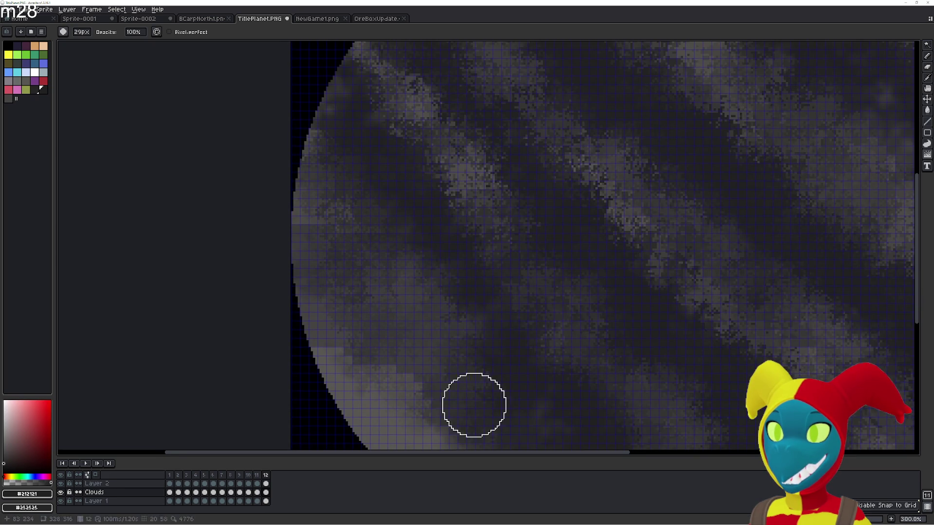
{"action": "scroll", "coordinate": [467, 365], "scroll_direction": "down", "scroll_amount": 2}
{"action": "scroll", "coordinate": [467, 364], "scroll_direction": "right", "scroll_amount": 1}
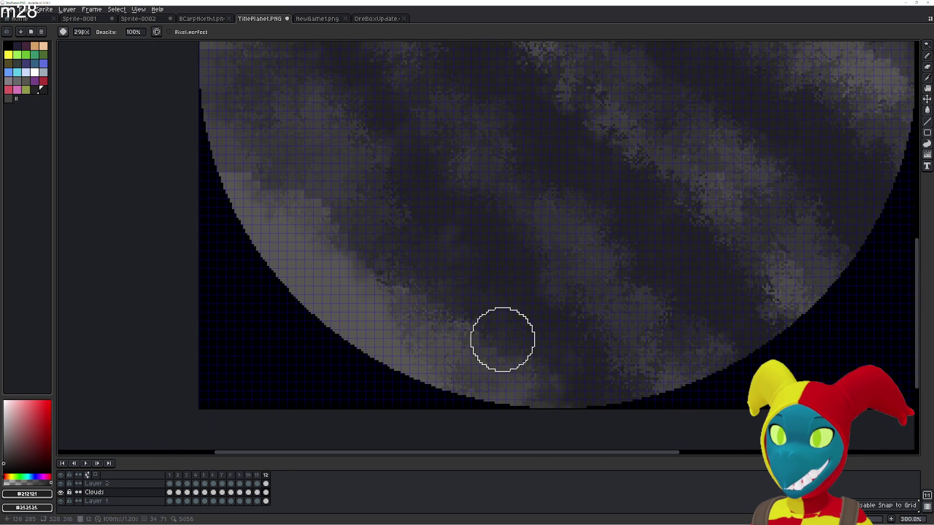
{"action": "scroll", "coordinate": [550, 253], "scroll_direction": "down", "scroll_amount": 1}
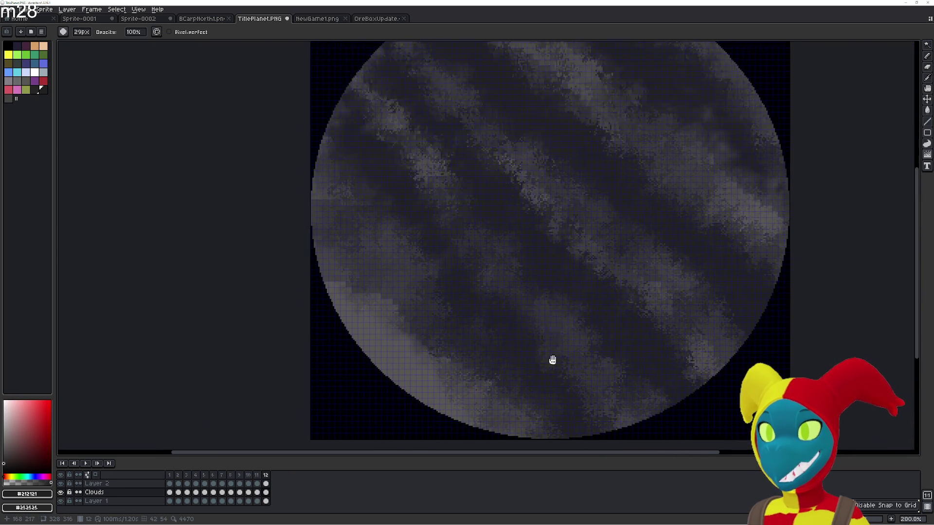
{"action": "left_click_drag", "start_coordinate": [545, 288], "coordinate": [501, 215]}
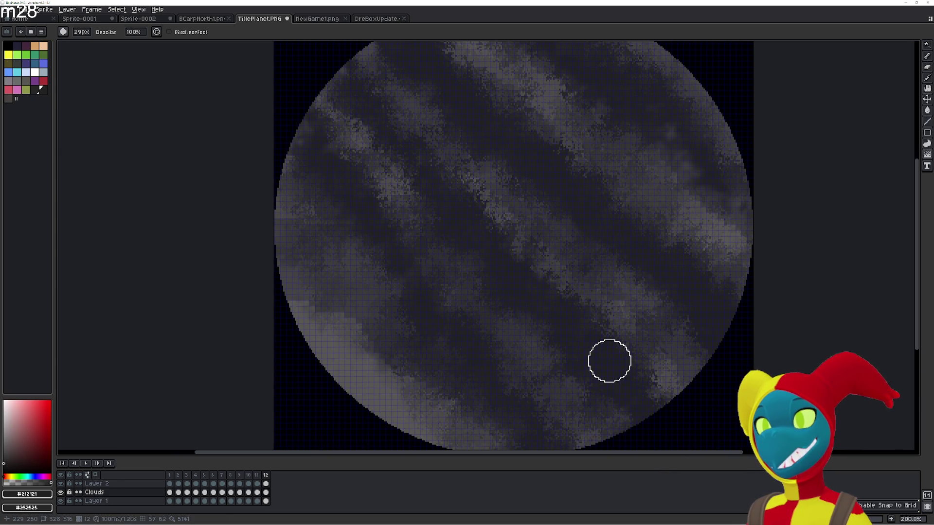
- Flip between frames 12, 1 and 2 to compare how the cloud bands line up
{"action": "key", "text": "Left"}
{"action": "key", "text": "Right"}
{"action": "key", "text": "Right"}
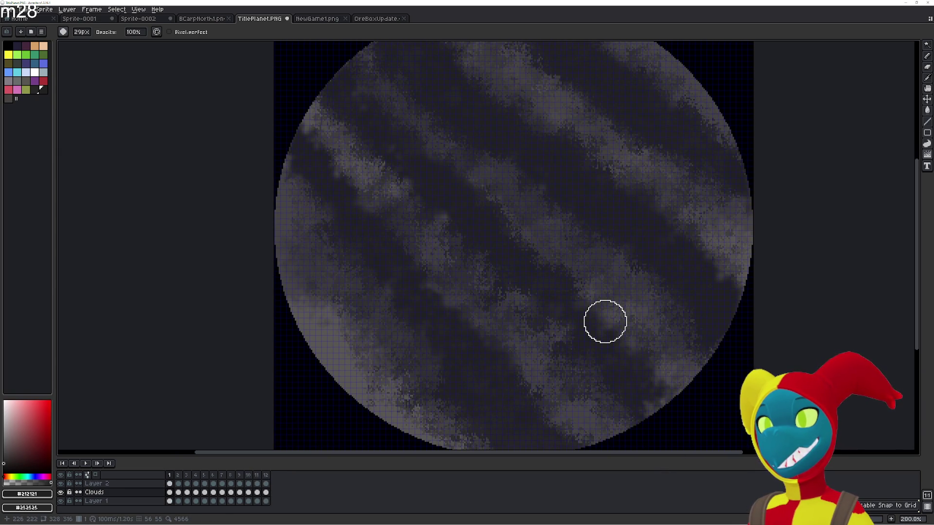
{"action": "key", "text": "Left"}
{"action": "key", "text": "Right"}
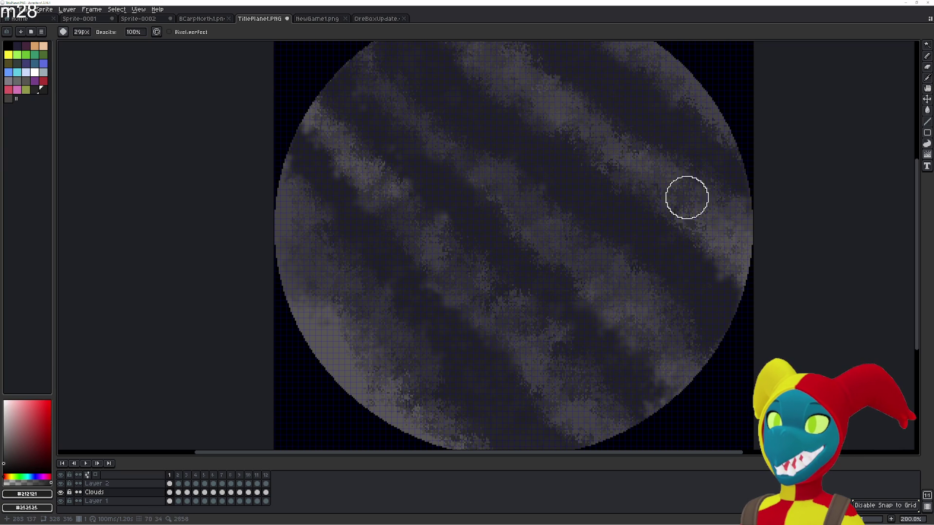
{"action": "scroll", "coordinate": [609, 251], "scroll_direction": "up", "scroll_amount": 1}
{"action": "key", "text": "Right"}
{"action": "key", "text": "Left"}
{"action": "key", "text": "Right"}
{"action": "left_click_drag", "start_coordinate": [536, 324], "coordinate": [517, 258]}
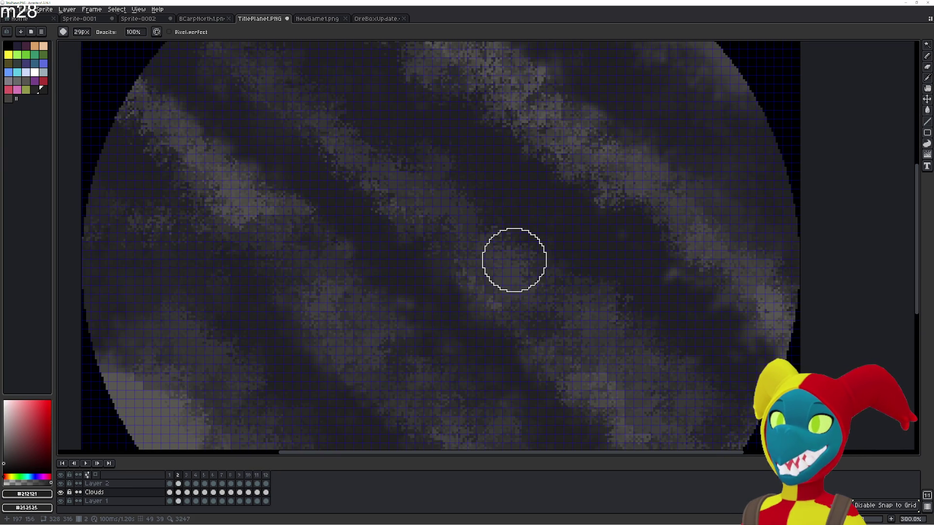
- Settle on frame 2 after more comparison and pan the planet into position for editing
{"action": "key", "text": "Left"}
{"action": "key", "text": "Right"}
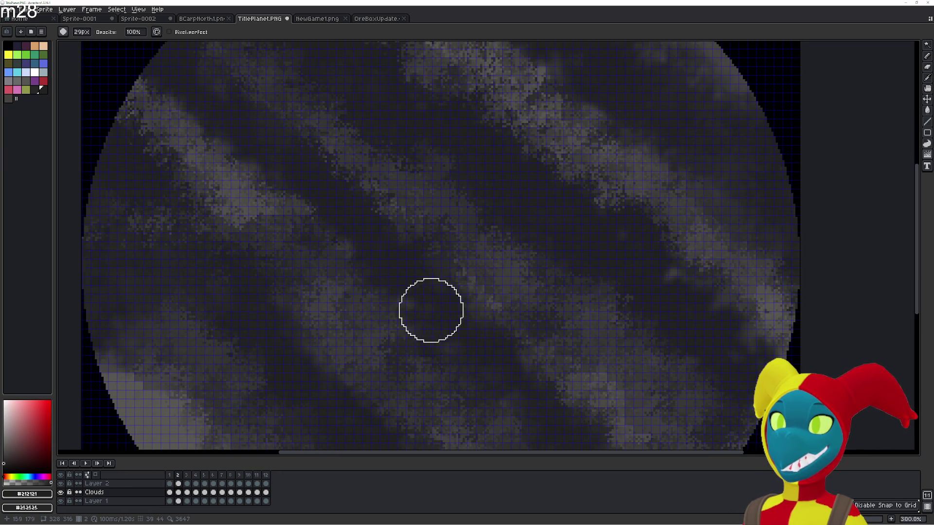
{"action": "key", "text": "Left"}
{"action": "key", "text": "Right"}
{"action": "key", "text": "Left"}
{"action": "key", "text": "Left"}
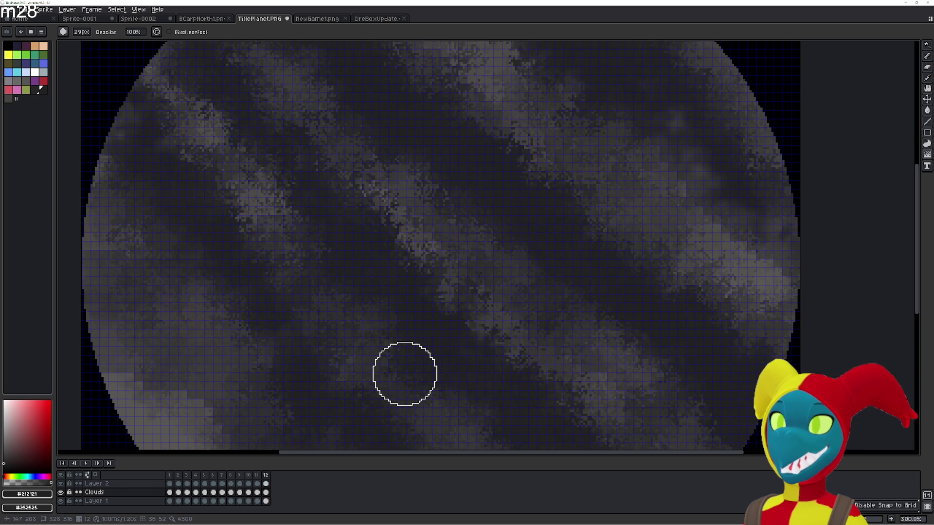
{"action": "key", "text": "Right"}
{"action": "key", "text": "Right"}
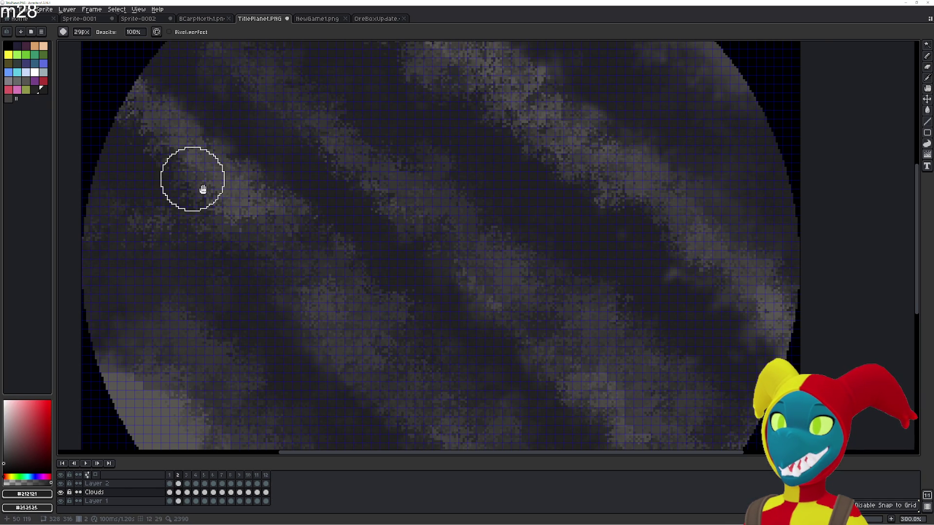
{"action": "left_click_drag", "start_coordinate": [202, 187], "coordinate": [252, 219]}
{"action": "key", "text": "Right"}
{"action": "key", "text": "Left"}
{"action": "left_click_drag", "start_coordinate": [227, 149], "coordinate": [253, 258]}
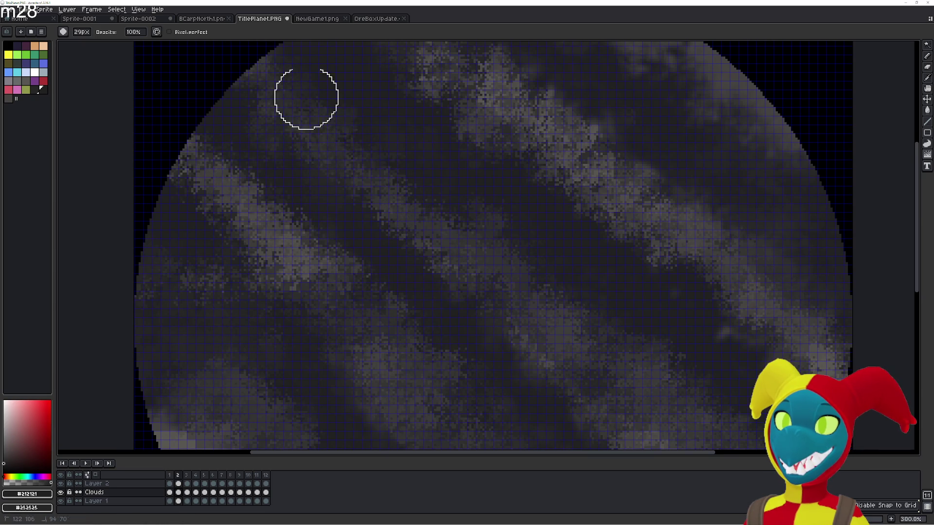
{"action": "left_click_drag", "start_coordinate": [501, 217], "coordinate": [464, 243]}
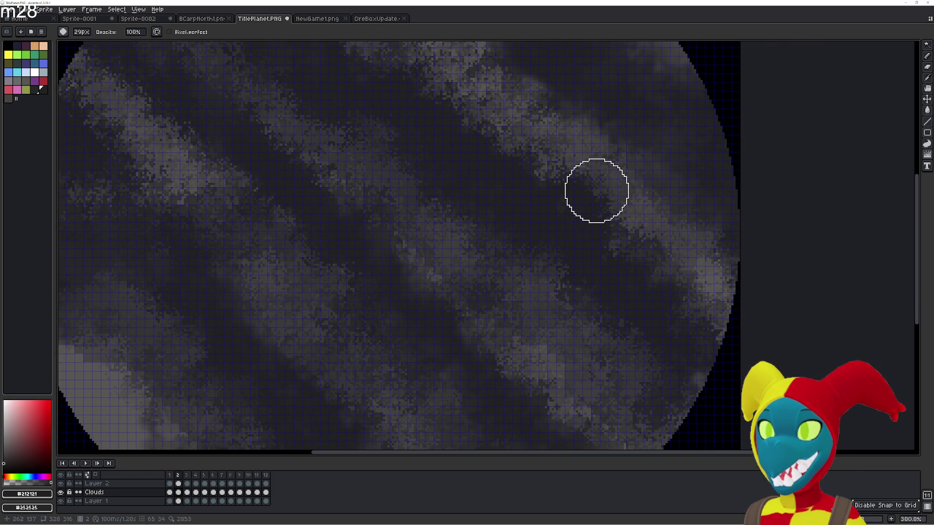
{"action": "scroll", "coordinate": [596, 191], "scroll_direction": "up", "scroll_amount": 3}
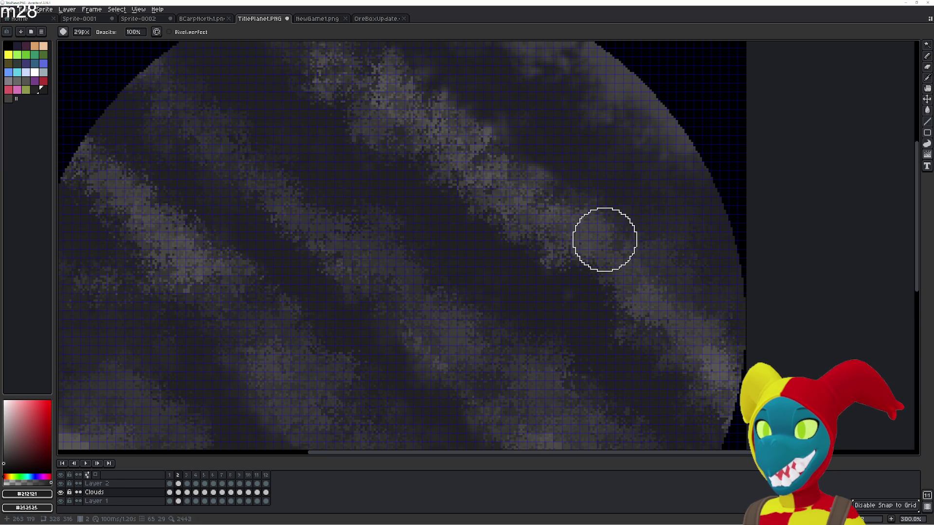
{"action": "scroll", "coordinate": [602, 226], "scroll_direction": "up", "scroll_amount": 2}
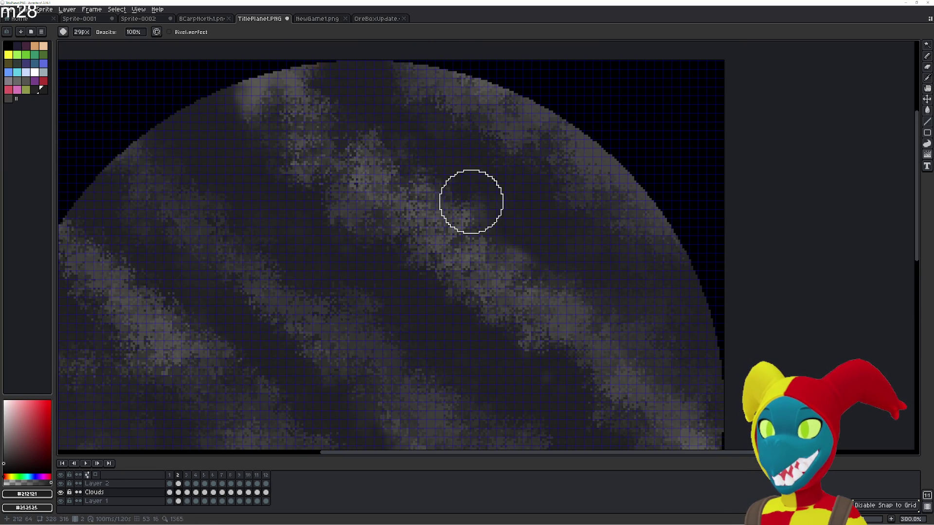
{"action": "scroll", "coordinate": [281, 158], "scroll_direction": "up", "scroll_amount": 1}
- Darken the cloud texture along the planet's top edge with soft-brush strokes and a flat hard-pixel patch
{"action": "left_click_drag", "start_coordinate": [307, 156], "coordinate": [292, 124]}
{"action": "scroll", "coordinate": [215, 172], "scroll_direction": "down", "scroll_amount": 1}
{"action": "scroll", "coordinate": [340, 217], "scroll_direction": "up", "scroll_amount": 2}
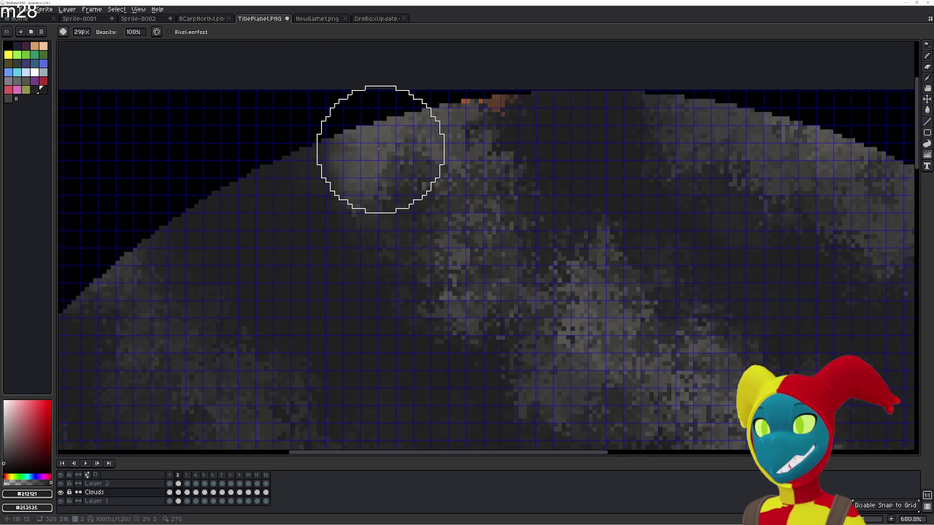
{"action": "scroll", "coordinate": [381, 146], "scroll_direction": "up", "scroll_amount": 1}
{"action": "key", "text": "b"}
{"action": "mouse_move", "coordinate": [403, 172]}
{"action": "left_mouse_down"}
{"action": "mouse_move", "coordinate": [430, 179]}
{"action": "mouse_move", "coordinate": [306, 48]}
{"action": "left_mouse_up"}
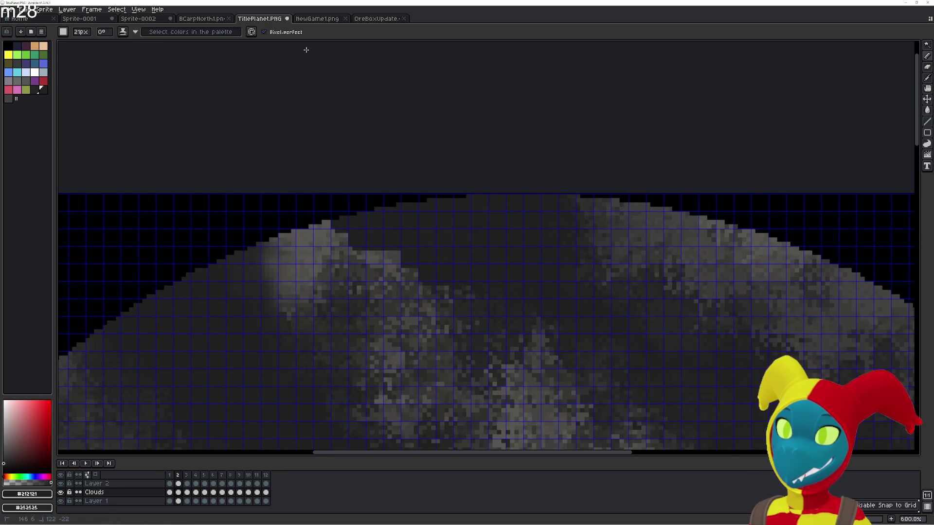
{"action": "key", "text": "b"}
{"action": "mouse_move", "coordinate": [411, 150]}
{"action": "left_mouse_down"}
{"action": "mouse_move", "coordinate": [414, 209]}
{"action": "mouse_move", "coordinate": [390, 223]}
{"action": "left_mouse_up"}
{"action": "key", "text": "r"}
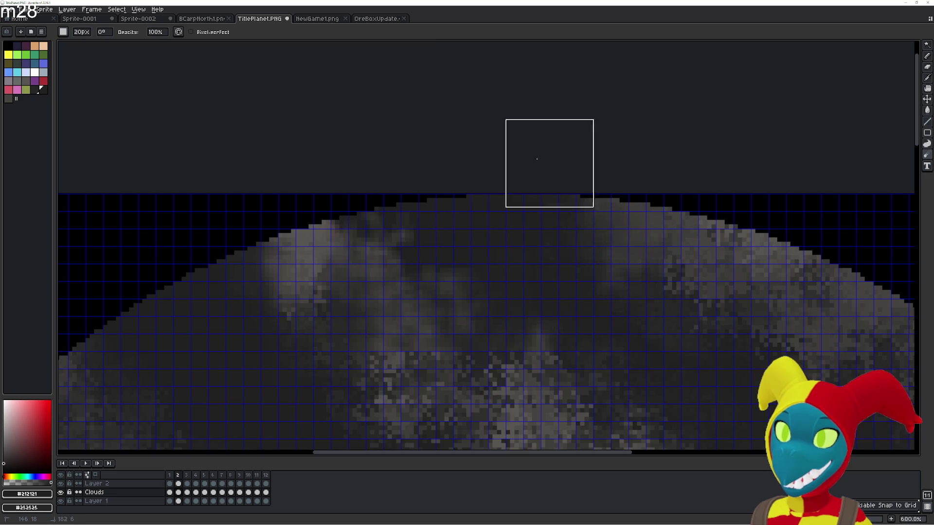
{"action": "key", "text": "e"}
{"action": "mouse_move", "coordinate": [444, 265]}
{"action": "left_mouse_down"}
{"action": "mouse_move", "coordinate": [437, 360]}
{"action": "mouse_move", "coordinate": [386, 208]}
{"action": "left_mouse_up"}
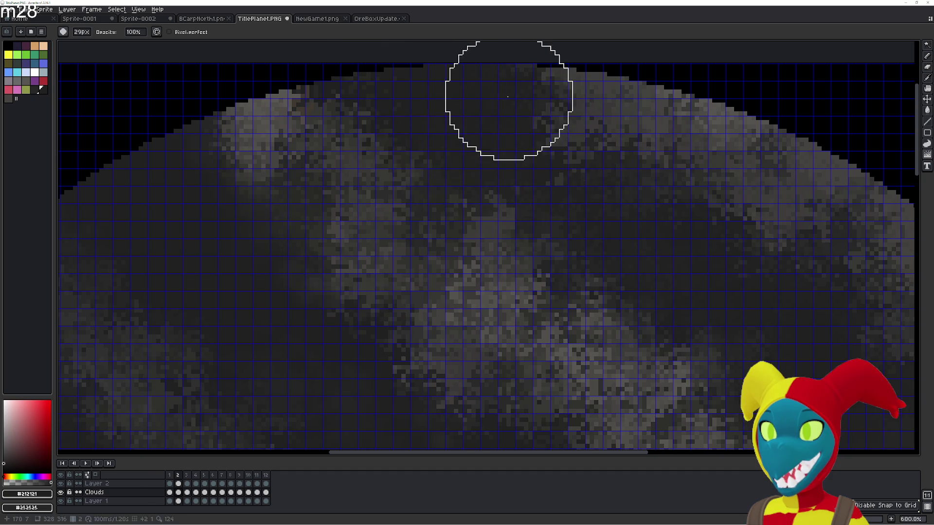
{"action": "key", "text": "shift+u"}
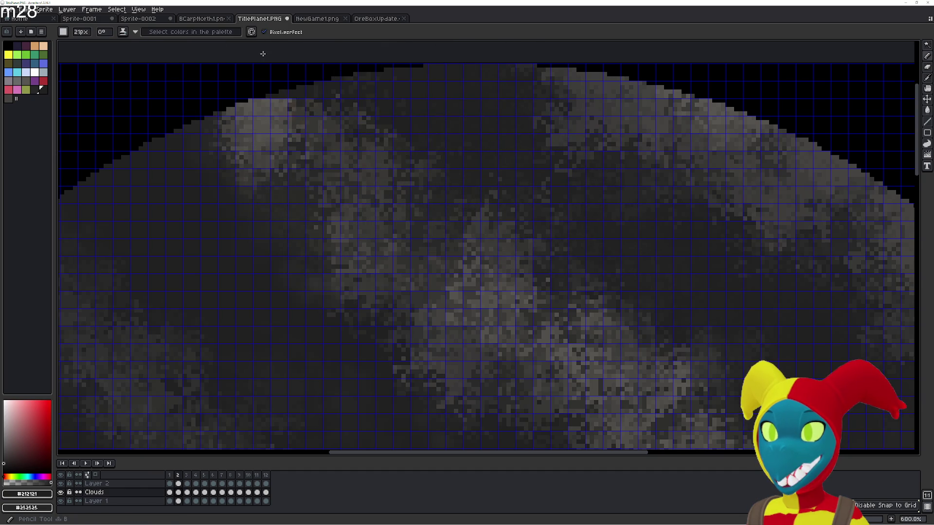
{"action": "left_click_drag", "start_coordinate": [363, 157], "coordinate": [253, 98]}
{"action": "key", "text": "b"}
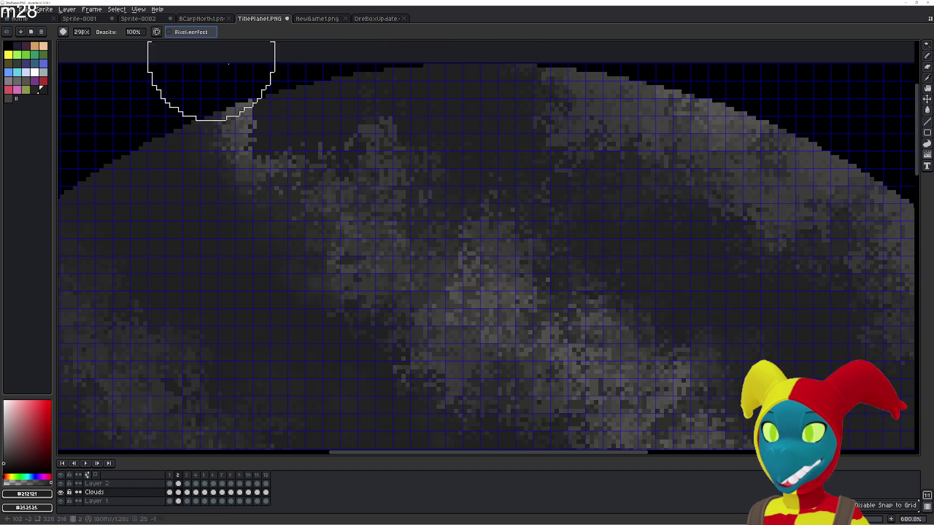
{"action": "scroll", "coordinate": [211, 66], "scroll_direction": "up", "scroll_amount": 3}
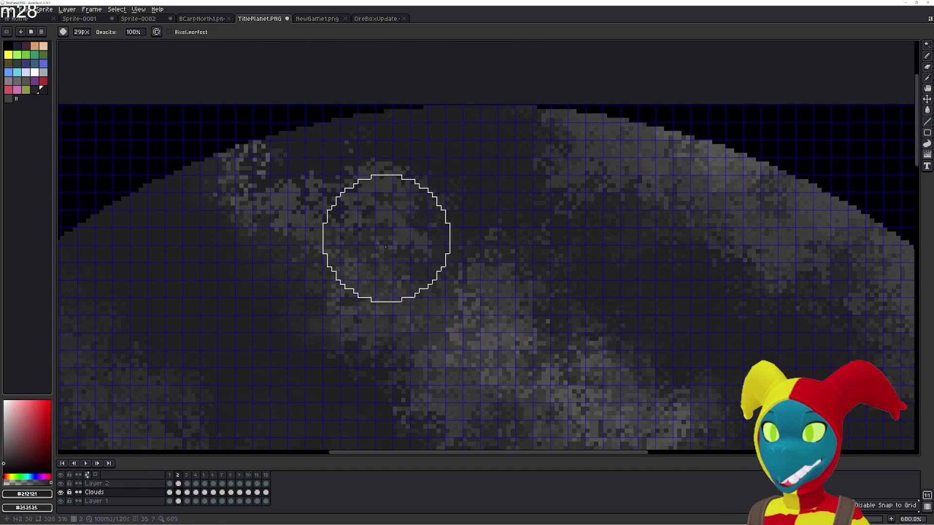
{"action": "scroll", "coordinate": [507, 380], "scroll_direction": "down", "scroll_amount": 2}
{"action": "scroll", "coordinate": [488, 211], "scroll_direction": "down", "scroll_amount": 1}
{"action": "scroll", "coordinate": [506, 319], "scroll_direction": "down", "scroll_amount": 3}
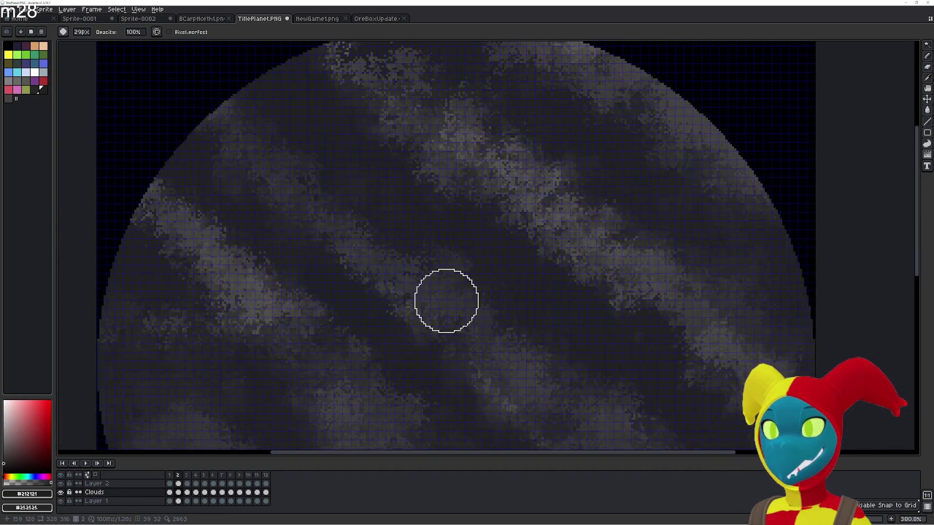
{"action": "scroll", "coordinate": [446, 300], "scroll_direction": "left", "scroll_amount": 5}
{"action": "scroll", "coordinate": [380, 270], "scroll_direction": "down", "scroll_amount": 10}
{"action": "scroll", "coordinate": [379, 270], "scroll_direction": "right", "scroll_amount": 4}
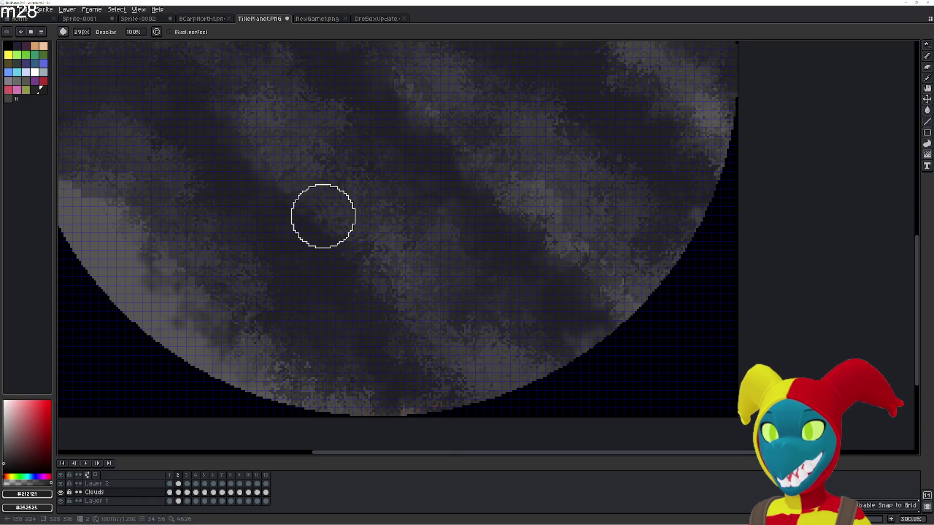
{"action": "scroll", "coordinate": [219, 131], "scroll_direction": "up", "scroll_amount": 2}
{"action": "scroll", "coordinate": [219, 132], "scroll_direction": "left", "scroll_amount": 4}
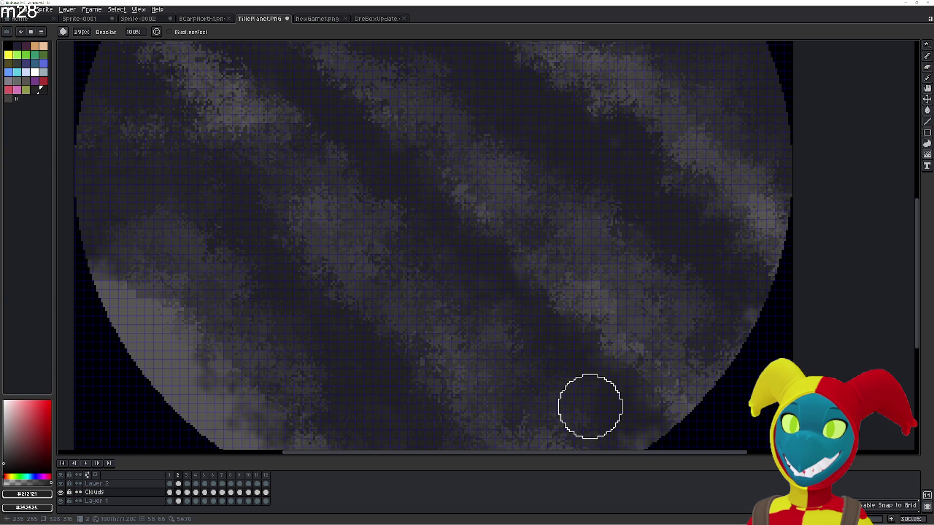
{"action": "scroll", "coordinate": [518, 225], "scroll_direction": "down", "scroll_amount": 2}
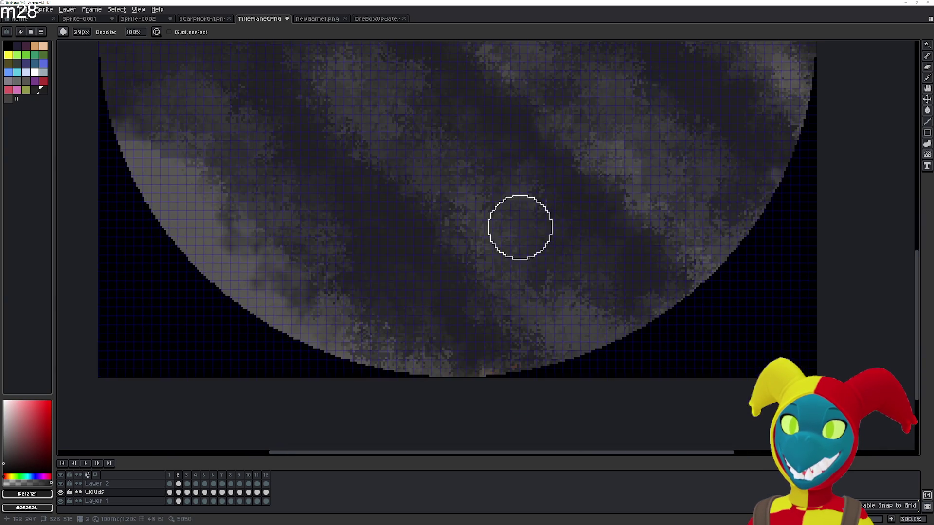
{"action": "scroll", "coordinate": [422, 354], "scroll_direction": "up", "scroll_amount": 1}
{"action": "scroll", "coordinate": [500, 240], "scroll_direction": "up", "scroll_amount": 1}
- Paint a dark band over light pixels at the bottom edge and blur it smooth with a 29px round tip
{"action": "key", "text": "b"}
{"action": "left_click_drag", "start_coordinate": [555, 228], "coordinate": [453, 240]}
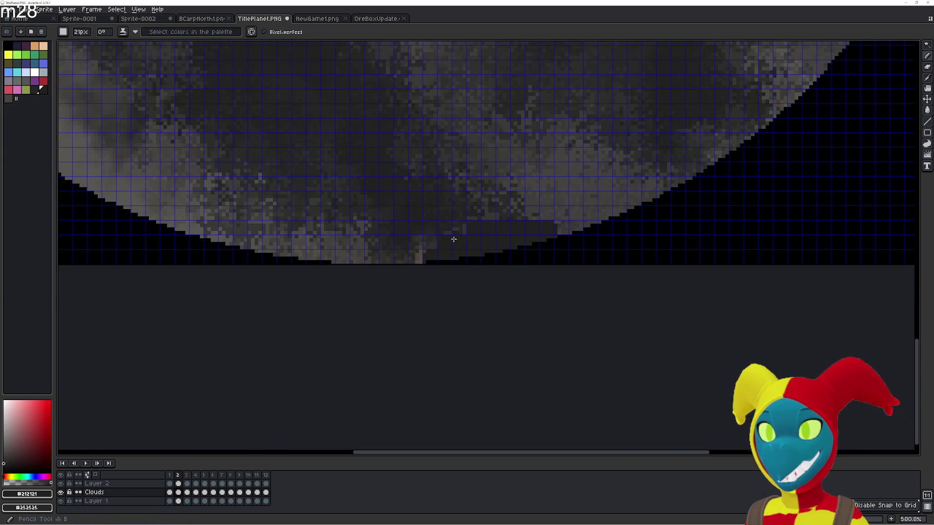
{"action": "left_click_drag", "start_coordinate": [544, 250], "coordinate": [376, 224]}
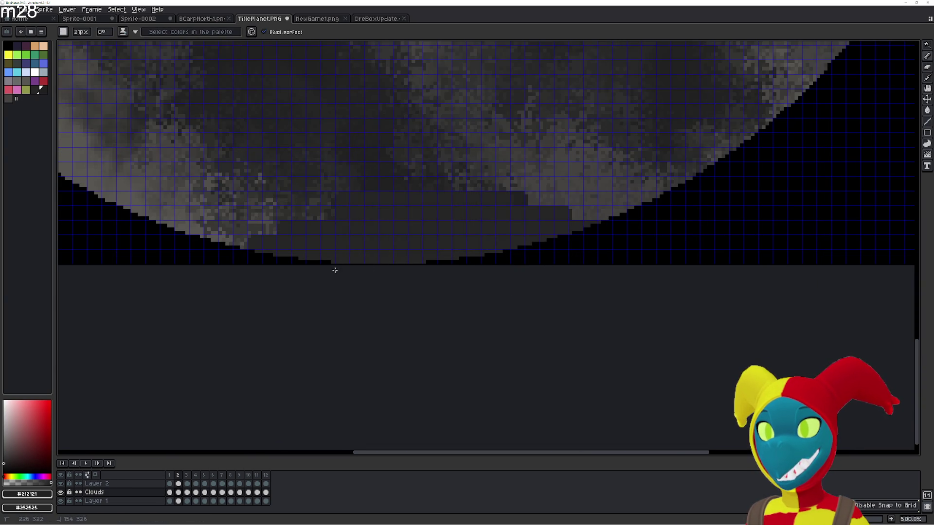
{"action": "key", "text": "r"}
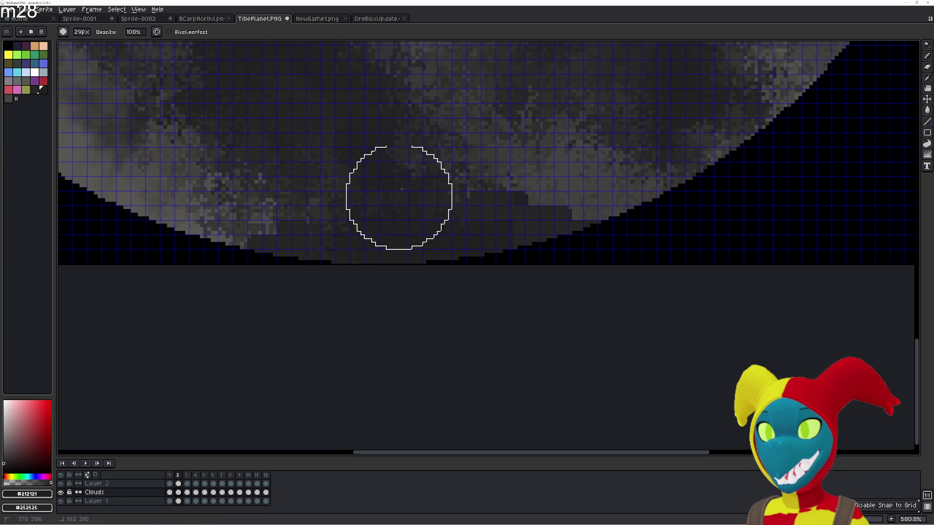
{"action": "key", "text": "b"}
{"action": "left_click_drag", "start_coordinate": [199, 132], "coordinate": [530, 219]}
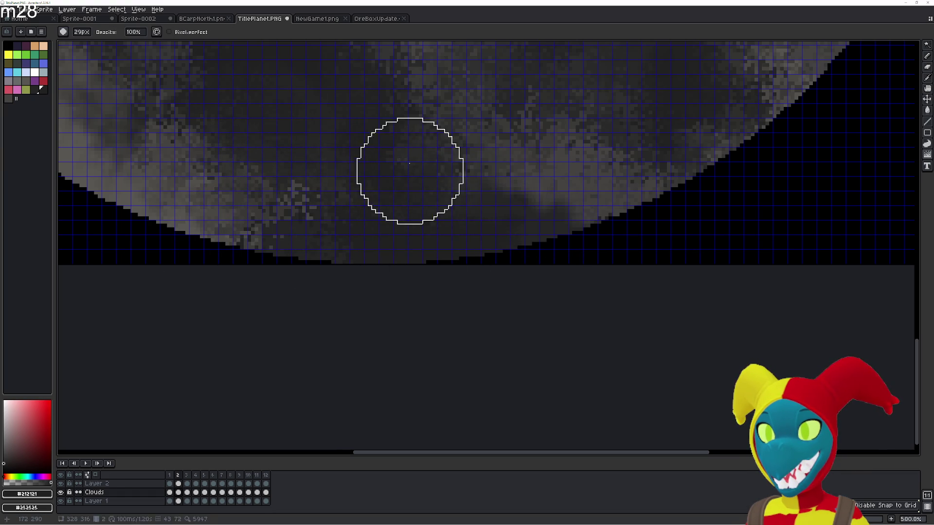
{"action": "left_click_drag", "start_coordinate": [530, 219], "coordinate": [355, 234]}
{"action": "scroll", "coordinate": [488, 252], "scroll_direction": "down", "scroll_amount": 2}
{"action": "scroll", "coordinate": [489, 255], "scroll_direction": "down", "scroll_amount": 2}
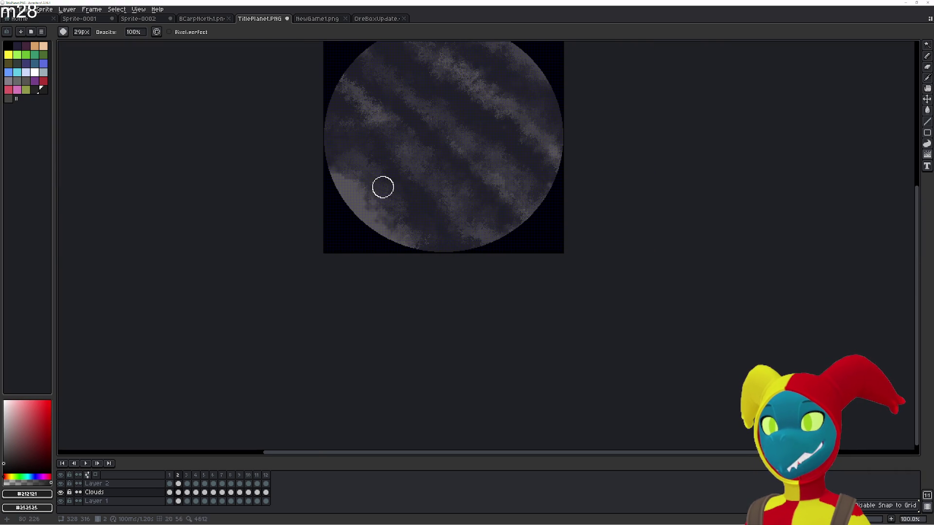
- Alternate the Blur, Pencil, Jumble and Eraser tools while assessing the bottom-edge clouds
{"action": "key", "text": "r"}
{"action": "key", "text": "r"}
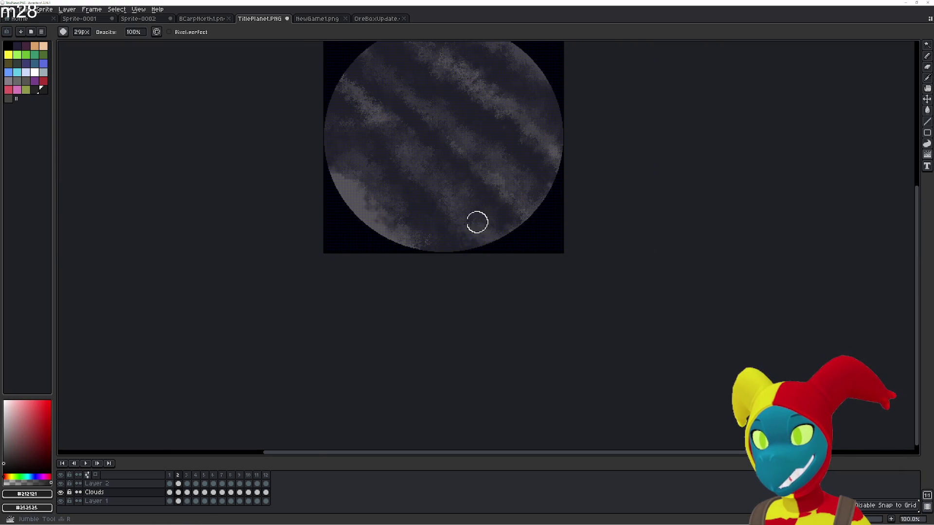
{"action": "key", "text": "b"}
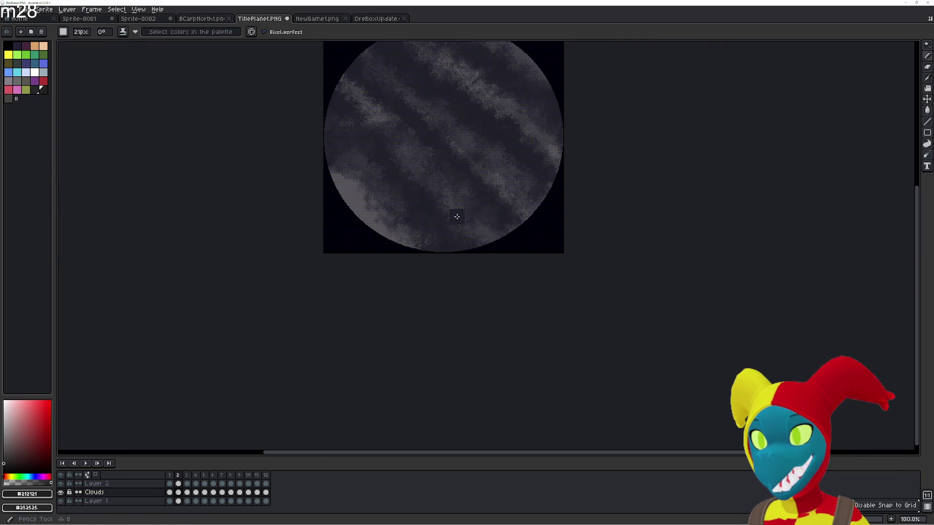
{"action": "key", "text": "r"}
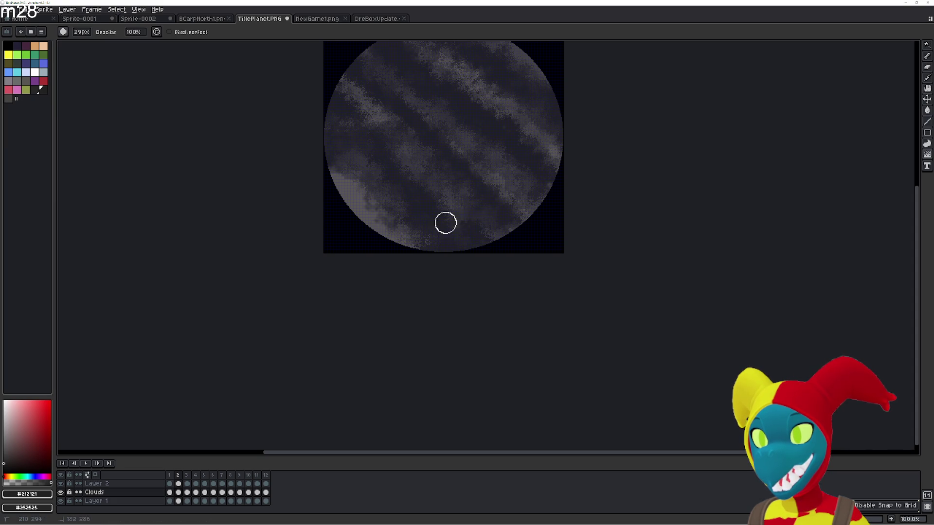
{"action": "key", "text": "b"}
{"action": "key", "text": "r"}
{"action": "key", "text": "b"}
{"action": "key", "text": "r"}
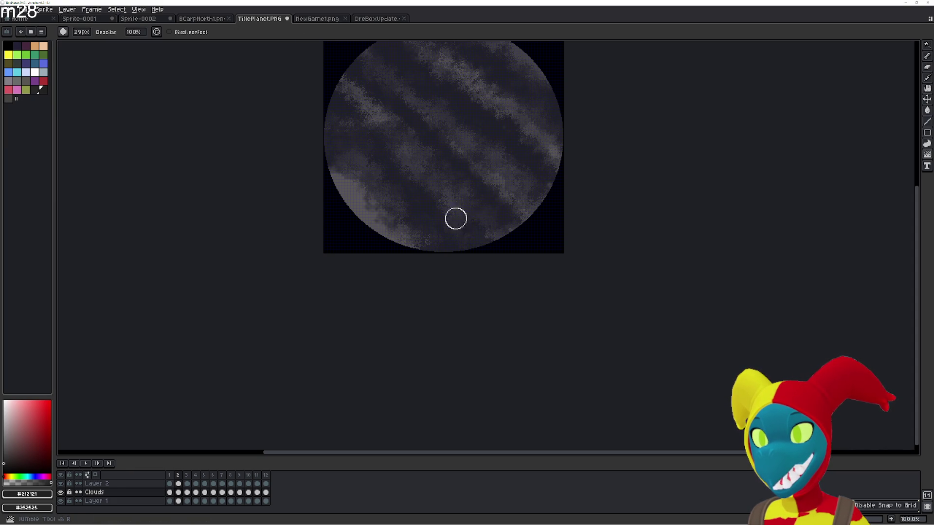
{"action": "key", "text": "e"}
{"action": "key", "text": "r"}
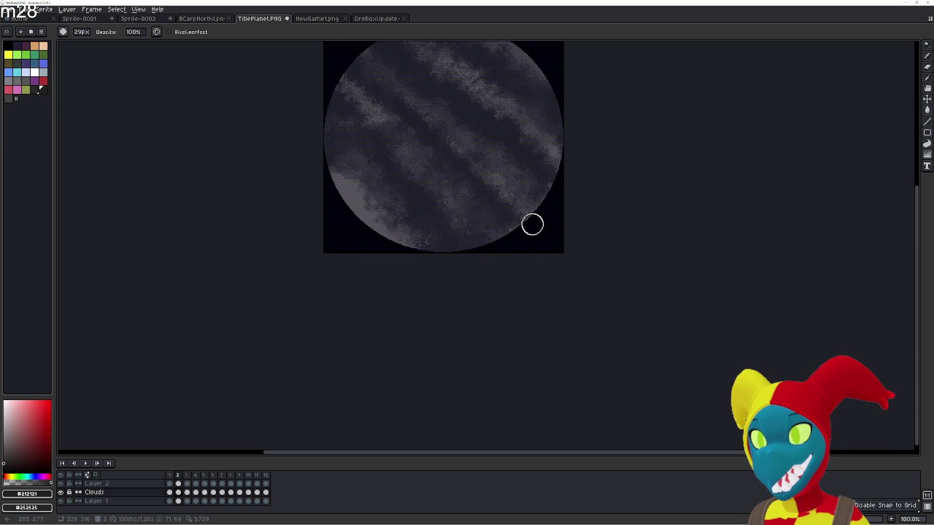
{"action": "scroll", "coordinate": [488, 223], "scroll_direction": "up", "scroll_amount": 2}
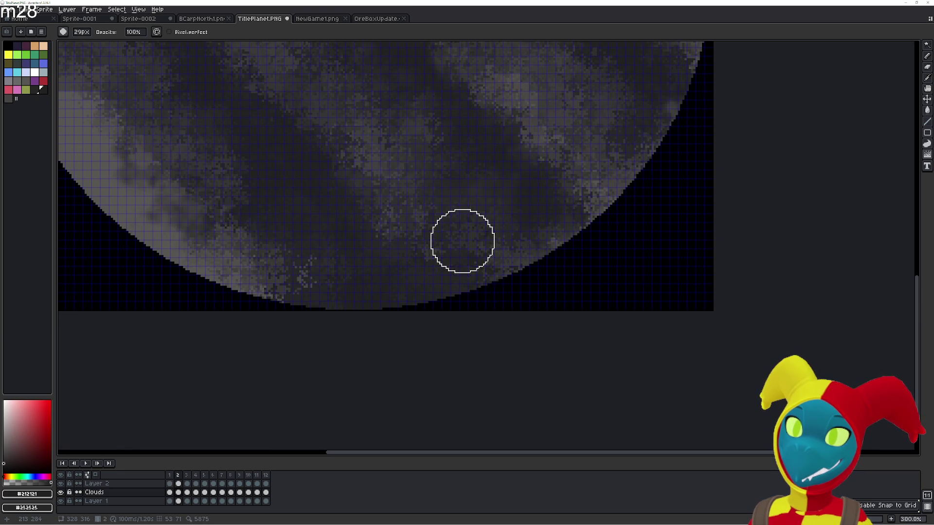
- Rework the clouds near the bottom edge and erase the stray light blob with a broader eraser
{"action": "key", "text": "r"}
{"action": "key", "text": "e"}
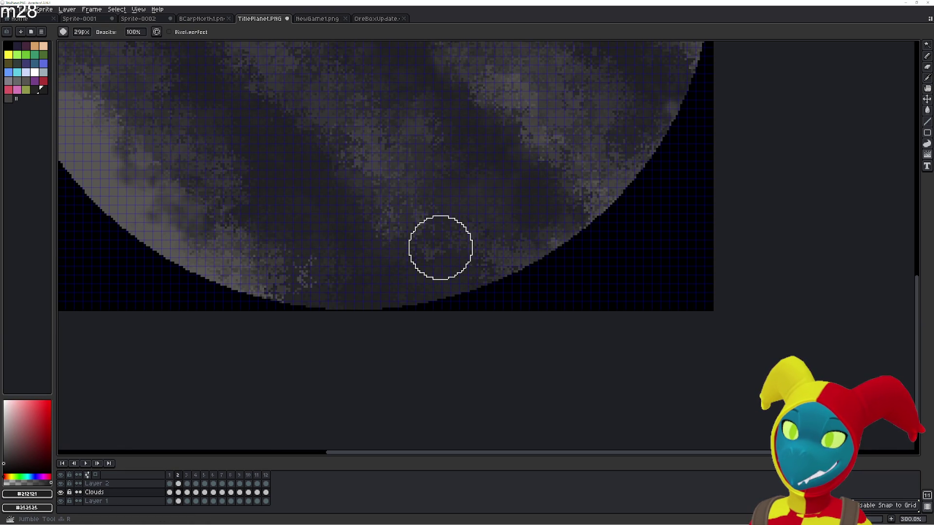
{"action": "left_click_drag", "start_coordinate": [461, 270], "coordinate": [439, 233]}
{"action": "key", "text": "b"}
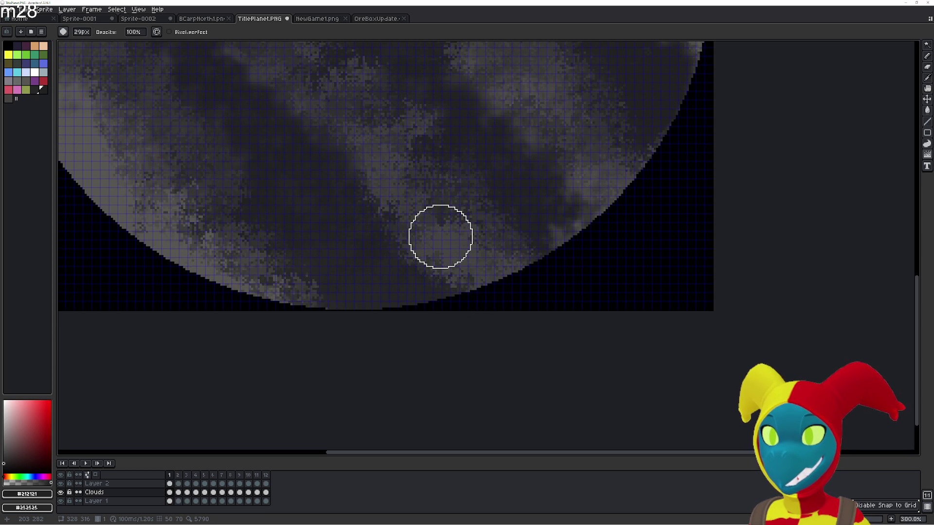
{"action": "key", "text": "e"}
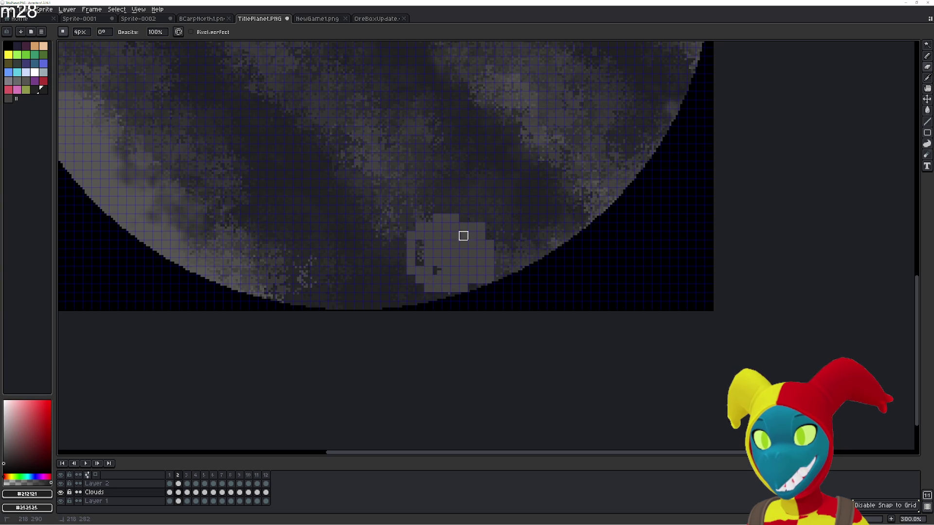
{"action": "key", "text": "e"}
{"action": "left_click_drag", "start_coordinate": [416, 293], "coordinate": [375, 160]}
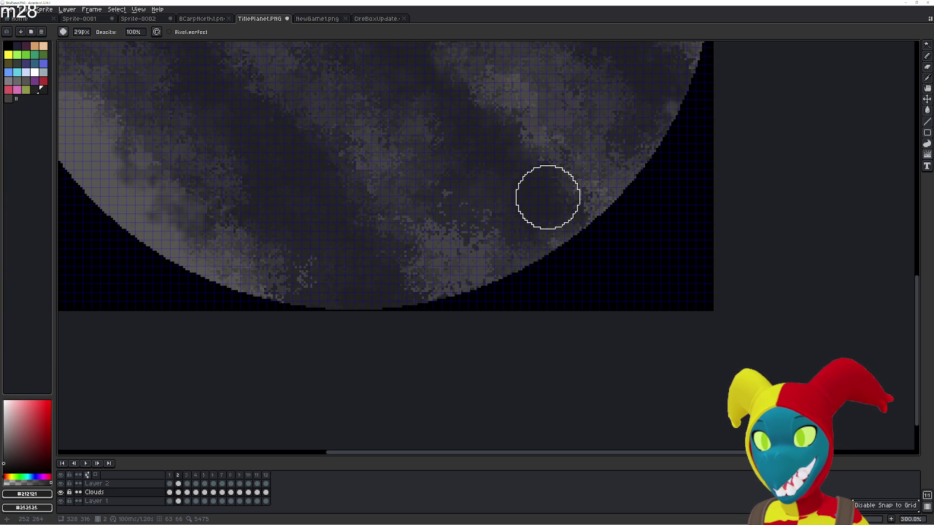
{"action": "scroll", "coordinate": [548, 197], "scroll_direction": "down", "scroll_amount": 1}
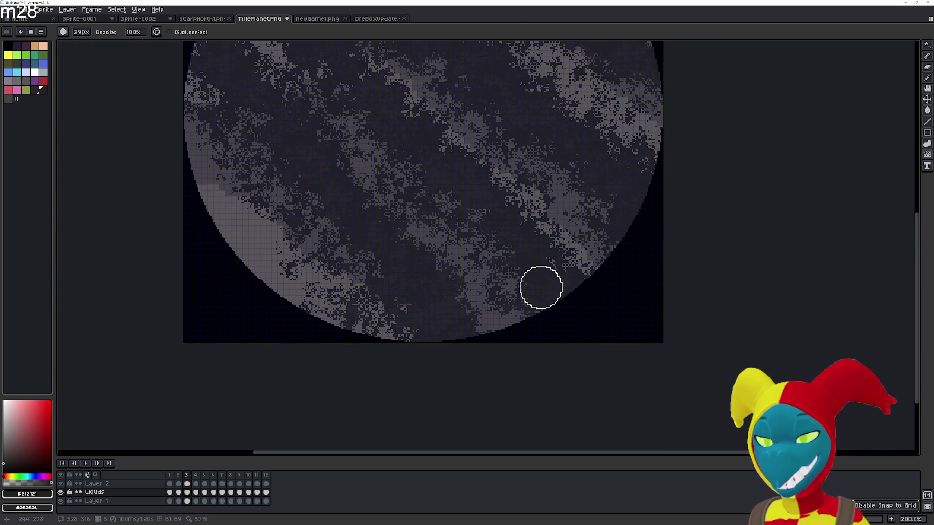
{"action": "scroll", "coordinate": [524, 286], "scroll_direction": "up", "scroll_amount": 1}
{"action": "scroll", "coordinate": [517, 325], "scroll_direction": "down", "scroll_amount": 1}
{"action": "scroll", "coordinate": [515, 321], "scroll_direction": "up", "scroll_amount": 1}
- Blur the diagonal cloud bands smooth, then jumble speckled grey texture along the lower-left edge and upper-left clouds
{"action": "key", "text": "r"}
{"action": "scroll", "coordinate": [513, 322], "scroll_direction": "up", "scroll_amount": 5}
{"action": "left_click_drag", "start_coordinate": [511, 317], "coordinate": [277, 250]}
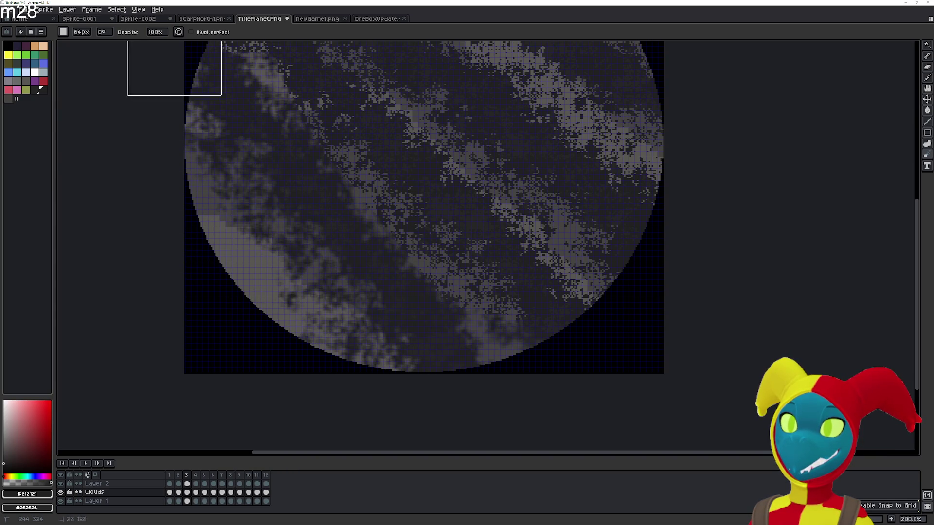
{"action": "scroll", "coordinate": [444, 219], "scroll_direction": "up", "scroll_amount": 2}
{"action": "scroll", "coordinate": [579, 323], "scroll_direction": "up", "scroll_amount": 1}
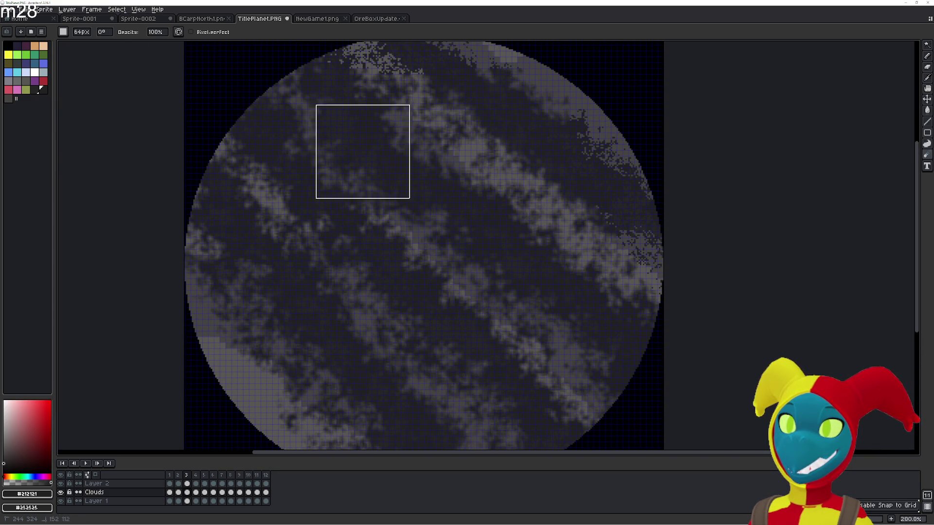
{"action": "scroll", "coordinate": [363, 150], "scroll_direction": "down", "scroll_amount": 2}
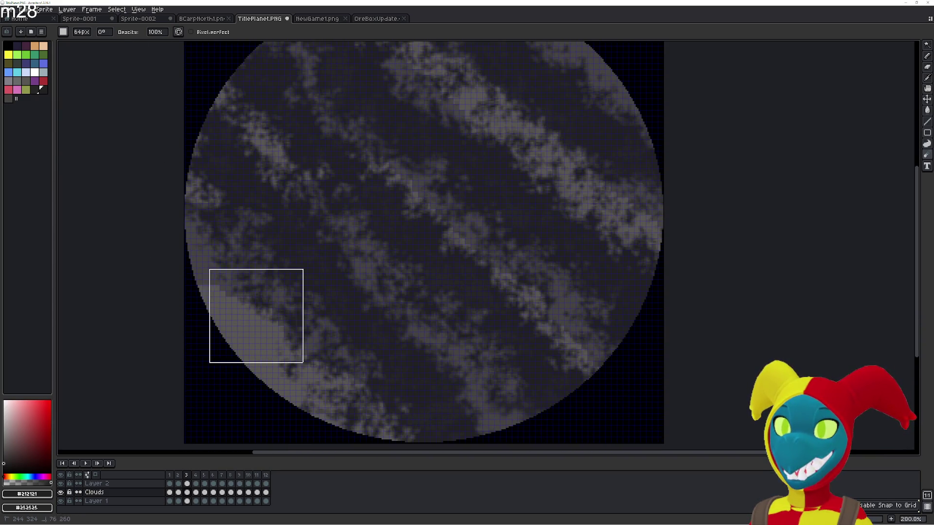
{"action": "scroll", "coordinate": [254, 177], "scroll_direction": "up", "scroll_amount": 2}
{"action": "scroll", "coordinate": [480, 261], "scroll_direction": "down", "scroll_amount": 1}
{"action": "key", "text": "b"}
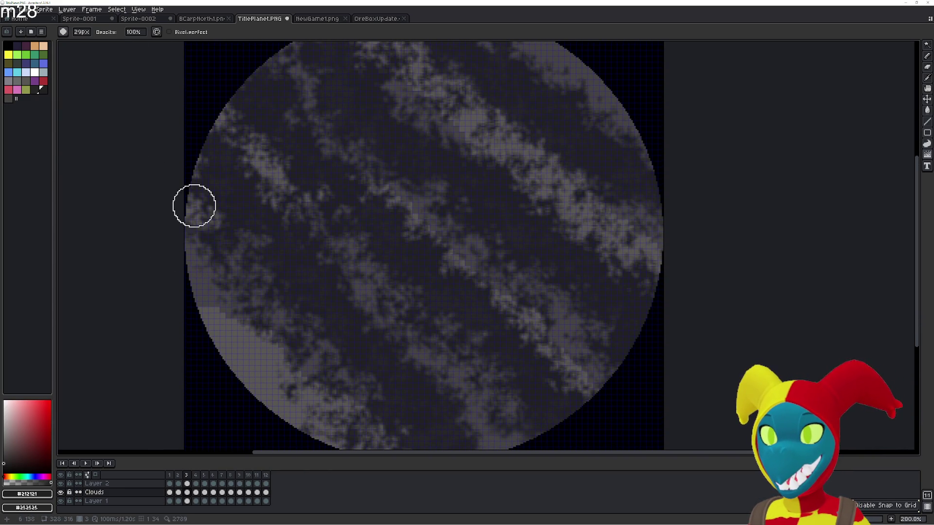
{"action": "scroll", "coordinate": [230, 266], "scroll_direction": "up", "scroll_amount": 5}
{"action": "scroll", "coordinate": [229, 266], "scroll_direction": "up", "scroll_amount": 4}
{"action": "scroll", "coordinate": [228, 265], "scroll_direction": "up", "scroll_amount": 2}
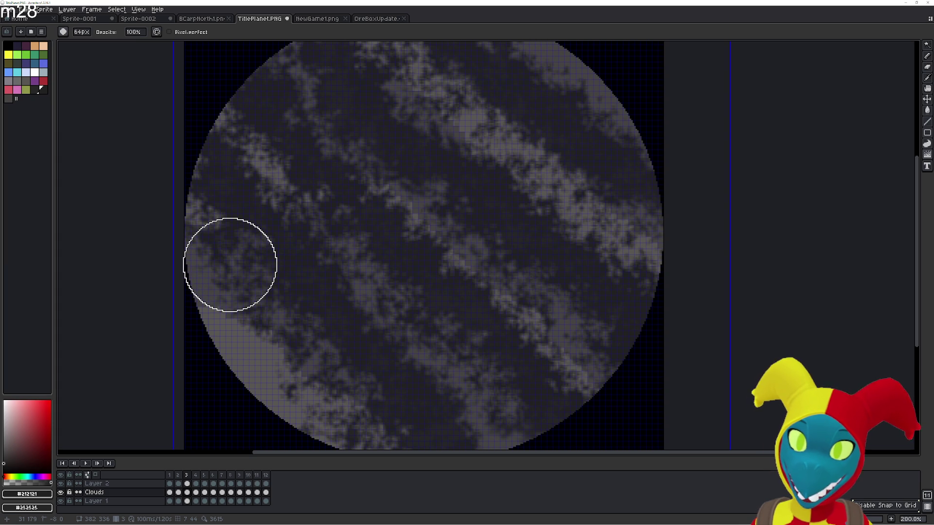
{"action": "mouse_move", "coordinate": [197, 197]}
{"action": "left_mouse_down"}
{"action": "mouse_move", "coordinate": [321, 409]}
{"action": "mouse_move", "coordinate": [206, 277]}
{"action": "left_mouse_up"}
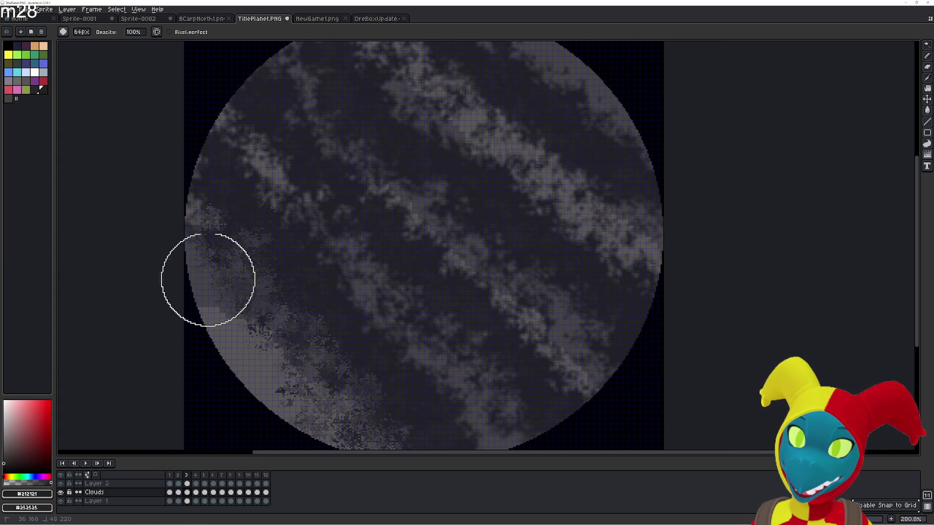
{"action": "mouse_move", "coordinate": [217, 137]}
{"action": "left_mouse_down"}
{"action": "mouse_move", "coordinate": [288, 183]}
{"action": "mouse_move", "coordinate": [416, 365]}
{"action": "mouse_move", "coordinate": [545, 392]}
{"action": "mouse_move", "coordinate": [528, 302]}
{"action": "mouse_move", "coordinate": [246, 44]}
{"action": "mouse_move", "coordinate": [328, 63]}
{"action": "mouse_move", "coordinate": [678, 313]}
{"action": "mouse_move", "coordinate": [444, 52]}
{"action": "mouse_move", "coordinate": [599, 121]}
{"action": "mouse_move", "coordinate": [697, 211]}
{"action": "left_mouse_up"}
- Clear stray speckles with the eraser and centre the whole planet in view
{"action": "key", "text": "e"}
{"action": "mouse_move", "coordinate": [324, 370]}
{"action": "left_mouse_down"}
{"action": "mouse_move", "coordinate": [192, 244]}
{"action": "mouse_move", "coordinate": [418, 464]}
{"action": "mouse_move", "coordinate": [409, 345]}
{"action": "mouse_move", "coordinate": [179, 92]}
{"action": "mouse_move", "coordinate": [338, 134]}
{"action": "mouse_move", "coordinate": [312, 74]}
{"action": "mouse_move", "coordinate": [268, 36]}
{"action": "mouse_move", "coordinate": [641, 230]}
{"action": "left_mouse_up"}
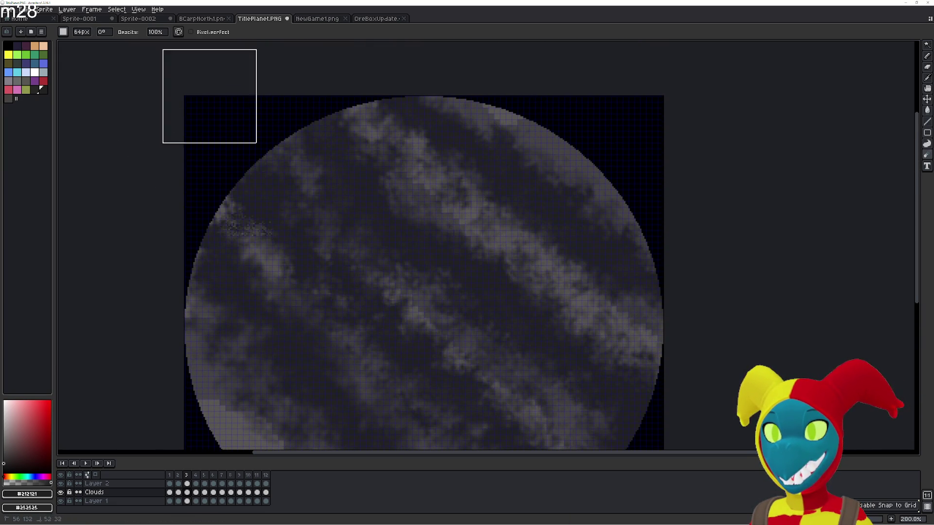
{"action": "left_click_drag", "start_coordinate": [209, 95], "coordinate": [408, 122]}
{"action": "scroll", "coordinate": [795, 169], "scroll_direction": "down", "scroll_amount": 2}
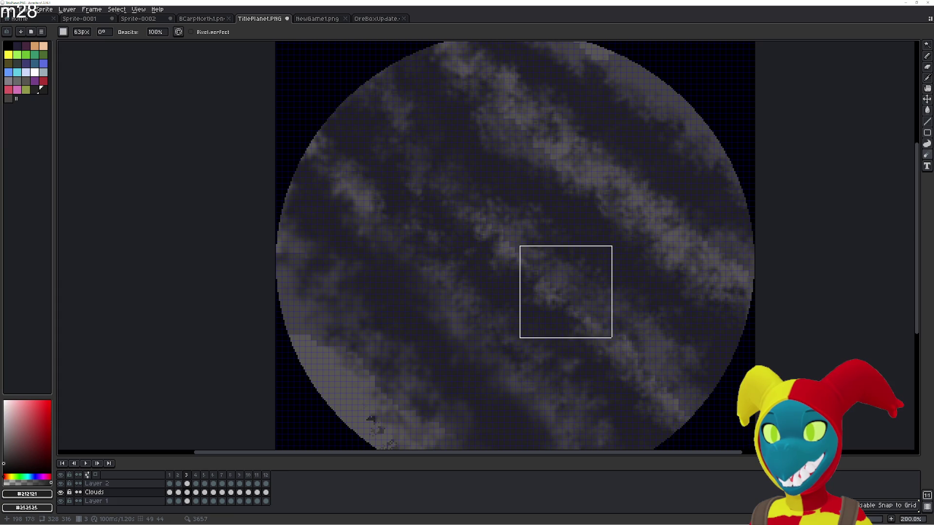
{"action": "scroll", "coordinate": [754, 314], "scroll_direction": "down", "scroll_amount": 1}
{"action": "left_click_drag", "start_coordinate": [800, 314], "coordinate": [453, 282]}
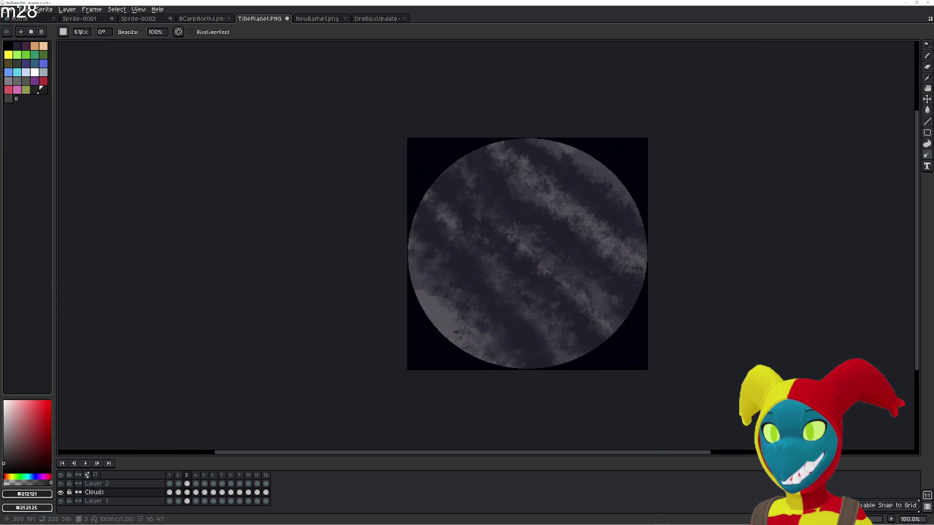
{"action": "scroll", "coordinate": [575, 294], "scroll_direction": "up", "scroll_amount": 1}
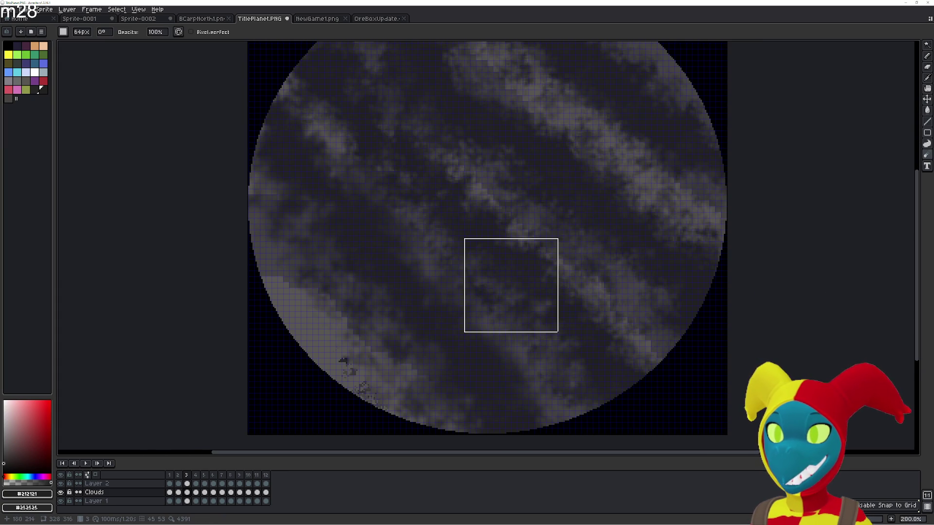
{"action": "scroll", "coordinate": [510, 285], "scroll_direction": "down", "scroll_amount": 1}
{"action": "key", "text": "r"}
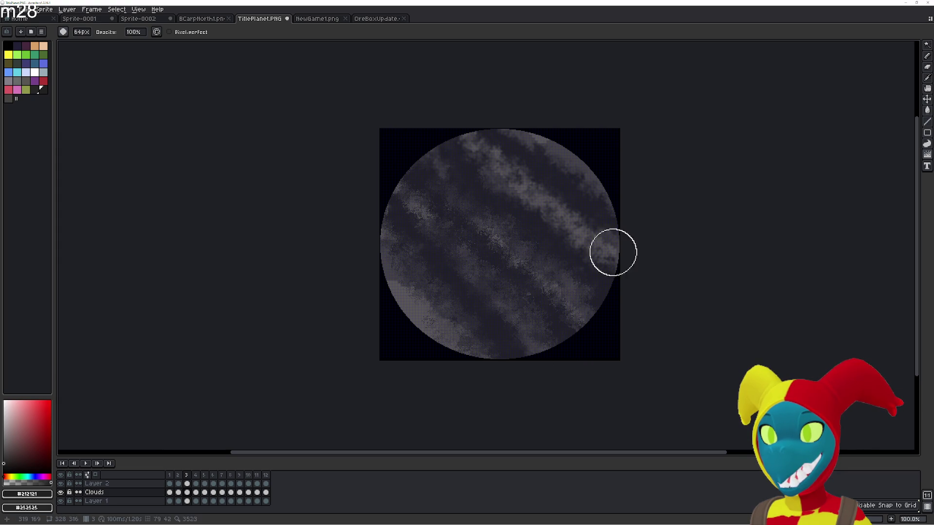
{"action": "key", "text": "r"}
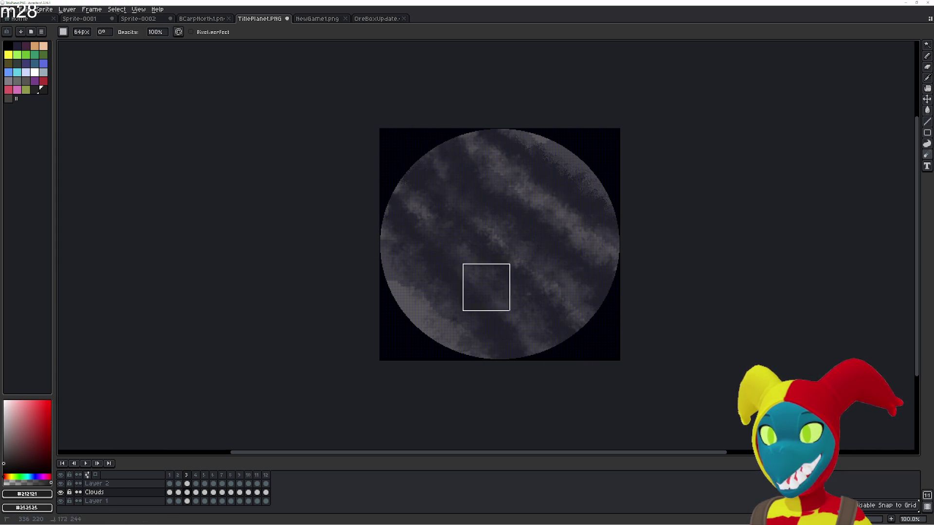
{"action": "scroll", "coordinate": [548, 169], "scroll_direction": "up", "scroll_amount": 3}
- Darken a cloud patch near the top and erase speckled clouds from the top toward the lower-left, checking with undo/redo
{"action": "key", "text": "r"}
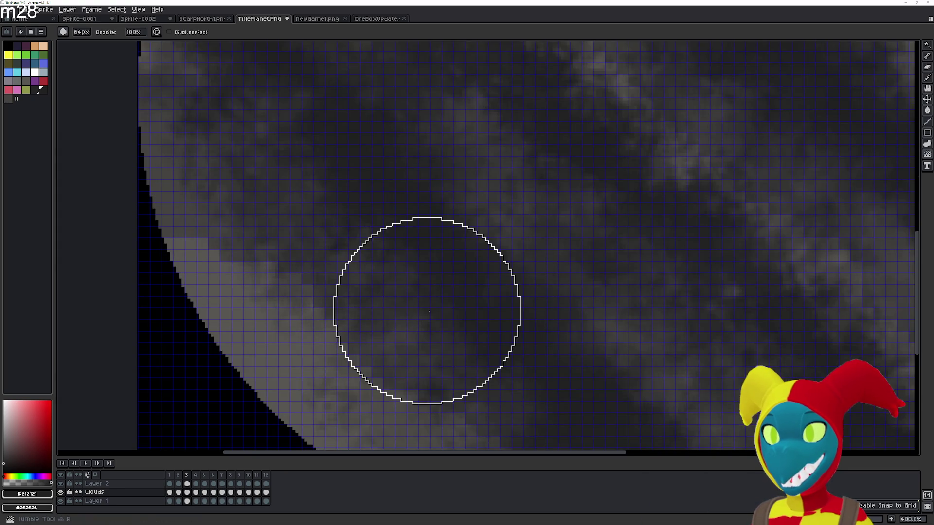
{"action": "scroll", "coordinate": [365, 332], "scroll_direction": "down", "scroll_amount": 3}
{"action": "scroll", "coordinate": [380, 336], "scroll_direction": "down", "scroll_amount": 3}
{"action": "scroll", "coordinate": [390, 343], "scroll_direction": "down", "scroll_amount": 3}
{"action": "scroll", "coordinate": [391, 301], "scroll_direction": "down", "scroll_amount": 2}
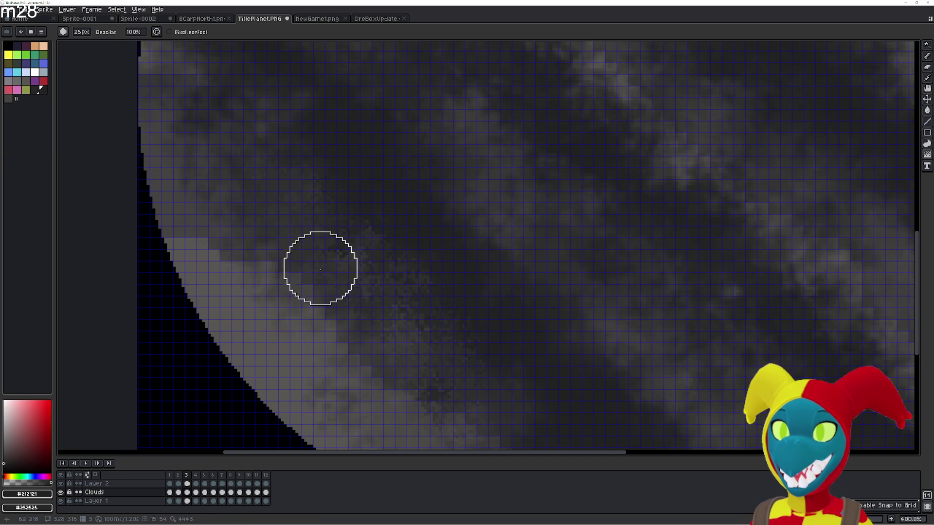
{"action": "scroll", "coordinate": [336, 284], "scroll_direction": "down", "scroll_amount": 1}
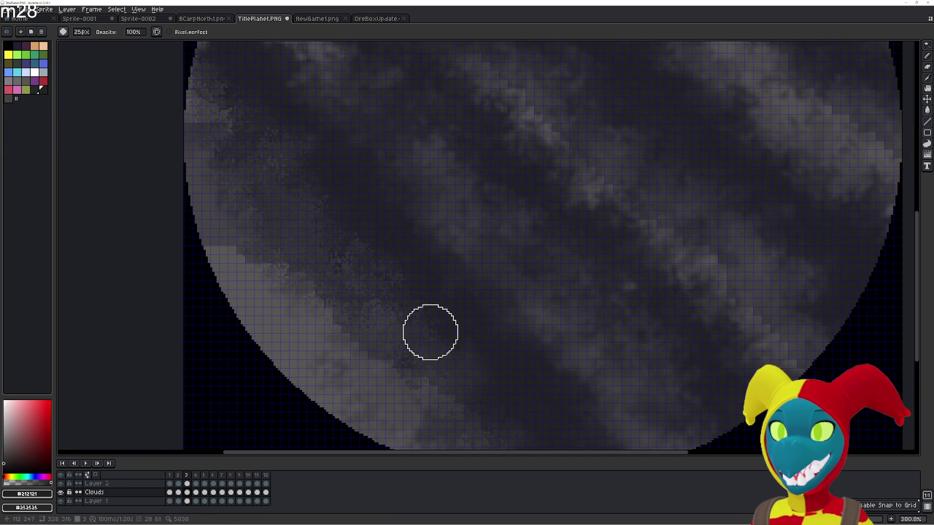
{"action": "scroll", "coordinate": [438, 337], "scroll_direction": "down", "scroll_amount": 1}
{"action": "scroll", "coordinate": [504, 387], "scroll_direction": "down", "scroll_amount": 1}
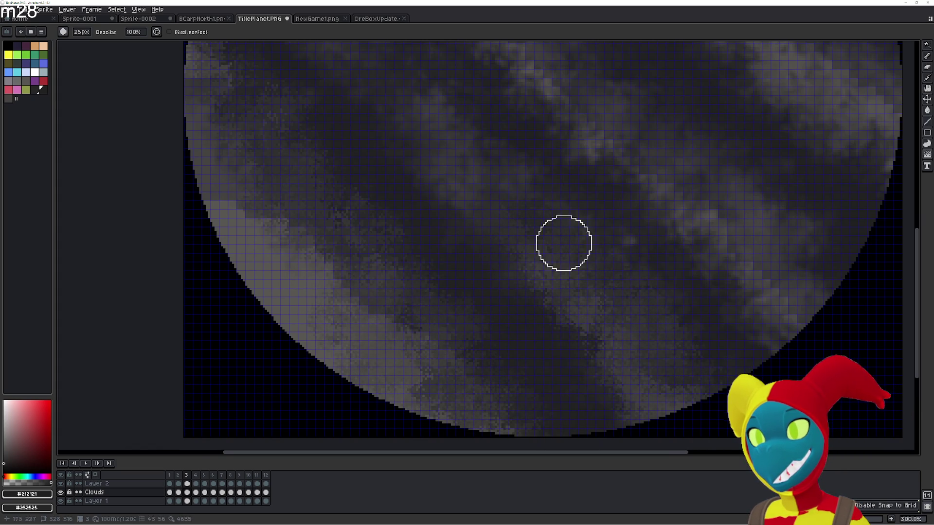
{"action": "scroll", "coordinate": [564, 243], "scroll_direction": "up", "scroll_amount": 3}
{"action": "scroll", "coordinate": [540, 252], "scroll_direction": "left", "scroll_amount": 1}
{"action": "scroll", "coordinate": [418, 218], "scroll_direction": "up", "scroll_amount": 3}
{"action": "scroll", "coordinate": [486, 308], "scroll_direction": "left", "scroll_amount": 1}
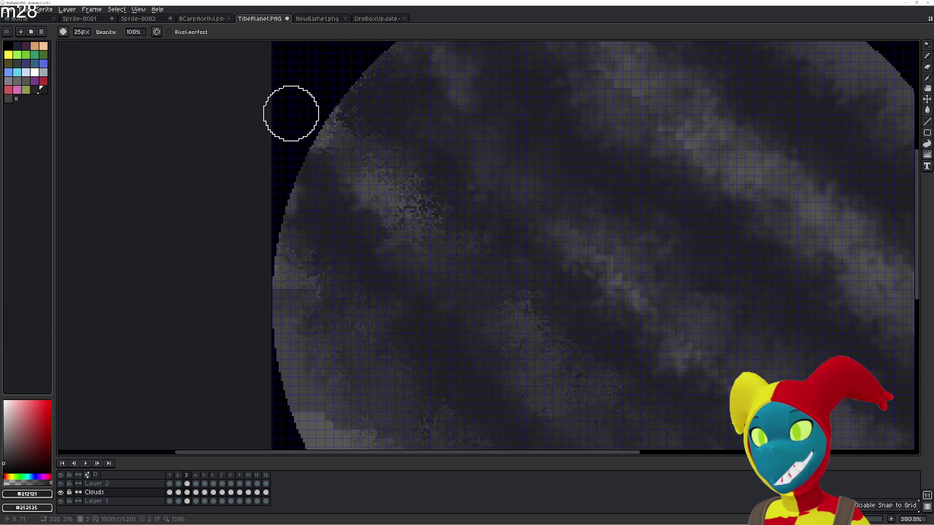
{"action": "scroll", "coordinate": [352, 227], "scroll_direction": "up", "scroll_amount": 3}
{"action": "scroll", "coordinate": [352, 227], "scroll_direction": "right", "scroll_amount": 1}
{"action": "key", "text": "e"}
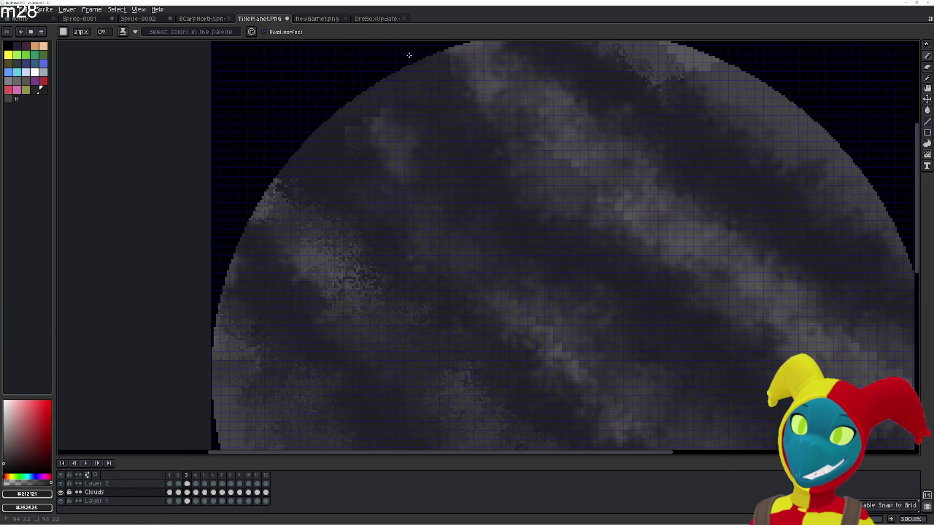
{"action": "scroll", "coordinate": [396, 40], "scroll_direction": "up", "scroll_amount": 1}
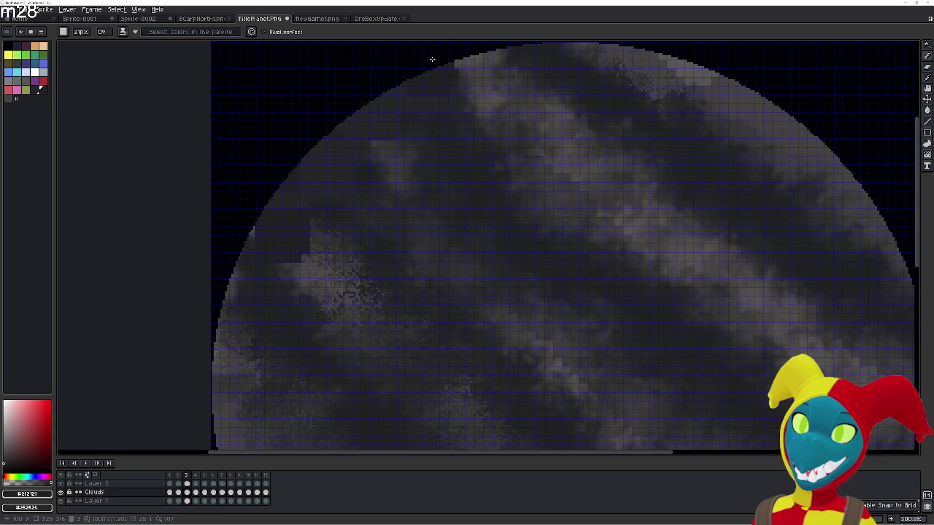
{"action": "left_click_drag", "start_coordinate": [432, 59], "coordinate": [461, 51]}
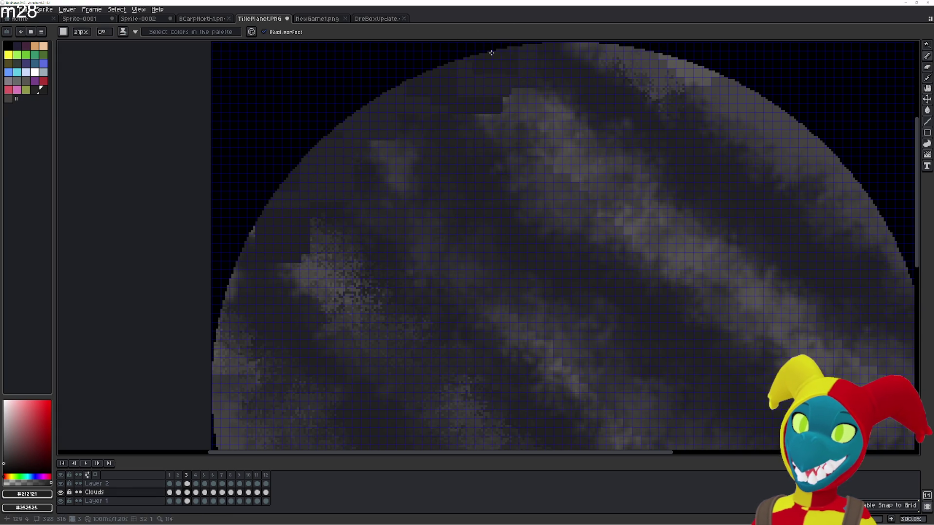
{"action": "key", "text": "b"}
{"action": "key", "text": "e"}
{"action": "key", "text": "b"}
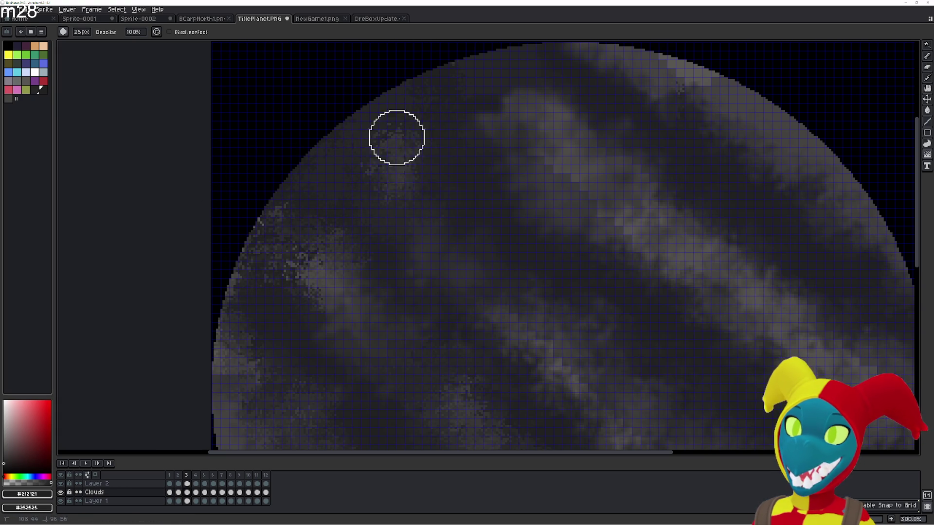
{"action": "key", "text": "e"}
{"action": "left_click_drag", "start_coordinate": [505, 102], "coordinate": [287, 312]}
{"action": "key", "text": "ctrl+z"}
{"action": "key", "text": "ctrl+y"}
- Jumble the cloud pixels toward the upper left and along the top edge into scattered dark speckles
{"action": "key", "text": "b"}
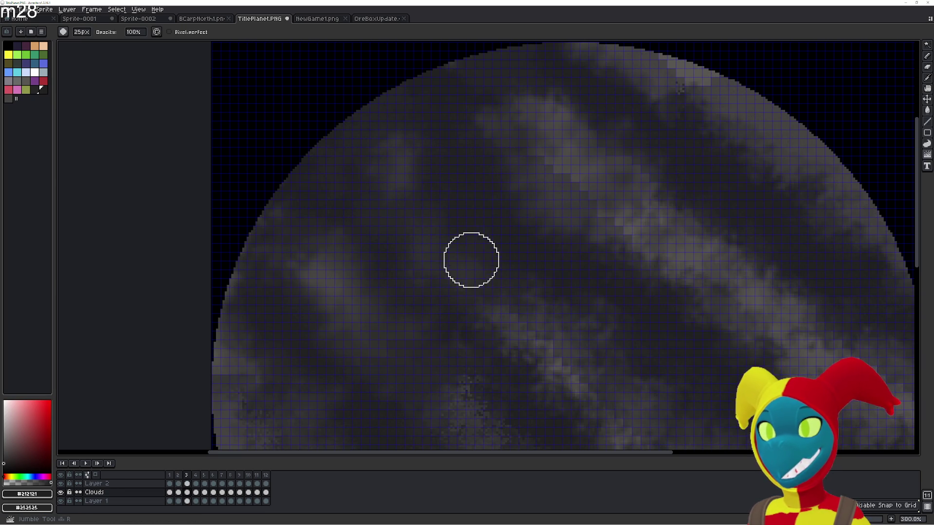
{"action": "mouse_move", "coordinate": [388, 212]}
{"action": "left_mouse_down"}
{"action": "mouse_move", "coordinate": [348, 188]}
{"action": "mouse_move", "coordinate": [302, 129]}
{"action": "mouse_move", "coordinate": [313, 135]}
{"action": "left_mouse_up"}
{"action": "key", "text": "b"}
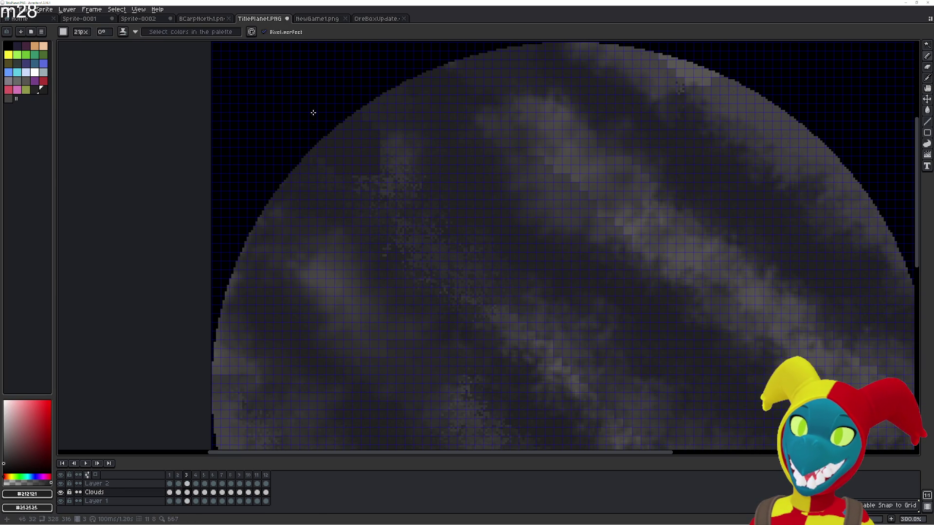
{"action": "key", "text": "r"}
{"action": "key", "text": "b"}
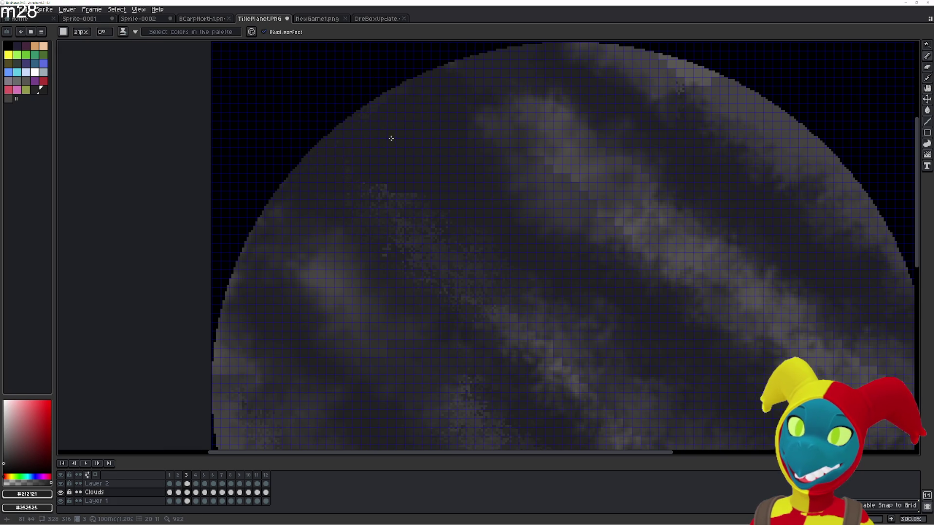
{"action": "key", "text": "r"}
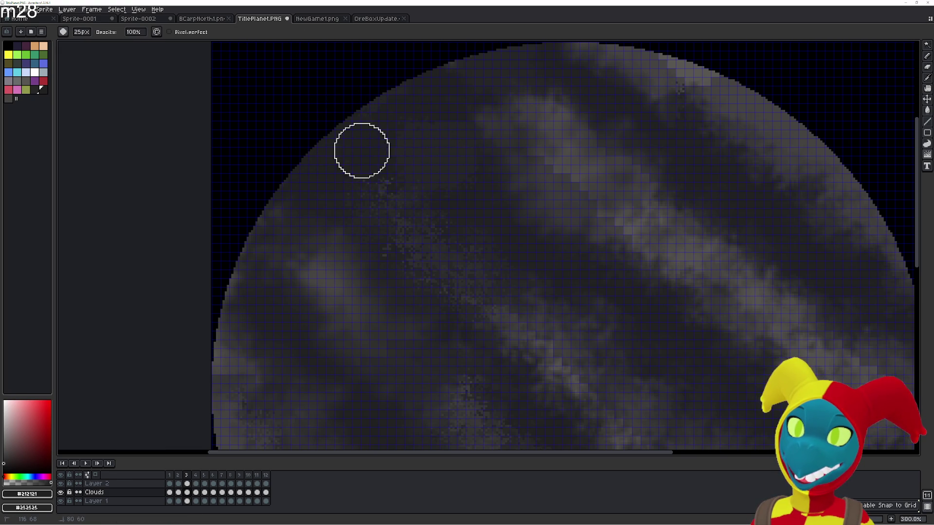
{"action": "scroll", "coordinate": [409, 174], "scroll_direction": "up", "scroll_amount": 5}
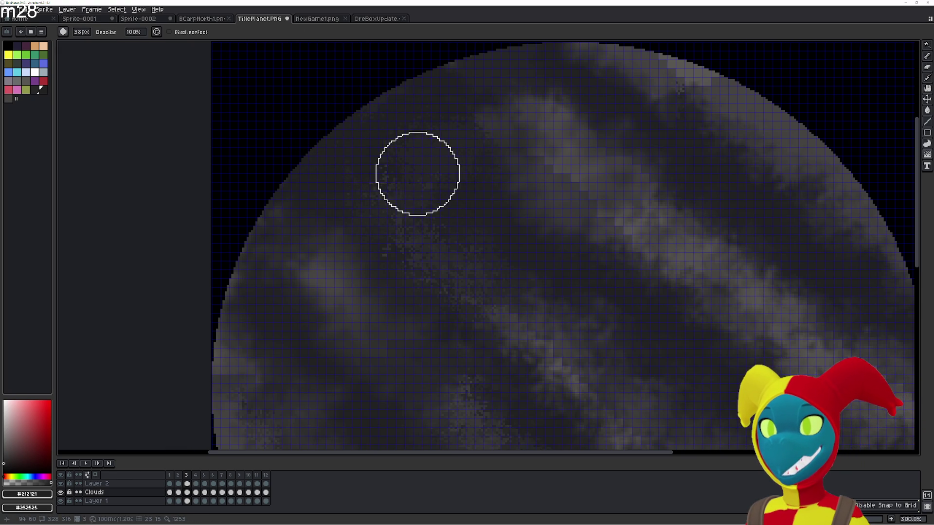
{"action": "scroll", "coordinate": [416, 178], "scroll_direction": "up", "scroll_amount": 2}
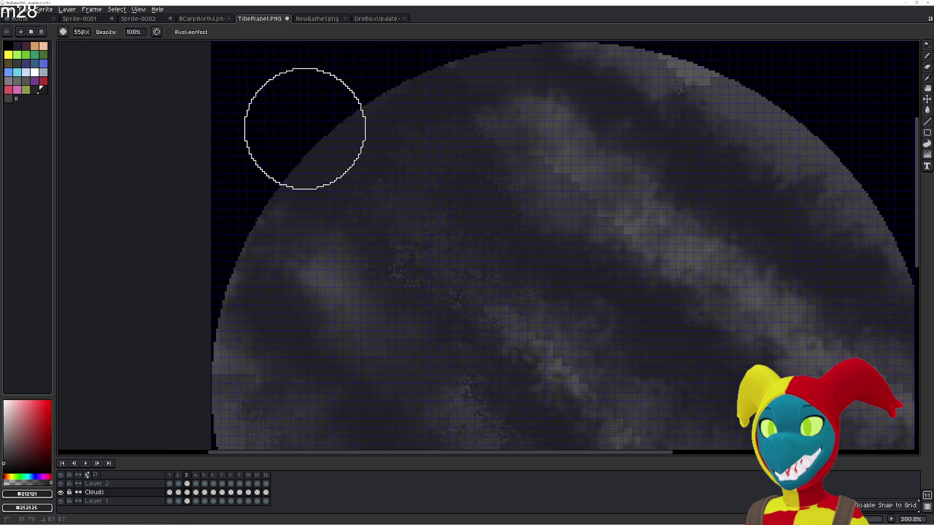
{"action": "mouse_move", "coordinate": [248, 106]}
{"action": "left_mouse_down"}
{"action": "mouse_move", "coordinate": [259, 97]}
{"action": "mouse_move", "coordinate": [238, 128]}
{"action": "left_mouse_up"}
- Compare the edit with undo/redo, then scatter the dark streak in the upper left with the Jumble tool
{"action": "key", "text": "ctrl+2"}
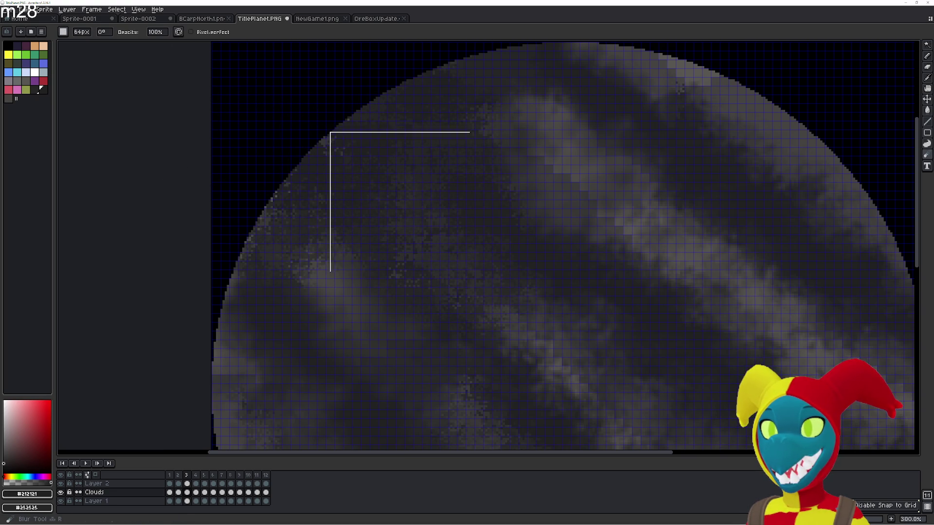
{"action": "key", "text": "ctrl+1"}
{"action": "scroll", "coordinate": [449, 287], "scroll_direction": "down", "scroll_amount": 4}
{"action": "scroll", "coordinate": [449, 287], "scroll_direction": "down", "scroll_amount": 4}
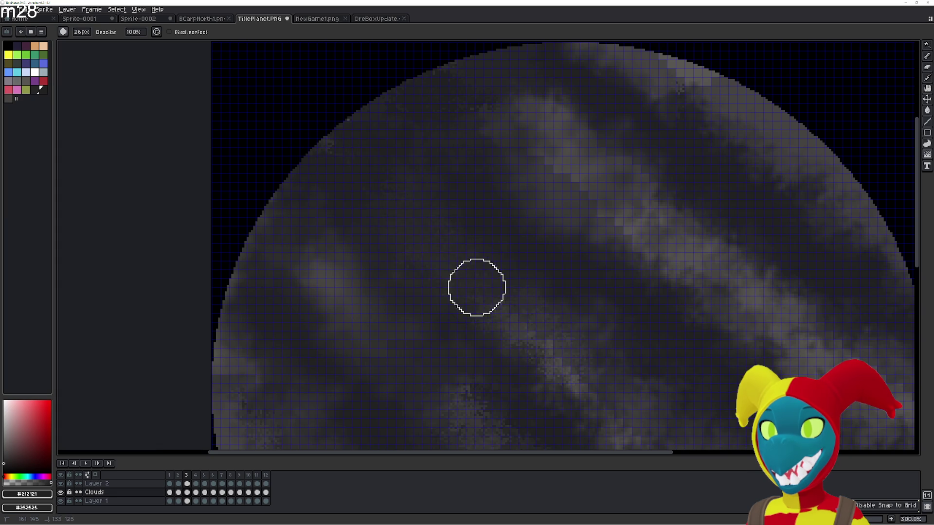
{"action": "key", "text": "ctrl+z"}
{"action": "key", "text": "ctrl+y"}
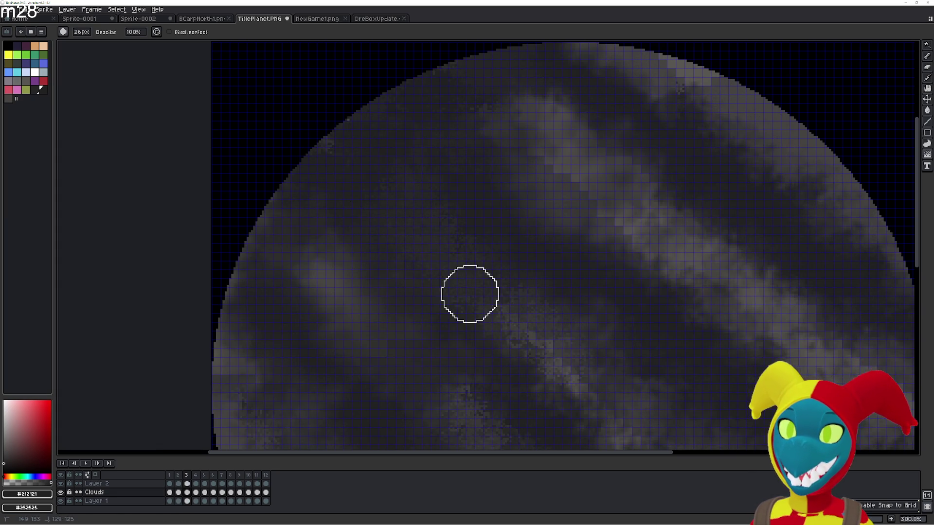
{"action": "key", "text": "b"}
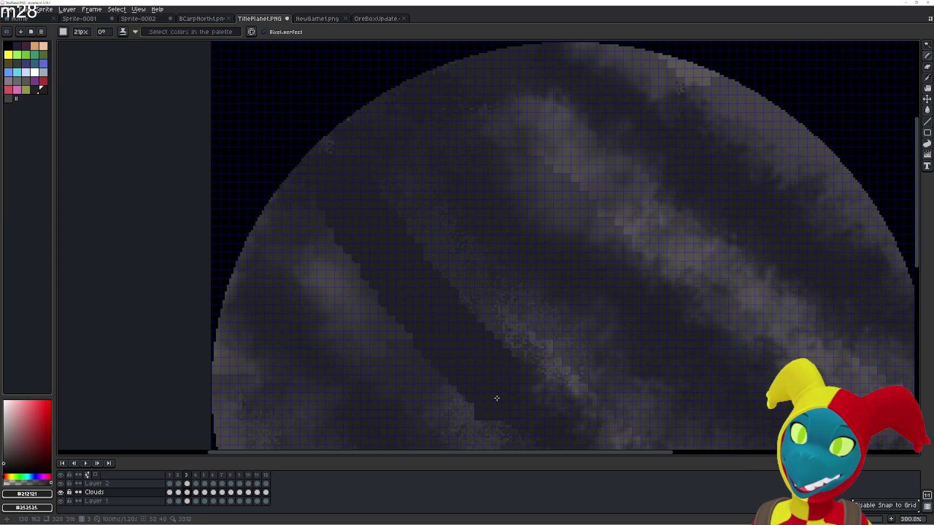
{"action": "key", "text": "r"}
{"action": "key", "text": "e"}
{"action": "key", "text": "r"}
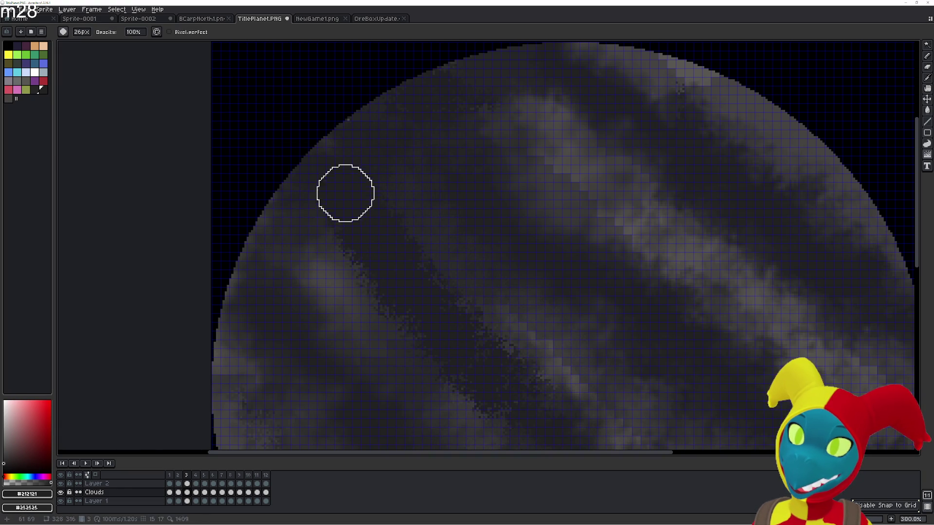
{"action": "mouse_move", "coordinate": [507, 369]}
{"action": "left_mouse_down"}
{"action": "mouse_move", "coordinate": [559, 361]}
{"action": "mouse_move", "coordinate": [561, 338]}
{"action": "left_mouse_up"}
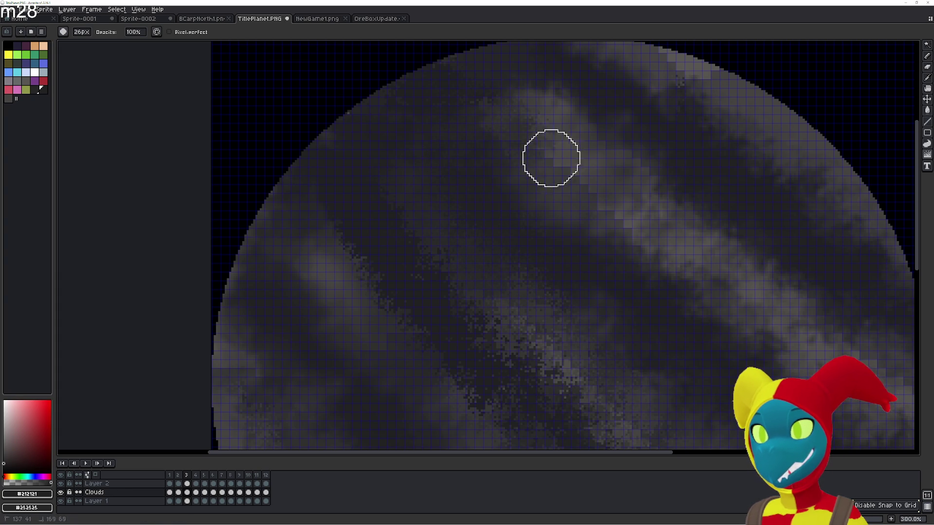
- Scatter the light streak on the right, then draw a straight light diagonal line across the upper-left clouds
{"action": "left_click_drag", "start_coordinate": [577, 105], "coordinate": [639, 229]}
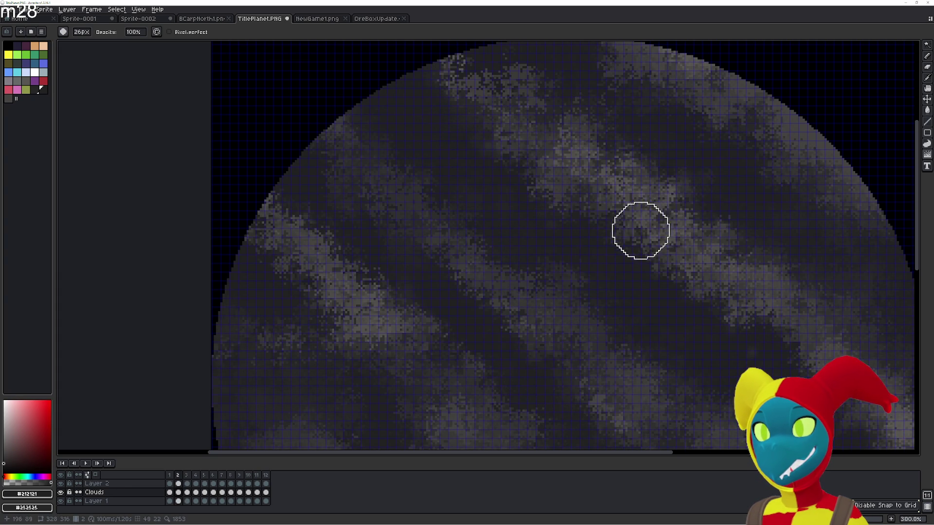
{"action": "key", "text": "e"}
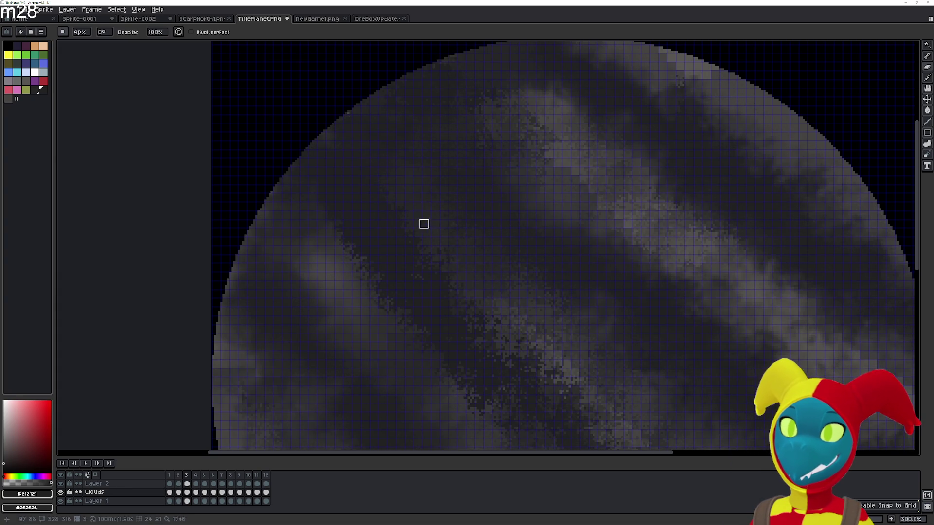
{"action": "key", "text": "b"}
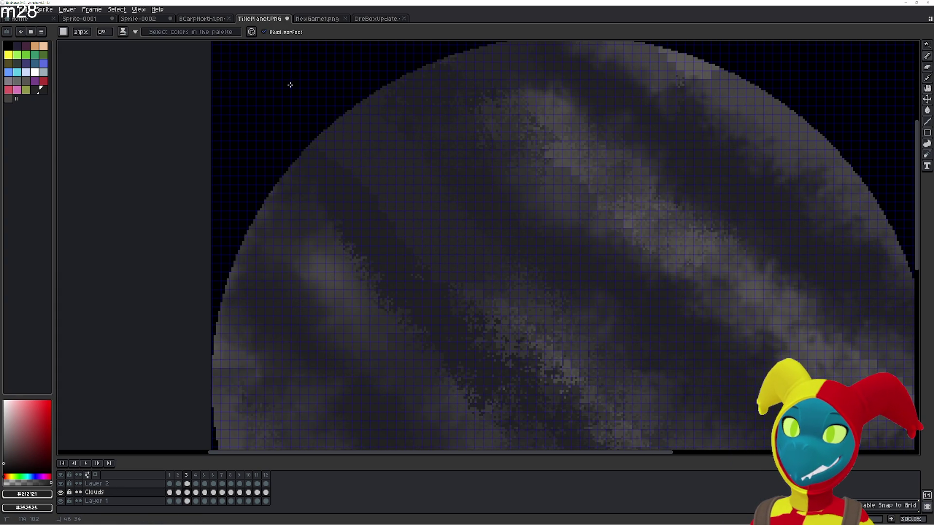
{"action": "key", "text": "e"}
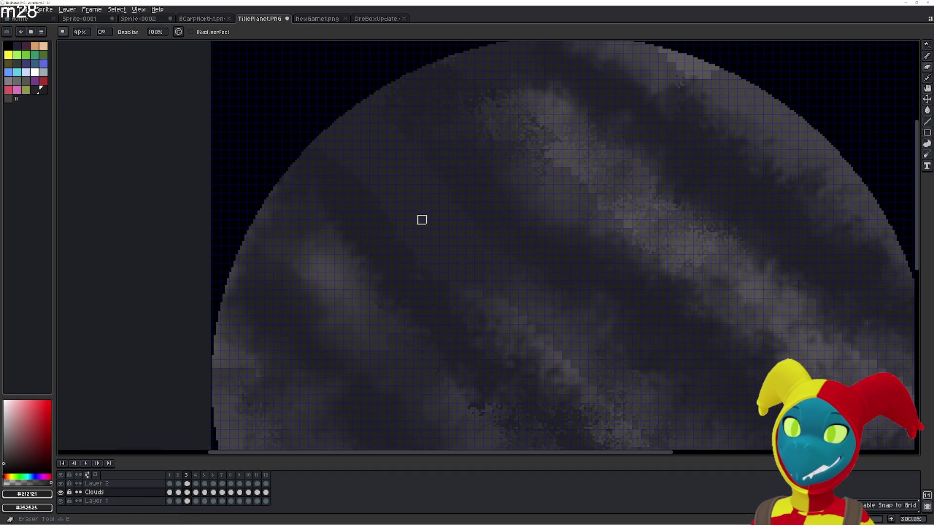
{"action": "left_click", "coordinate": [435, 233]}
{"action": "left_click", "coordinate": [332, 119], "text": "shift"}
- Jumble the new diagonal line into speckles and check the result with undo/redo
{"action": "key", "text": "shift+r"}
{"action": "mouse_move", "coordinate": [391, 180]}
{"action": "left_mouse_down"}
{"action": "mouse_move", "coordinate": [375, 204]}
{"action": "mouse_move", "coordinate": [376, 171]}
{"action": "left_mouse_up"}
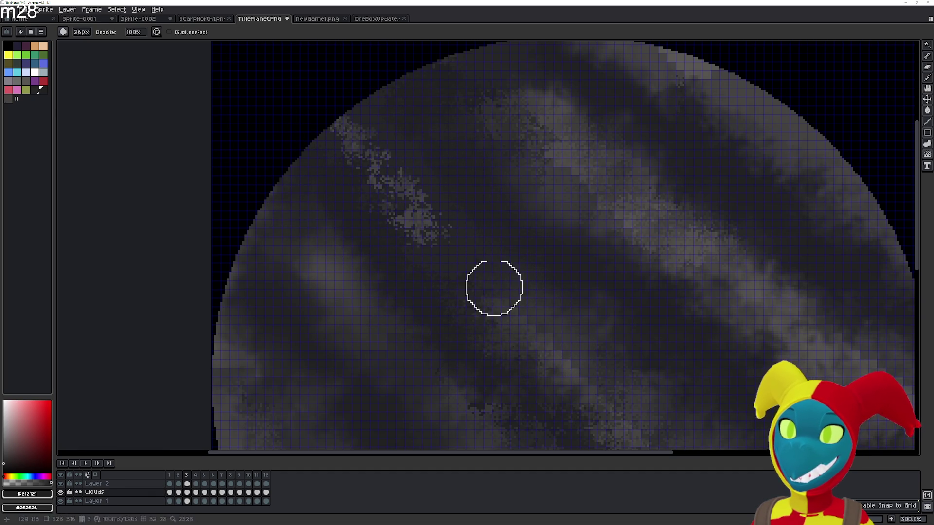
{"action": "key", "text": "shift+r"}
{"action": "key", "text": "shift+r"}
{"action": "key", "text": "e"}
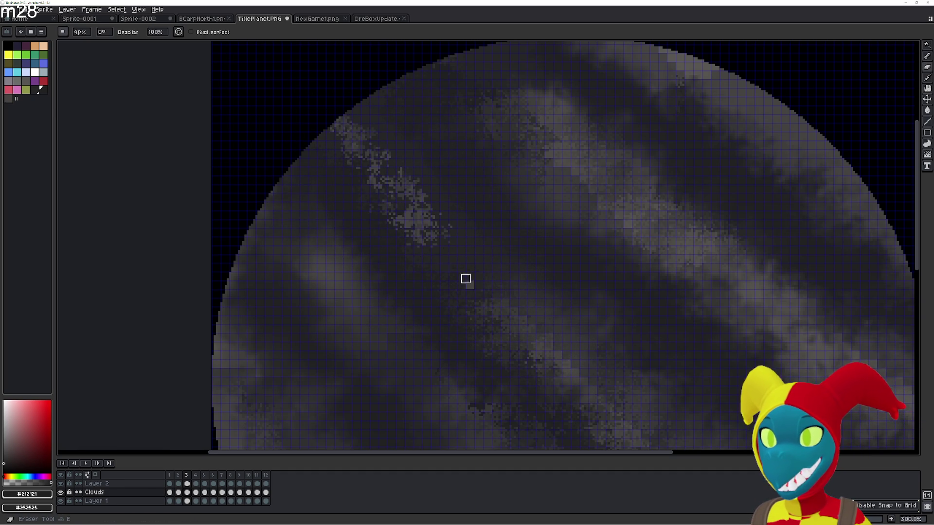
{"action": "key", "text": "r"}
{"action": "mouse_move", "coordinate": [537, 358]}
{"action": "left_mouse_down"}
{"action": "mouse_move", "coordinate": [390, 195]}
{"action": "mouse_move", "coordinate": [521, 329]}
{"action": "mouse_move", "coordinate": [551, 380]}
{"action": "left_mouse_up"}
{"action": "key", "text": "ctrl+z"}
{"action": "key", "text": "ctrl+y"}
- Blur the speckled streak soft, re-speckle it lightly and scatter pixels along the planet's left edge
{"action": "key", "text": "b"}
{"action": "left_click_drag", "start_coordinate": [460, 283], "coordinate": [403, 190]}
{"action": "key", "text": "r"}
{"action": "mouse_move", "coordinate": [547, 397]}
{"action": "left_mouse_down"}
{"action": "mouse_move", "coordinate": [344, 109]}
{"action": "mouse_move", "coordinate": [571, 388]}
{"action": "left_mouse_up"}
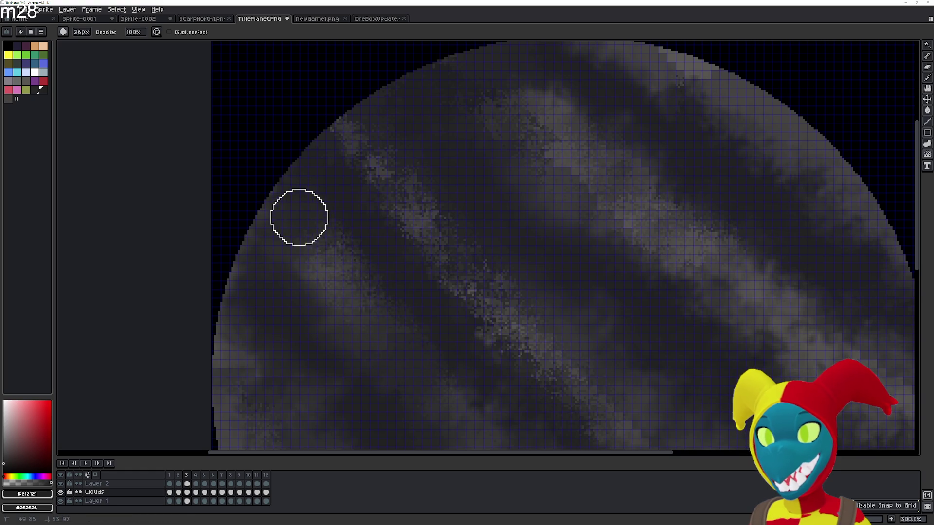
{"action": "mouse_move", "coordinate": [280, 169]}
{"action": "left_mouse_down"}
{"action": "mouse_move", "coordinate": [286, 234]}
{"action": "mouse_move", "coordinate": [259, 200]}
{"action": "mouse_move", "coordinate": [283, 285]}
{"action": "mouse_move", "coordinate": [303, 271]}
{"action": "mouse_move", "coordinate": [328, 290]}
{"action": "mouse_move", "coordinate": [258, 231]}
{"action": "mouse_move", "coordinate": [271, 220]}
{"action": "mouse_move", "coordinate": [363, 330]}
{"action": "mouse_move", "coordinate": [294, 235]}
{"action": "mouse_move", "coordinate": [313, 255]}
{"action": "mouse_move", "coordinate": [288, 244]}
{"action": "mouse_move", "coordinate": [360, 323]}
{"action": "mouse_move", "coordinate": [270, 242]}
{"action": "mouse_move", "coordinate": [283, 228]}
{"action": "mouse_move", "coordinate": [387, 357]}
{"action": "left_mouse_up"}
- Compare with neighbouring frames, then add grey speckles near the centre and blend them into the upper-left band
{"action": "key", "text": "Left"}
{"action": "key", "text": "Right"}
{"action": "key", "text": "Right"}
{"action": "key", "text": "Left"}
{"action": "key", "text": "r"}
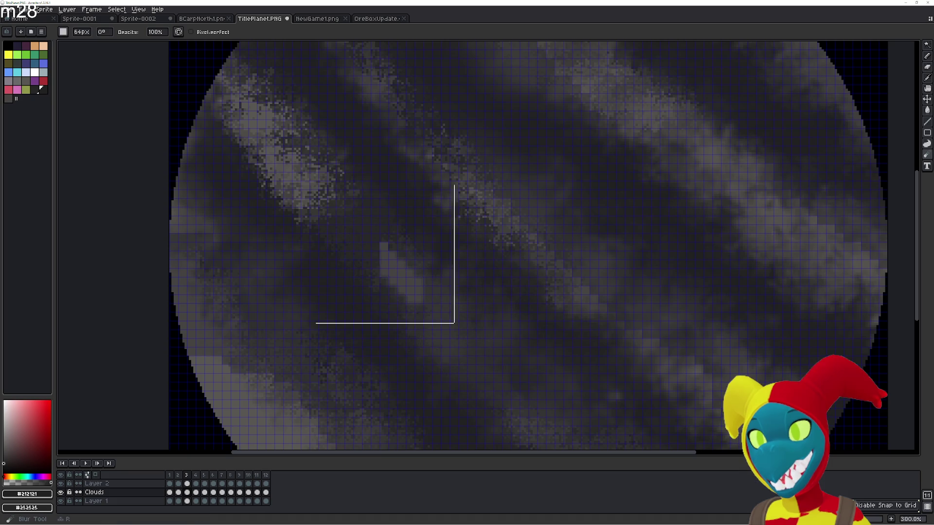
{"action": "key", "text": "b"}
{"action": "mouse_move", "coordinate": [340, 211]}
{"action": "left_mouse_down"}
{"action": "mouse_move", "coordinate": [334, 197]}
{"action": "mouse_move", "coordinate": [406, 275]}
{"action": "left_mouse_up"}
{"action": "key", "text": "r"}
{"action": "left_click_drag", "start_coordinate": [355, 237], "coordinate": [375, 246]}
{"action": "key", "text": "shift+r"}
{"action": "mouse_move", "coordinate": [318, 182]}
{"action": "left_mouse_down"}
{"action": "mouse_move", "coordinate": [344, 212]}
{"action": "mouse_move", "coordinate": [281, 151]}
{"action": "mouse_move", "coordinate": [267, 148]}
{"action": "left_mouse_up"}
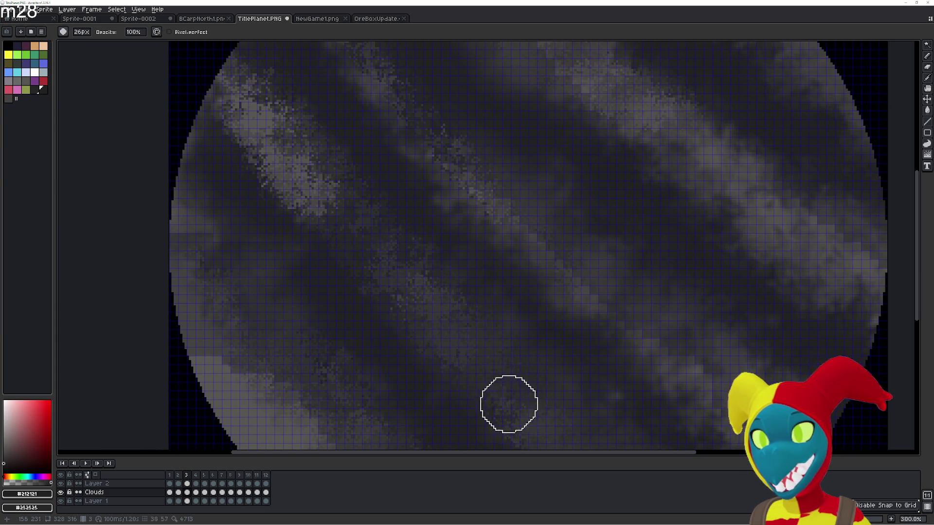
- Draw a light diagonal cloud band at the planet's upper left, then speckle and soften it
{"action": "left_click_drag", "start_coordinate": [508, 402], "coordinate": [351, 202]}
{"action": "key", "text": "e"}
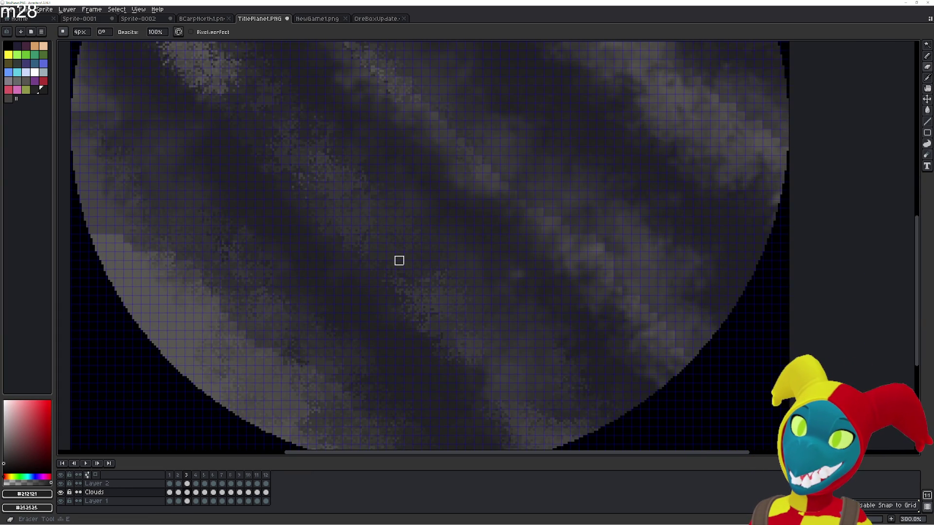
{"action": "key", "text": "j"}
{"action": "left_click_drag", "start_coordinate": [350, 202], "coordinate": [421, 298]}
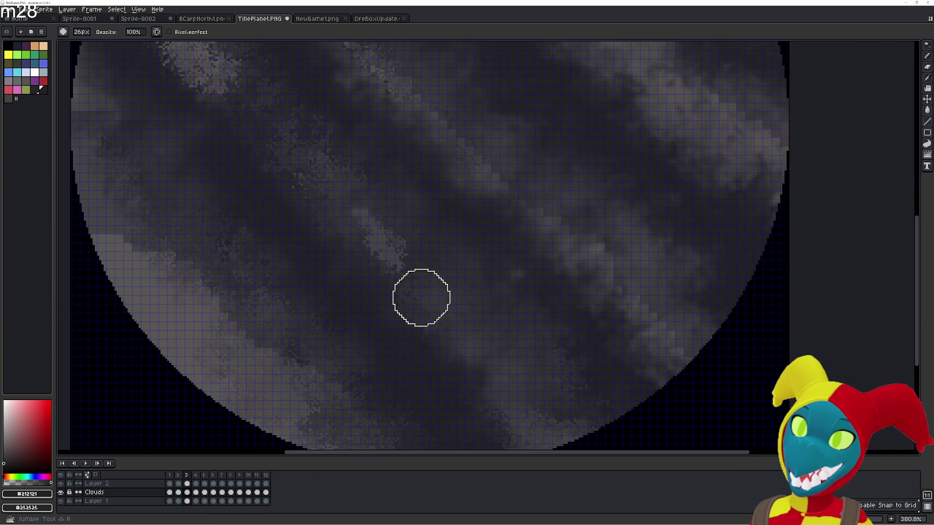
{"action": "key", "text": "e"}
{"action": "mouse_move", "coordinate": [350, 208]}
{"action": "left_mouse_down"}
{"action": "mouse_move", "coordinate": [261, 90]}
{"action": "mouse_move", "coordinate": [371, 255]}
{"action": "mouse_move", "coordinate": [394, 271]}
{"action": "left_mouse_up"}
{"action": "key", "text": "shift+r"}
{"action": "key", "text": "shift+r"}
{"action": "key", "text": "shift+r"}
{"action": "mouse_move", "coordinate": [235, 60]}
{"action": "left_mouse_down"}
{"action": "mouse_move", "coordinate": [363, 244]}
{"action": "mouse_move", "coordinate": [363, 292]}
{"action": "mouse_move", "coordinate": [305, 215]}
{"action": "mouse_move", "coordinate": [315, 250]}
{"action": "mouse_move", "coordinate": [352, 275]}
{"action": "left_mouse_up"}
{"action": "key", "text": "shift+r"}
{"action": "key", "text": "shift+r"}
{"action": "mouse_move", "coordinate": [283, 184]}
{"action": "left_mouse_down"}
{"action": "mouse_move", "coordinate": [258, 150]}
{"action": "mouse_move", "coordinate": [278, 197]}
{"action": "left_mouse_up"}
- Flip between frames 2 and 3 to compare the band, then darken its upper-left edge
{"action": "key", "text": "Left"}
{"action": "key", "text": "Right"}
{"action": "key", "text": "Left"}
{"action": "mouse_move", "coordinate": [448, 317]}
{"action": "left_mouse_down"}
{"action": "mouse_move", "coordinate": [325, 220]}
{"action": "mouse_move", "coordinate": [423, 310]}
{"action": "left_mouse_up"}
{"action": "key", "text": "Right"}
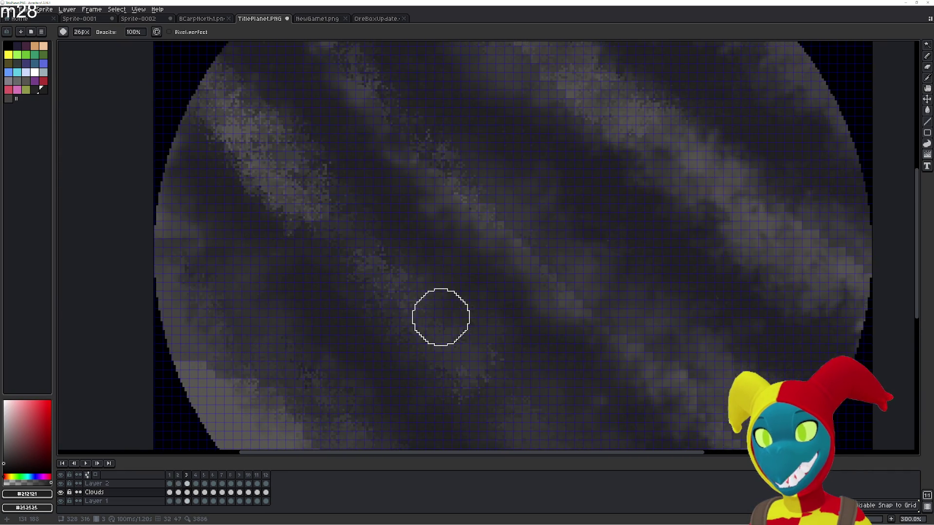
{"action": "key", "text": "Left"}
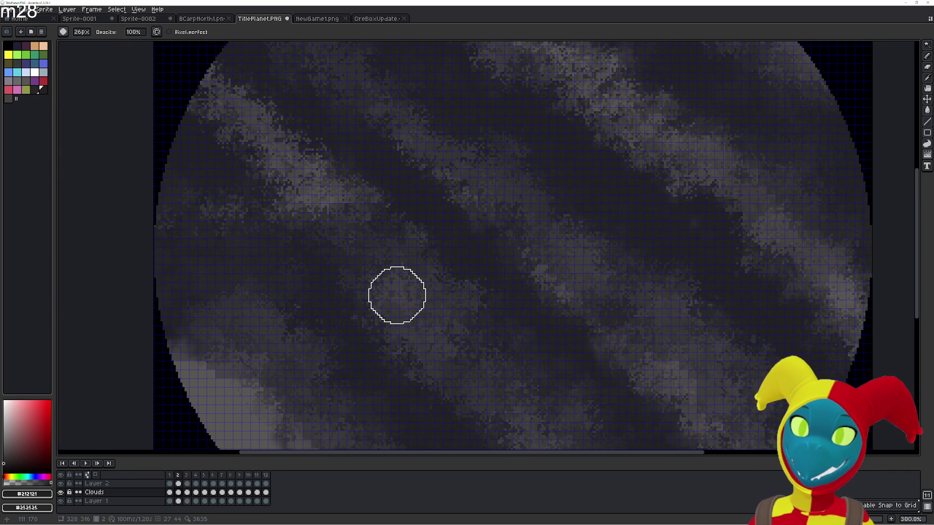
{"action": "key", "text": "Right"}
{"action": "key", "text": "Left"}
{"action": "key", "text": "Right"}
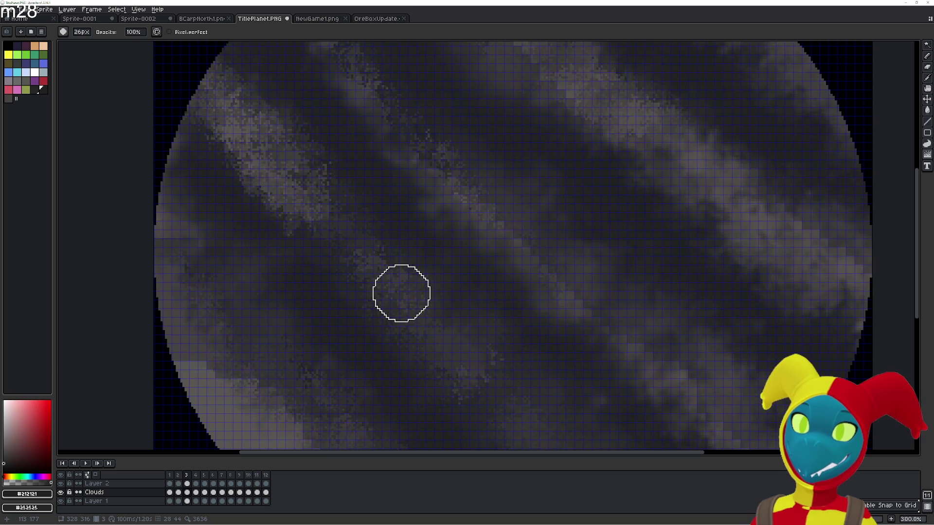
{"action": "key", "text": "Left"}
{"action": "key", "text": "Right"}
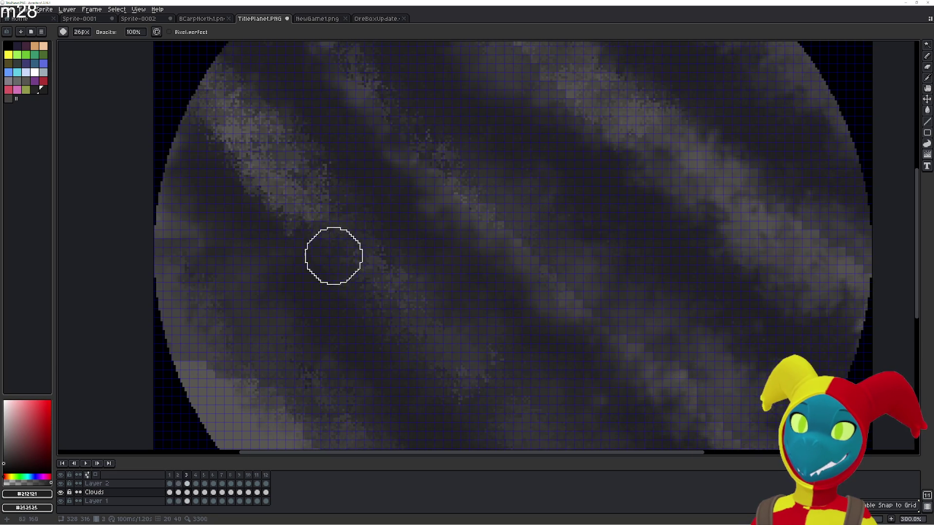
{"action": "mouse_move", "coordinate": [277, 141]}
{"action": "left_mouse_down"}
{"action": "mouse_move", "coordinate": [224, 121]}
{"action": "mouse_move", "coordinate": [257, 119]}
{"action": "left_mouse_up"}
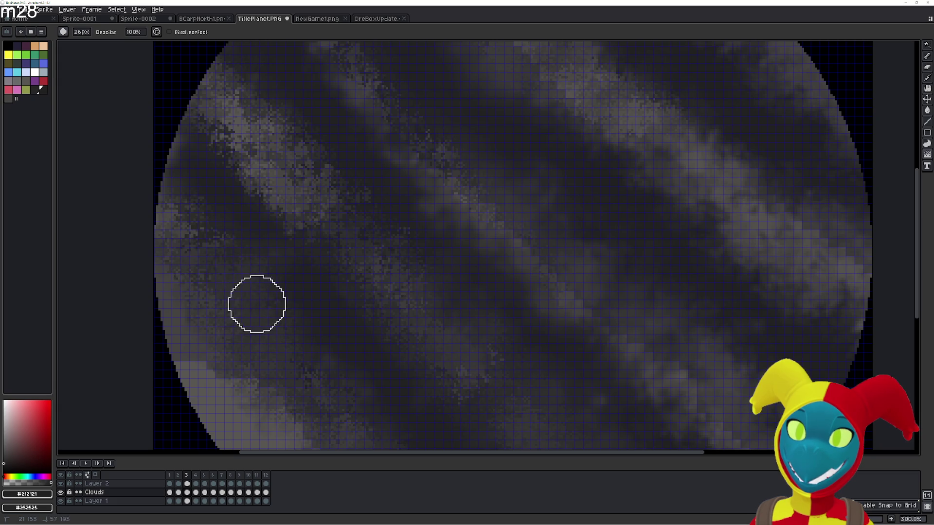
{"action": "left_click_drag", "start_coordinate": [340, 369], "coordinate": [256, 251]}
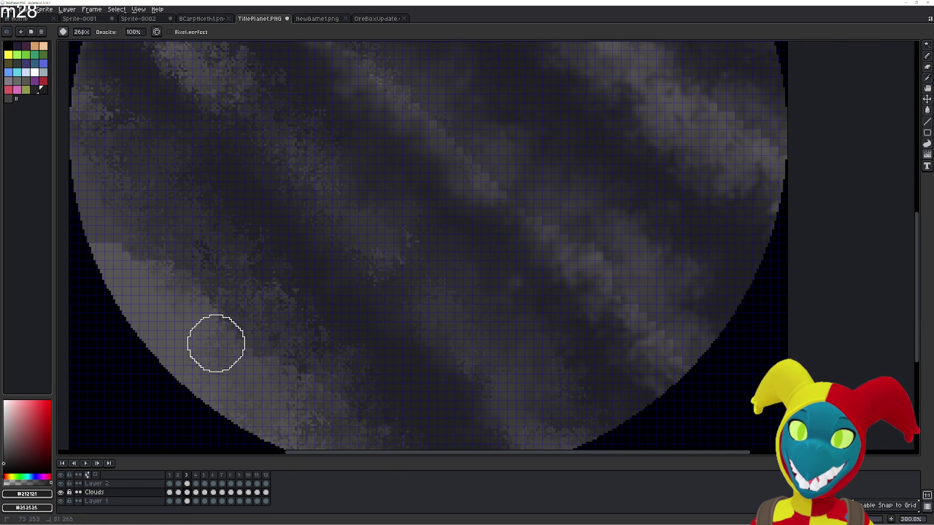
- Bring the planet's left and top edges into view for the next touch-up
{"action": "left_click_drag", "start_coordinate": [389, 390], "coordinate": [338, 341]}
{"action": "key", "text": "ctrl"}
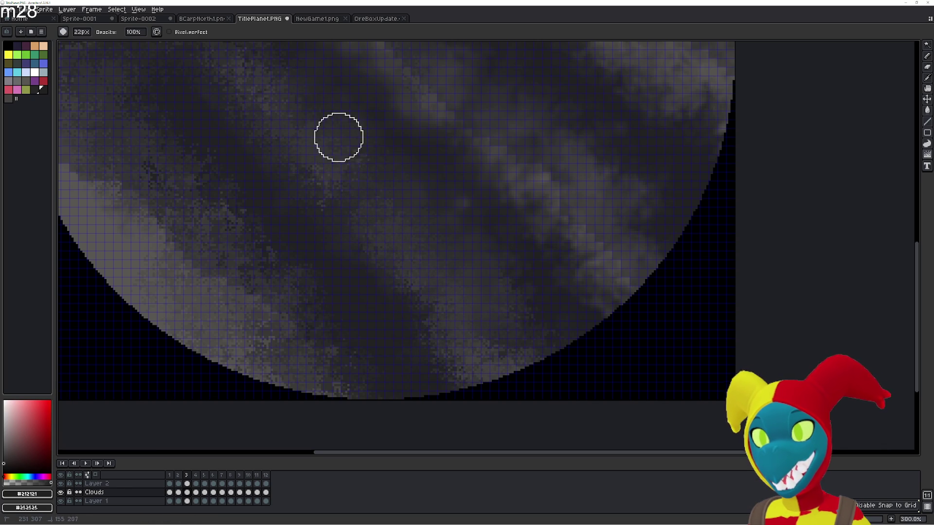
{"action": "left_click_drag", "start_coordinate": [375, 165], "coordinate": [526, 349]}
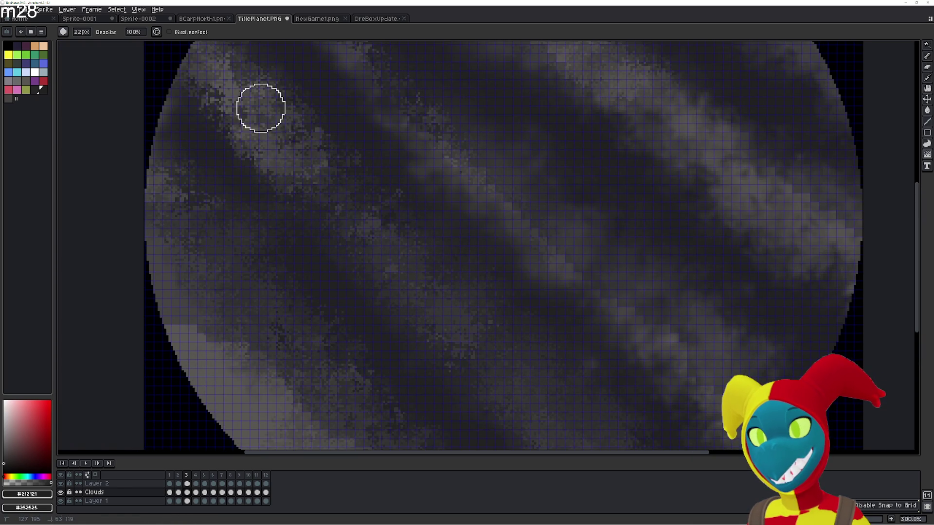
{"action": "left_click_drag", "start_coordinate": [258, 105], "coordinate": [363, 260]}
{"action": "key", "text": "e"}
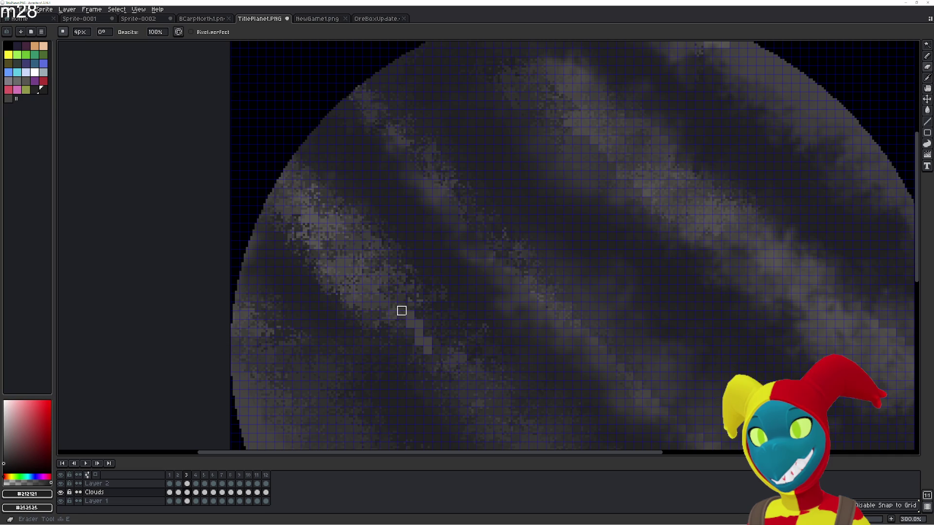
{"action": "scroll", "coordinate": [452, 352], "scroll_direction": "up", "scroll_amount": 18}
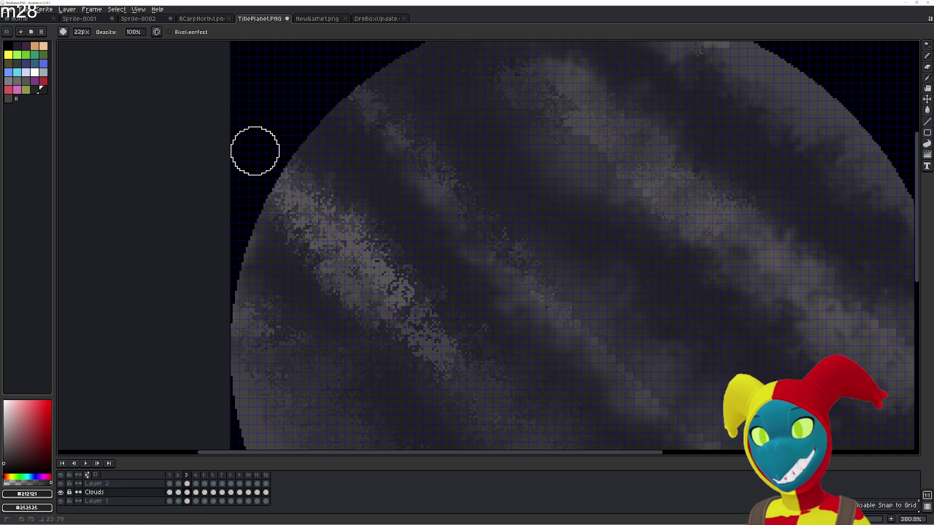
- Preview the animation, then jumble the upper-left cloud band's pixels on frame 3
{"action": "key", "text": "Return"}
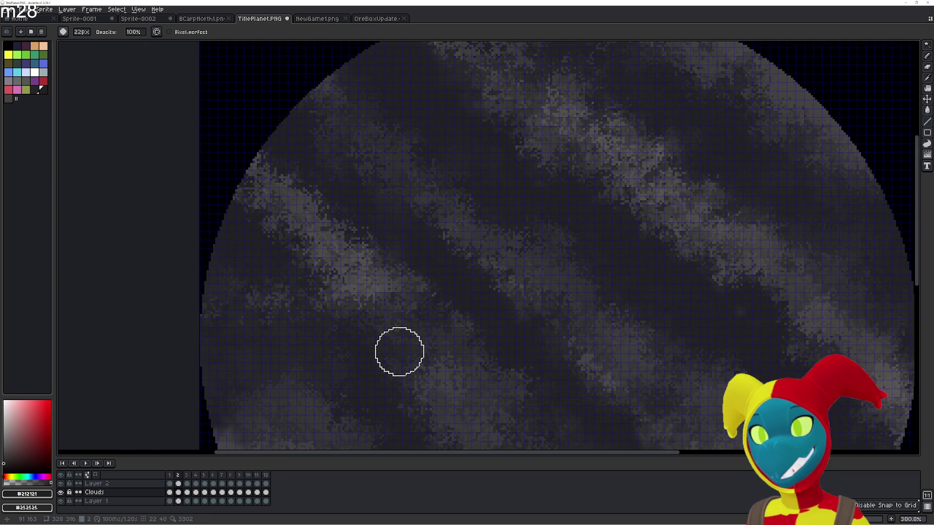
{"action": "key", "text": "r"}
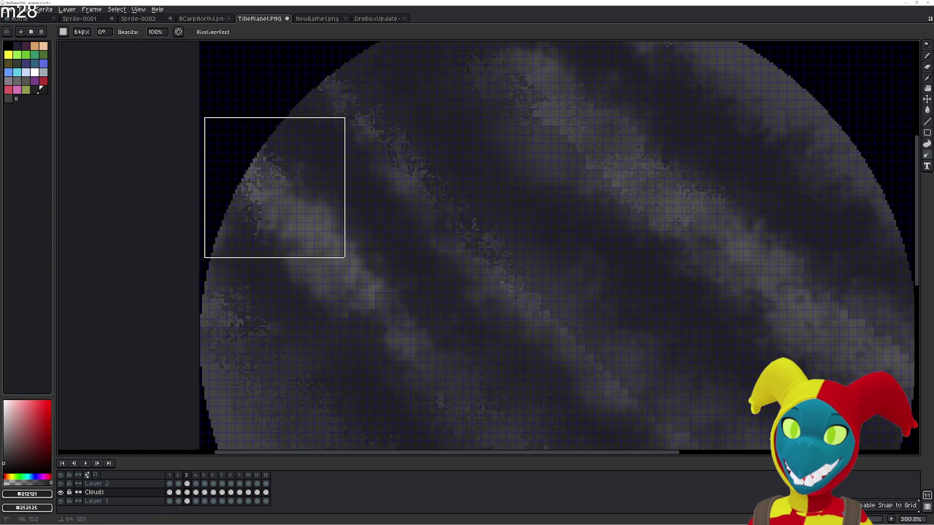
{"action": "key", "text": "e"}
{"action": "key", "text": "shift+r"}
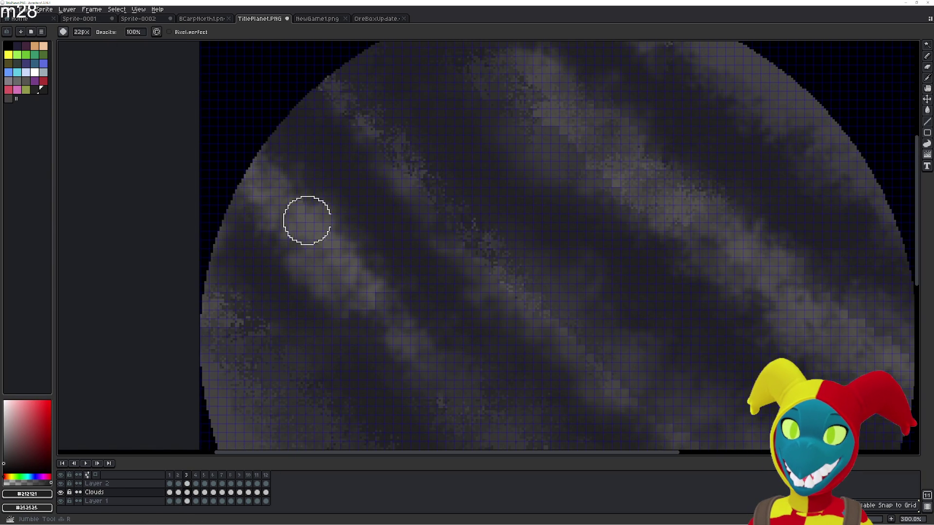
{"action": "mouse_move", "coordinate": [270, 188]}
{"action": "left_mouse_down"}
{"action": "mouse_move", "coordinate": [369, 280]}
{"action": "mouse_move", "coordinate": [329, 110]}
{"action": "mouse_move", "coordinate": [392, 152]}
{"action": "mouse_move", "coordinate": [409, 139]}
{"action": "mouse_move", "coordinate": [550, 323]}
{"action": "mouse_move", "coordinate": [565, 356]}
{"action": "mouse_move", "coordinate": [511, 278]}
{"action": "left_mouse_up"}
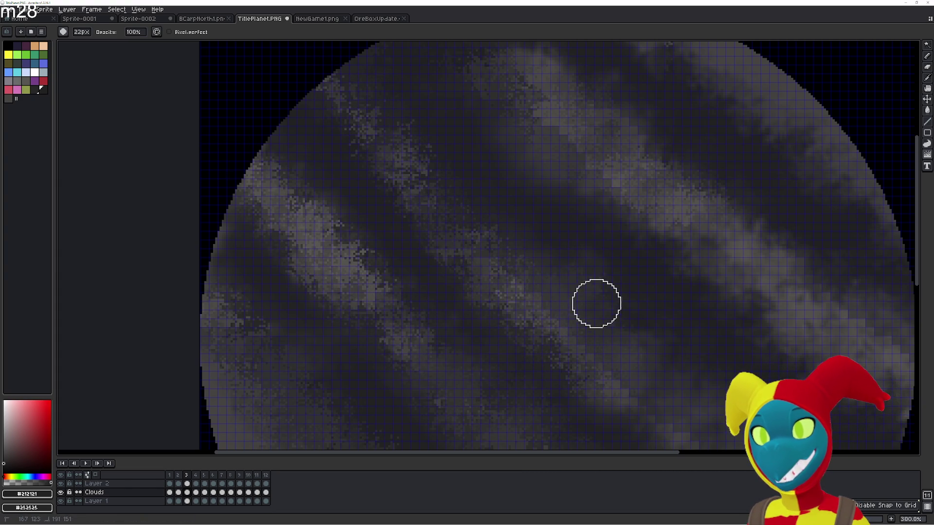
{"action": "scroll", "coordinate": [568, 306], "scroll_direction": "right", "scroll_amount": 3}
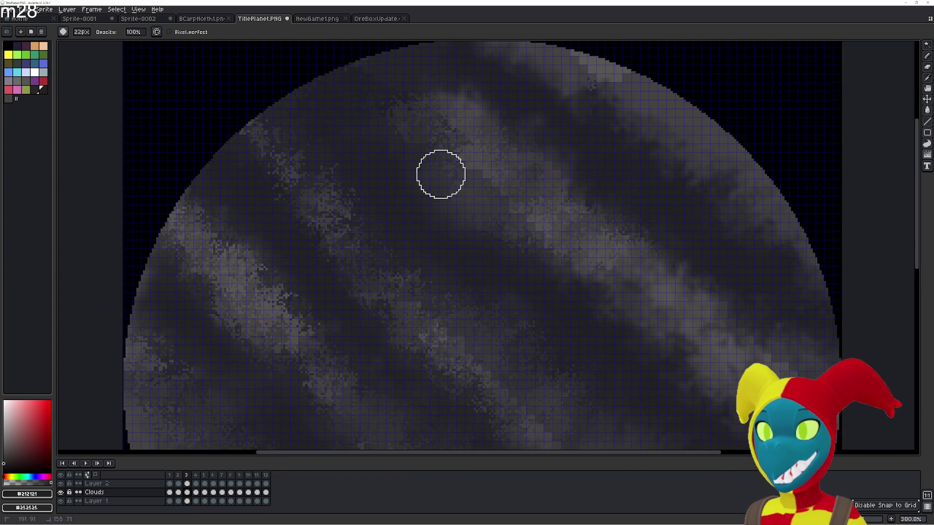
- Scramble the cloud pixels up toward the planet's top edge on frame 3
{"action": "mouse_move", "coordinate": [406, 106]}
{"action": "left_mouse_down"}
{"action": "mouse_move", "coordinate": [461, 152]}
{"action": "mouse_move", "coordinate": [423, 73]}
{"action": "left_mouse_up"}
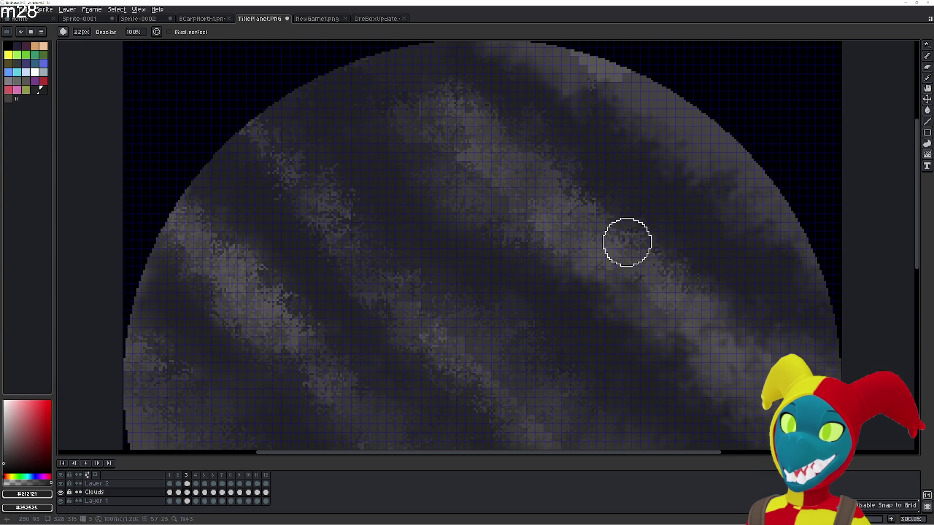
{"action": "scroll", "coordinate": [555, 81], "scroll_direction": "up", "scroll_amount": 1}
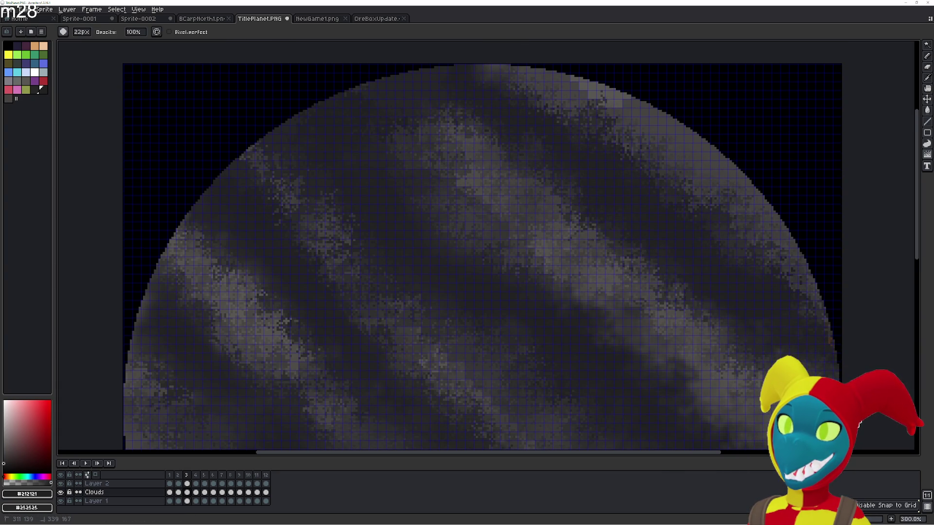
{"action": "scroll", "coordinate": [638, 249], "scroll_direction": "up", "scroll_amount": 2}
{"action": "key", "text": "b"}
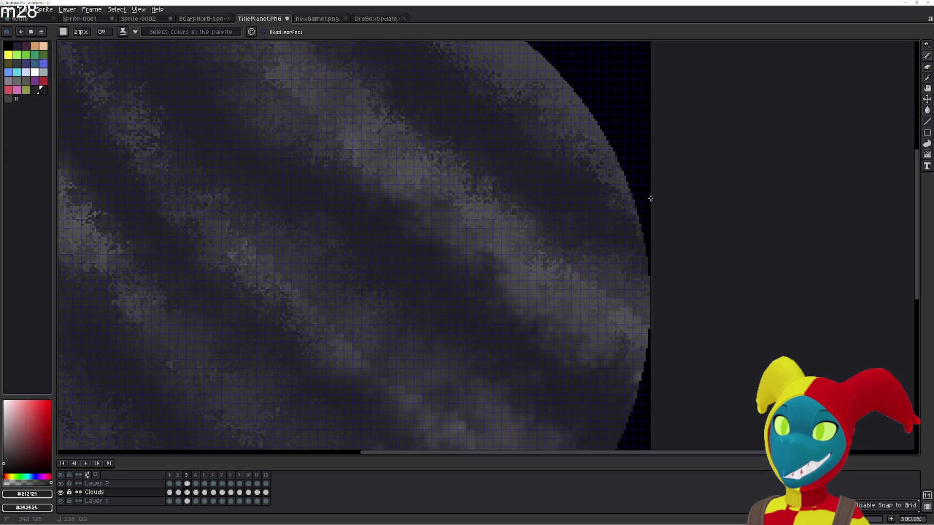
{"action": "key", "text": "shift+r"}
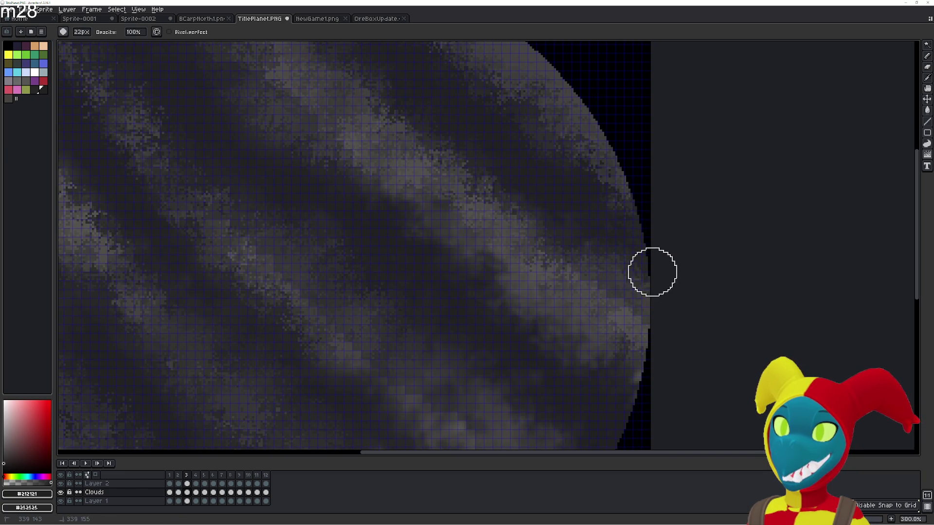
{"action": "key", "text": "shift+r"}
{"action": "key", "text": "shift+r"}
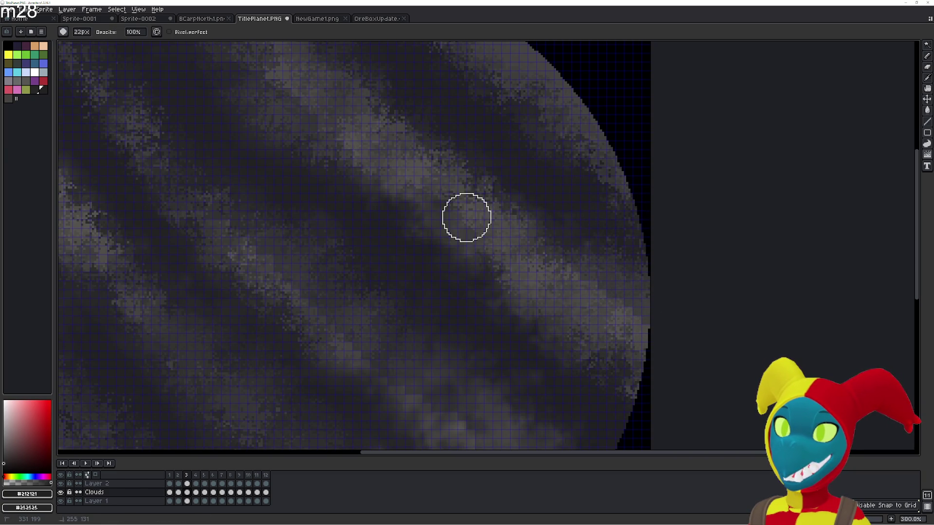
{"action": "scroll", "coordinate": [584, 351], "scroll_direction": "down", "scroll_amount": 3}
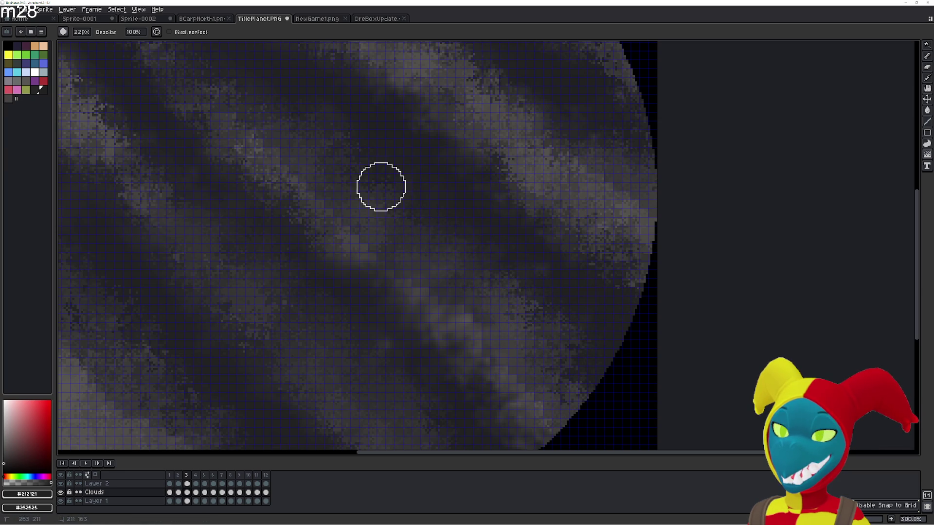
{"action": "left_click_drag", "start_coordinate": [447, 283], "coordinate": [554, 285]}
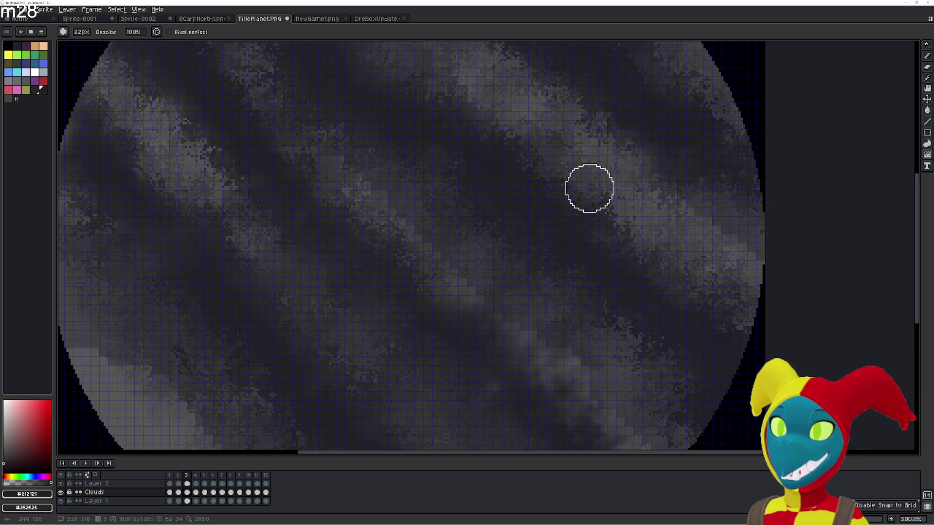
{"action": "scroll", "coordinate": [577, 205], "scroll_direction": "up", "scroll_amount": 2}
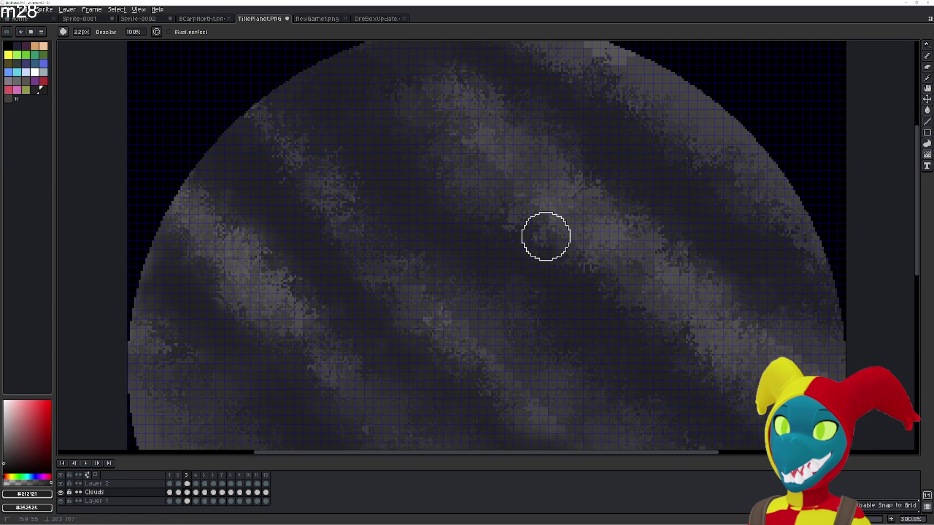
{"action": "left_click_drag", "start_coordinate": [319, 292], "coordinate": [386, 249]}
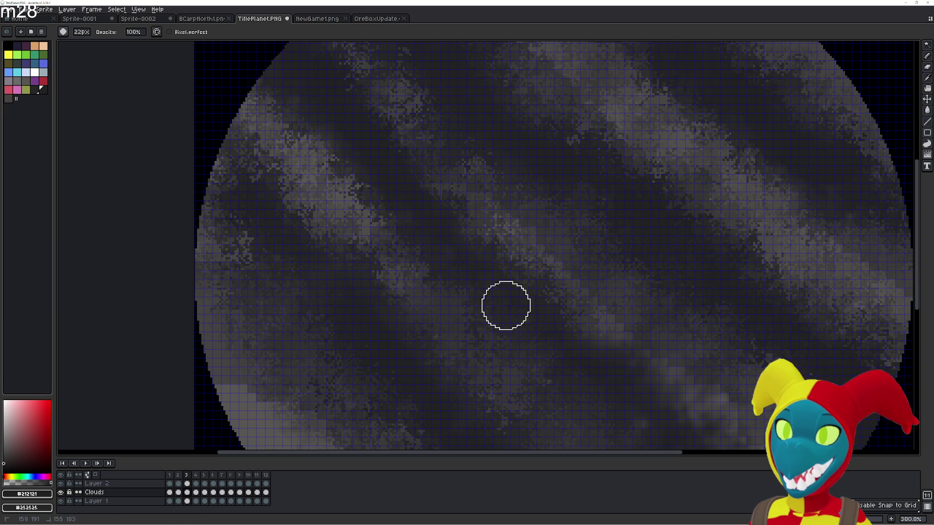
{"action": "left_click_drag", "start_coordinate": [453, 339], "coordinate": [391, 227]}
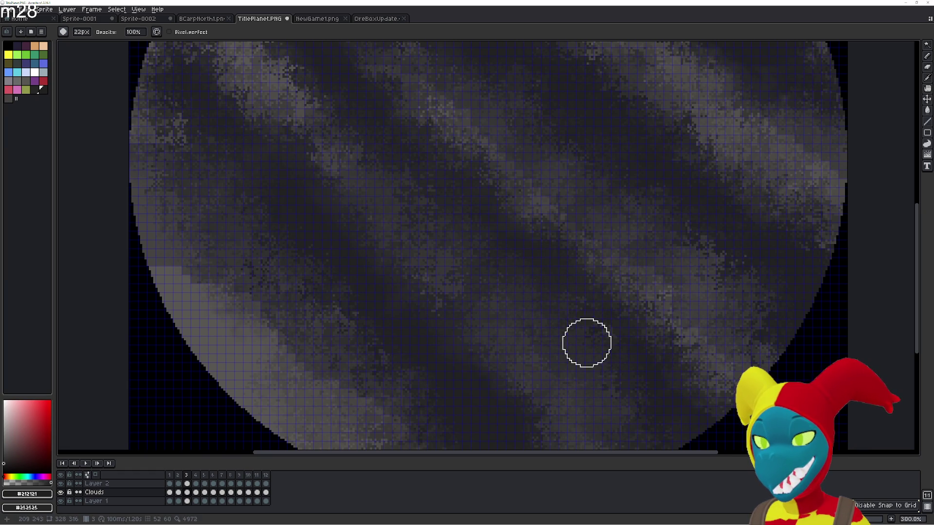
- Scramble and darken the mid-planet and lower-edge cloud patches
{"action": "key", "text": "b"}
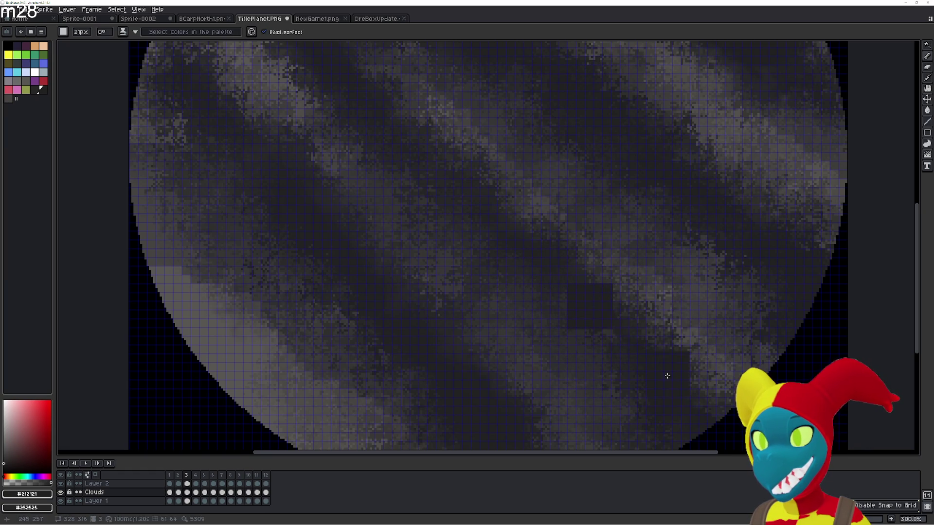
{"action": "key", "text": "shift+r"}
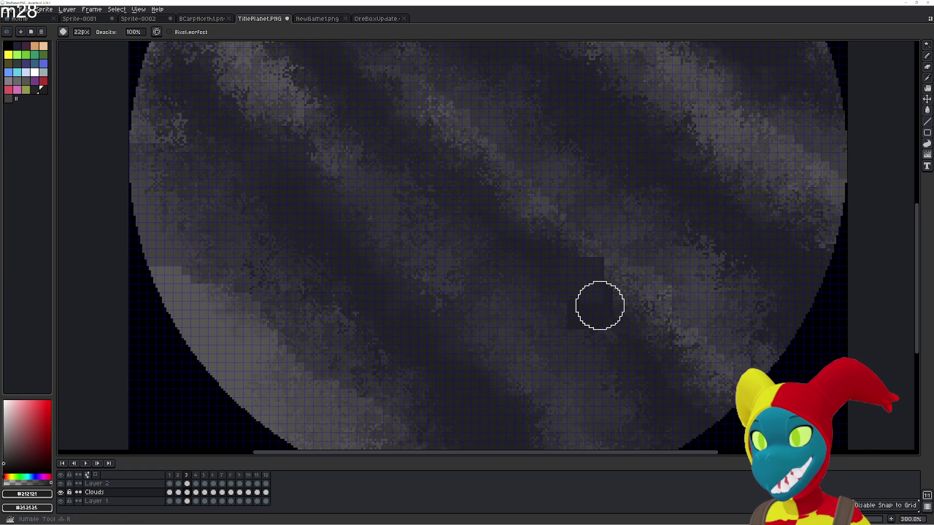
{"action": "left_click_drag", "start_coordinate": [598, 301], "coordinate": [550, 232]}
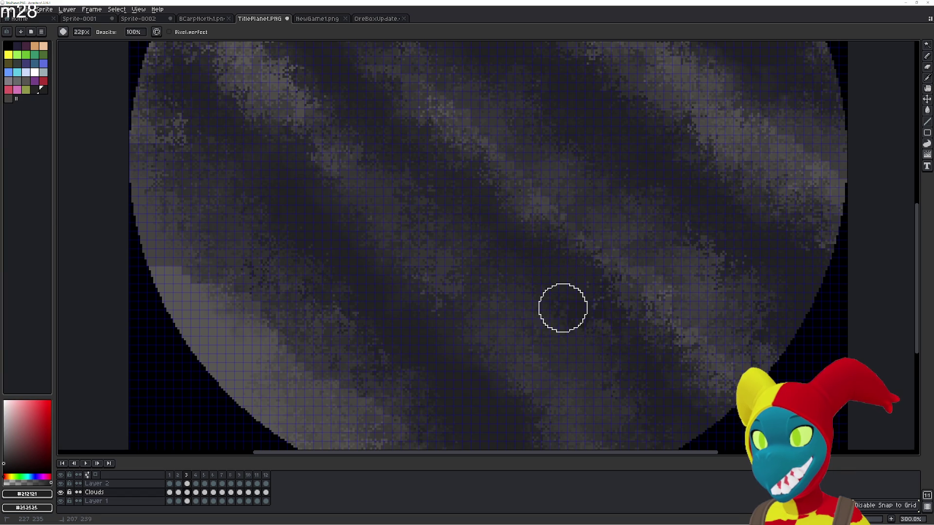
{"action": "left_click_drag", "start_coordinate": [637, 374], "coordinate": [564, 296]}
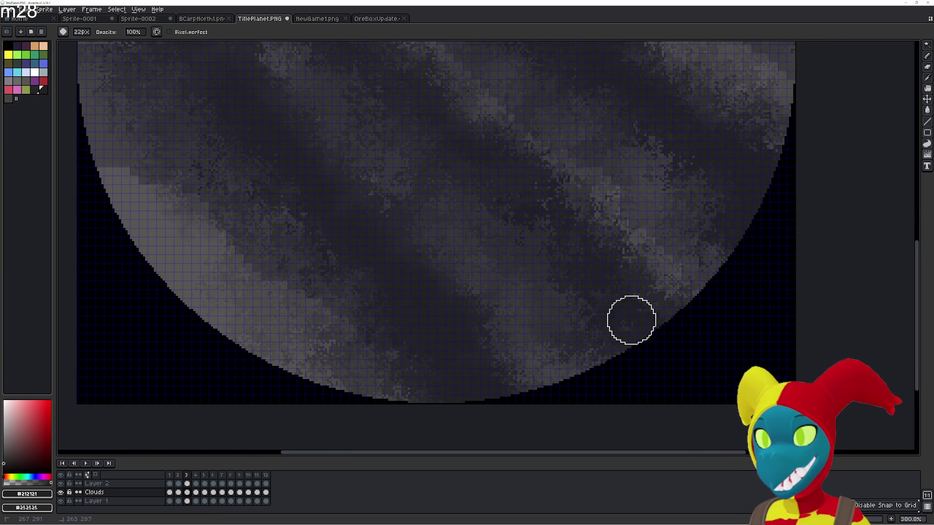
{"action": "left_click_drag", "start_coordinate": [612, 255], "coordinate": [566, 215]}
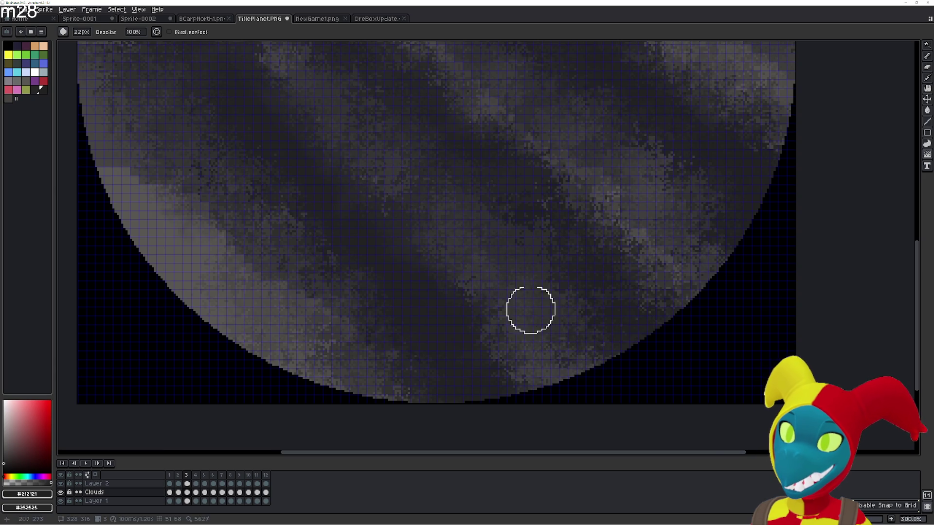
{"action": "left_click_drag", "start_coordinate": [404, 318], "coordinate": [468, 362]}
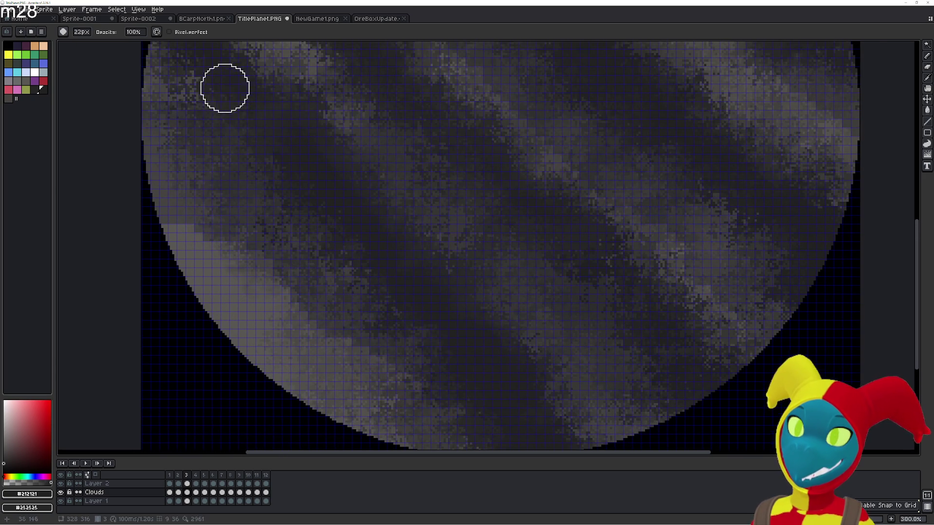
{"action": "left_click_drag", "start_coordinate": [226, 88], "coordinate": [377, 239]}
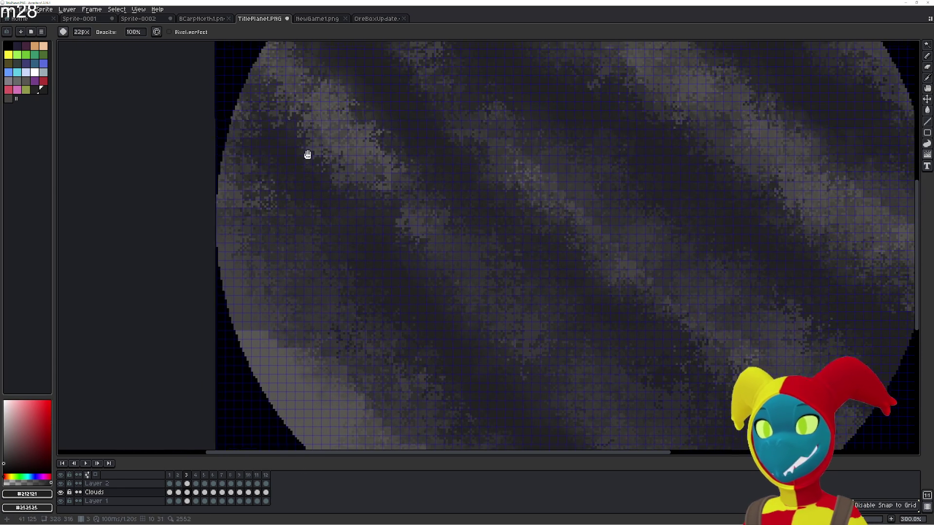
{"action": "left_click_drag", "start_coordinate": [307, 153], "coordinate": [549, 222]}
{"action": "scroll", "coordinate": [471, 157], "scroll_direction": "up", "scroll_amount": 2}
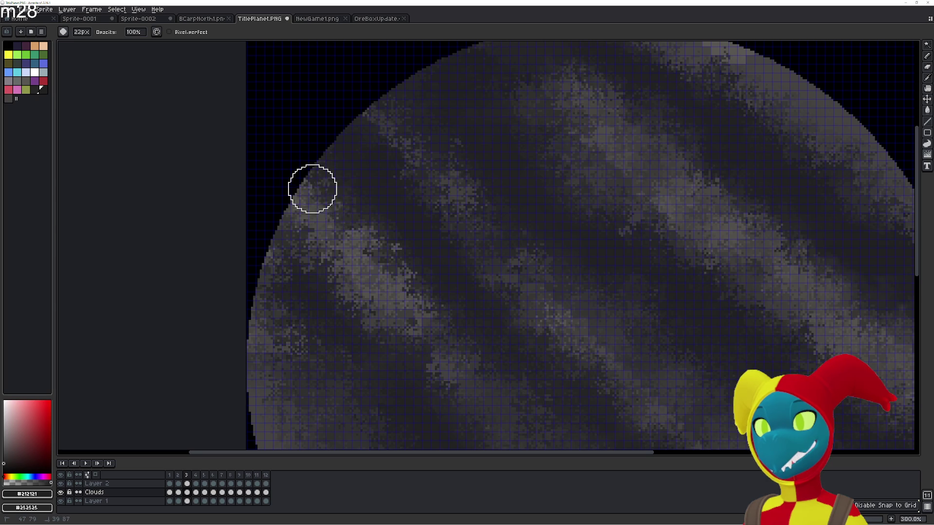
{"action": "scroll", "coordinate": [478, 298], "scroll_direction": "up", "scroll_amount": 3}
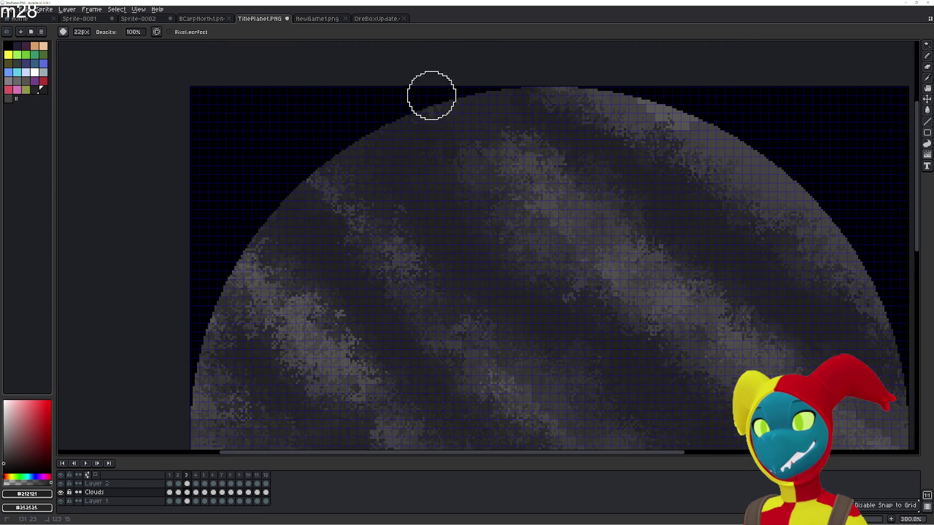
- Add a light diagonal cloud streak near the planet's top, then step to the next frame
{"action": "key", "text": "b"}
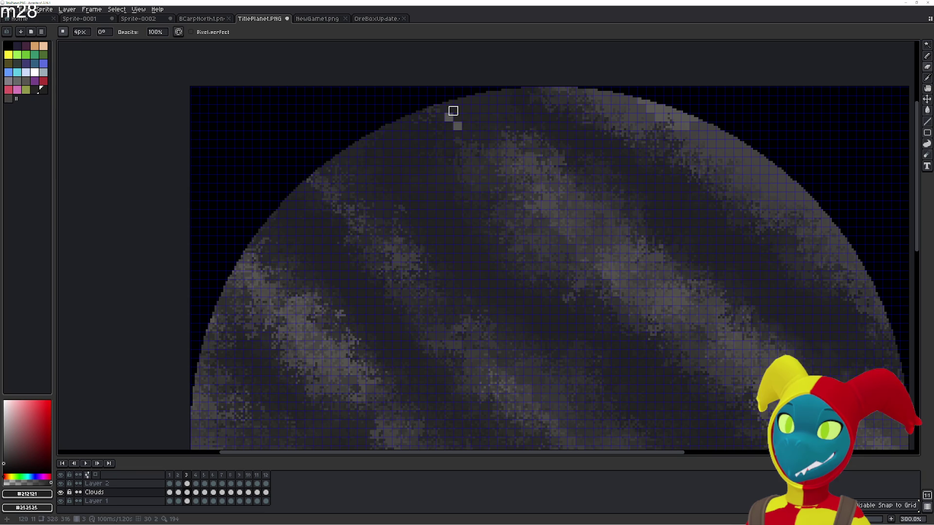
{"action": "key", "text": "e"}
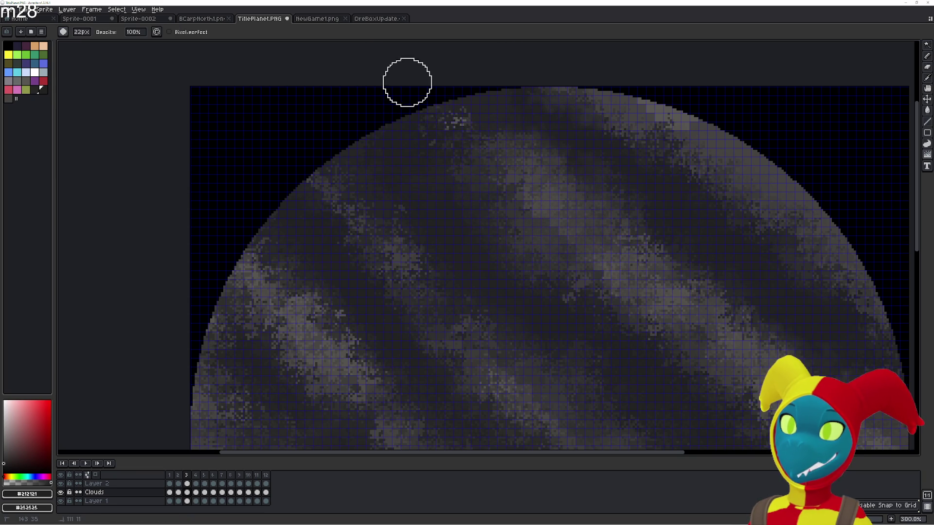
{"action": "key", "text": "e"}
{"action": "mouse_move", "coordinate": [470, 133]}
{"action": "left_mouse_down"}
{"action": "mouse_move", "coordinate": [573, 226]}
{"action": "mouse_move", "coordinate": [440, 118]}
{"action": "mouse_move", "coordinate": [631, 259]}
{"action": "mouse_move", "coordinate": [434, 115]}
{"action": "mouse_move", "coordinate": [744, 323]}
{"action": "left_mouse_up"}
{"action": "key", "text": "shift+r"}
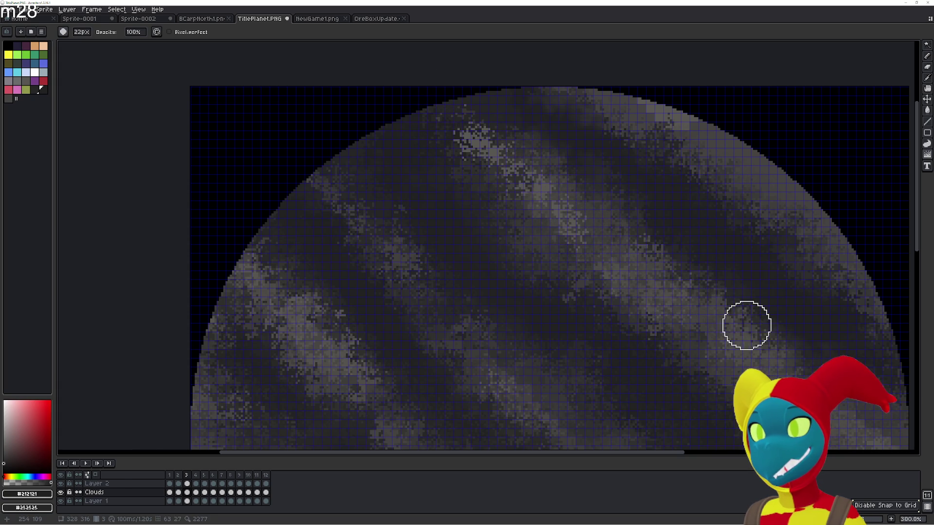
{"action": "key", "text": "Left"}
{"action": "key", "text": "Right"}
{"action": "scroll", "coordinate": [679, 347], "scroll_direction": "down", "scroll_amount": 1}
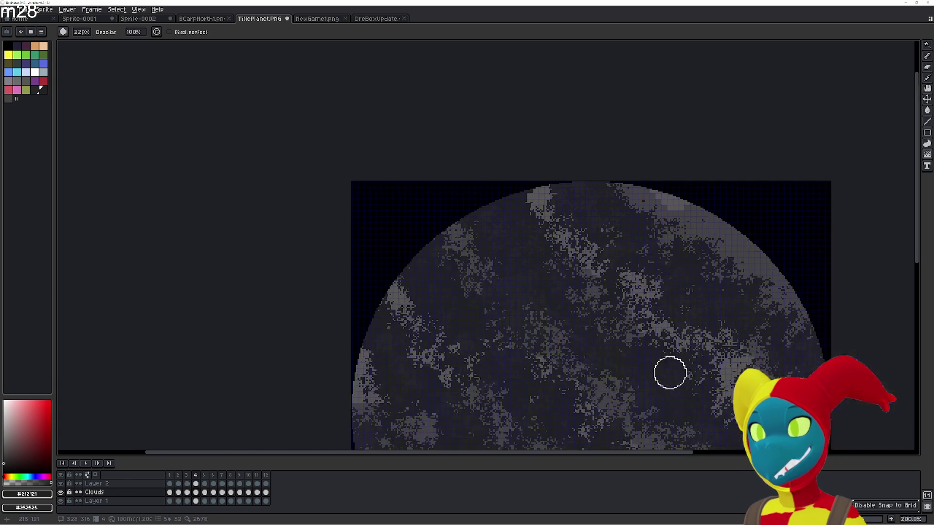
- Flip between frames to compare the clouds, then settle on frame 4 with the whole planet in view
{"action": "key", "text": "Left"}
{"action": "key", "text": "Right"}
{"action": "key", "text": "Left"}
{"action": "key", "text": "Right"}
{"action": "key", "text": "Left"}
{"action": "key", "text": "Right"}
{"action": "key", "text": "Right"}
{"action": "left_click_drag", "start_coordinate": [588, 271], "coordinate": [545, 173]}
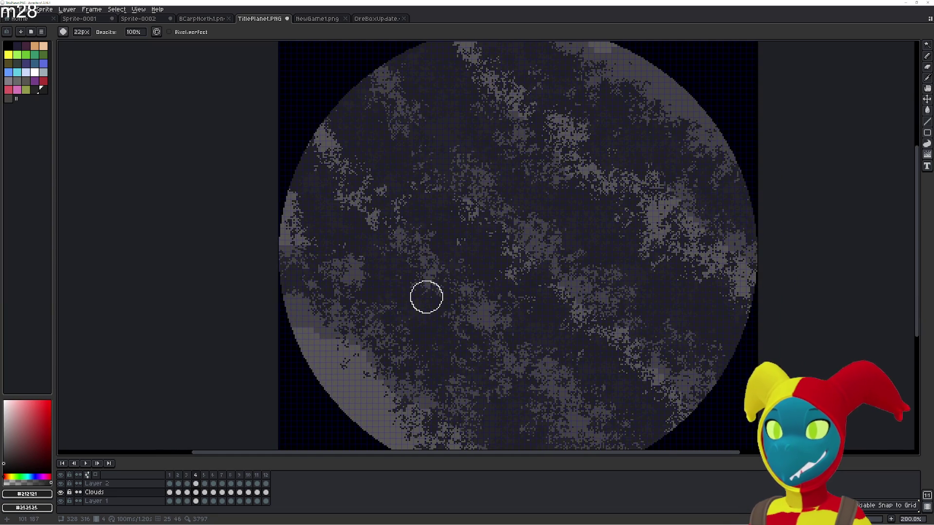
{"action": "scroll", "coordinate": [442, 333], "scroll_direction": "down", "scroll_amount": 2}
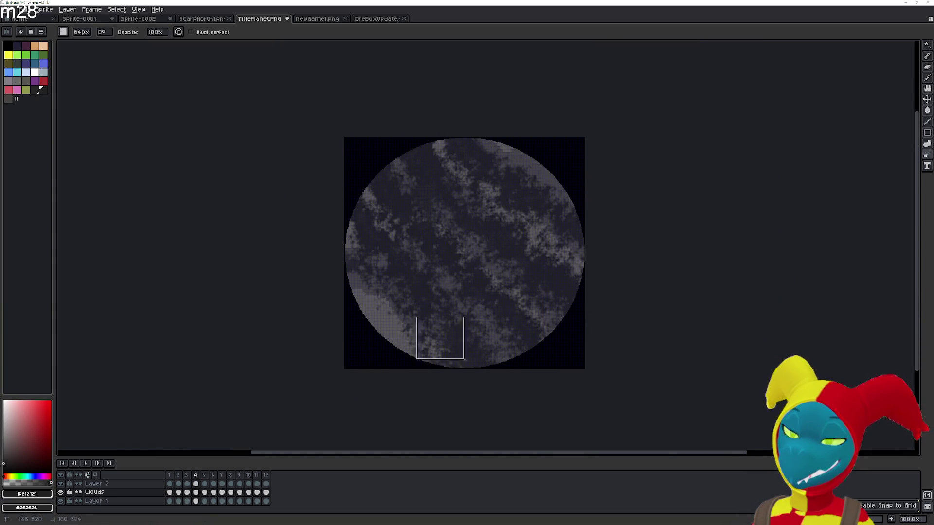
- Blur the speckled clouds near the right edge and scatter texture down from the planet's top
{"action": "key", "text": "shift+r"}
{"action": "key", "text": "v"}
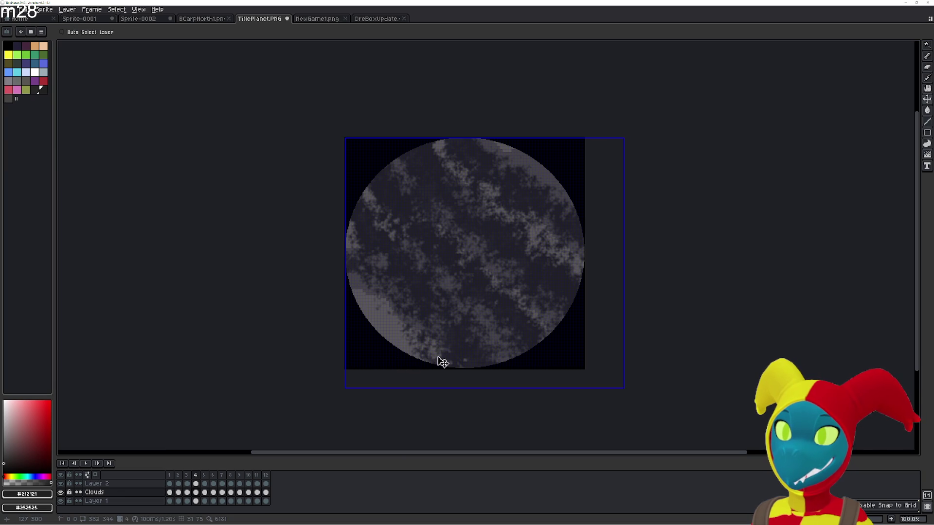
{"action": "scroll", "coordinate": [438, 356], "scroll_direction": "up", "scroll_amount": 4}
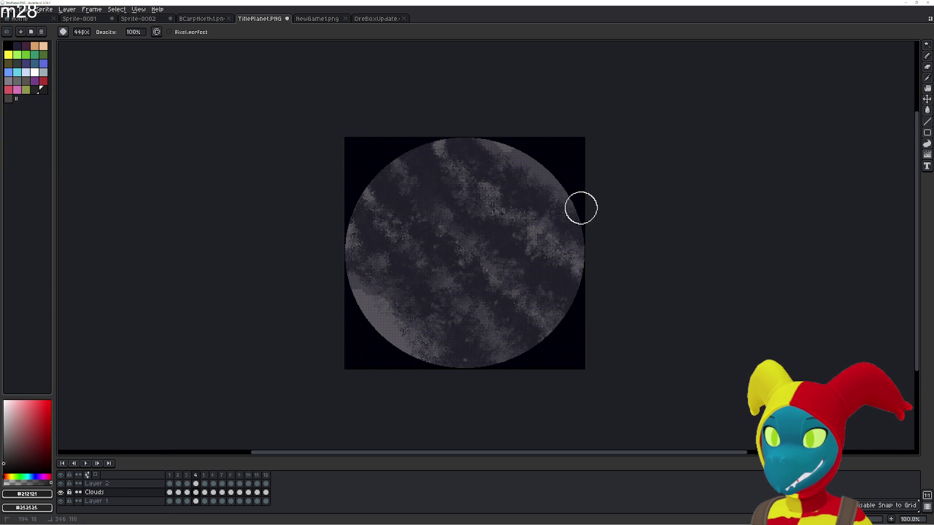
{"action": "key", "text": "shift+r"}
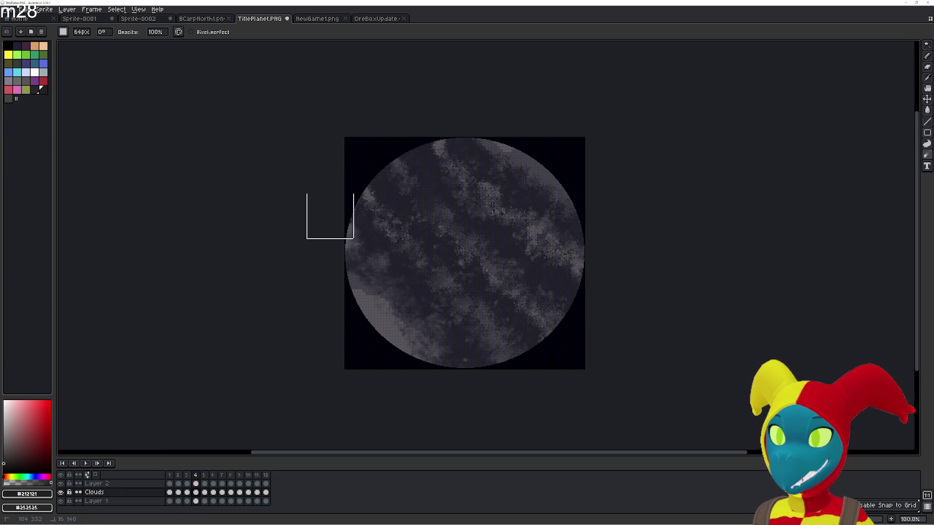
{"action": "left_click_drag", "start_coordinate": [451, 159], "coordinate": [603, 245]}
{"action": "scroll", "coordinate": [470, 165], "scroll_direction": "up", "scroll_amount": 2}
{"action": "key", "text": "shift+r"}
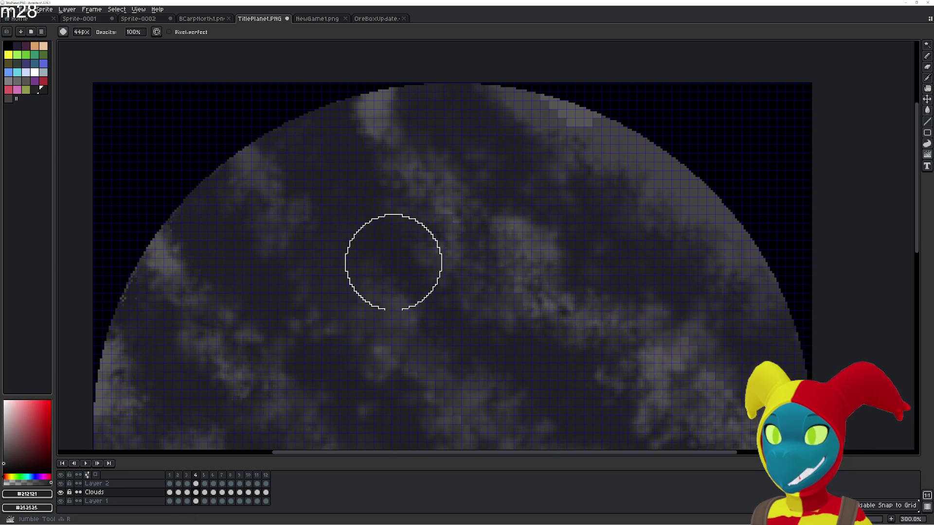
{"action": "key", "text": "minus"}
{"action": "key", "text": "minus"}
{"action": "key", "text": "minus"}
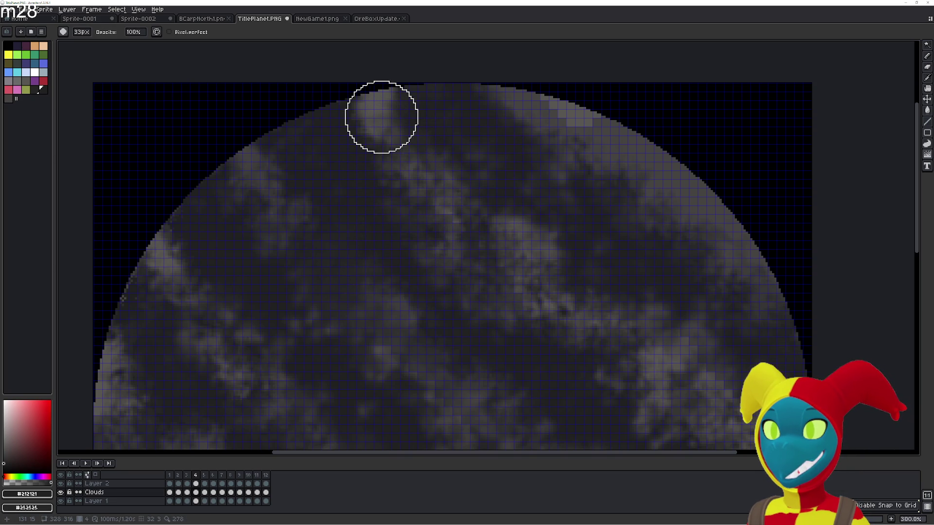
{"action": "mouse_move", "coordinate": [378, 108]}
{"action": "left_mouse_down"}
{"action": "mouse_move", "coordinate": [676, 352]}
{"action": "mouse_move", "coordinate": [519, 224]}
{"action": "mouse_move", "coordinate": [486, 121]}
{"action": "mouse_move", "coordinate": [589, 153]}
{"action": "mouse_move", "coordinate": [706, 249]}
{"action": "left_mouse_up"}
{"action": "scroll", "coordinate": [782, 323], "scroll_direction": "up", "scroll_amount": 1}
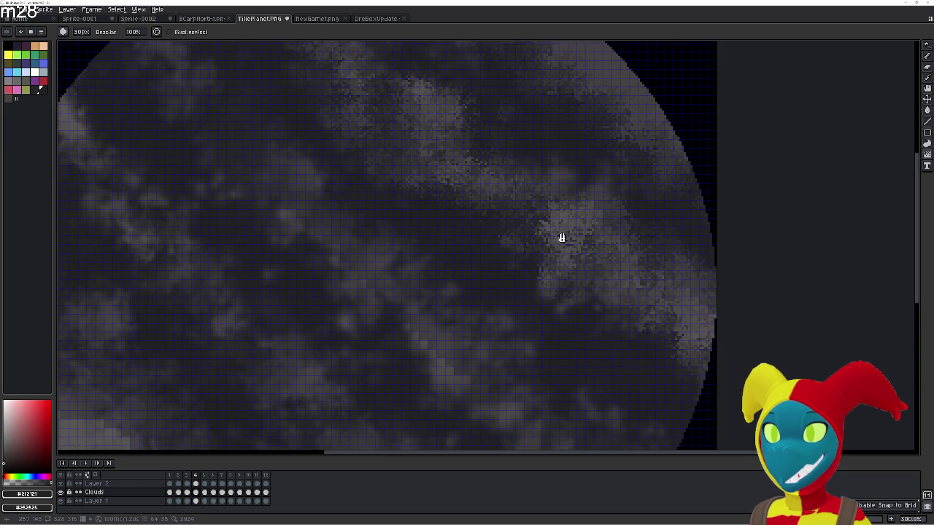
- Roughen and speckle the cloud bands across the upper area and down to the lower edge
{"action": "left_click_drag", "start_coordinate": [562, 238], "coordinate": [566, 71]}
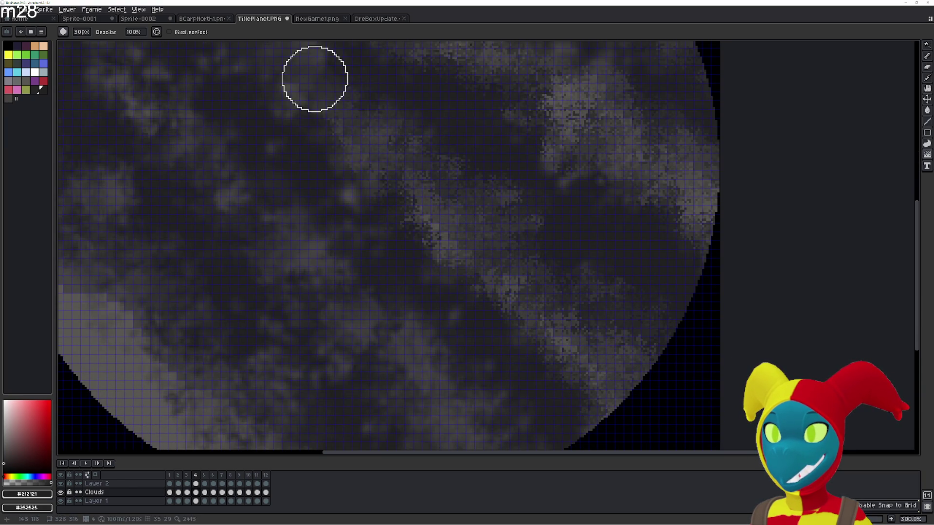
{"action": "left_click_drag", "start_coordinate": [315, 80], "coordinate": [475, 263]}
{"action": "mouse_move", "coordinate": [498, 325]}
{"action": "left_mouse_down"}
{"action": "mouse_move", "coordinate": [415, 223]}
{"action": "mouse_move", "coordinate": [425, 131]}
{"action": "mouse_move", "coordinate": [512, 275]}
{"action": "mouse_move", "coordinate": [629, 358]}
{"action": "mouse_move", "coordinate": [650, 262]}
{"action": "mouse_move", "coordinate": [688, 299]}
{"action": "mouse_move", "coordinate": [629, 203]}
{"action": "mouse_move", "coordinate": [541, 108]}
{"action": "left_mouse_up"}
{"action": "left_click_drag", "start_coordinate": [416, 120], "coordinate": [563, 221]}
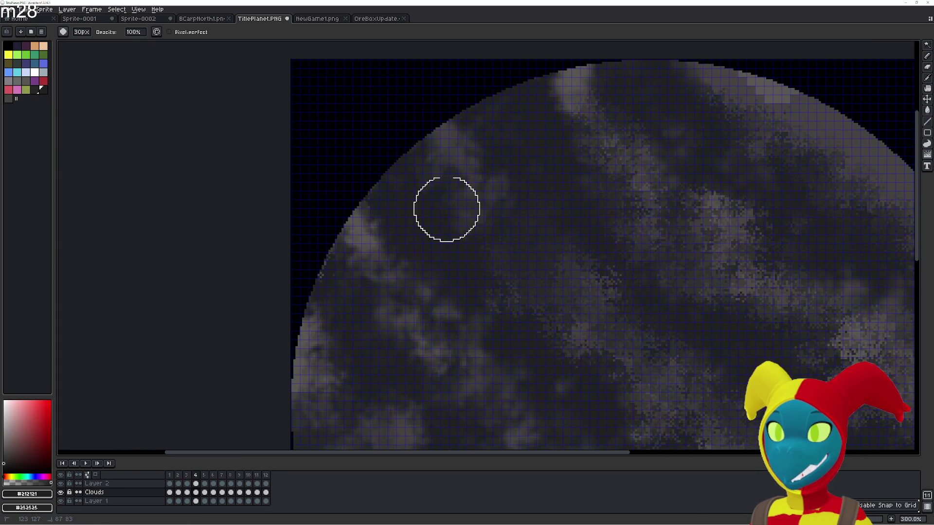
{"action": "scroll", "coordinate": [542, 43], "scroll_direction": "up", "scroll_amount": 1}
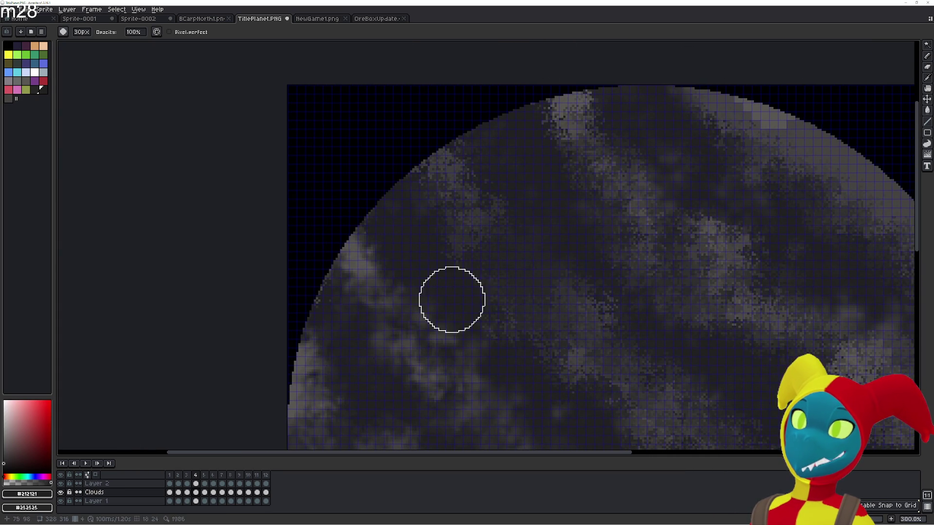
{"action": "left_click_drag", "start_coordinate": [453, 299], "coordinate": [504, 191]}
{"action": "mouse_move", "coordinate": [444, 191]}
{"action": "left_mouse_down"}
{"action": "mouse_move", "coordinate": [557, 334]}
{"action": "mouse_move", "coordinate": [501, 229]}
{"action": "mouse_move", "coordinate": [425, 203]}
{"action": "mouse_move", "coordinate": [369, 67]}
{"action": "left_mouse_up"}
{"action": "scroll", "coordinate": [397, 193], "scroll_direction": "down", "scroll_amount": 3}
{"action": "mouse_move", "coordinate": [271, 76]}
{"action": "left_mouse_down"}
{"action": "mouse_move", "coordinate": [288, 230]}
{"action": "mouse_move", "coordinate": [344, 150]}
{"action": "mouse_move", "coordinate": [392, 336]}
{"action": "mouse_move", "coordinate": [474, 405]}
{"action": "left_mouse_up"}
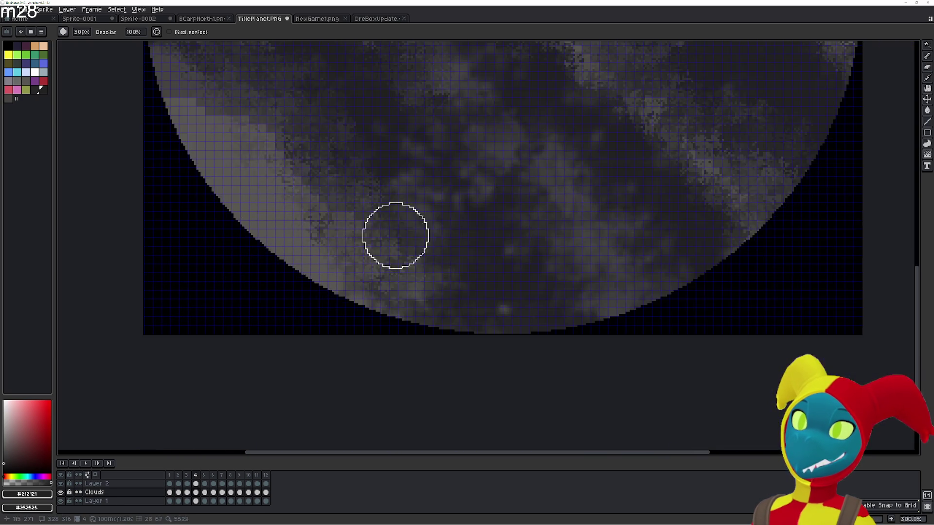
{"action": "scroll", "coordinate": [396, 233], "scroll_direction": "down", "scroll_amount": 3}
{"action": "left_click_drag", "start_coordinate": [485, 256], "coordinate": [503, 192]}
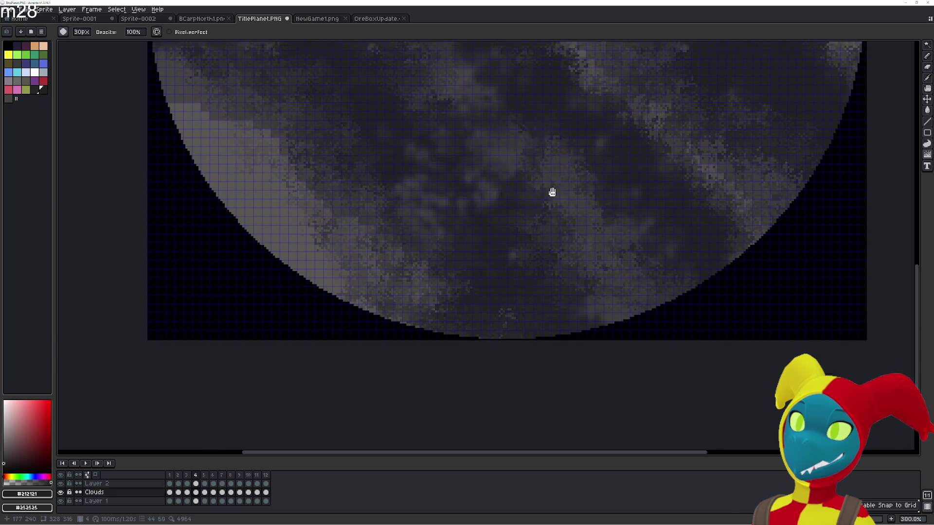
{"action": "scroll", "coordinate": [553, 192], "scroll_direction": "up", "scroll_amount": 3}
{"action": "scroll", "coordinate": [552, 192], "scroll_direction": "left", "scroll_amount": 2}
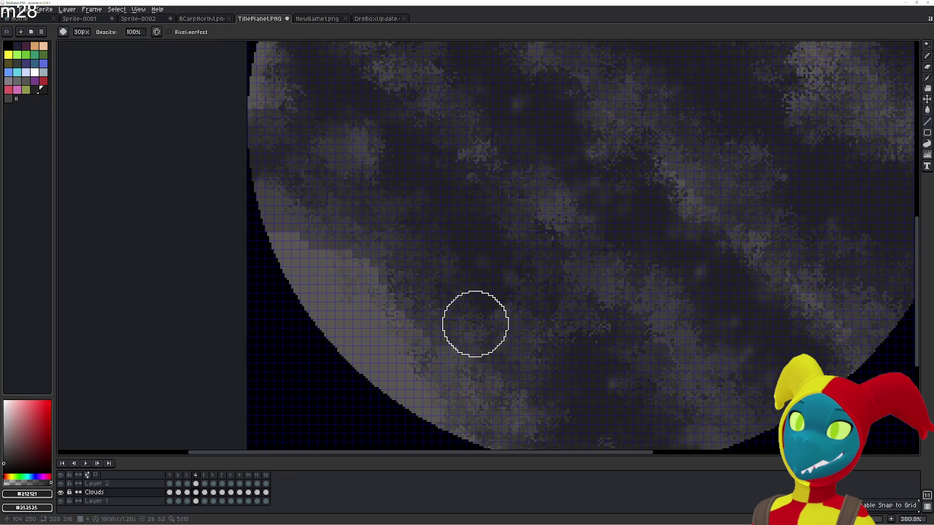
{"action": "scroll", "coordinate": [640, 372], "scroll_direction": "up", "scroll_amount": 2}
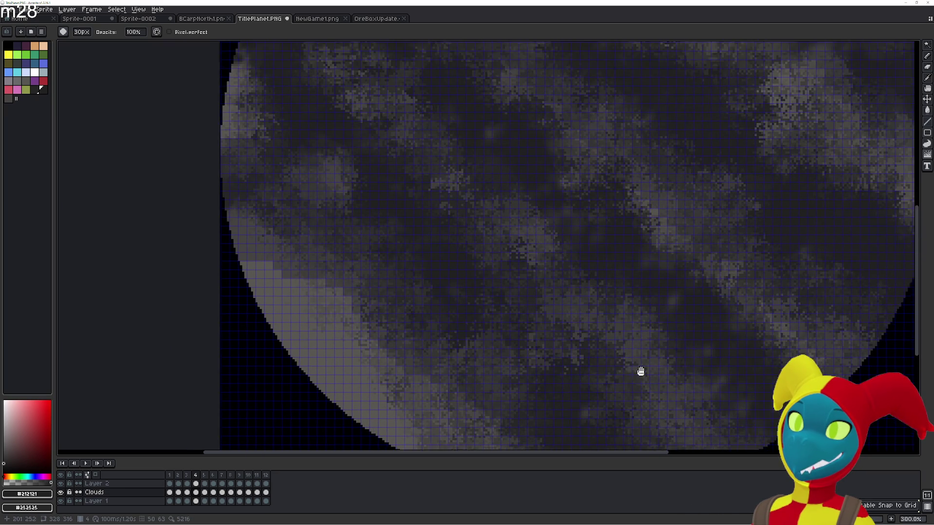
{"action": "scroll", "coordinate": [759, 348], "scroll_direction": "right", "scroll_amount": 2}
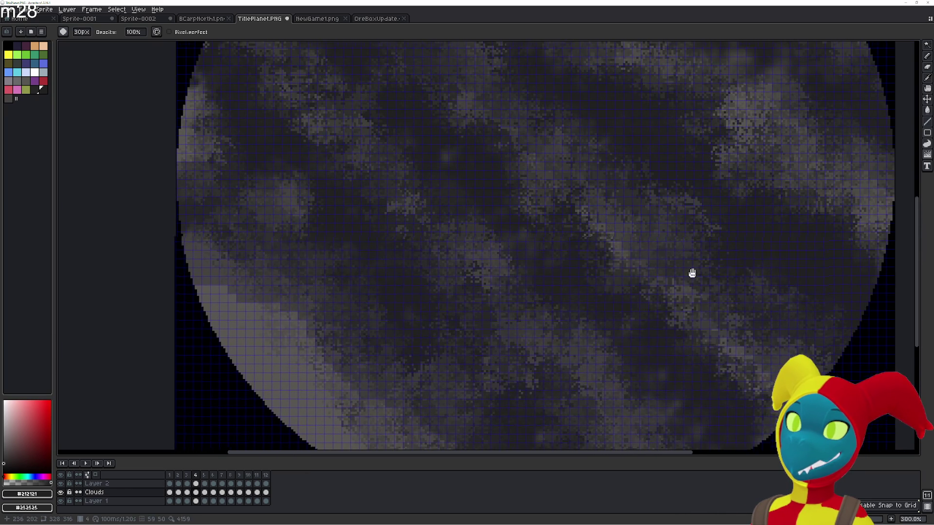
{"action": "scroll", "coordinate": [692, 271], "scroll_direction": "right", "scroll_amount": 2}
{"action": "scroll", "coordinate": [594, 338], "scroll_direction": "down", "scroll_amount": 2}
{"action": "scroll", "coordinate": [547, 300], "scroll_direction": "down", "scroll_amount": 1}
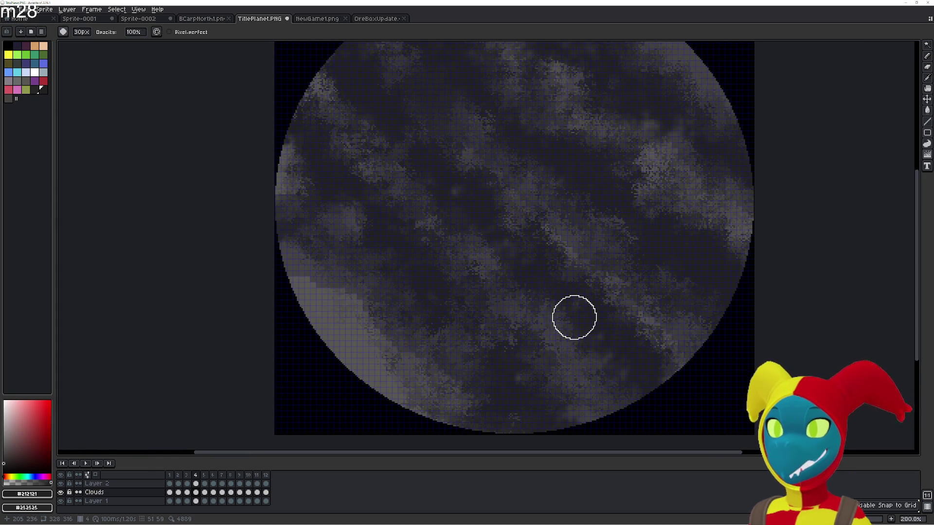
{"action": "scroll", "coordinate": [574, 317], "scroll_direction": "down", "scroll_amount": 1}
- Flip through neighbouring frames to review, ending on frame 3
{"action": "key", "text": "Right"}
{"action": "key", "text": "Left"}
{"action": "key", "text": "Left"}
{"action": "key", "text": "Right"}
{"action": "key", "text": "Left"}
{"action": "key", "text": "Left"}
{"action": "key", "text": "Right"}
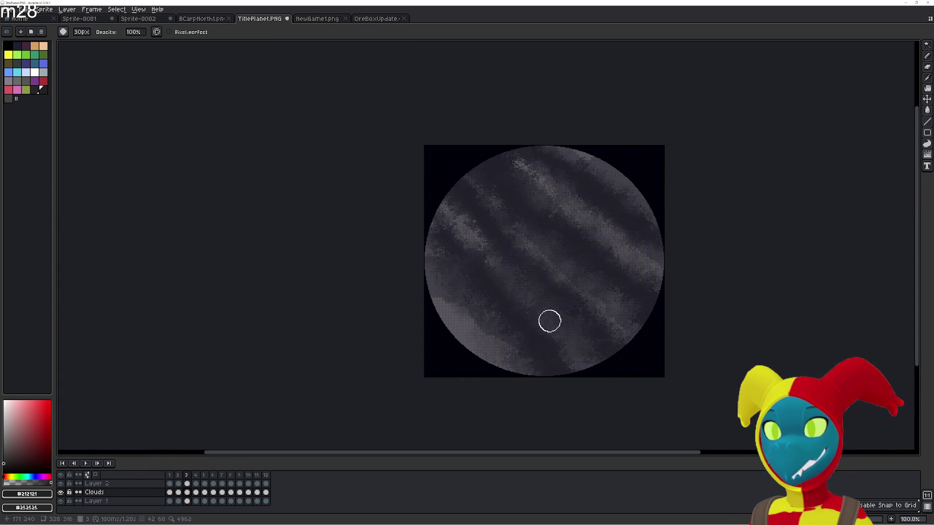
- Reveal a light grey rim on frame 2's left edge, compare with frame 1, and undo the touch-up
{"action": "key", "text": "Left"}
{"action": "key", "text": "Left"}
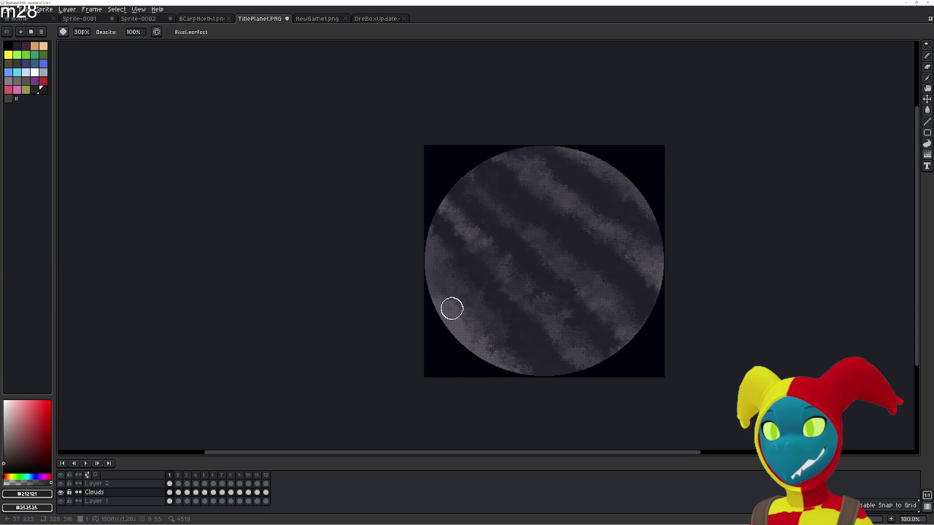
{"action": "key", "text": "Right"}
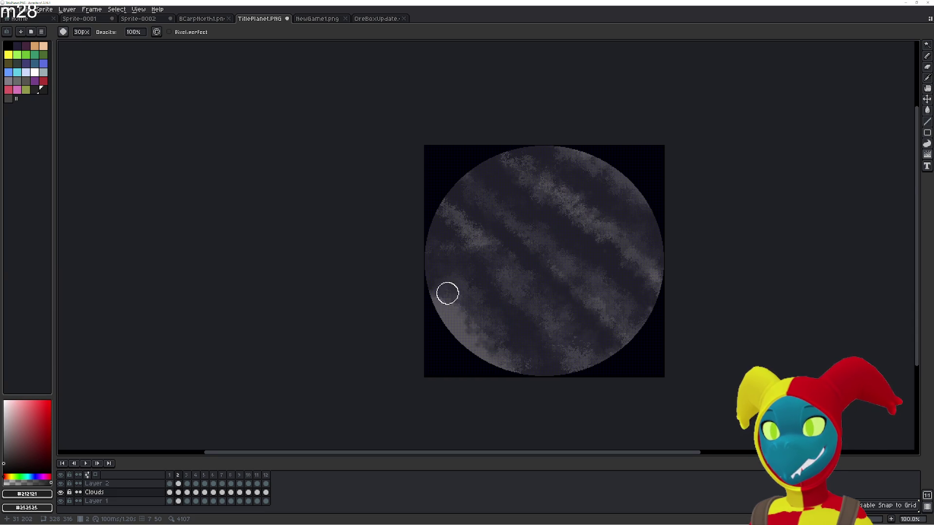
{"action": "scroll", "coordinate": [447, 293], "scroll_direction": "up", "scroll_amount": 2}
{"action": "key", "text": "e"}
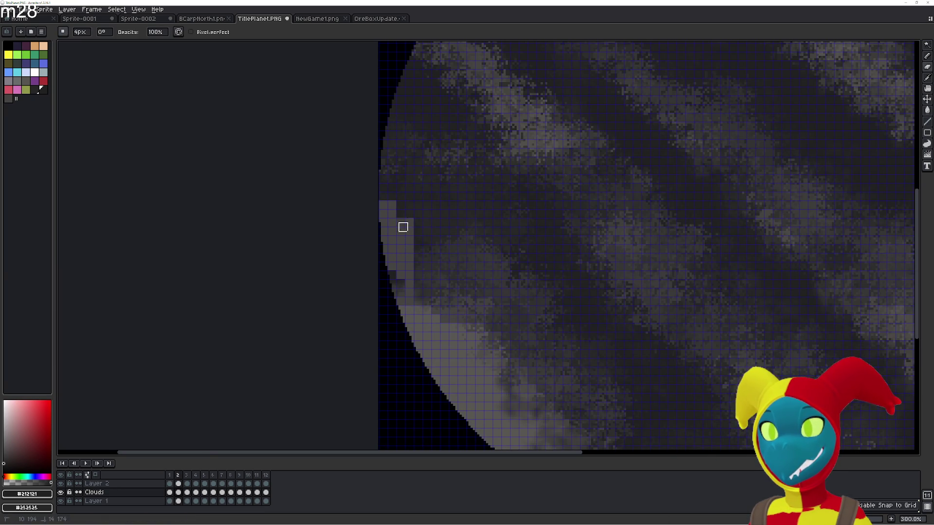
{"action": "left_click_drag", "start_coordinate": [403, 227], "coordinate": [405, 201]}
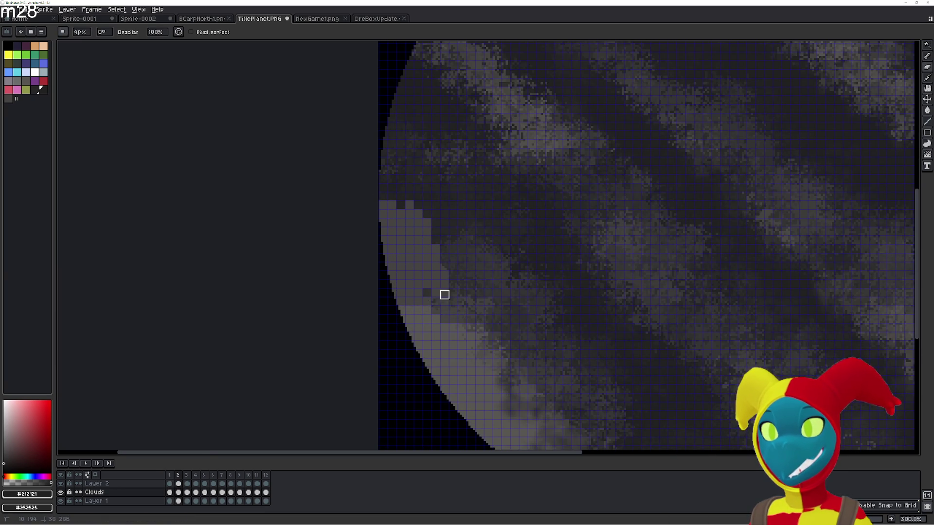
{"action": "left_click_drag", "start_coordinate": [436, 262], "coordinate": [424, 245]}
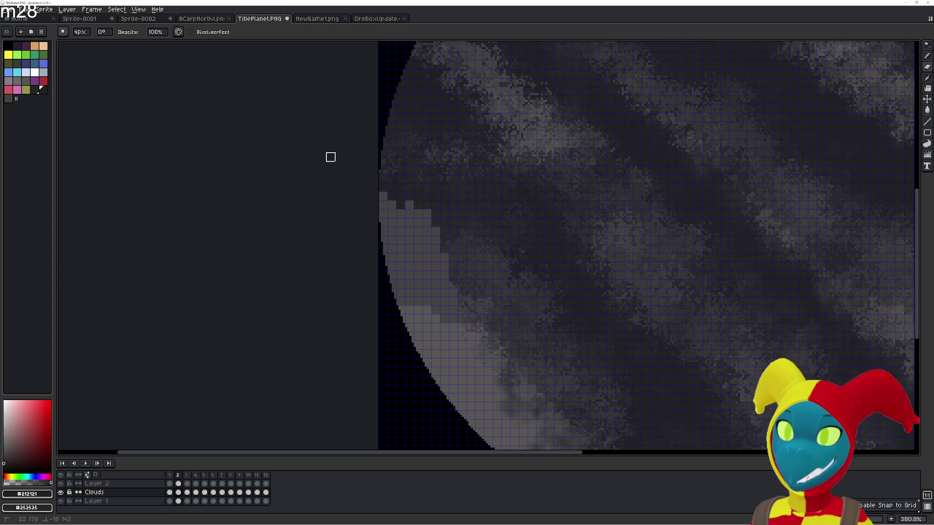
{"action": "key", "text": "Left"}
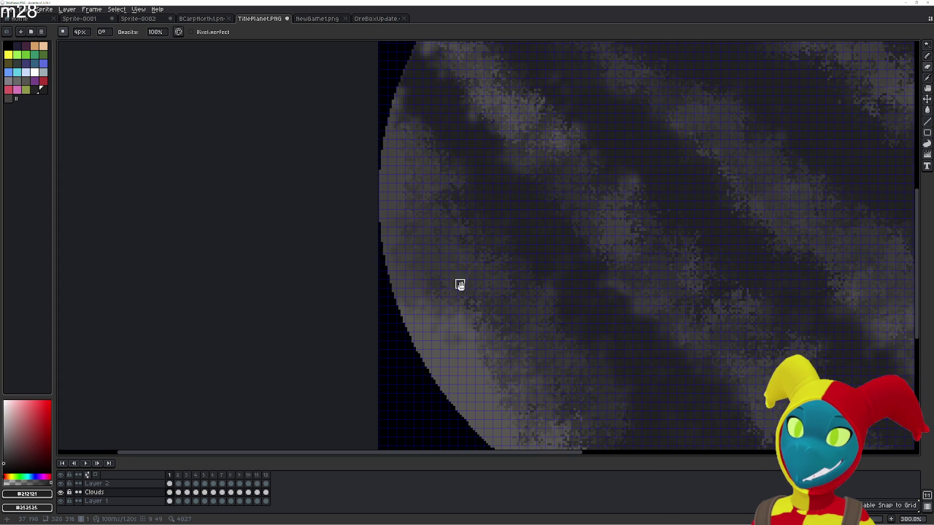
{"action": "left_click_drag", "start_coordinate": [460, 284], "coordinate": [462, 373]}
{"action": "key", "text": "Right"}
{"action": "key", "text": "Left"}
{"action": "key", "text": "Right"}
{"action": "key", "text": "Right"}
{"action": "key", "text": "Left"}
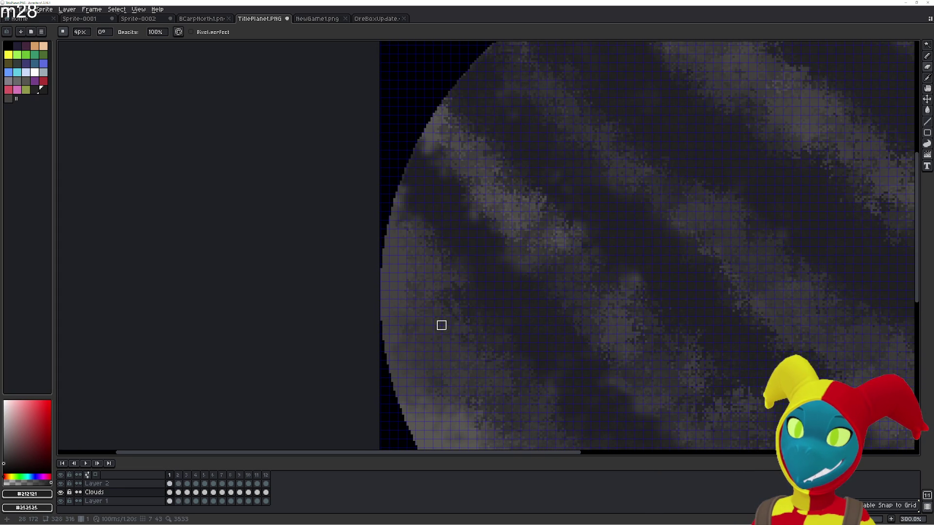
{"action": "key", "text": "ctrl+z"}
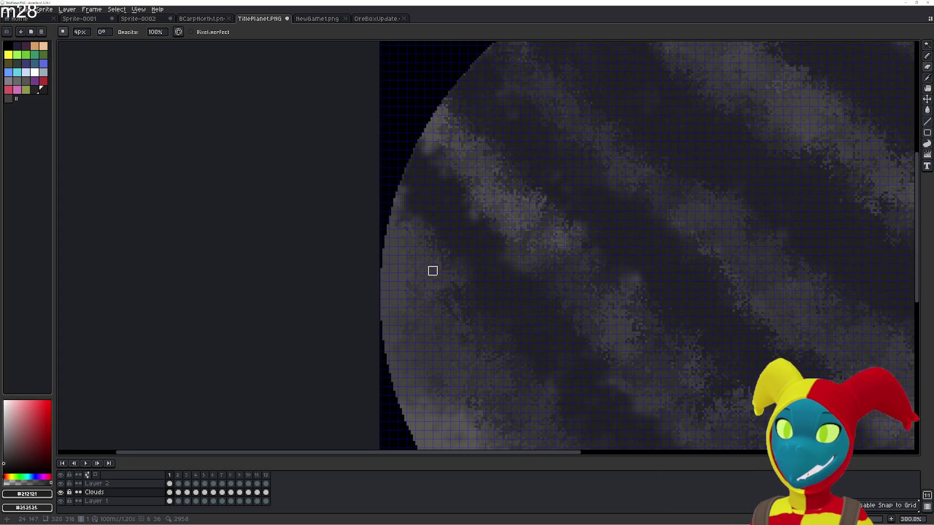
{"action": "key", "text": "Right"}
- Repaint the left-edge rim, then blur and speckle it into the clouds
{"action": "left_click_drag", "start_coordinate": [401, 295], "coordinate": [373, 203]}
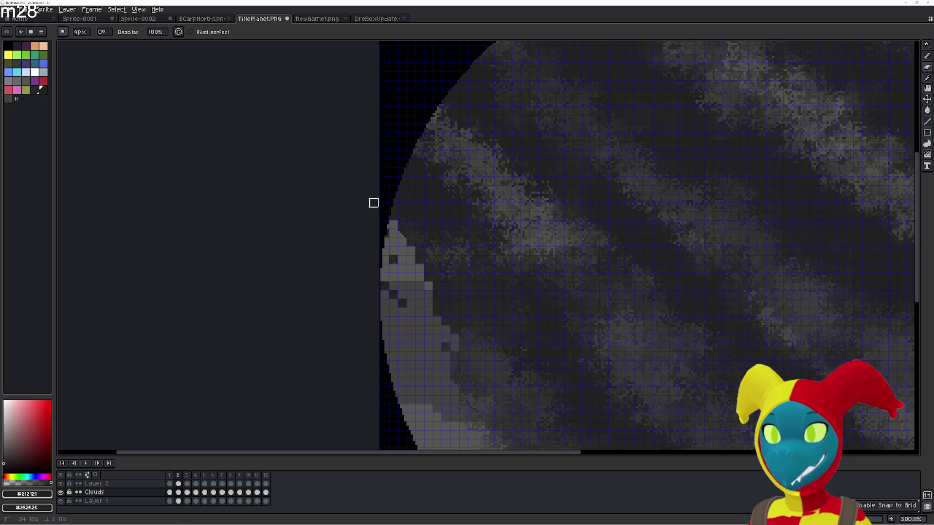
{"action": "key", "text": "r"}
{"action": "mouse_move", "coordinate": [386, 254]}
{"action": "left_mouse_down"}
{"action": "mouse_move", "coordinate": [371, 240]}
{"action": "mouse_move", "coordinate": [390, 328]}
{"action": "mouse_move", "coordinate": [431, 347]}
{"action": "left_mouse_up"}
{"action": "key", "text": "shift+r"}
{"action": "mouse_move", "coordinate": [328, 198]}
{"action": "left_mouse_down"}
{"action": "mouse_move", "coordinate": [407, 224]}
{"action": "mouse_move", "coordinate": [476, 389]}
{"action": "left_mouse_up"}
{"action": "key", "text": "r"}
{"action": "left_click_drag", "start_coordinate": [371, 277], "coordinate": [372, 294]}
{"action": "key", "text": "shift+r"}
{"action": "mouse_move", "coordinate": [496, 345]}
{"action": "left_mouse_down"}
{"action": "mouse_move", "coordinate": [427, 247]}
{"action": "mouse_move", "coordinate": [515, 382]}
{"action": "mouse_move", "coordinate": [356, 283]}
{"action": "left_mouse_up"}
- Step through frames 1 to 4 to compare the clouds, then advance to frame 5
{"action": "key", "text": "Left"}
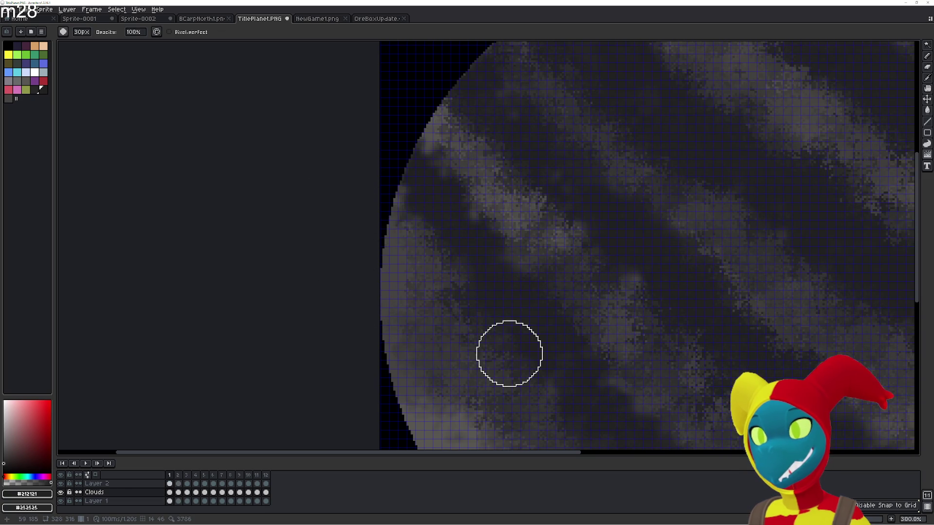
{"action": "mouse_move", "coordinate": [510, 354]}
{"action": "left_mouse_down"}
{"action": "mouse_move", "coordinate": [417, 235]}
{"action": "mouse_move", "coordinate": [390, 376]}
{"action": "mouse_move", "coordinate": [321, 203]}
{"action": "mouse_move", "coordinate": [417, 271]}
{"action": "left_mouse_up"}
{"action": "key", "text": "Right"}
{"action": "key", "text": "Left"}
{"action": "key", "text": "Right"}
{"action": "key", "text": "Right"}
{"action": "key", "text": "Right"}
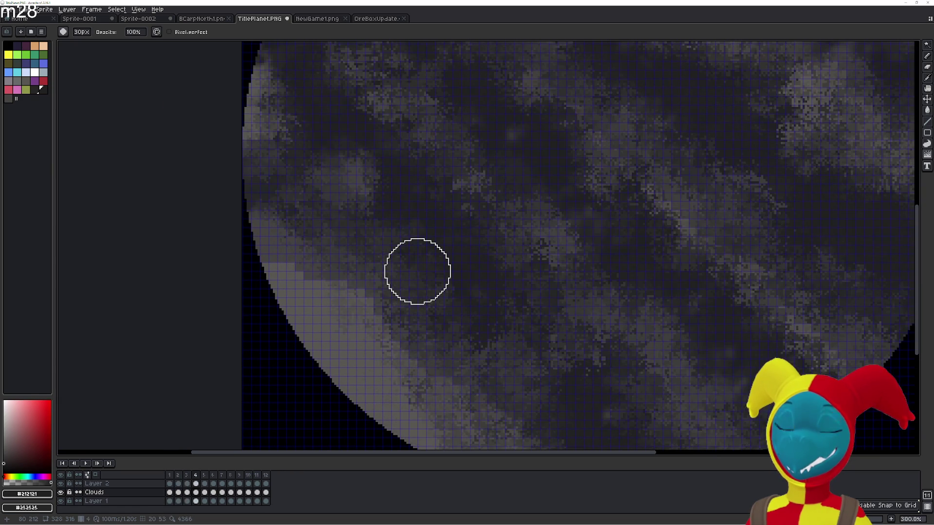
{"action": "key", "text": "Left"}
{"action": "mouse_move", "coordinate": [402, 273]}
{"action": "left_mouse_down"}
{"action": "mouse_move", "coordinate": [302, 189]}
{"action": "mouse_move", "coordinate": [327, 249]}
{"action": "left_mouse_up"}
{"action": "key", "text": "Left"}
{"action": "key", "text": "Right"}
{"action": "key", "text": "Left"}
{"action": "key", "text": "Right"}
{"action": "key", "text": "Right"}
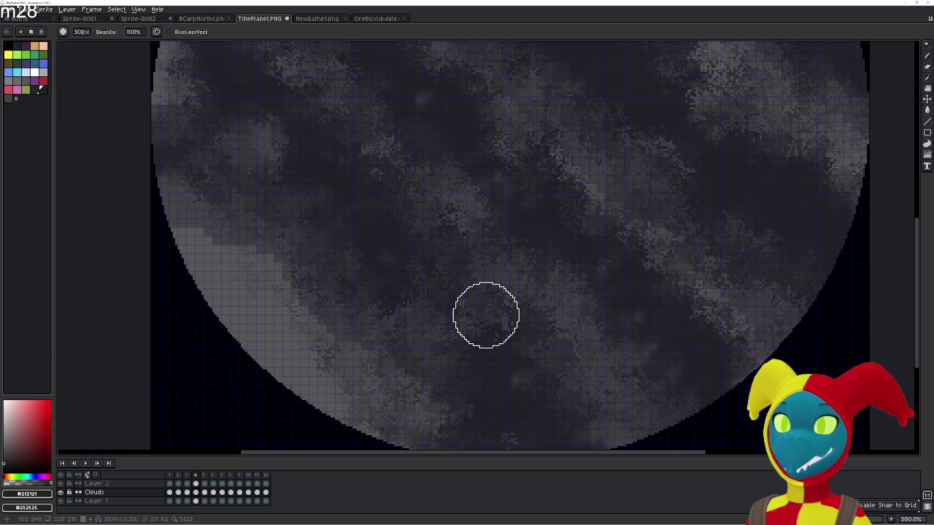
{"action": "key", "text": "Right"}
{"action": "scroll", "coordinate": [272, 209], "scroll_direction": "down", "scroll_amount": 1}
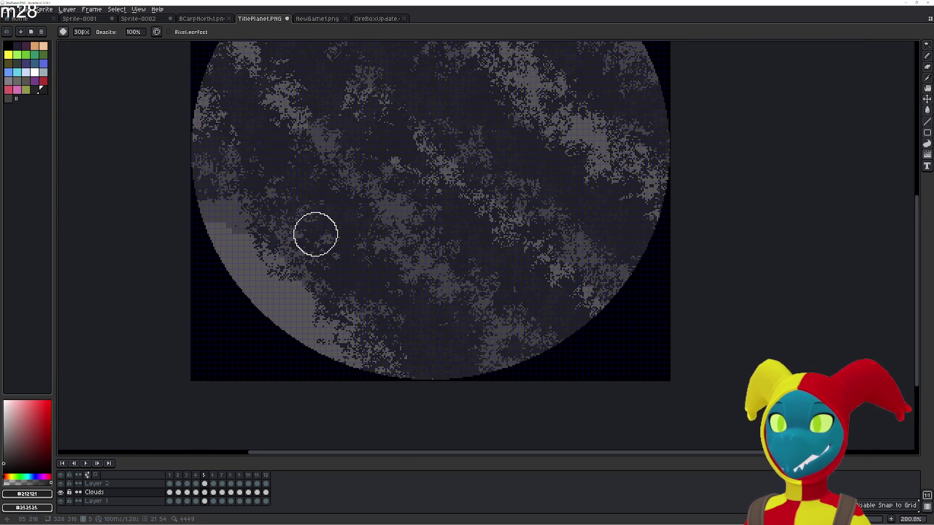
- Erase stray cloud pixels along the upper band, then smear the light cloud band with Jumble
{"action": "key", "text": "e"}
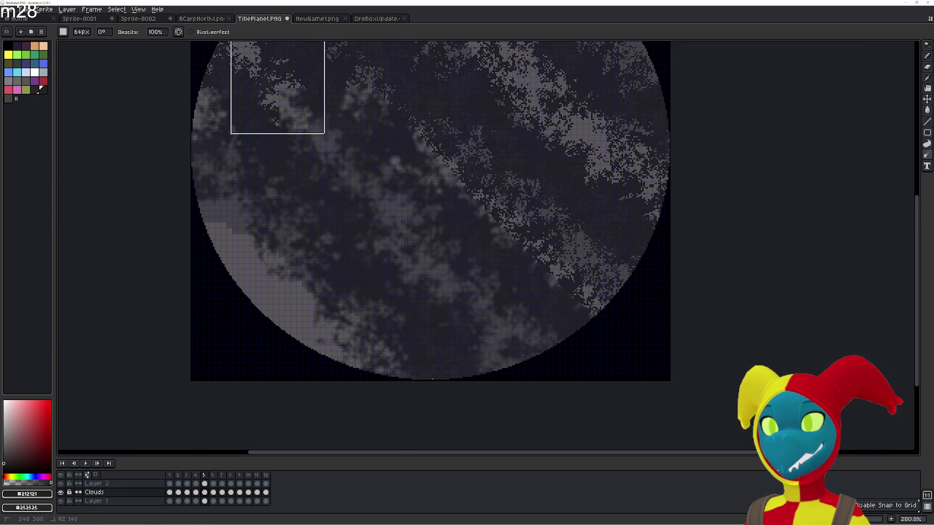
{"action": "scroll", "coordinate": [406, 282], "scroll_direction": "up", "scroll_amount": 3}
{"action": "key", "text": "v"}
{"action": "key", "text": "e"}
{"action": "left_click_drag", "start_coordinate": [577, 383], "coordinate": [451, 274]}
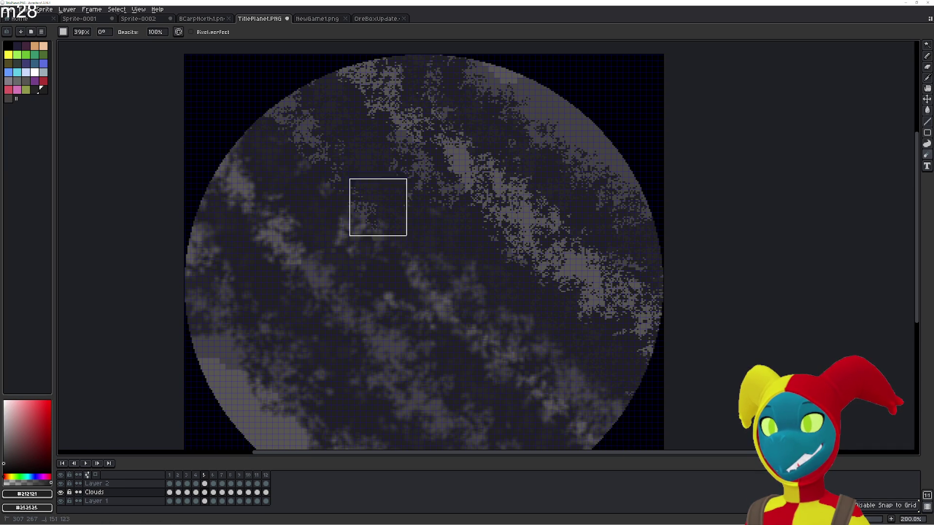
{"action": "left_click_drag", "start_coordinate": [273, 74], "coordinate": [656, 316]}
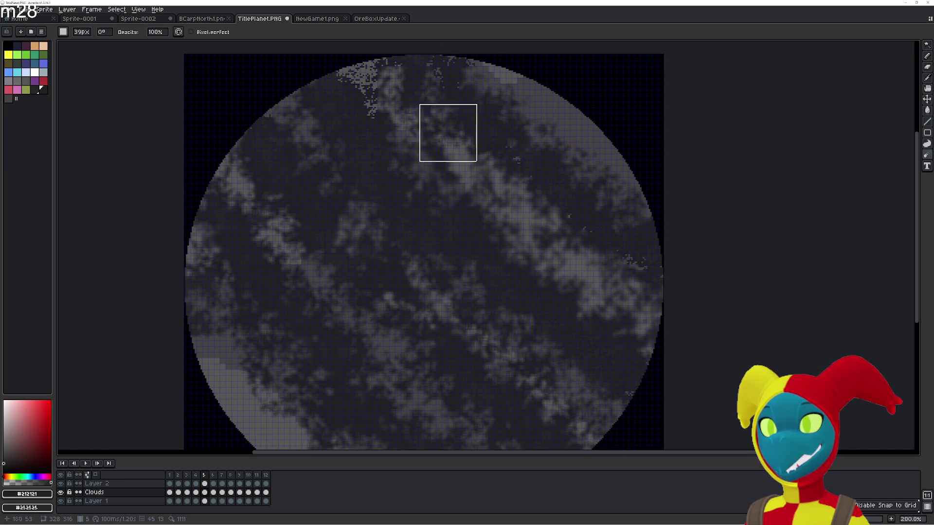
{"action": "scroll", "coordinate": [305, 55], "scroll_direction": "up", "scroll_amount": 1}
{"action": "key", "text": "shift+r"}
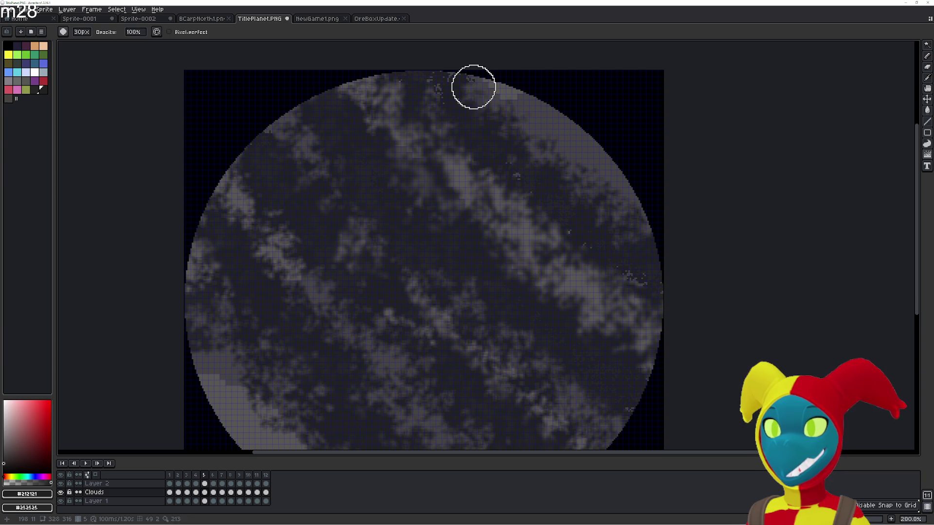
{"action": "scroll", "coordinate": [481, 95], "scroll_direction": "up", "scroll_amount": 1}
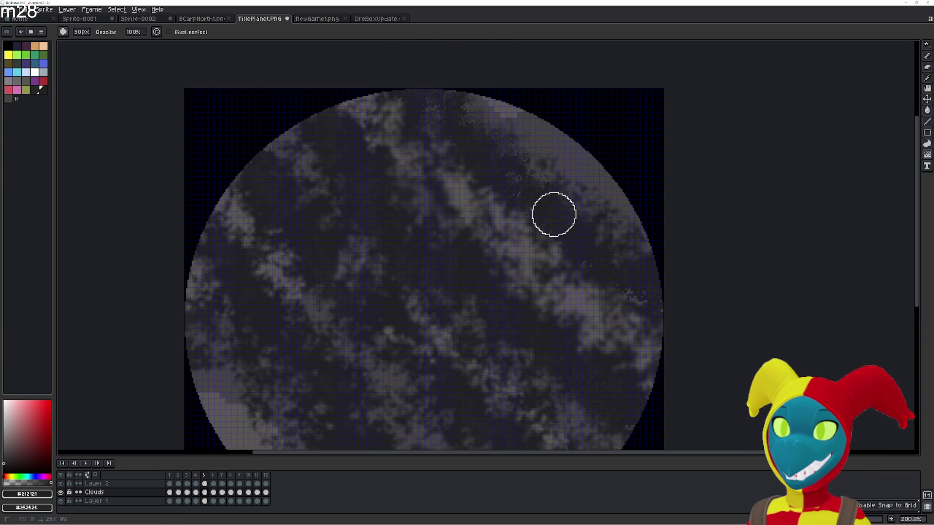
{"action": "mouse_move", "coordinate": [378, 99]}
{"action": "left_mouse_down"}
{"action": "mouse_move", "coordinate": [475, 202]}
{"action": "mouse_move", "coordinate": [582, 284]}
{"action": "mouse_move", "coordinate": [640, 350]}
{"action": "mouse_move", "coordinate": [548, 305]}
{"action": "mouse_move", "coordinate": [435, 209]}
{"action": "left_mouse_up"}
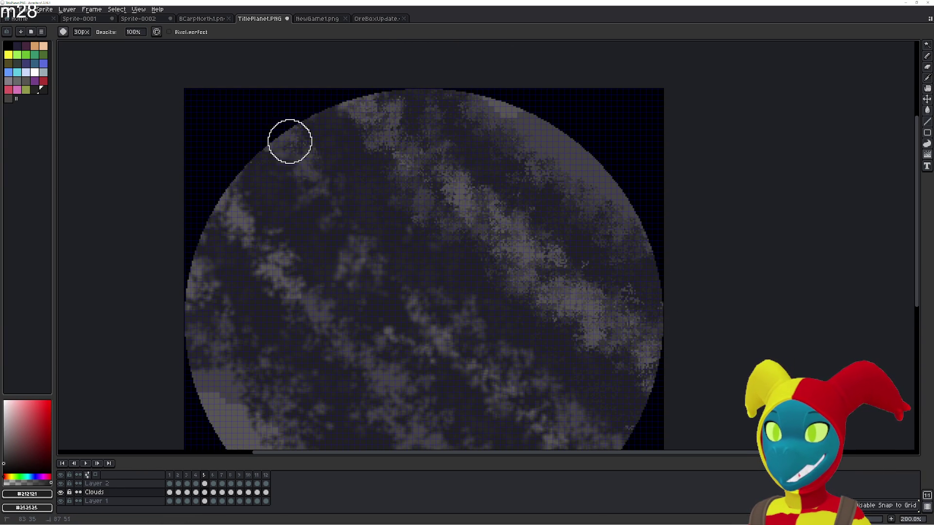
{"action": "mouse_move", "coordinate": [467, 319]}
{"action": "left_mouse_down"}
{"action": "mouse_move", "coordinate": [486, 358]}
{"action": "mouse_move", "coordinate": [599, 443]}
{"action": "mouse_move", "coordinate": [590, 391]}
{"action": "mouse_move", "coordinate": [580, 402]}
{"action": "left_mouse_up"}
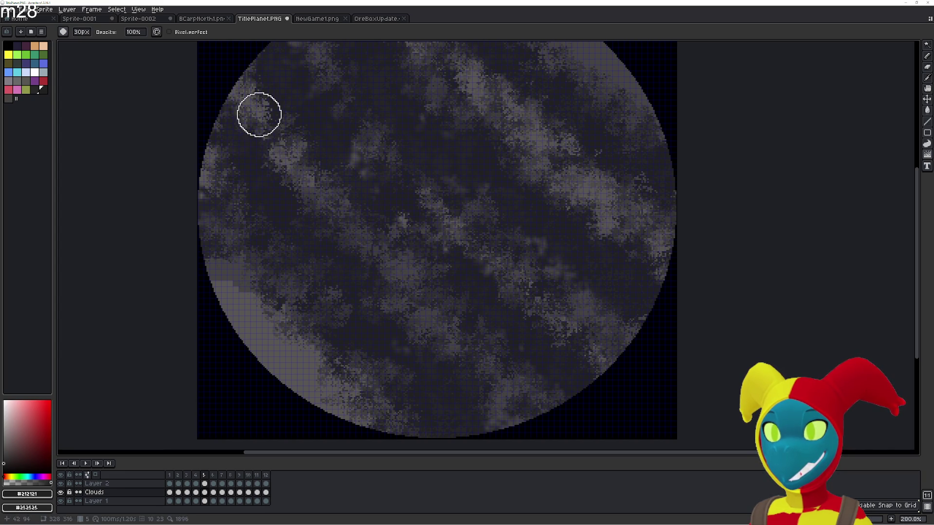
{"action": "scroll", "coordinate": [304, 215], "scroll_direction": "up", "scroll_amount": 2}
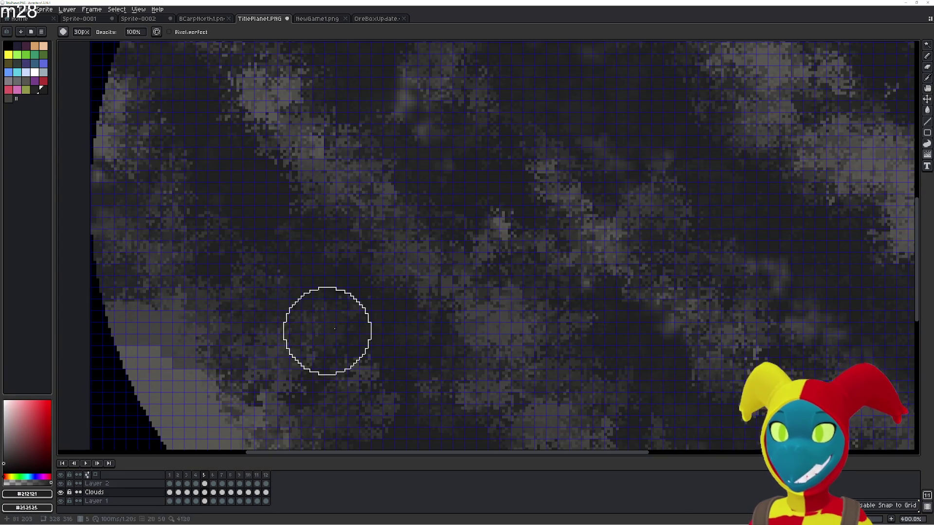
{"action": "scroll", "coordinate": [328, 333], "scroll_direction": "right", "scroll_amount": 3}
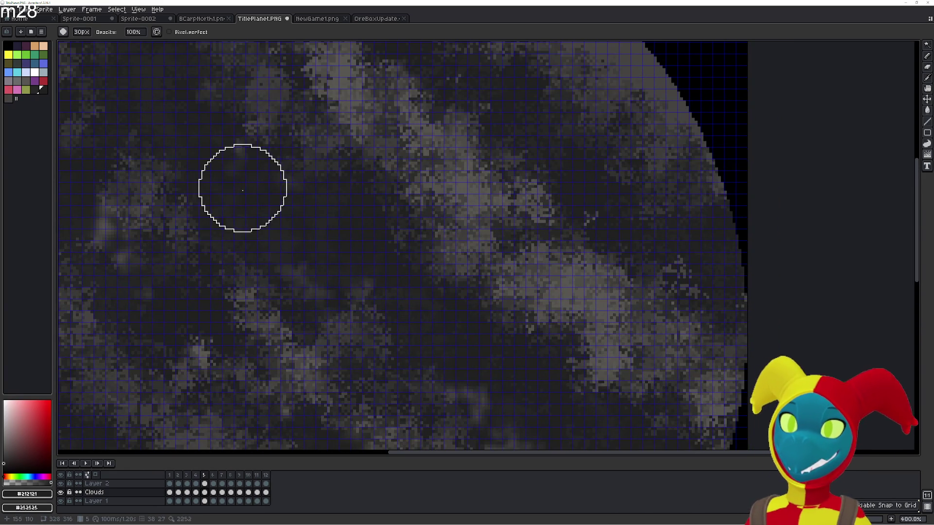
- Pan to the planet's top edge and advance to the next frame for blurring
{"action": "left_click_drag", "start_coordinate": [242, 186], "coordinate": [337, 210]}
{"action": "left_click_drag", "start_coordinate": [313, 145], "coordinate": [408, 229]}
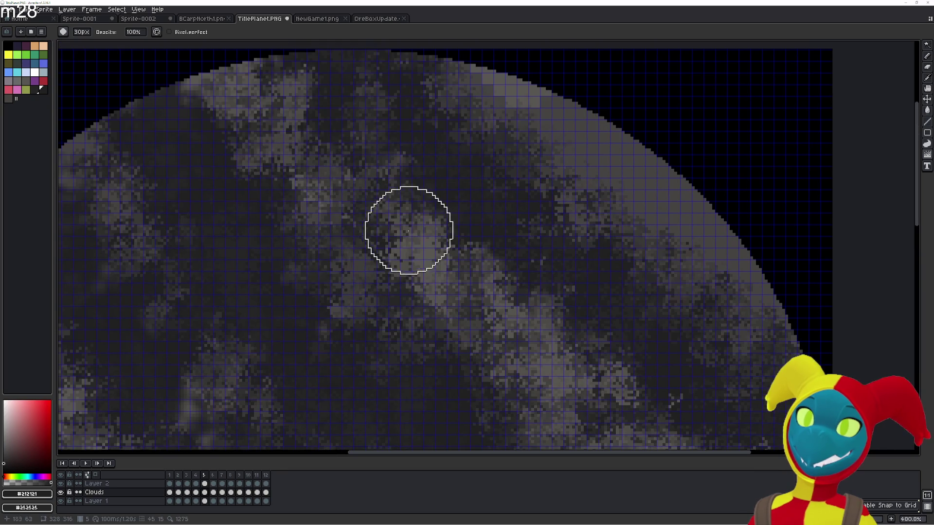
{"action": "left_click_drag", "start_coordinate": [292, 135], "coordinate": [329, 200]}
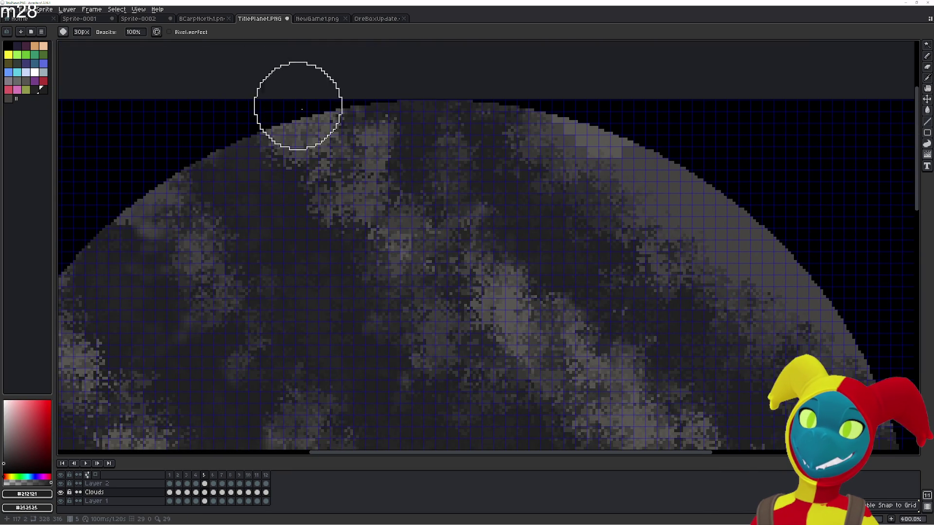
{"action": "scroll", "coordinate": [324, 192], "scroll_direction": "down", "scroll_amount": 2}
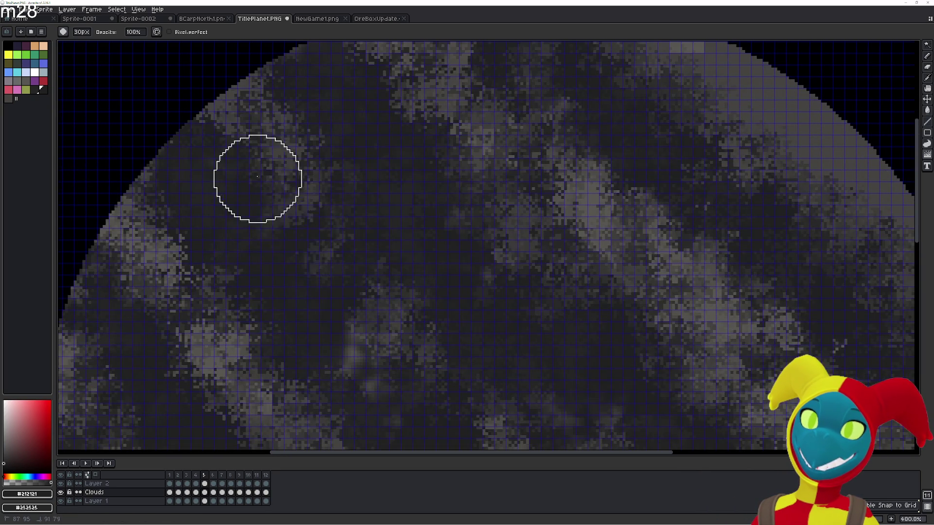
{"action": "scroll", "coordinate": [318, 183], "scroll_direction": "down", "scroll_amount": 2}
{"action": "scroll", "coordinate": [282, 305], "scroll_direction": "down", "scroll_amount": 1}
{"action": "scroll", "coordinate": [284, 167], "scroll_direction": "down", "scroll_amount": 2}
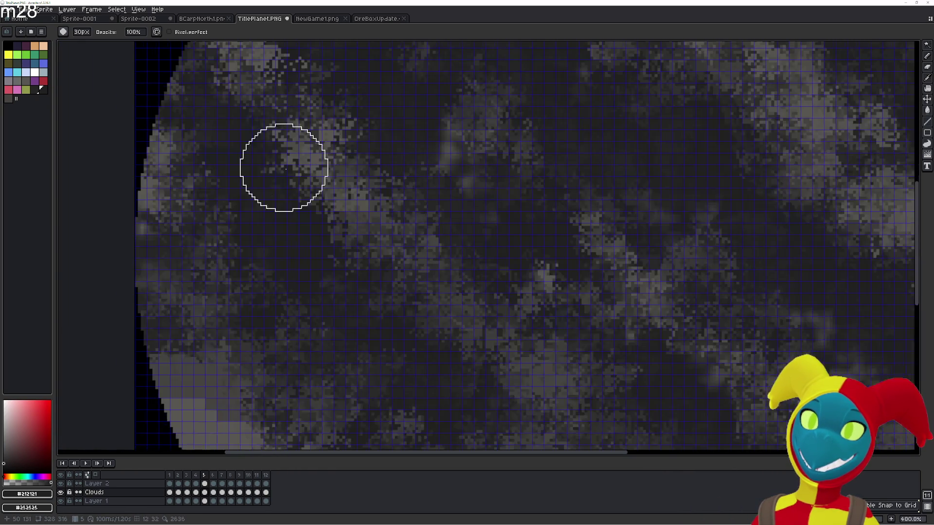
{"action": "scroll", "coordinate": [144, 235], "scroll_direction": "down", "scroll_amount": 2}
{"action": "scroll", "coordinate": [242, 369], "scroll_direction": "up", "scroll_amount": 1}
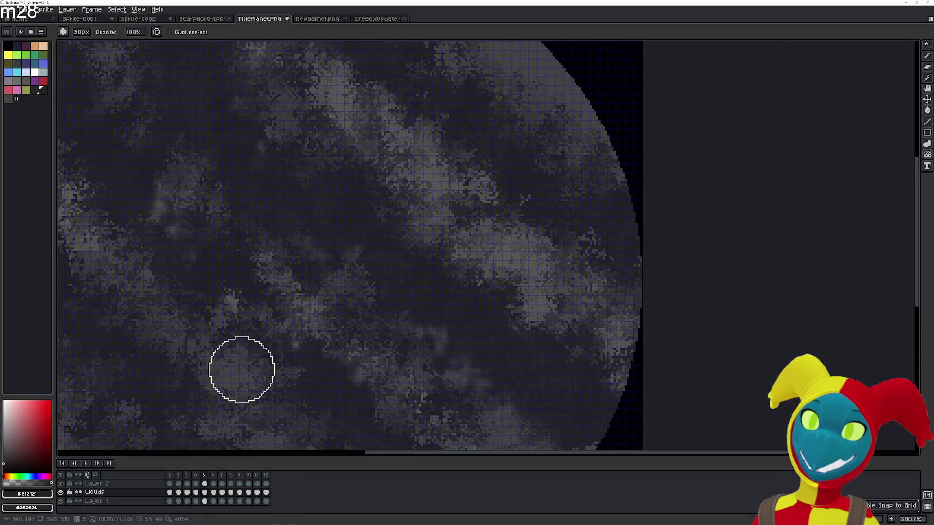
{"action": "scroll", "coordinate": [548, 241], "scroll_direction": "up", "scroll_amount": 1}
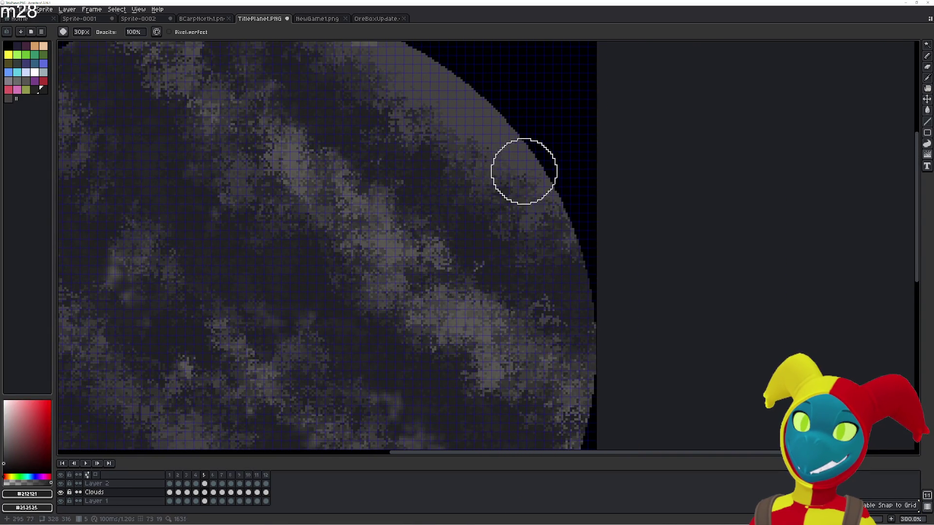
{"action": "scroll", "coordinate": [522, 189], "scroll_direction": "up", "scroll_amount": 2}
{"action": "scroll", "coordinate": [511, 204], "scroll_direction": "down", "scroll_amount": 3}
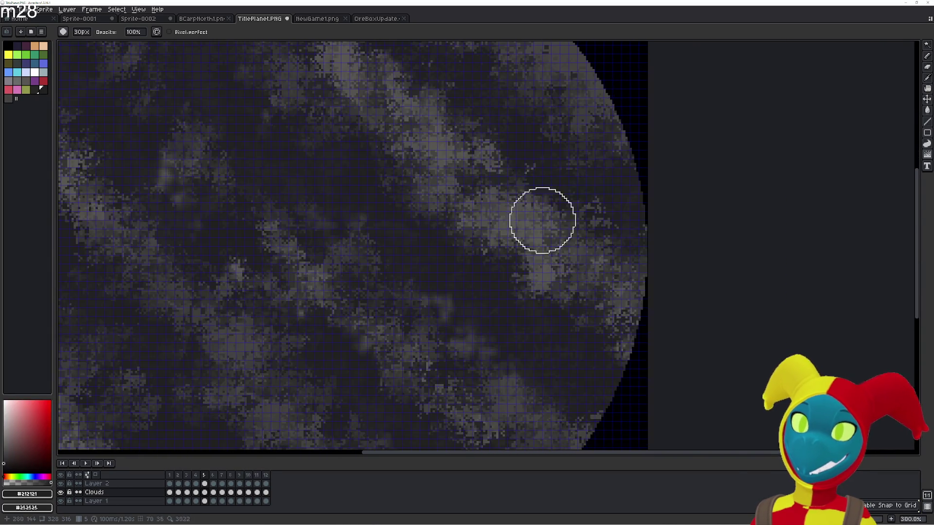
{"action": "scroll", "coordinate": [490, 375], "scroll_direction": "down", "scroll_amount": 3}
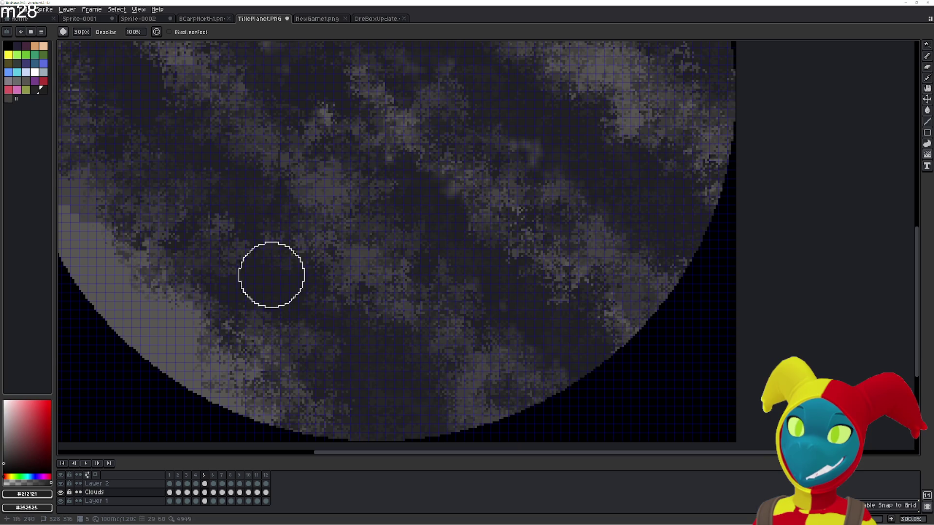
{"action": "scroll", "coordinate": [256, 255], "scroll_direction": "down", "scroll_amount": 3}
{"action": "scroll", "coordinate": [433, 282], "scroll_direction": "up", "scroll_amount": 2}
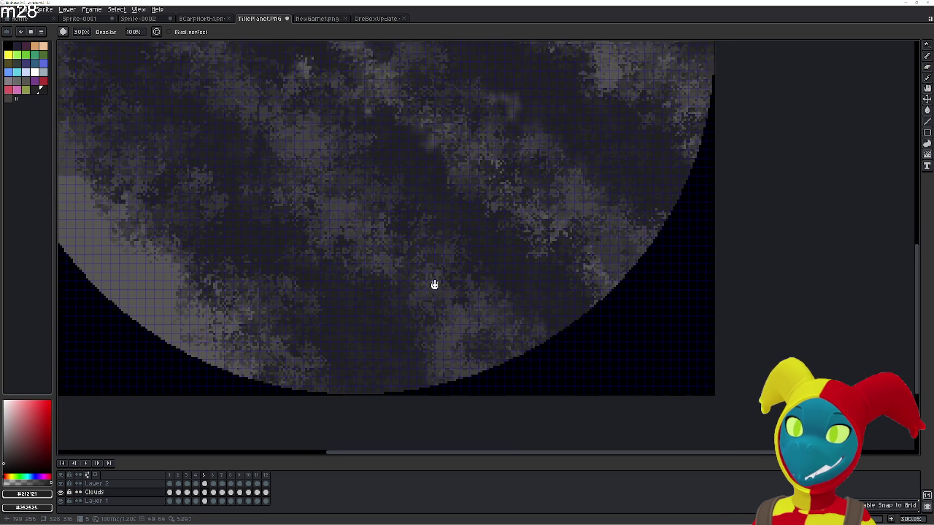
{"action": "scroll", "coordinate": [490, 250], "scroll_direction": "up", "scroll_amount": 2}
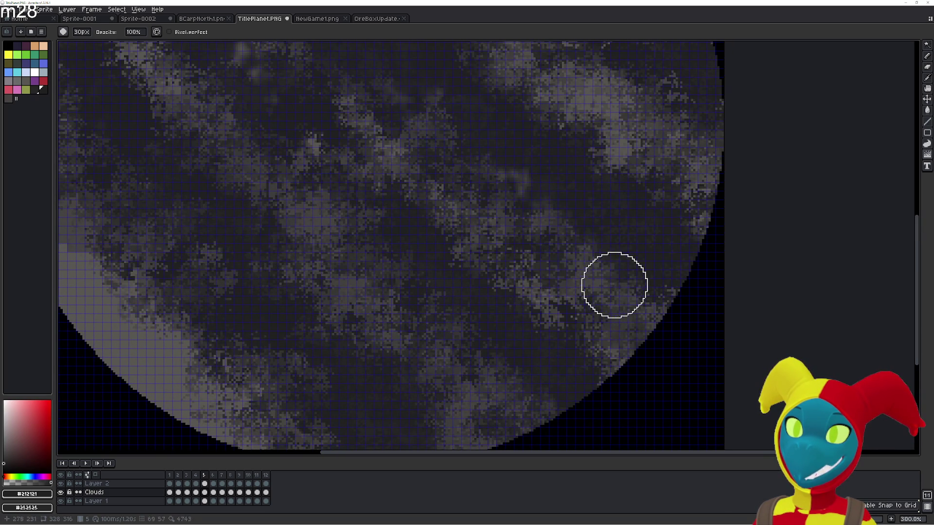
{"action": "scroll", "coordinate": [511, 212], "scroll_direction": "up", "scroll_amount": 3}
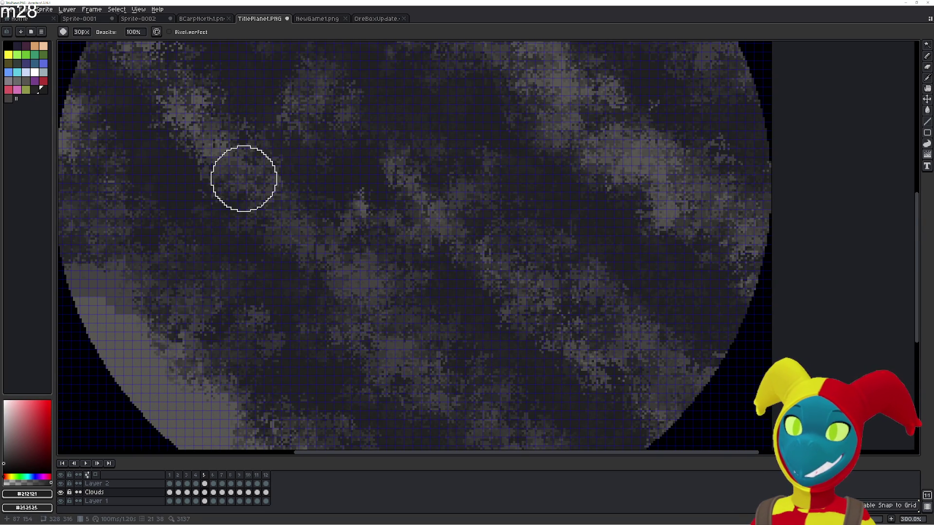
{"action": "scroll", "coordinate": [429, 151], "scroll_direction": "left", "scroll_amount": 3}
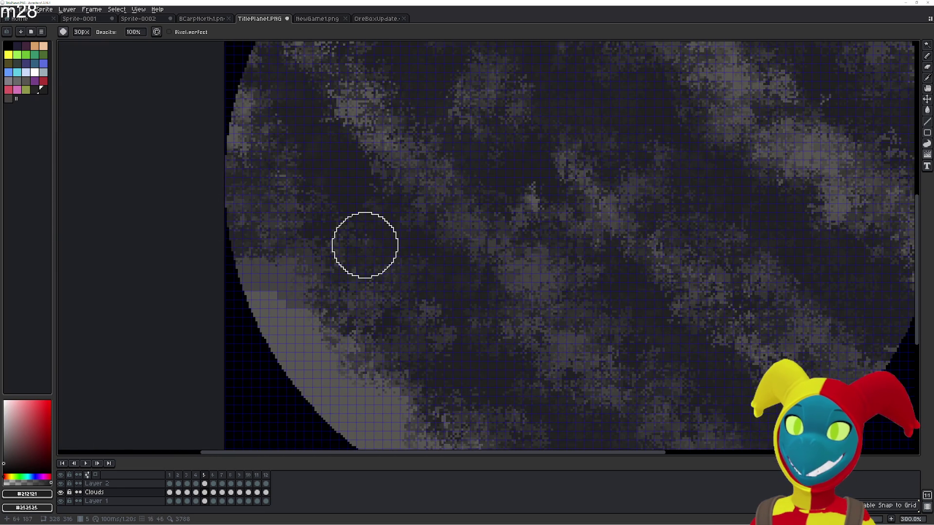
{"action": "scroll", "coordinate": [438, 263], "scroll_direction": "down", "scroll_amount": 2}
{"action": "key", "text": "Right"}
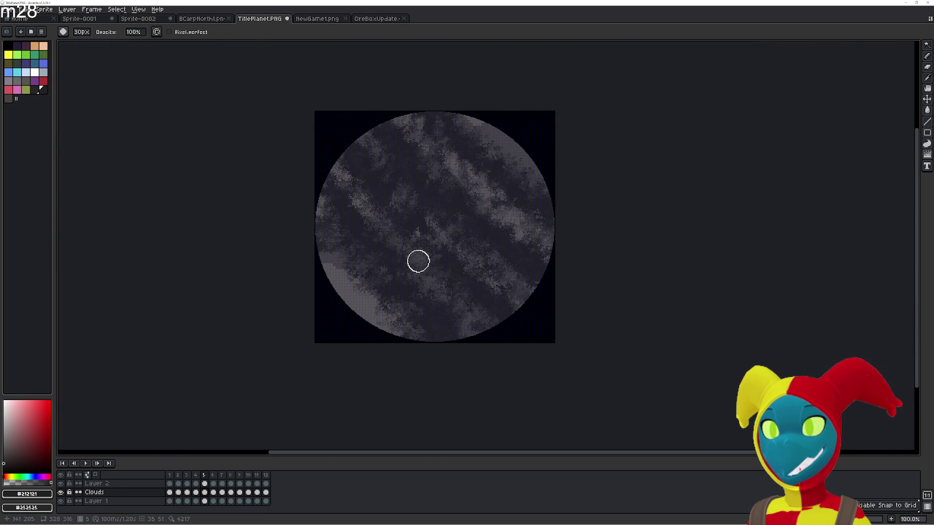
{"action": "scroll", "coordinate": [405, 252], "scroll_direction": "up", "scroll_amount": 2}
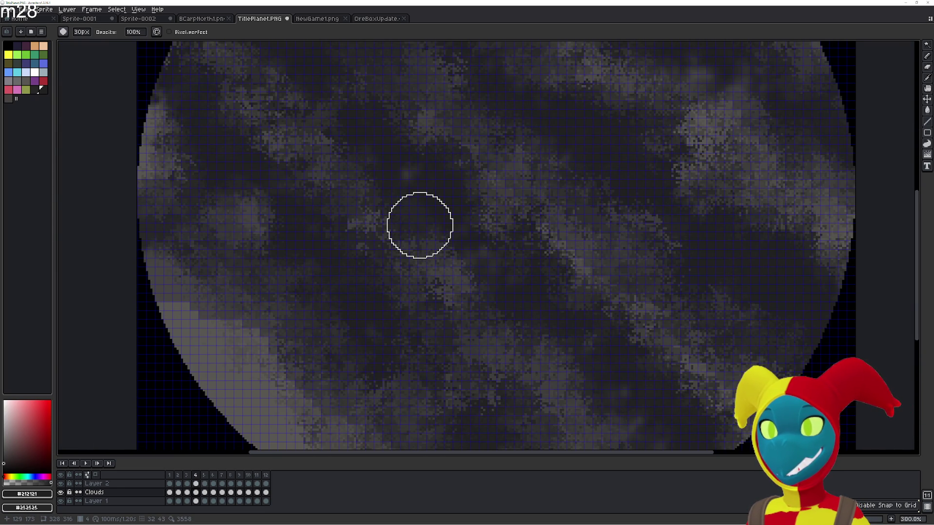
{"action": "key", "text": "r"}
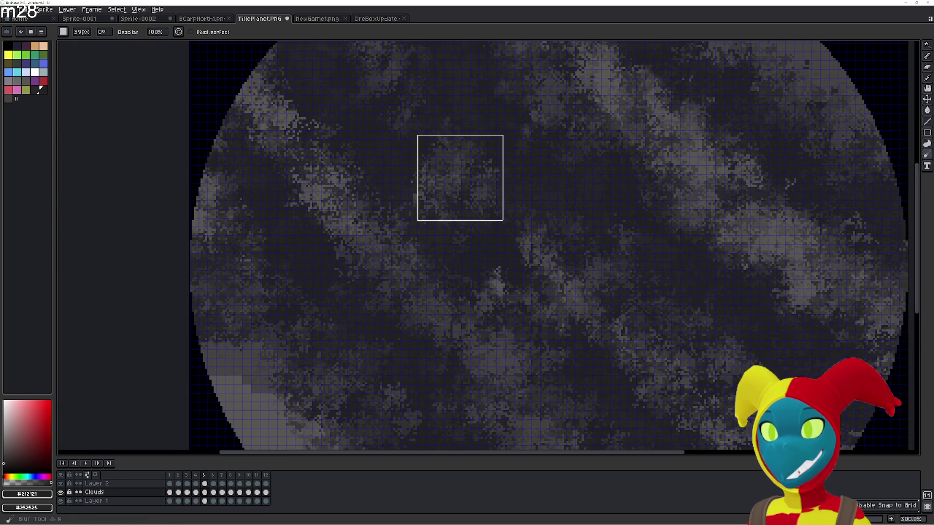
{"action": "scroll", "coordinate": [459, 177], "scroll_direction": "up", "scroll_amount": 5}
- Blur the grainy cloud bands across the disc, checking the bottom, left and top edges
{"action": "mouse_move", "coordinate": [461, 188]}
{"action": "left_mouse_down"}
{"action": "mouse_move", "coordinate": [365, 59]}
{"action": "mouse_move", "coordinate": [375, 231]}
{"action": "mouse_move", "coordinate": [227, 197]}
{"action": "left_mouse_up"}
{"action": "left_click_drag", "start_coordinate": [302, 396], "coordinate": [223, 240]}
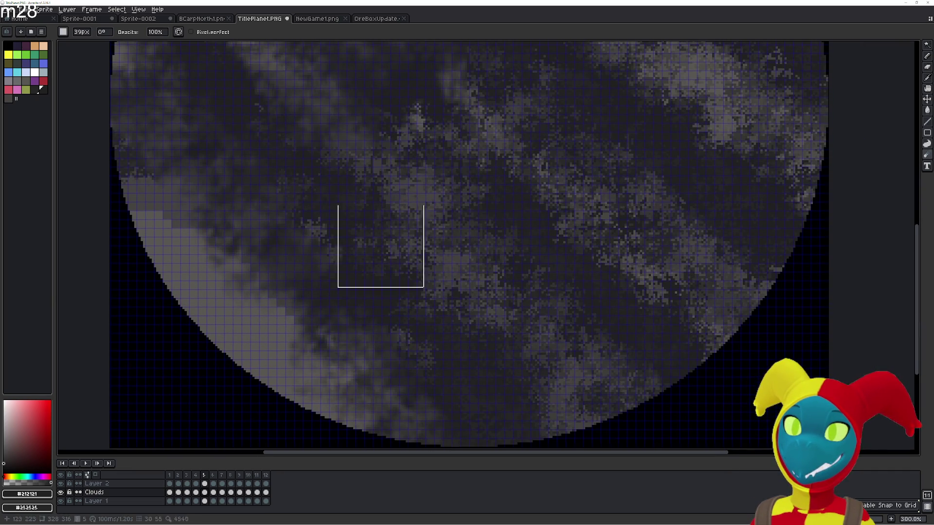
{"action": "left_click_drag", "start_coordinate": [503, 267], "coordinate": [540, 375]}
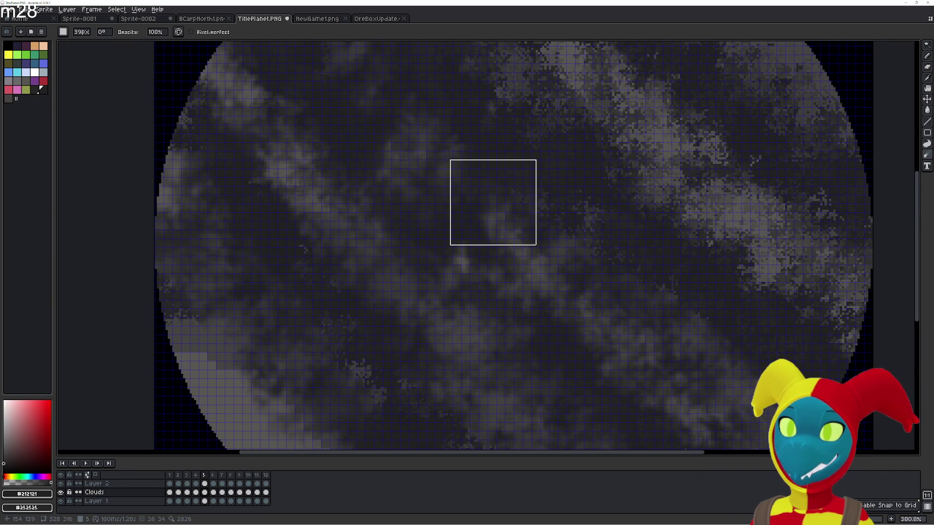
{"action": "left_click_drag", "start_coordinate": [493, 201], "coordinate": [820, 375]}
{"action": "left_click_drag", "start_coordinate": [591, 227], "coordinate": [370, 40]}
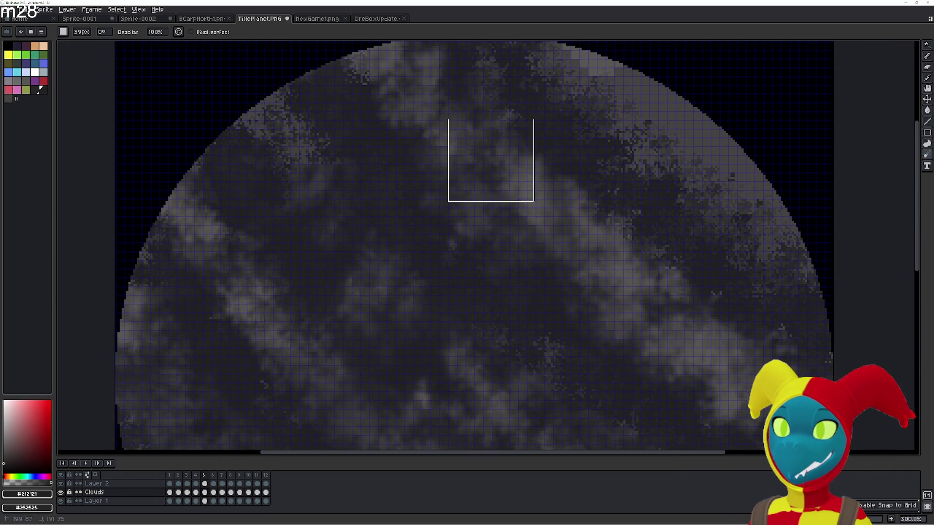
{"action": "scroll", "coordinate": [438, 179], "scroll_direction": "up", "scroll_amount": 1}
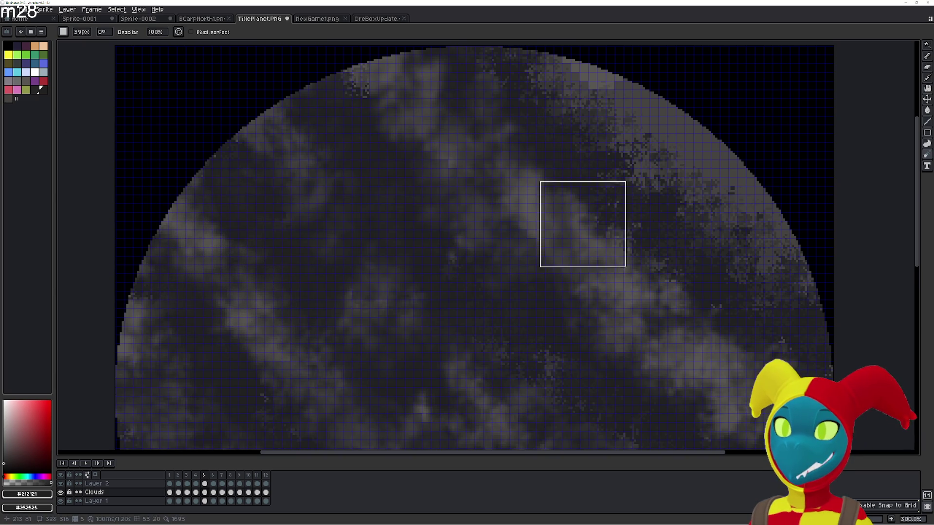
{"action": "scroll", "coordinate": [750, 365], "scroll_direction": "right", "scroll_amount": 1}
{"action": "scroll", "coordinate": [487, 158], "scroll_direction": "down", "scroll_amount": 2}
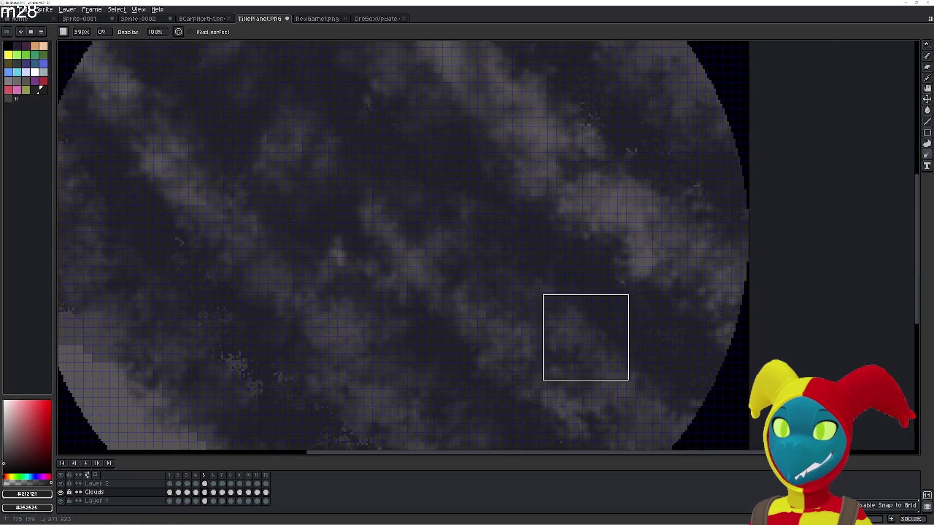
{"action": "scroll", "coordinate": [525, 343], "scroll_direction": "down", "scroll_amount": 1}
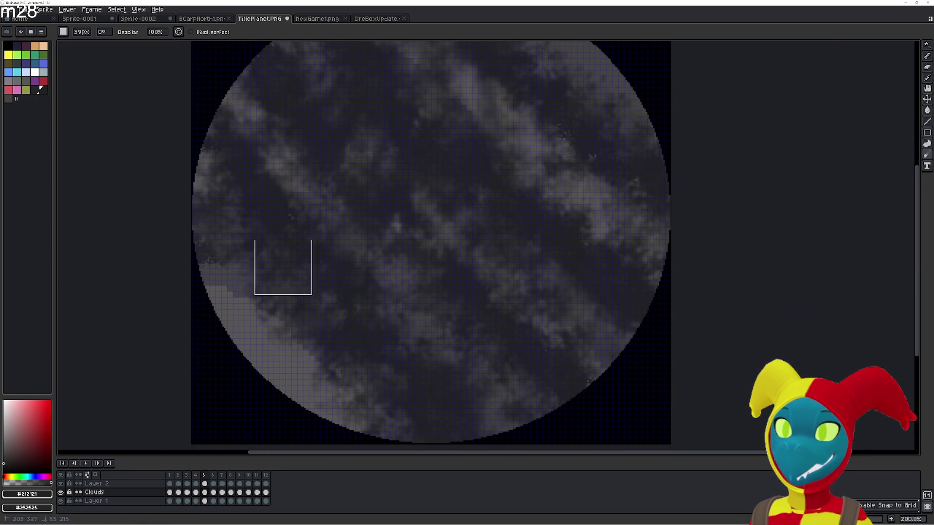
{"action": "scroll", "coordinate": [584, 42], "scroll_direction": "up", "scroll_amount": 1}
{"action": "scroll", "coordinate": [576, 175], "scroll_direction": "up", "scroll_amount": 2}
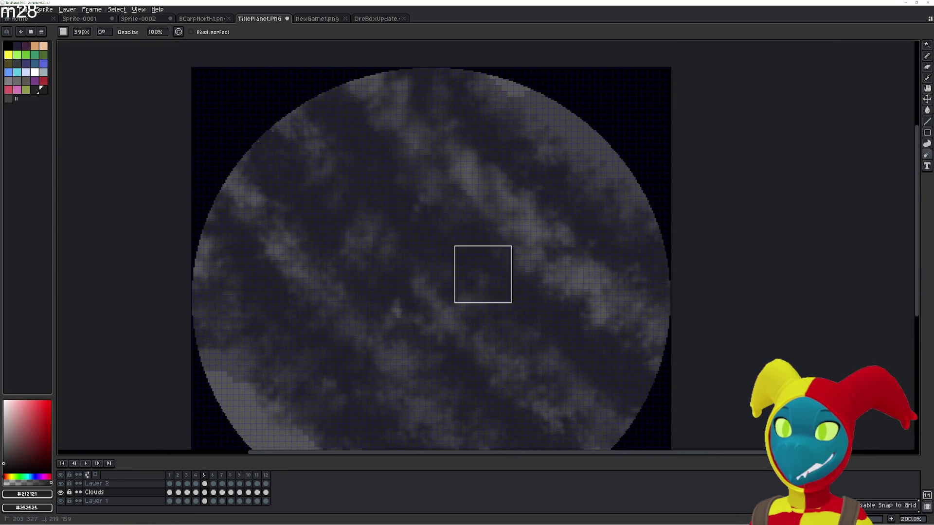
{"action": "scroll", "coordinate": [408, 285], "scroll_direction": "down", "scroll_amount": 3}
{"action": "key", "text": "e"}
{"action": "scroll", "coordinate": [358, 270], "scroll_direction": "up", "scroll_amount": 1}
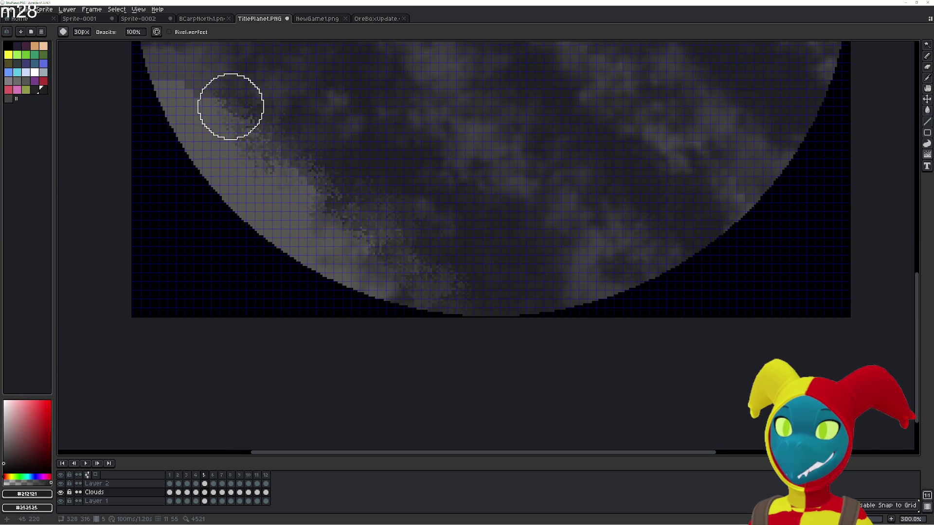
{"action": "scroll", "coordinate": [338, 233], "scroll_direction": "up", "scroll_amount": 2}
{"action": "scroll", "coordinate": [283, 294], "scroll_direction": "up", "scroll_amount": 1}
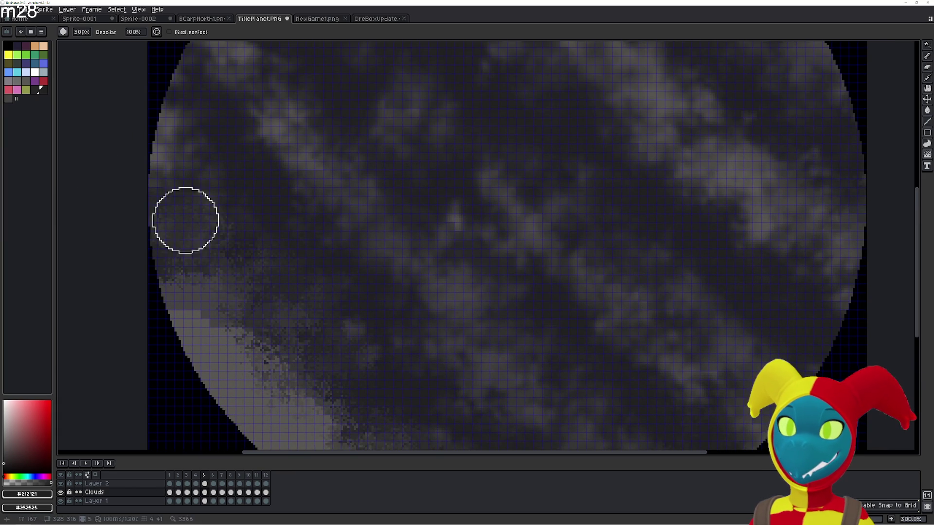
{"action": "scroll", "coordinate": [182, 110], "scroll_direction": "down", "scroll_amount": 1}
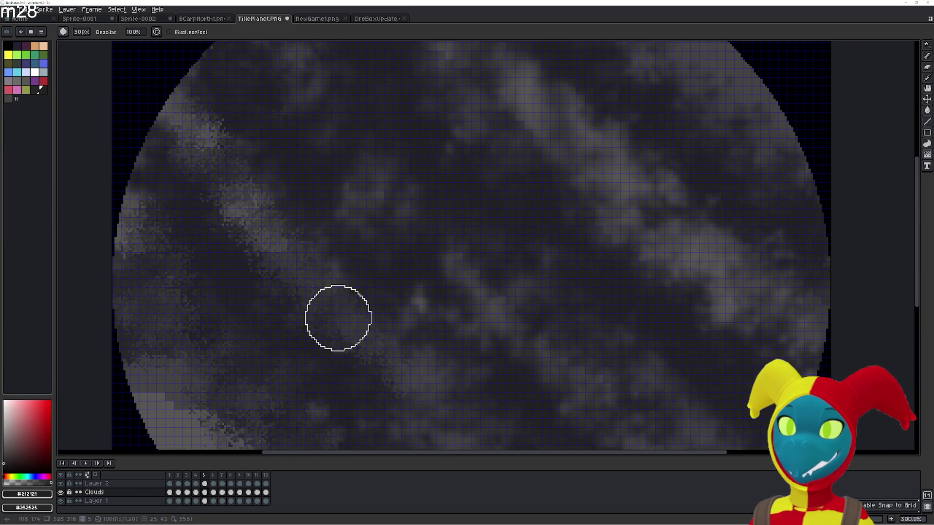
{"action": "scroll", "coordinate": [225, 195], "scroll_direction": "right", "scroll_amount": 2}
- Paint dithered texture along a cloud band, then scrub frames and play back the animation
{"action": "mouse_move", "coordinate": [284, 225]}
{"action": "left_mouse_down"}
{"action": "mouse_move", "coordinate": [355, 157]}
{"action": "mouse_move", "coordinate": [375, 160]}
{"action": "mouse_move", "coordinate": [504, 265]}
{"action": "mouse_move", "coordinate": [391, 140]}
{"action": "left_mouse_up"}
{"action": "scroll", "coordinate": [501, 427], "scroll_direction": "down", "scroll_amount": 2}
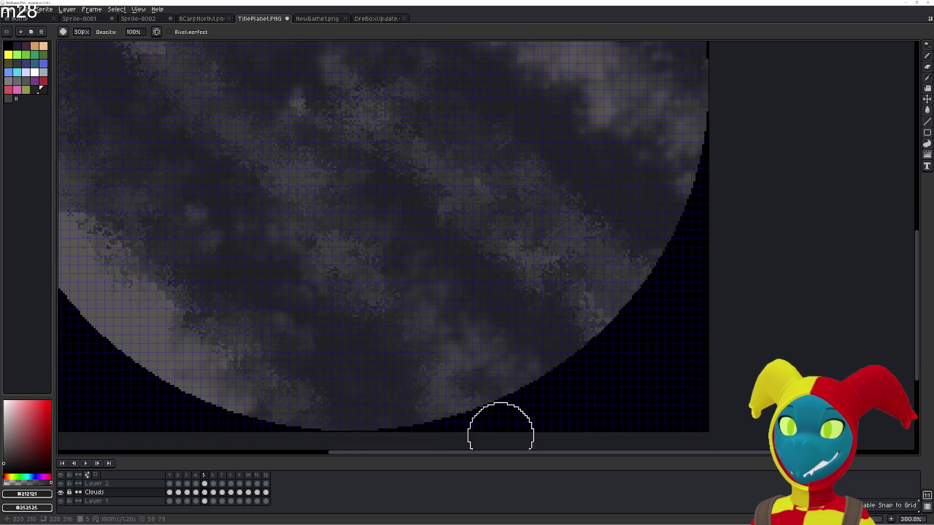
{"action": "scroll", "coordinate": [430, 306], "scroll_direction": "up", "scroll_amount": 5}
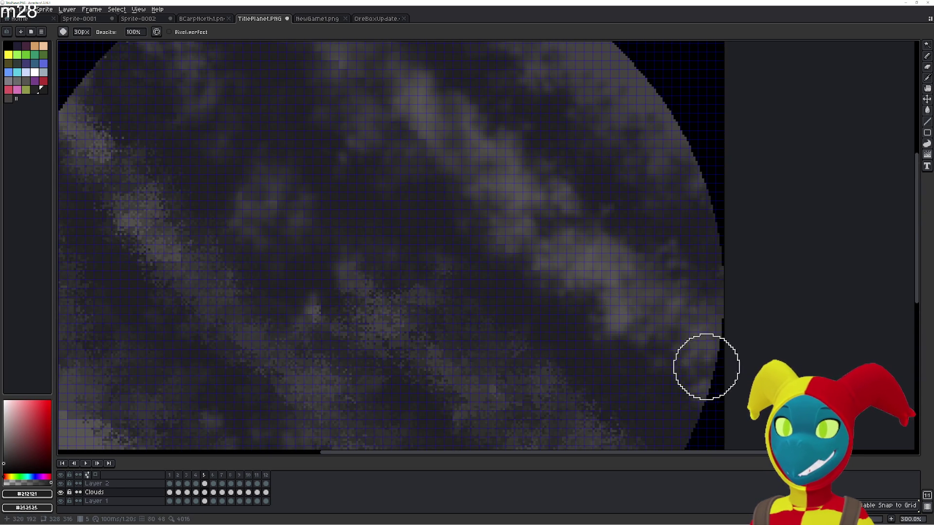
{"action": "scroll", "coordinate": [431, 182], "scroll_direction": "up", "scroll_amount": 3}
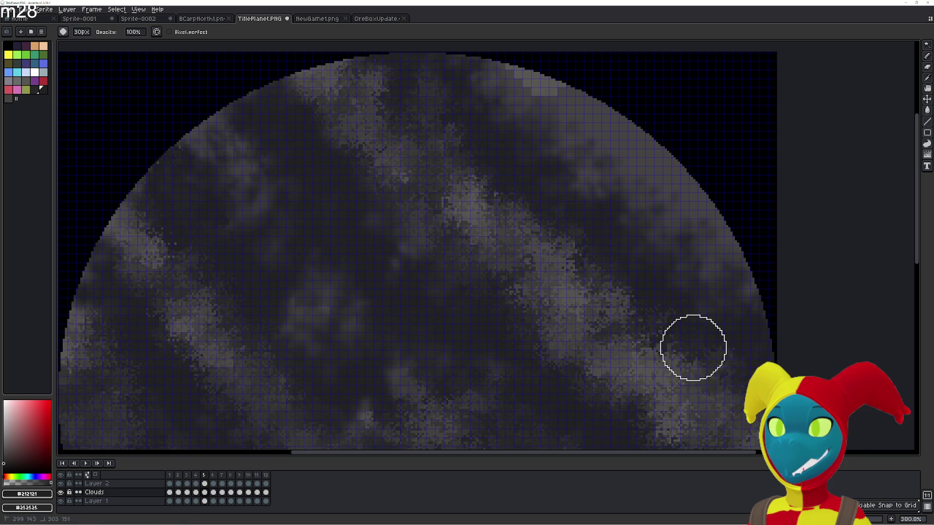
{"action": "scroll", "coordinate": [606, 207], "scroll_direction": "up", "scroll_amount": 1}
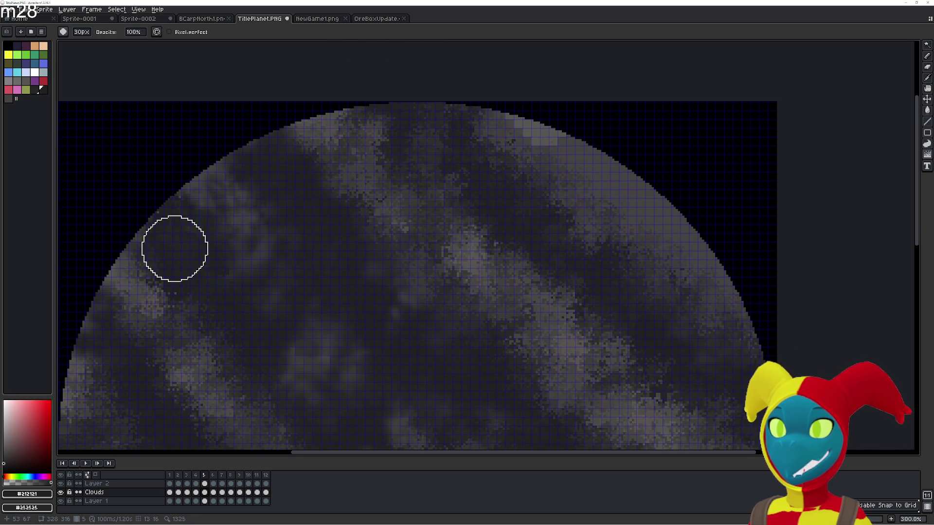
{"action": "left_click_drag", "start_coordinate": [214, 208], "coordinate": [258, 211]}
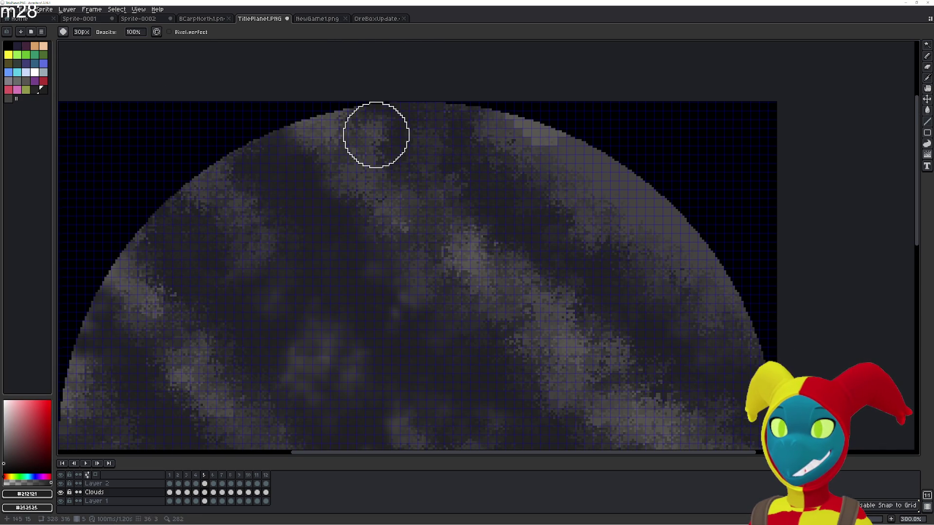
{"action": "scroll", "coordinate": [411, 192], "scroll_direction": "down", "scroll_amount": 4}
{"action": "scroll", "coordinate": [411, 271], "scroll_direction": "right", "scroll_amount": 2}
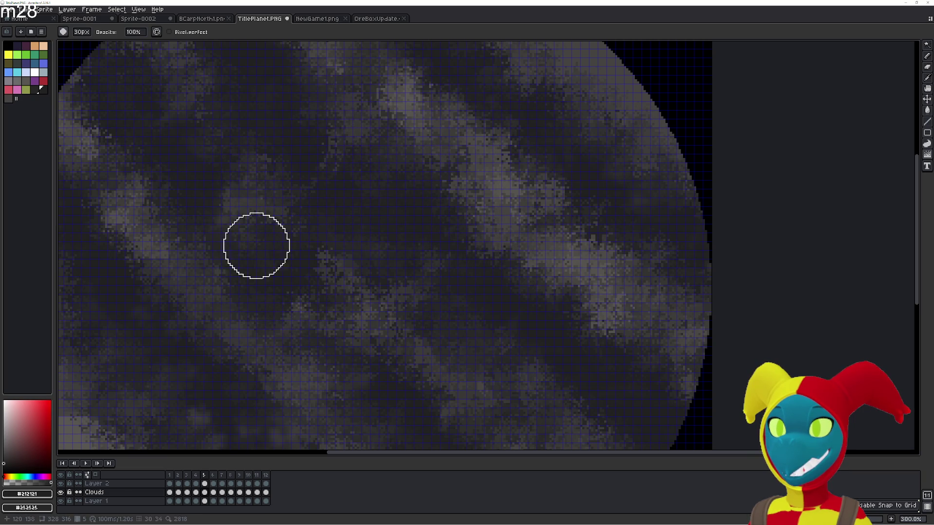
{"action": "scroll", "coordinate": [260, 391], "scroll_direction": "up", "scroll_amount": 3}
{"action": "scroll", "coordinate": [245, 291], "scroll_direction": "left", "scroll_amount": 1}
{"action": "scroll", "coordinate": [127, 226], "scroll_direction": "up", "scroll_amount": 3}
{"action": "scroll", "coordinate": [130, 187], "scroll_direction": "left", "scroll_amount": 1}
{"action": "scroll", "coordinate": [141, 172], "scroll_direction": "up", "scroll_amount": 3}
{"action": "scroll", "coordinate": [240, 154], "scroll_direction": "left", "scroll_amount": 1}
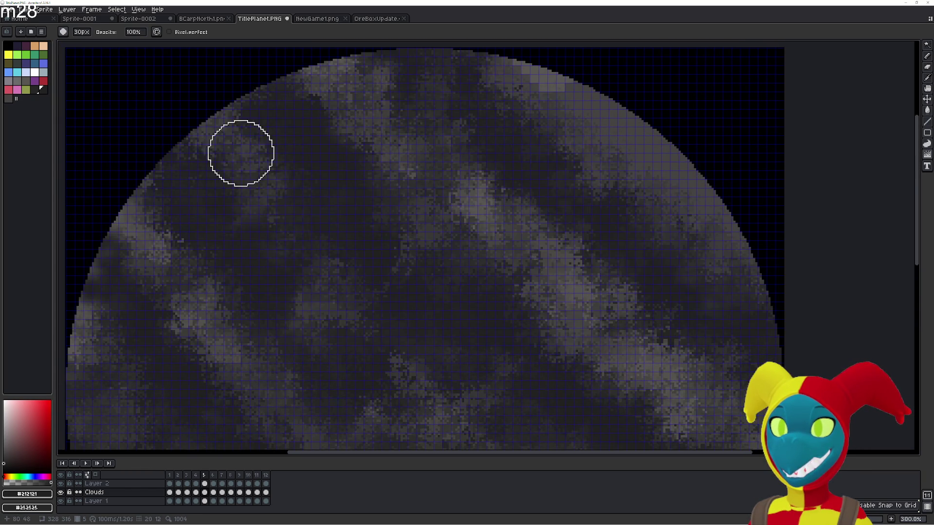
{"action": "scroll", "coordinate": [226, 186], "scroll_direction": "down", "scroll_amount": 3}
{"action": "scroll", "coordinate": [552, 146], "scroll_direction": "right", "scroll_amount": 2}
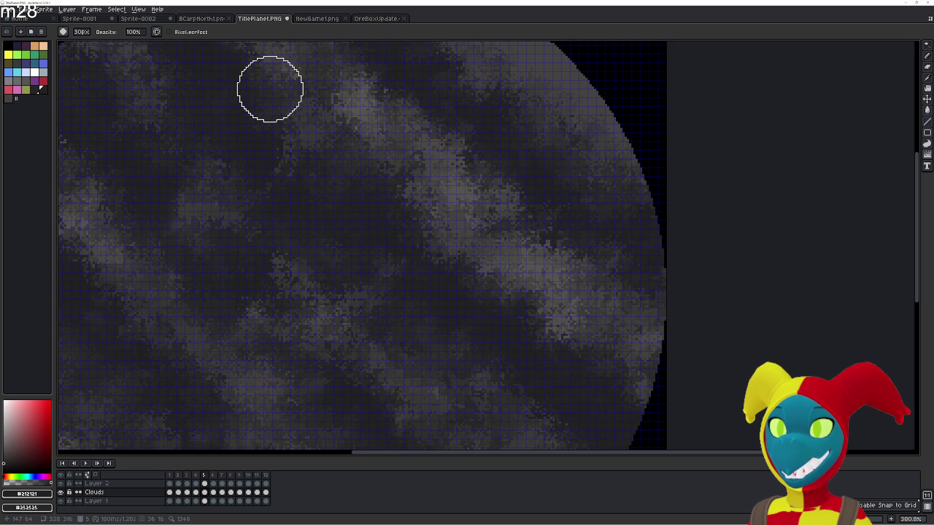
{"action": "scroll", "coordinate": [270, 88], "scroll_direction": "left", "scroll_amount": 2}
{"action": "scroll", "coordinate": [394, 190], "scroll_direction": "up", "scroll_amount": 1}
{"action": "scroll", "coordinate": [387, 160], "scroll_direction": "up", "scroll_amount": 1}
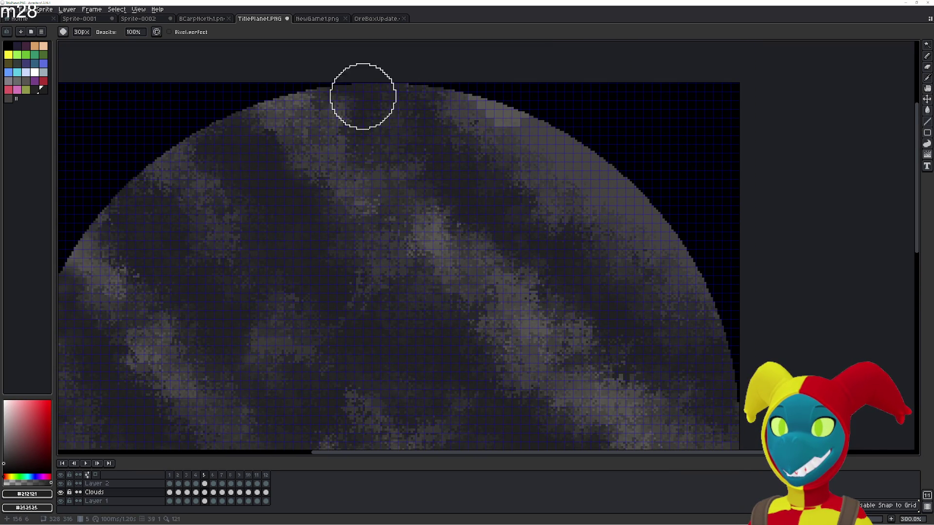
{"action": "scroll", "coordinate": [461, 375], "scroll_direction": "down", "scroll_amount": 1}
{"action": "scroll", "coordinate": [463, 225], "scroll_direction": "down", "scroll_amount": 2}
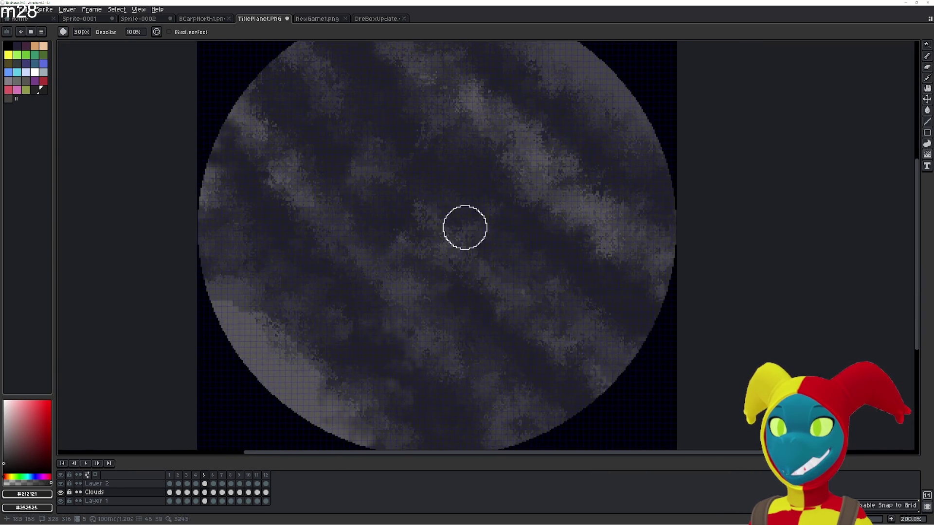
{"action": "key", "text": "Right"}
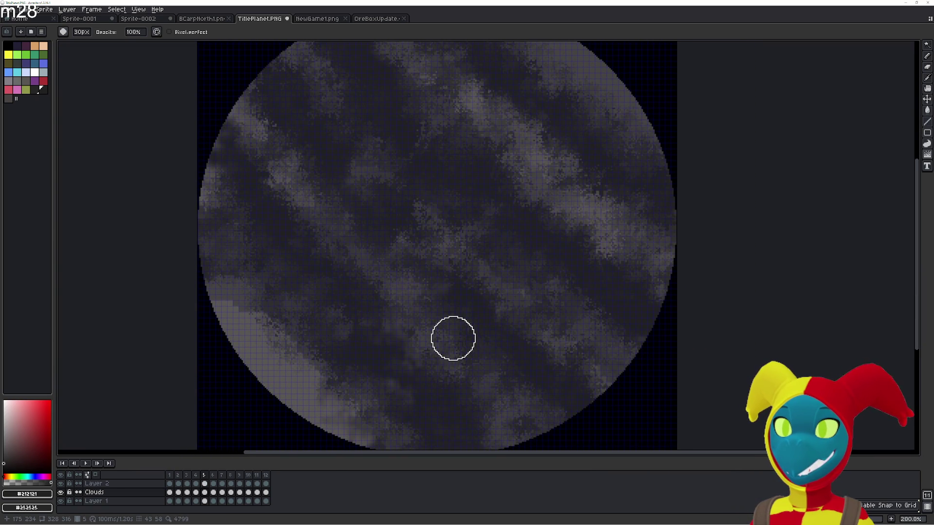
{"action": "key", "text": "Right"}
{"action": "left_click_drag", "start_coordinate": [452, 338], "coordinate": [436, 367]}
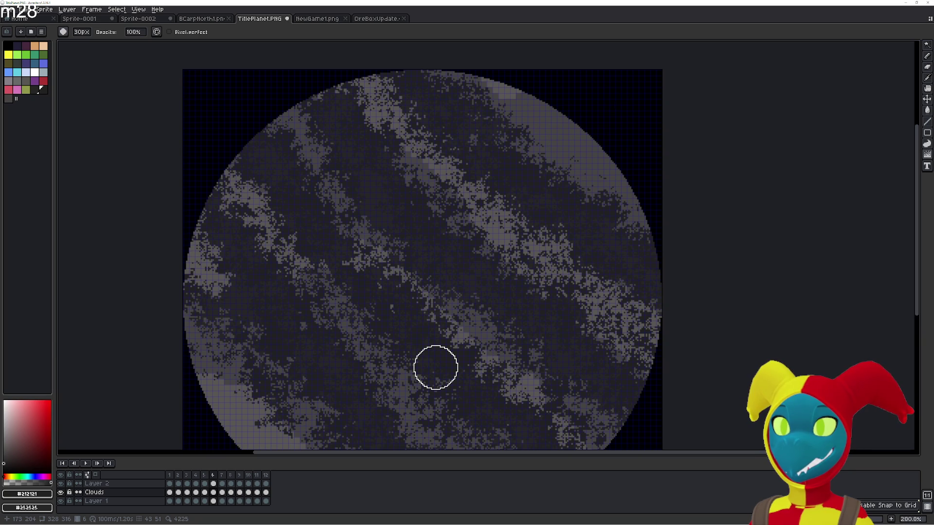
{"action": "key", "text": "Return"}
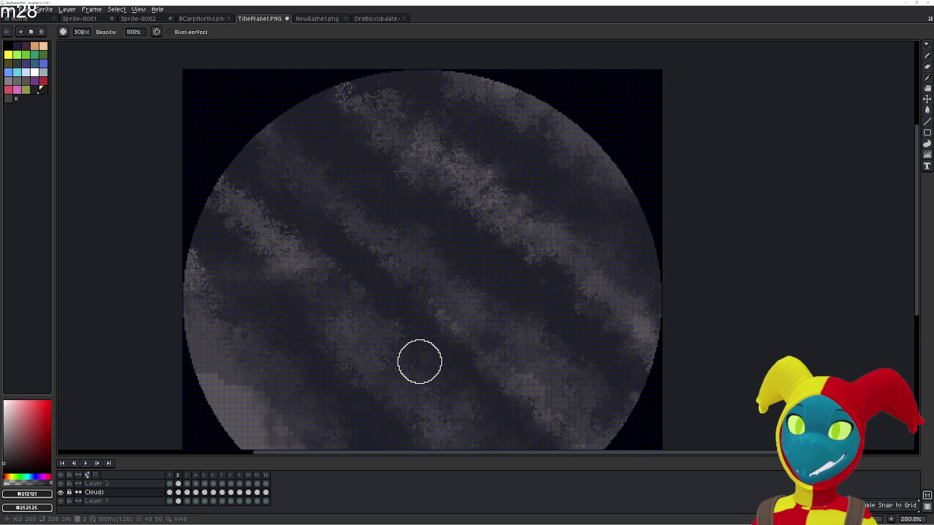
{"action": "key", "text": "Right"}
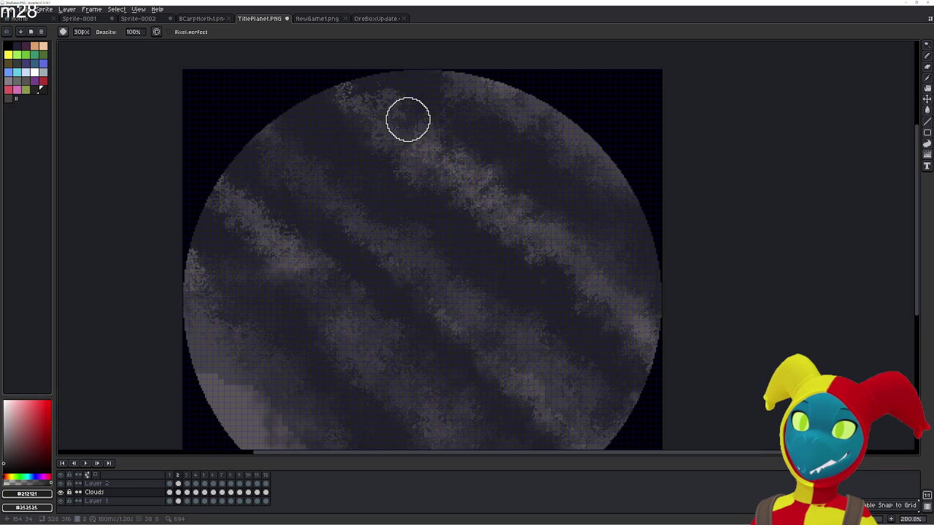
- Jumble the clouds near the planet's left edge and remove the noisy texture on the later frames
{"action": "key", "text": "r"}
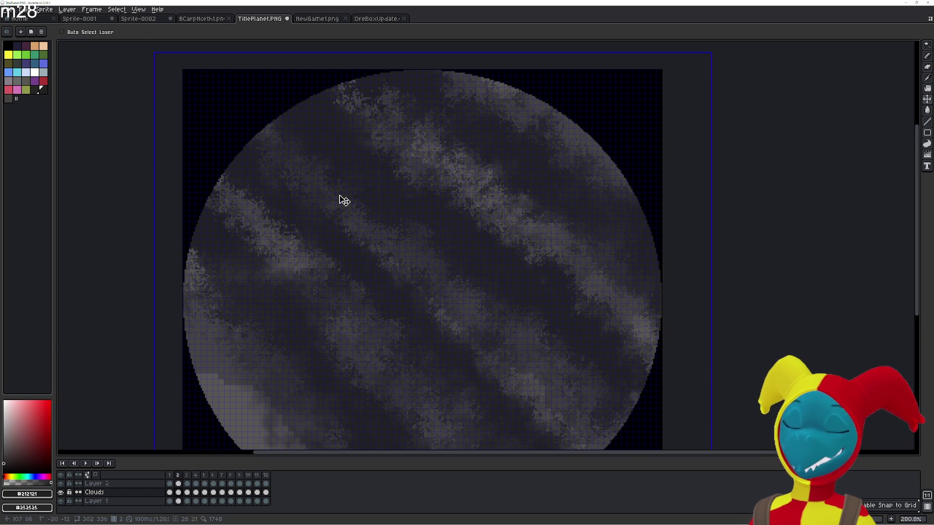
{"action": "key", "text": "shift+r"}
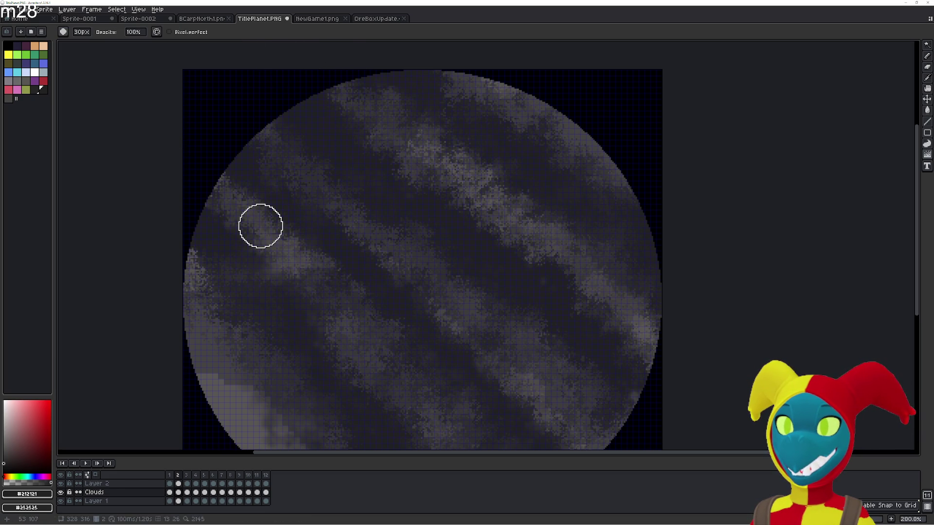
{"action": "left_click_drag", "start_coordinate": [219, 302], "coordinate": [266, 351]}
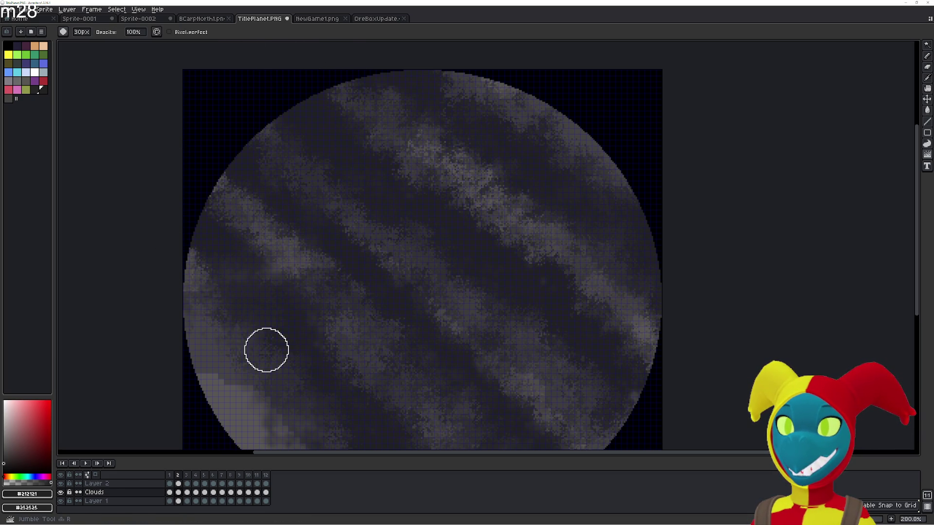
{"action": "scroll", "coordinate": [348, 302], "scroll_direction": "down", "scroll_amount": 2}
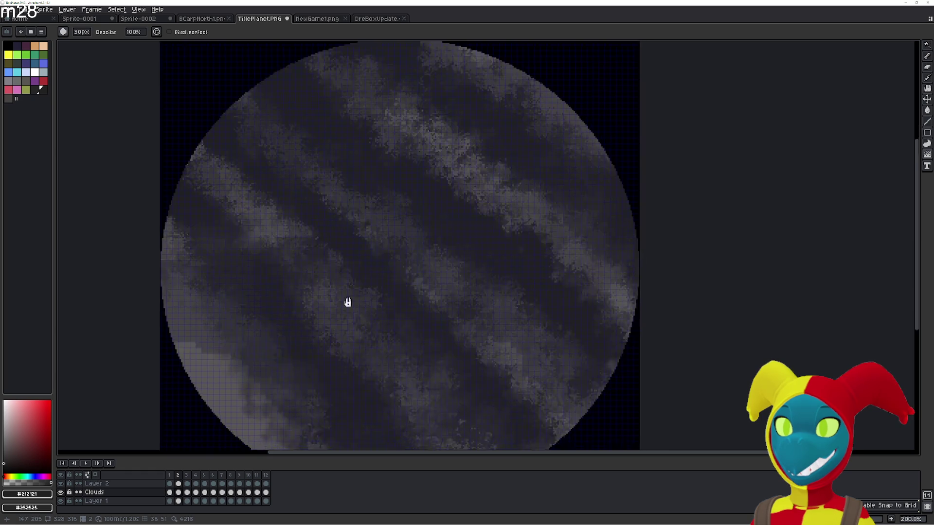
{"action": "scroll", "coordinate": [348, 302], "scroll_direction": "right", "scroll_amount": 3}
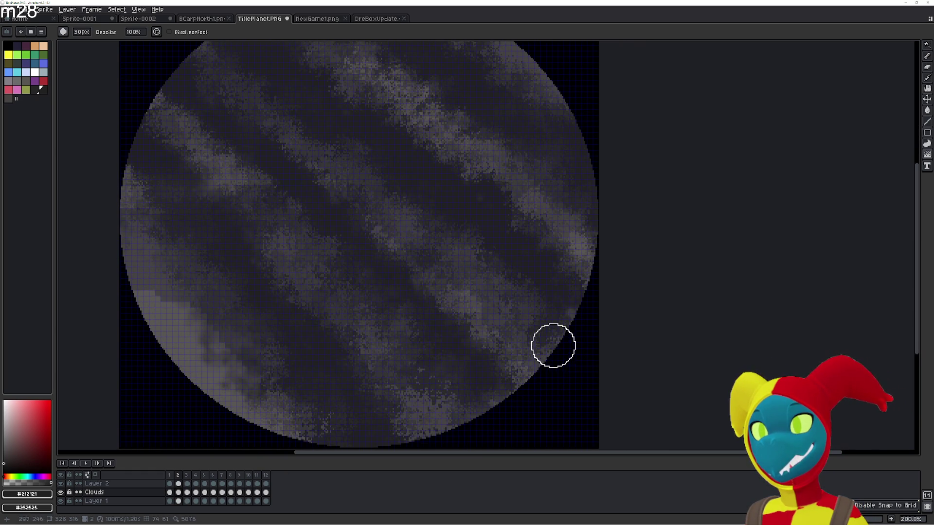
{"action": "scroll", "coordinate": [511, 343], "scroll_direction": "left", "scroll_amount": 2}
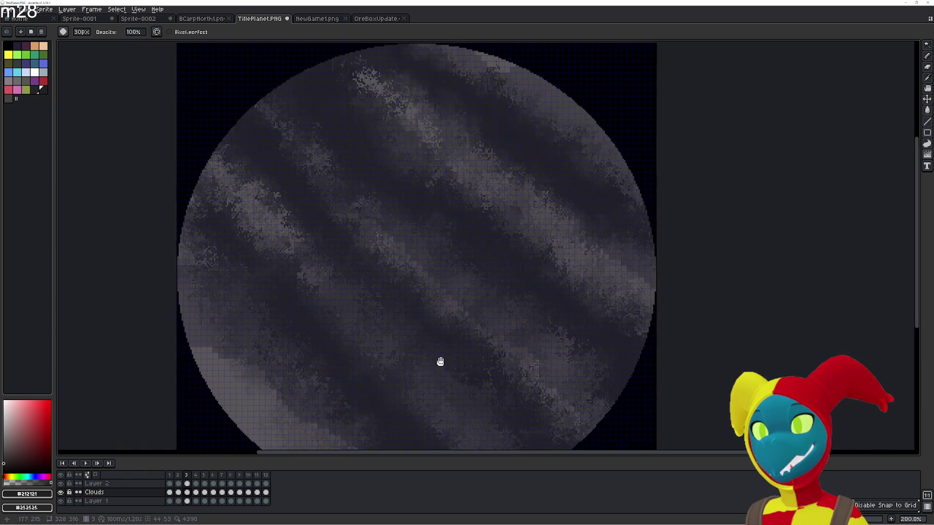
{"action": "key", "text": "Right"}
{"action": "key", "text": "Right"}
{"action": "key", "text": "Right"}
{"action": "key", "text": "Right"}
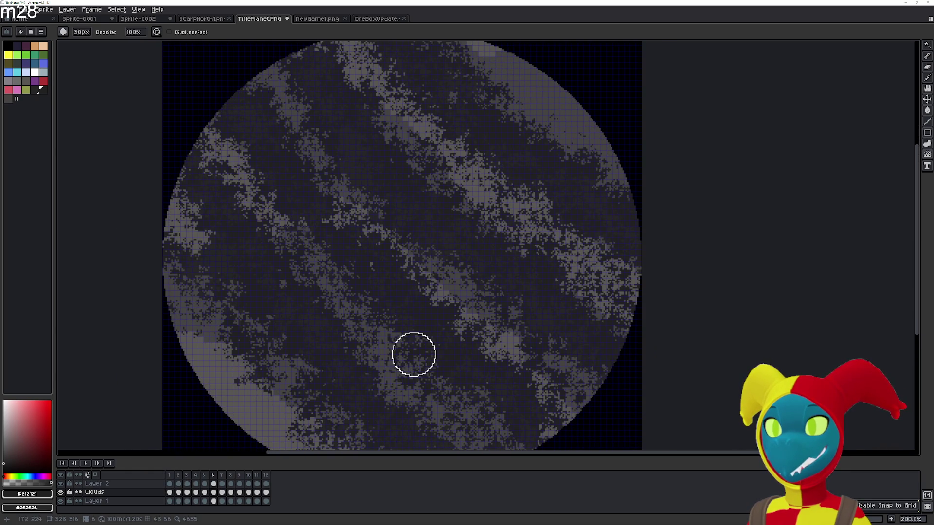
{"action": "scroll", "coordinate": [431, 259], "scroll_direction": "up", "scroll_amount": 5, "text": "ctrl"}
{"action": "scroll", "coordinate": [441, 267], "scroll_direction": "up", "scroll_amount": 5, "text": "ctrl"}
{"action": "scroll", "coordinate": [439, 262], "scroll_direction": "up", "scroll_amount": 5, "text": "ctrl"}
{"action": "scroll", "coordinate": [440, 261], "scroll_direction": "up", "scroll_amount": 9, "text": "ctrl"}
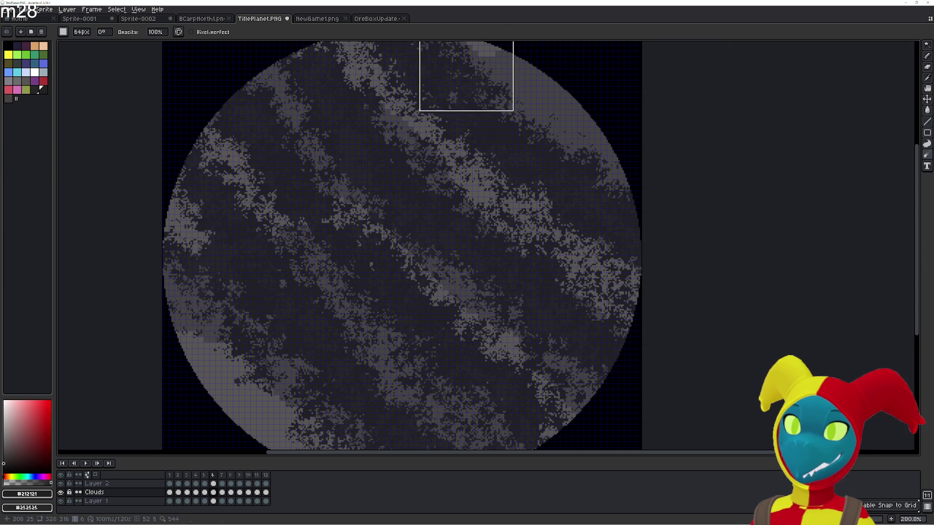
{"action": "key", "text": "Right"}
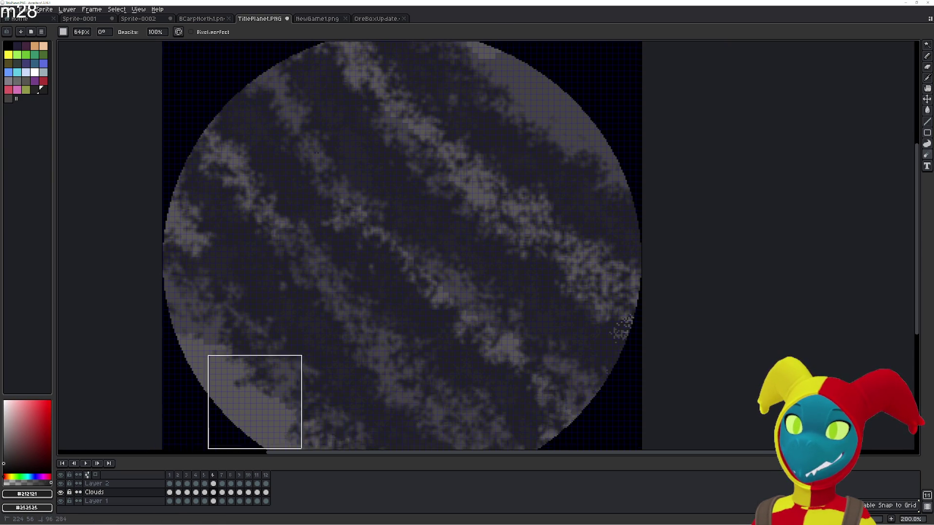
{"action": "scroll", "coordinate": [263, 401], "scroll_direction": "down", "scroll_amount": 5}
{"action": "scroll", "coordinate": [755, 88], "scroll_direction": "up", "scroll_amount": 1}
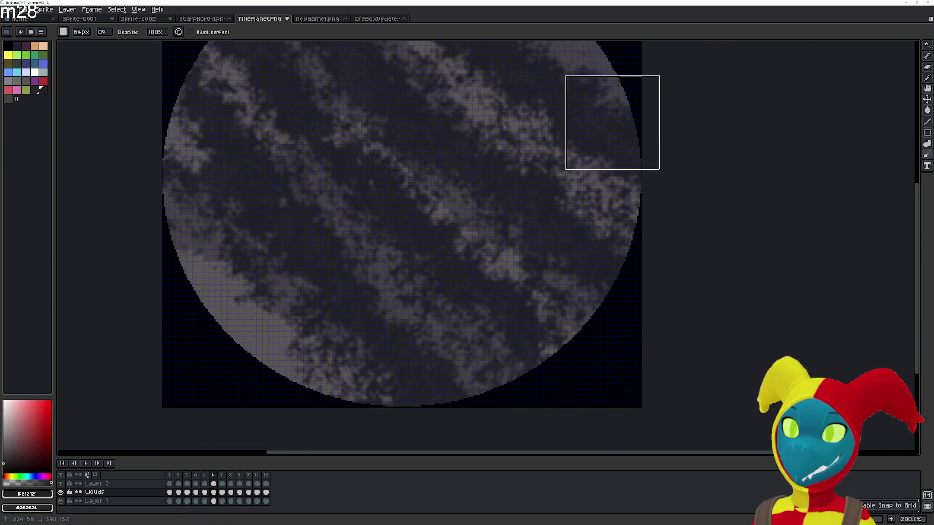
{"action": "scroll", "coordinate": [511, 94], "scroll_direction": "up", "scroll_amount": 5}
{"action": "scroll", "coordinate": [584, 109], "scroll_direction": "up", "scroll_amount": 1}
{"action": "scroll", "coordinate": [509, 209], "scroll_direction": "down", "scroll_amount": 2}
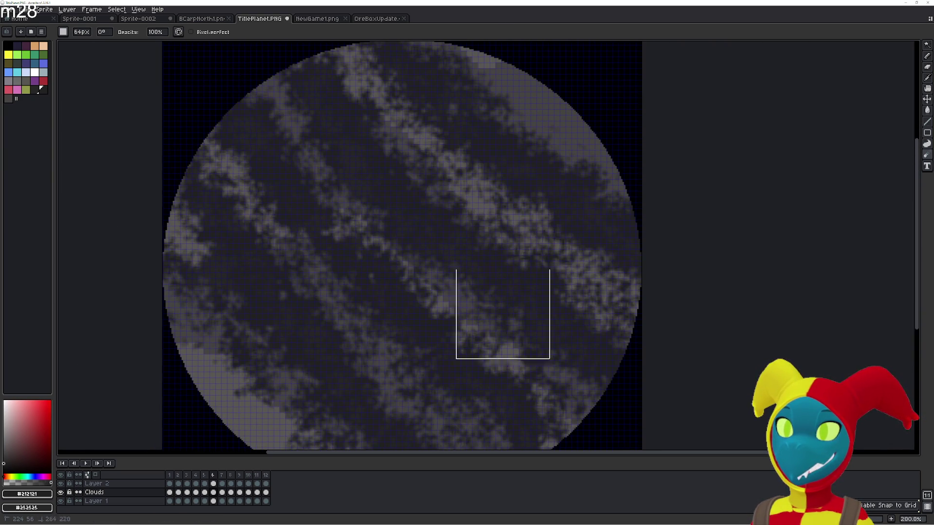
{"action": "scroll", "coordinate": [503, 313], "scroll_direction": "up", "scroll_amount": 2}
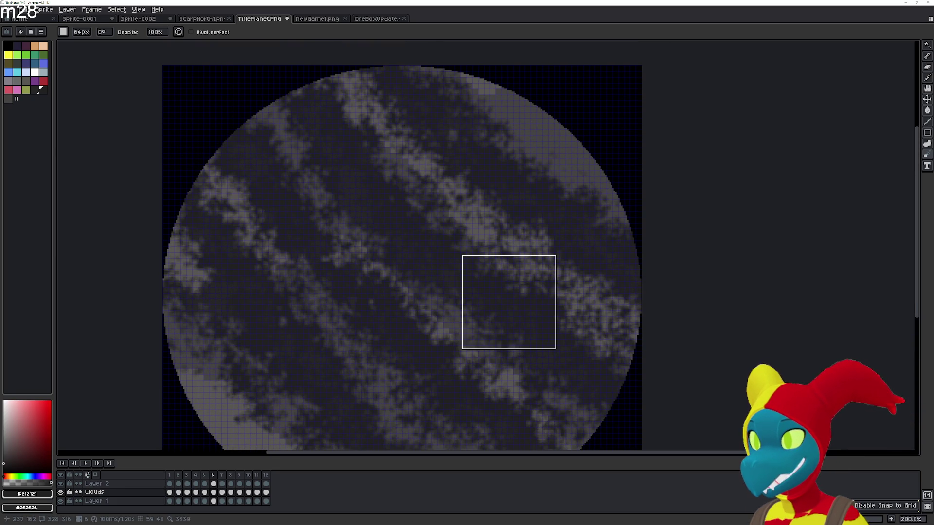
{"action": "scroll", "coordinate": [506, 307], "scroll_direction": "down", "scroll_amount": 2}
{"action": "scroll", "coordinate": [505, 312], "scroll_direction": "up", "scroll_amount": 2}
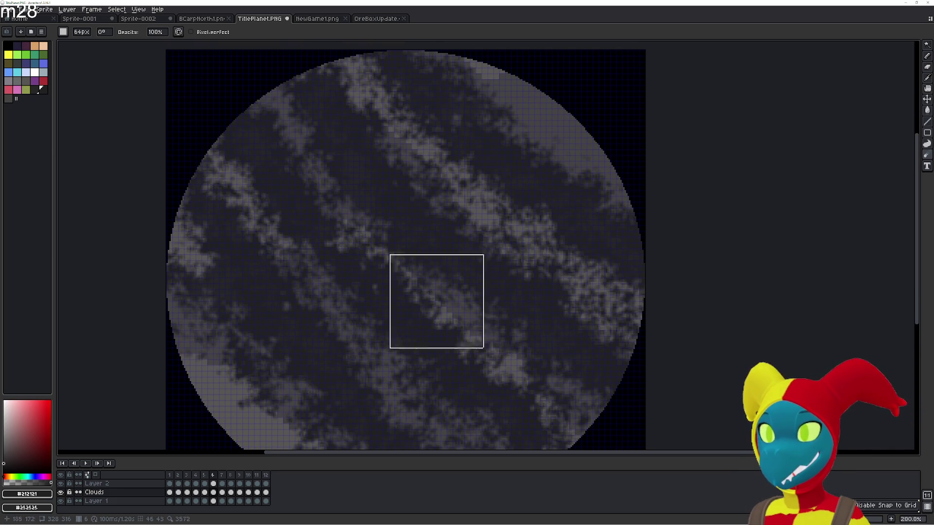
- Save the sprite as TitlePlanet.PNG via Save As, confirming replacement of the existing file
{"action": "left_click", "coordinate": [13, 9]}
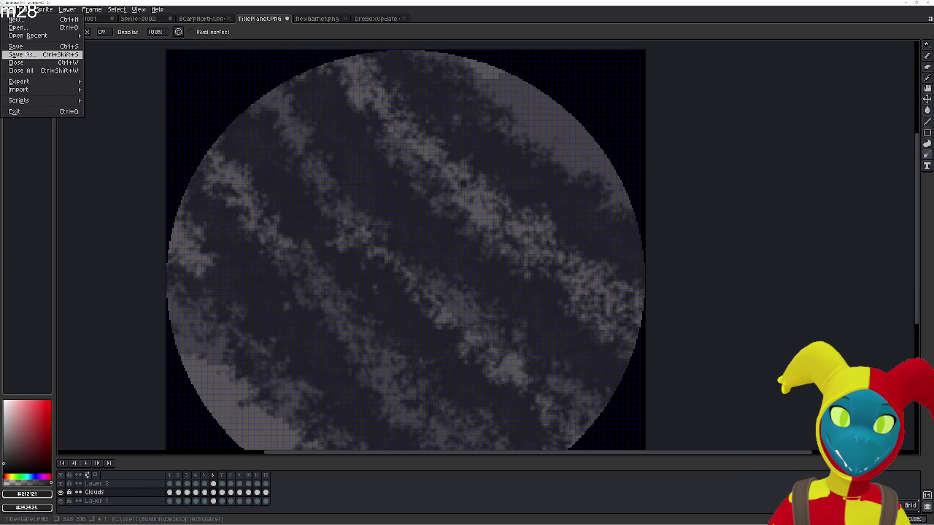
{"action": "left_click", "coordinate": [22, 55]}
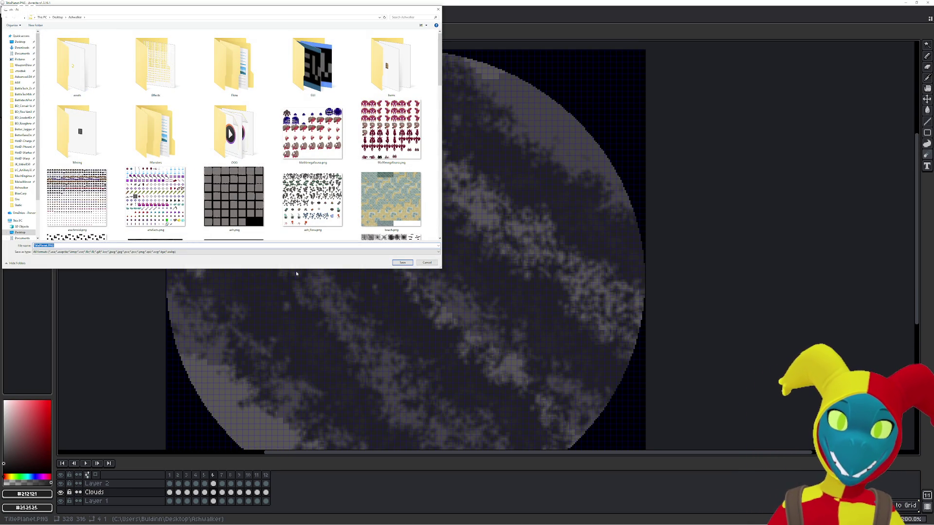
{"action": "left_click", "coordinate": [396, 262]}
{"action": "left_click", "coordinate": [478, 265]}
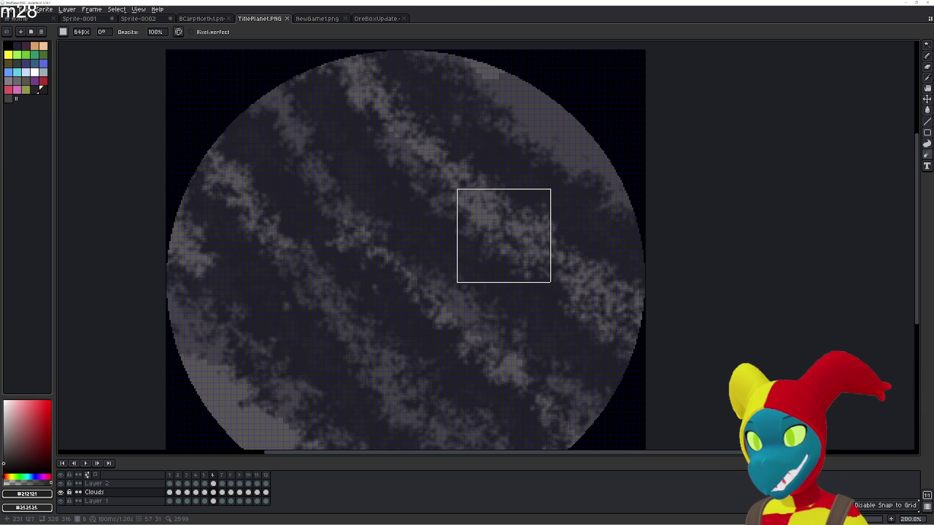
- Scatter pixels along the upper and right diagonal cloud bands with the round Jumble brush
{"action": "key", "text": "shift+r"}
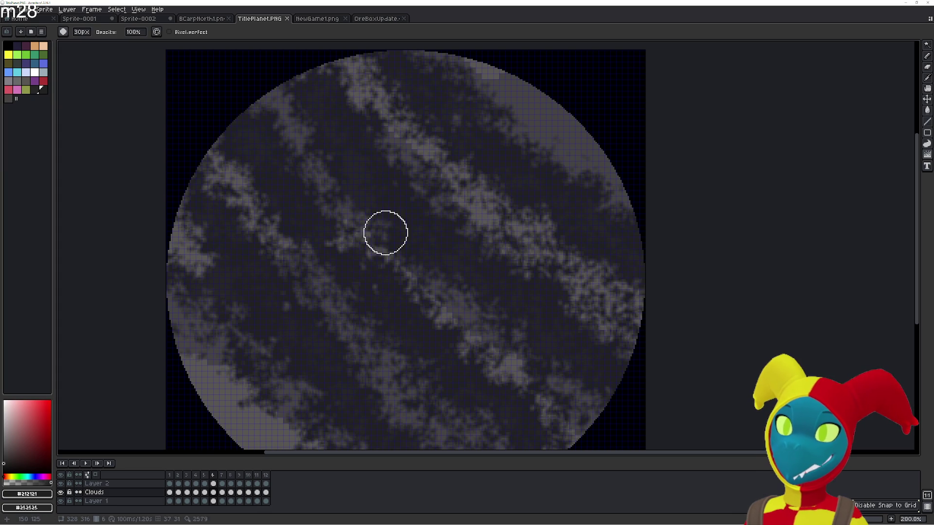
{"action": "left_click_drag", "start_coordinate": [476, 221], "coordinate": [351, 94]}
{"action": "scroll", "coordinate": [386, 100], "scroll_direction": "up", "scroll_amount": 1}
{"action": "mouse_move", "coordinate": [524, 248]}
{"action": "left_mouse_down"}
{"action": "mouse_move", "coordinate": [523, 240]}
{"action": "mouse_move", "coordinate": [586, 284]}
{"action": "left_mouse_up"}
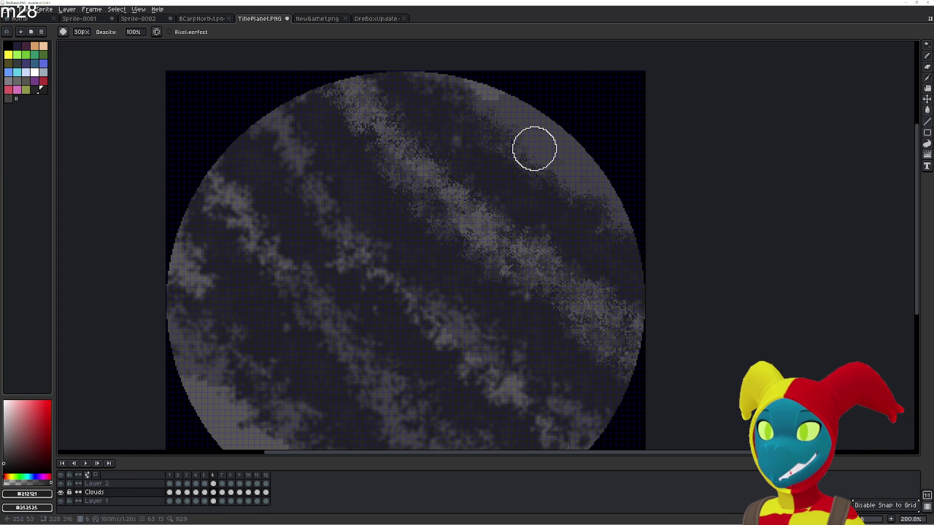
{"action": "scroll", "coordinate": [488, 212], "scroll_direction": "down", "scroll_amount": 2}
{"action": "scroll", "coordinate": [480, 91], "scroll_direction": "up", "scroll_amount": 2}
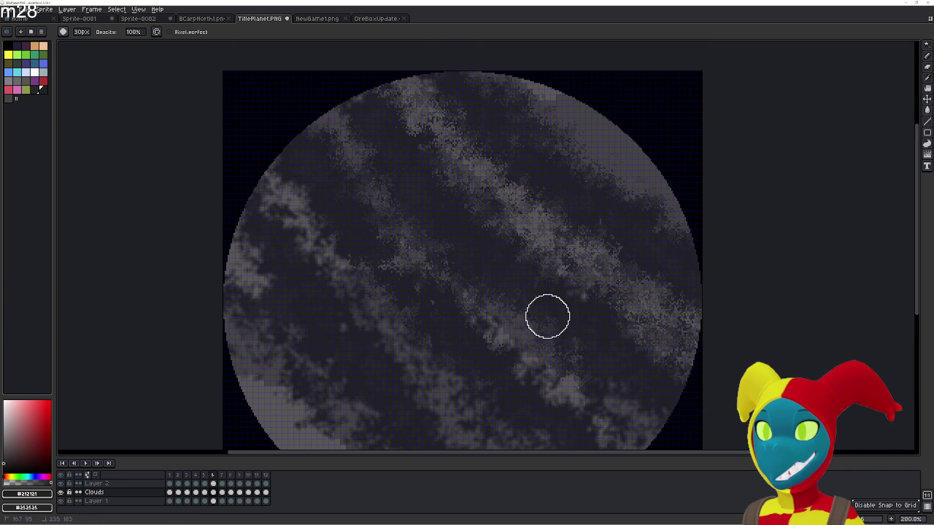
{"action": "scroll", "coordinate": [629, 415], "scroll_direction": "down", "scroll_amount": 1}
{"action": "scroll", "coordinate": [532, 267], "scroll_direction": "down", "scroll_amount": 3}
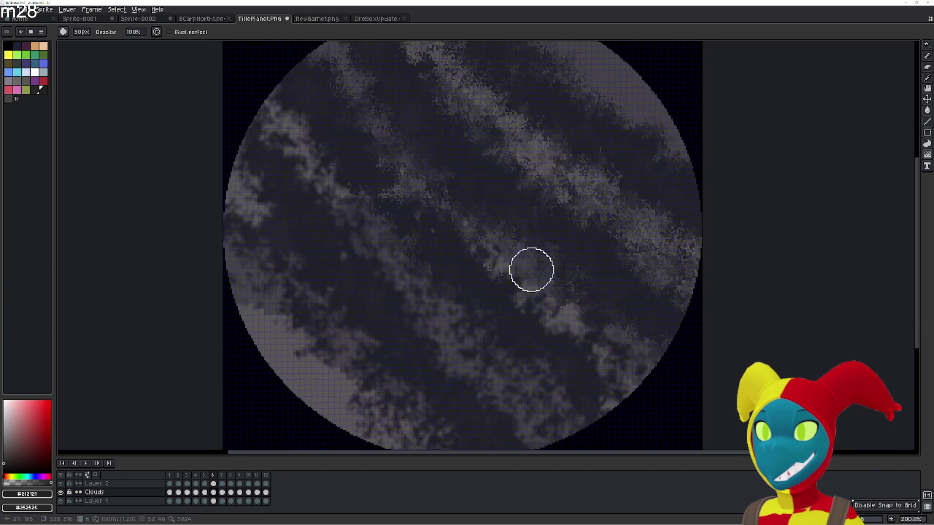
{"action": "scroll", "coordinate": [507, 299], "scroll_direction": "down", "scroll_amount": 2}
{"action": "scroll", "coordinate": [543, 326], "scroll_direction": "down", "scroll_amount": 1}
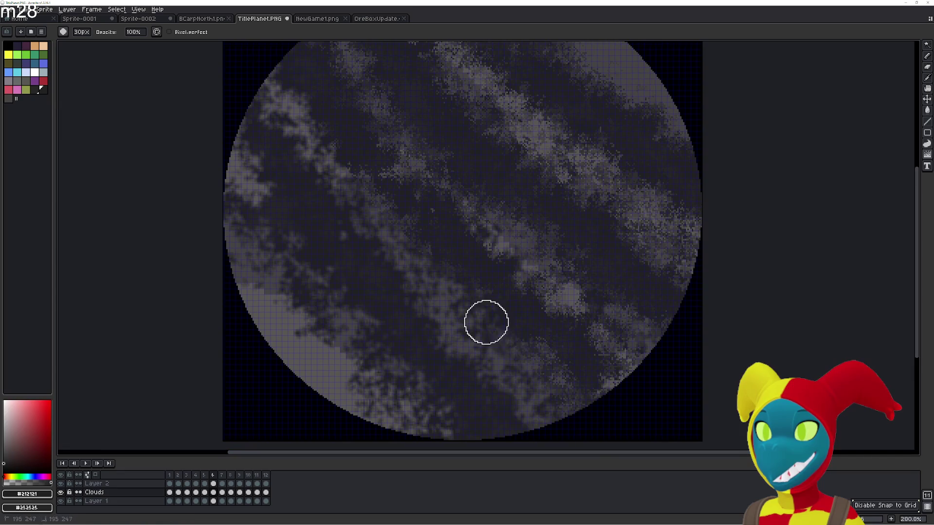
{"action": "scroll", "coordinate": [484, 321], "scroll_direction": "down", "scroll_amount": 1}
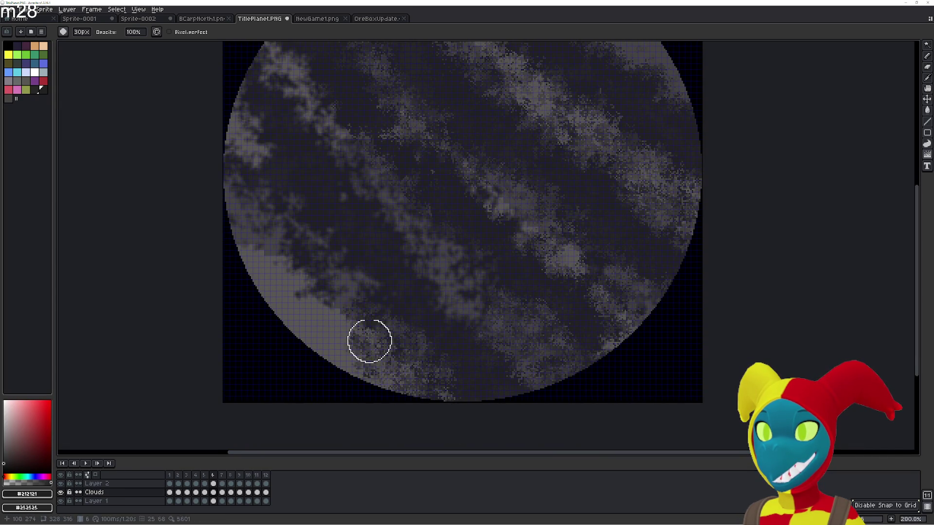
{"action": "scroll", "coordinate": [370, 338], "scroll_direction": "up", "scroll_amount": 3}
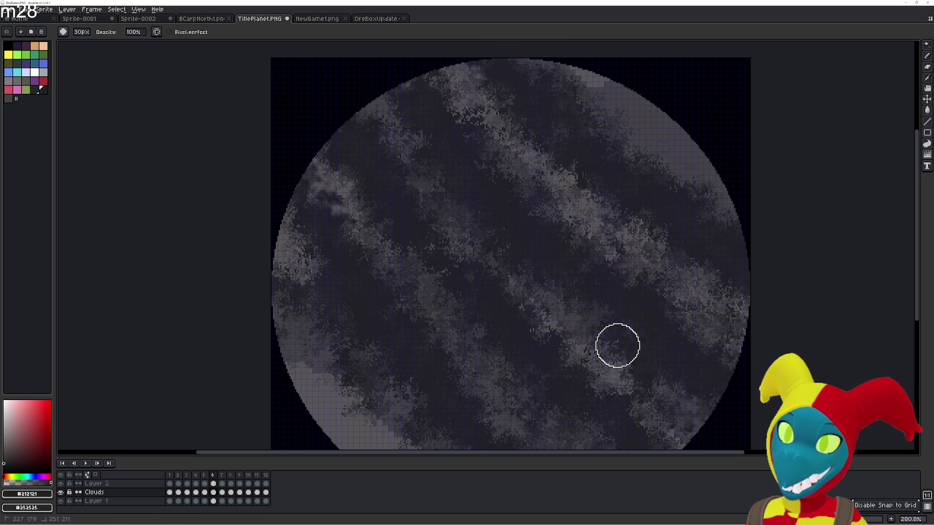
{"action": "left_click_drag", "start_coordinate": [594, 402], "coordinate": [529, 307]}
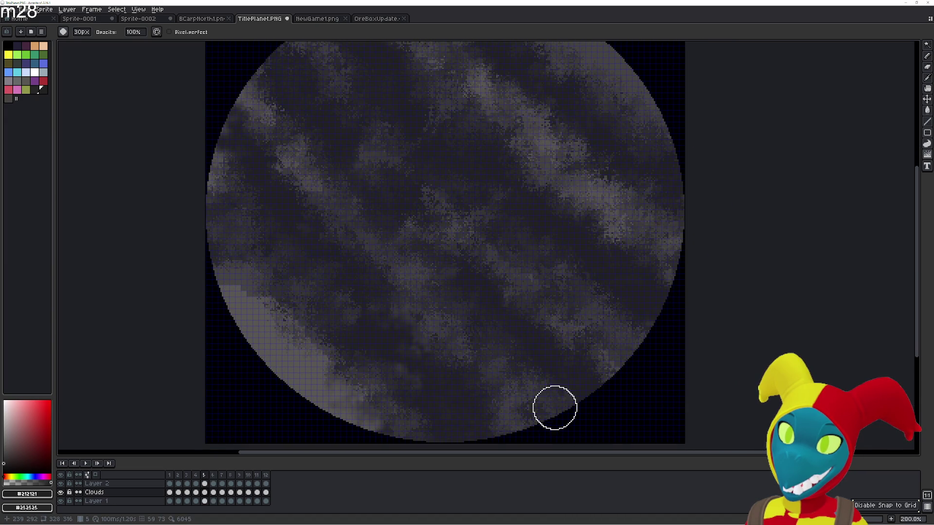
- Advance to frame 6 and roughen a small patch of its cloud bands with the Jumble brush
{"action": "key", "text": "Right"}
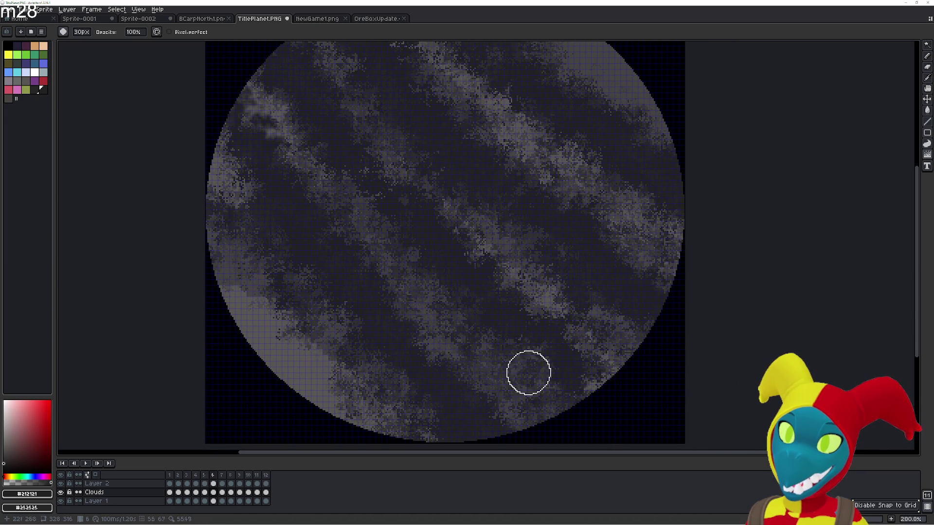
{"action": "key", "text": "e"}
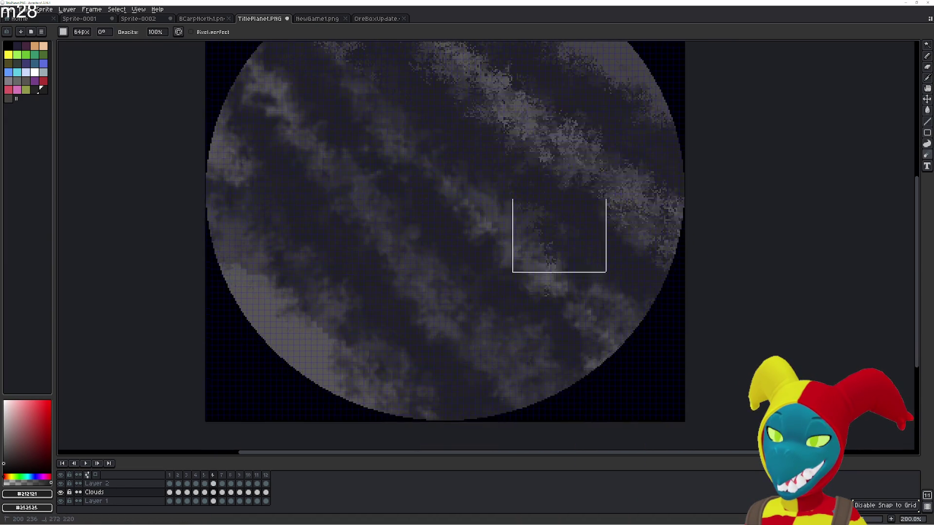
{"action": "scroll", "coordinate": [559, 234], "scroll_direction": "up", "scroll_amount": 2}
{"action": "scroll", "coordinate": [528, 41], "scroll_direction": "up", "scroll_amount": 1}
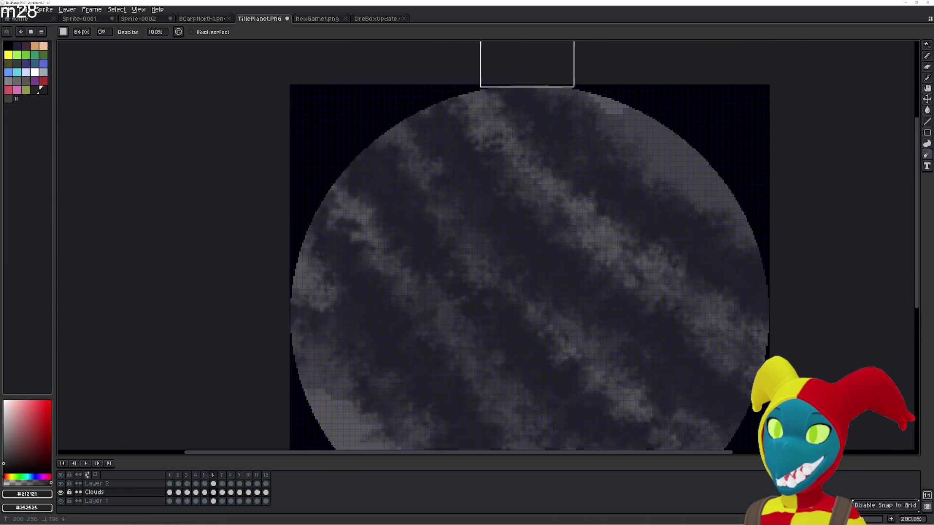
{"action": "scroll", "coordinate": [526, 218], "scroll_direction": "down", "scroll_amount": 5}
{"action": "key", "text": "b"}
{"action": "scroll", "coordinate": [490, 372], "scroll_direction": "up", "scroll_amount": 2}
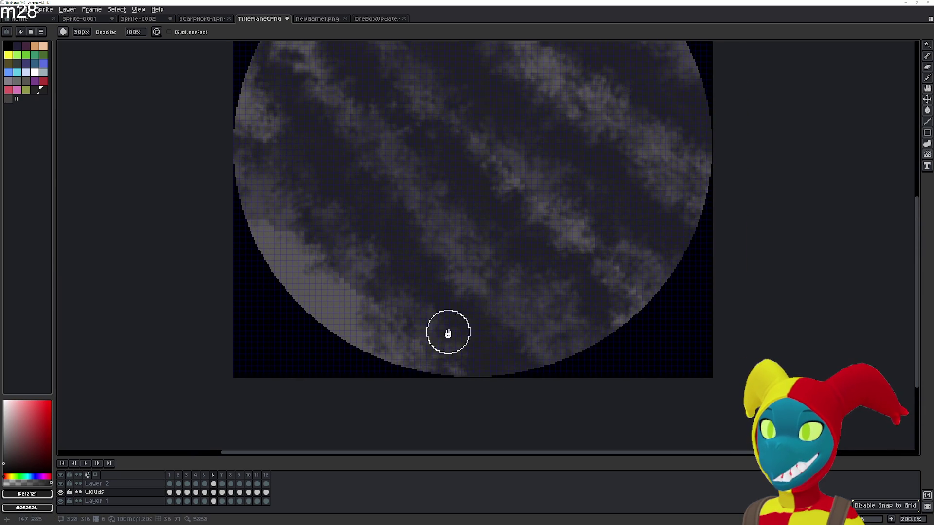
{"action": "scroll", "coordinate": [449, 333], "scroll_direction": "up", "scroll_amount": 1}
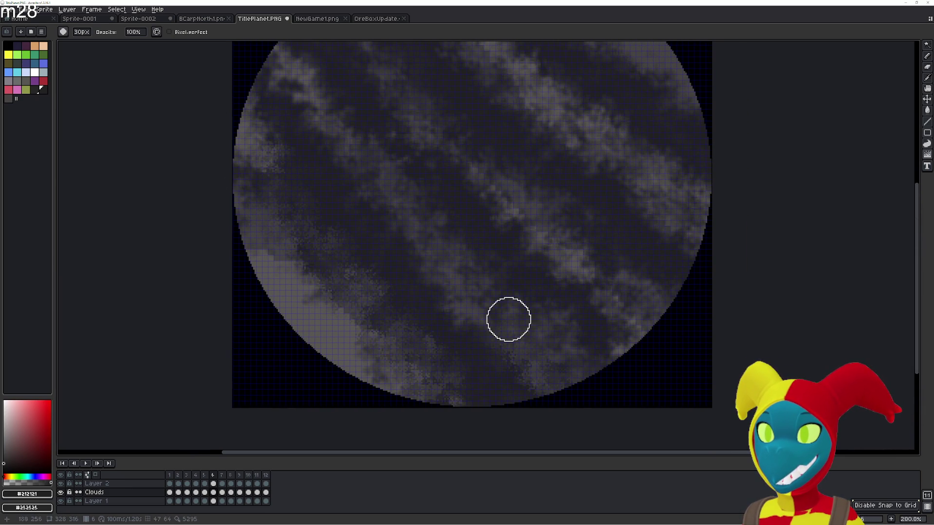
{"action": "scroll", "coordinate": [416, 248], "scroll_direction": "up", "scroll_amount": 2}
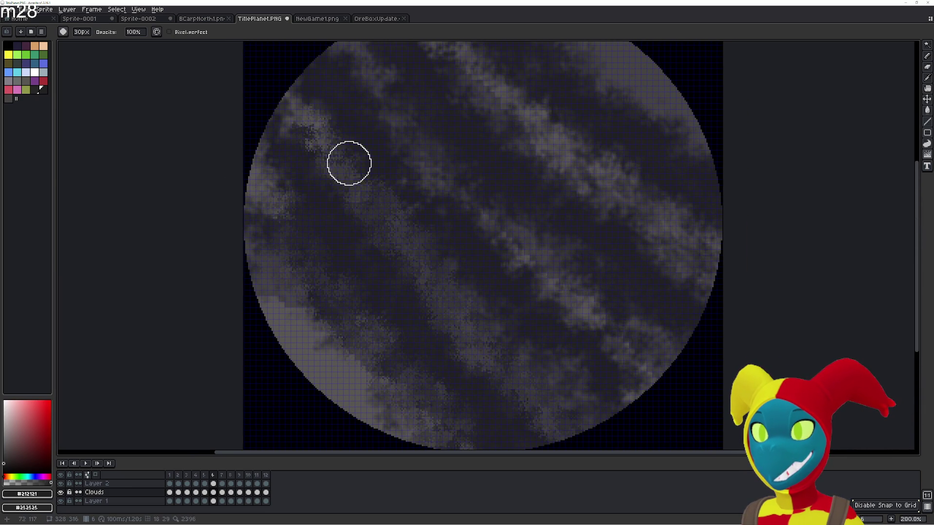
{"action": "scroll", "coordinate": [380, 117], "scroll_direction": "up", "scroll_amount": 2}
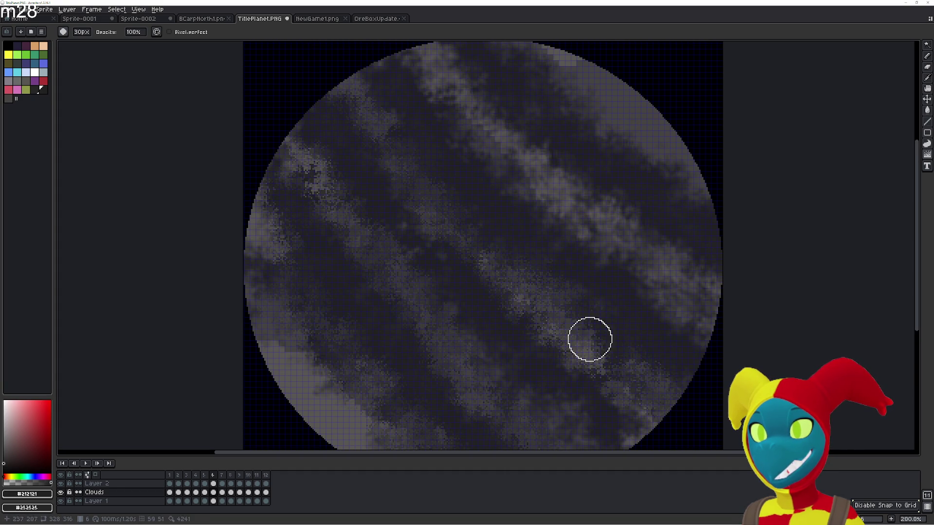
{"action": "scroll", "coordinate": [644, 443], "scroll_direction": "down", "scroll_amount": 2}
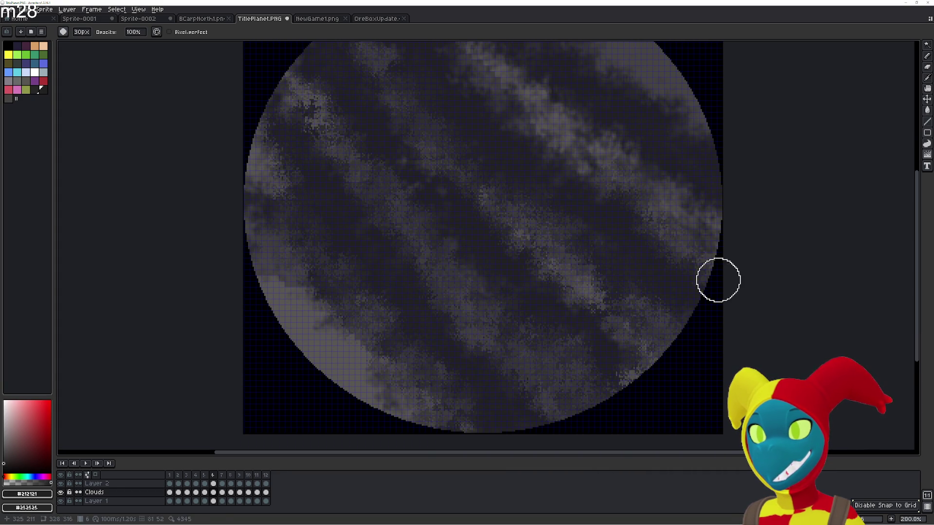
{"action": "scroll", "coordinate": [636, 267], "scroll_direction": "up", "scroll_amount": 4}
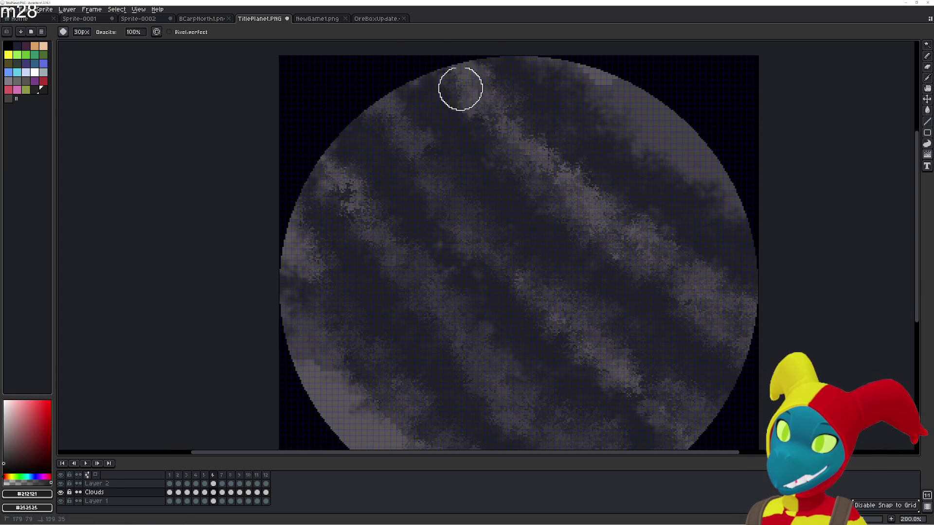
{"action": "scroll", "coordinate": [443, 159], "scroll_direction": "up", "scroll_amount": 1}
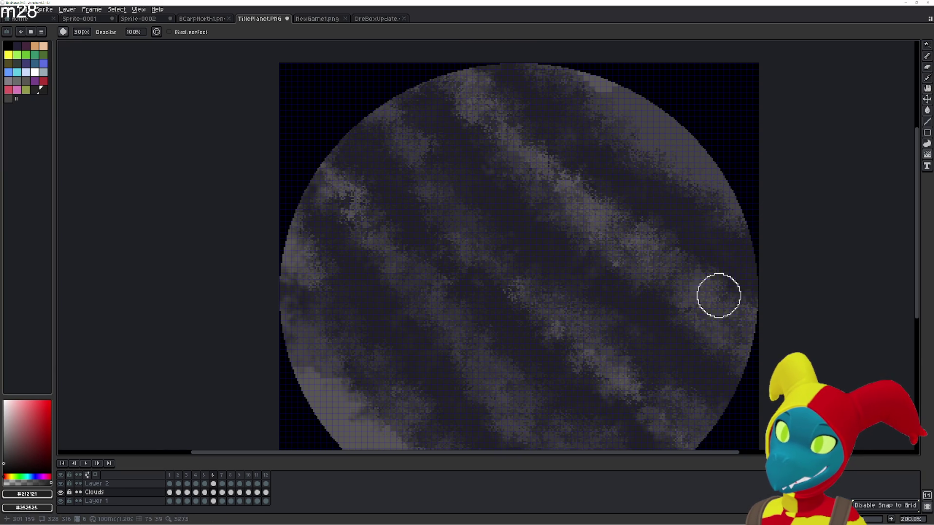
{"action": "scroll", "coordinate": [438, 303], "scroll_direction": "down", "scroll_amount": 3}
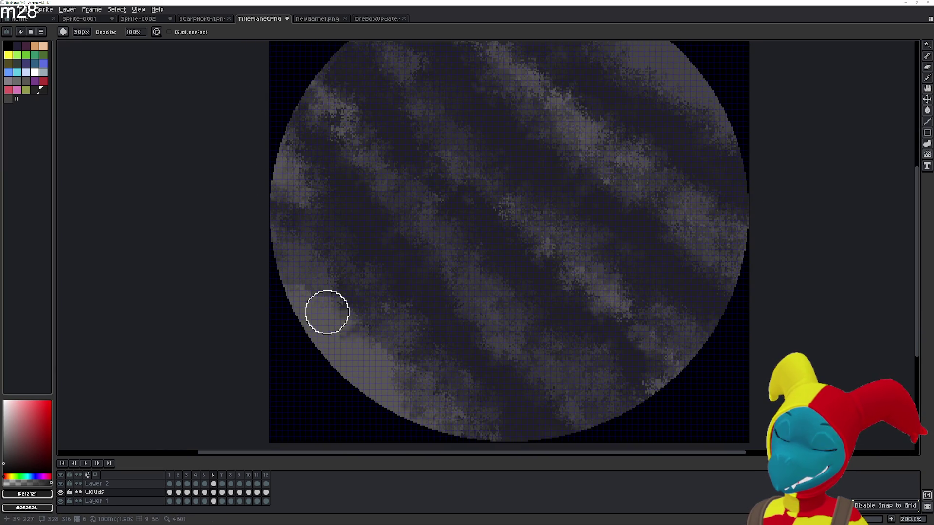
{"action": "left_click_drag", "start_coordinate": [430, 423], "coordinate": [426, 392]}
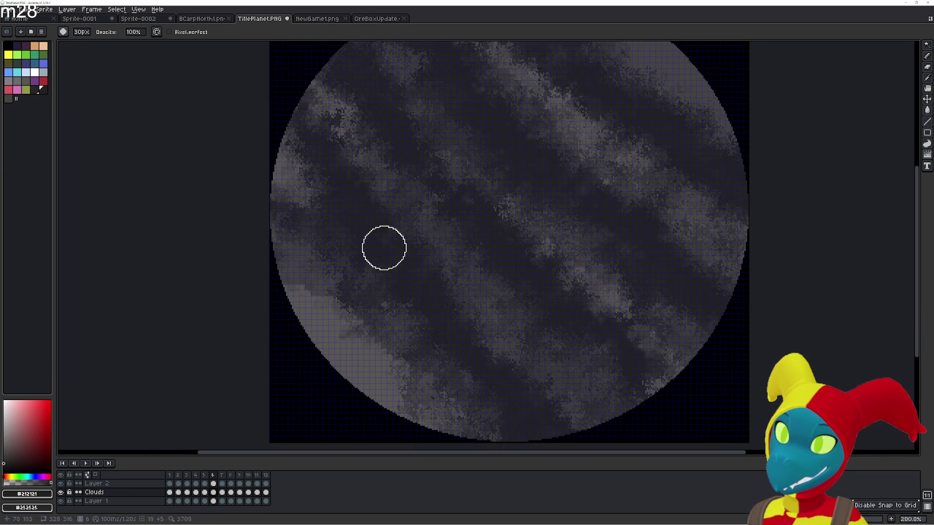
{"action": "left_click_drag", "start_coordinate": [537, 252], "coordinate": [507, 287]}
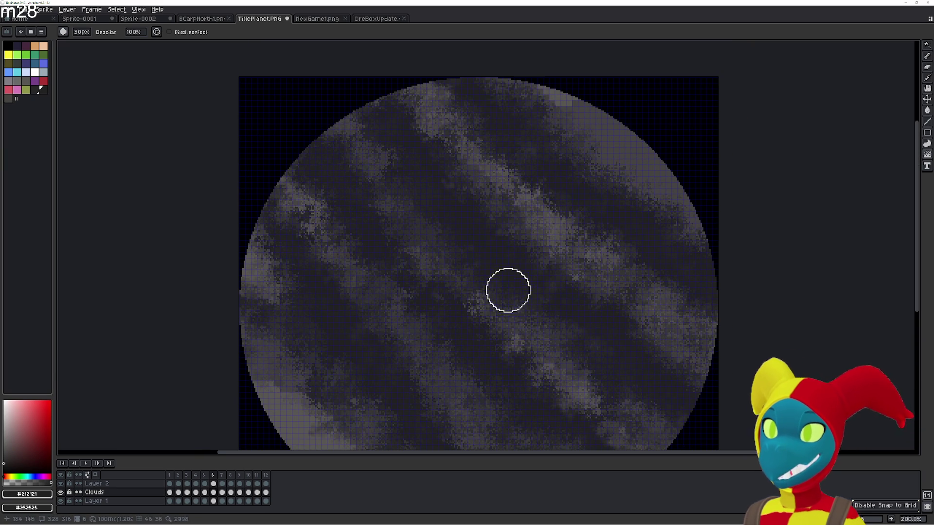
- Flip back and forth between frames 5, 6 and 7 to compare their cloud bands
{"action": "key", "text": "Left"}
{"action": "key", "text": "Right"}
{"action": "key", "text": "Left"}
{"action": "key", "text": "Right"}
{"action": "key", "text": "Left"}
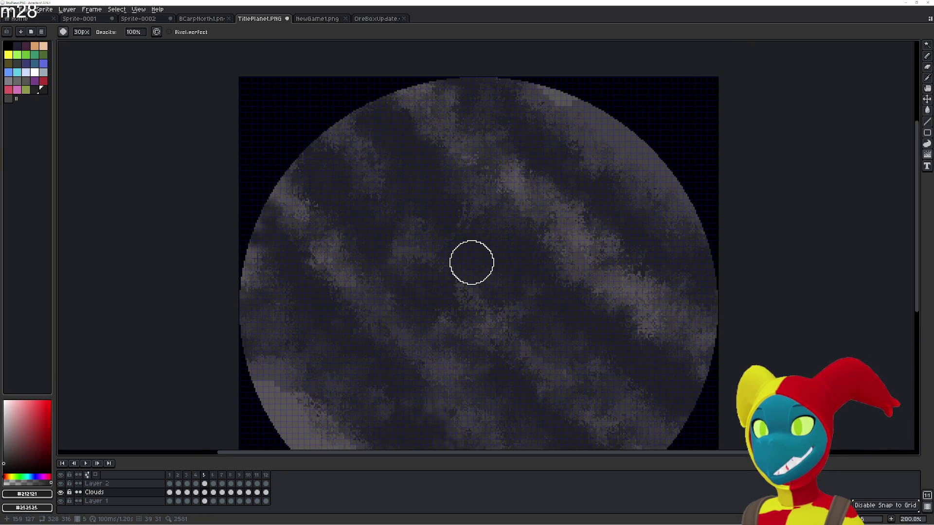
{"action": "key", "text": "Right"}
{"action": "key", "text": "Right"}
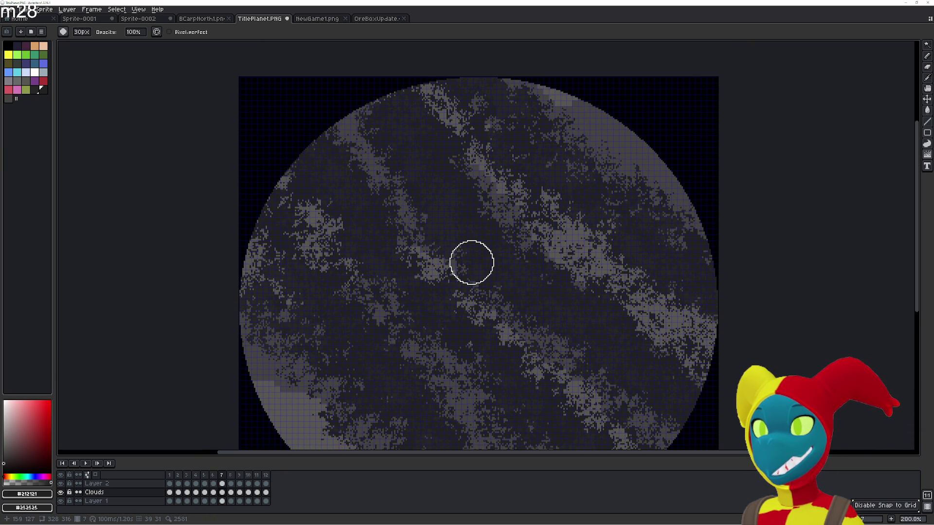
{"action": "scroll", "coordinate": [541, 278], "scroll_direction": "down", "scroll_amount": 2}
- Zoom out to the whole planet on frame 7 and scatter cloud speckles near its upper right
{"action": "key", "text": "e"}
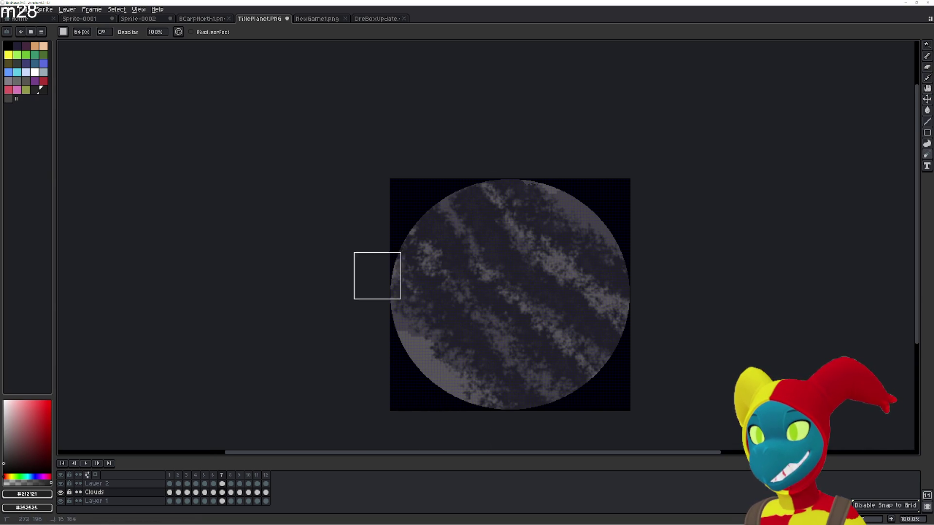
{"action": "key", "text": "b"}
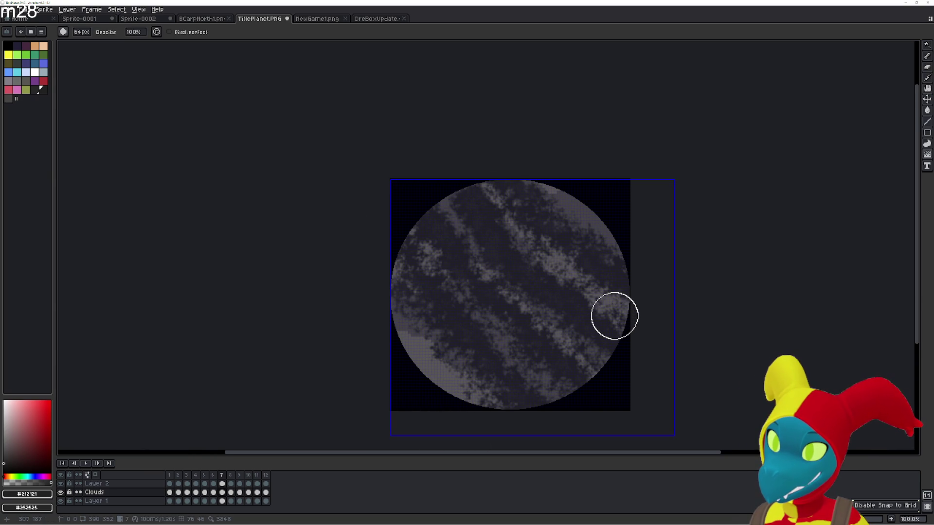
{"action": "left_click_drag", "start_coordinate": [663, 277], "coordinate": [567, 207]}
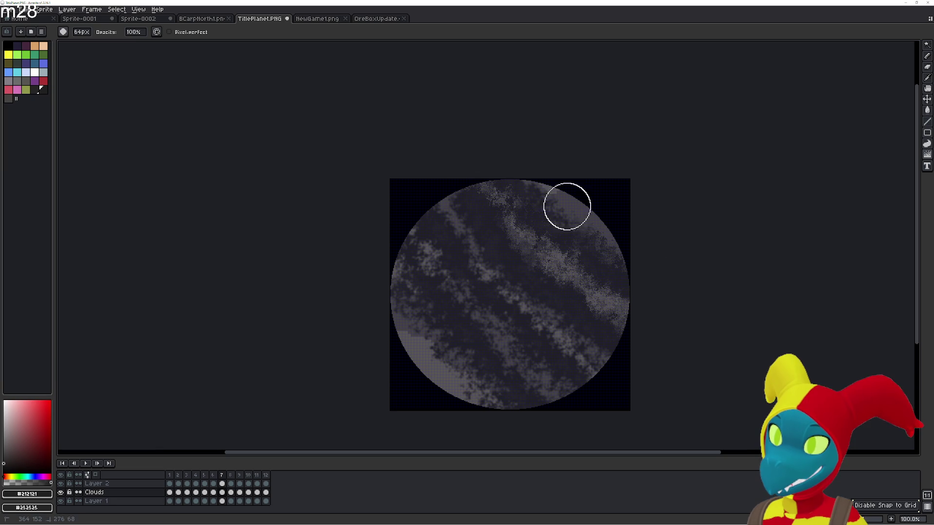
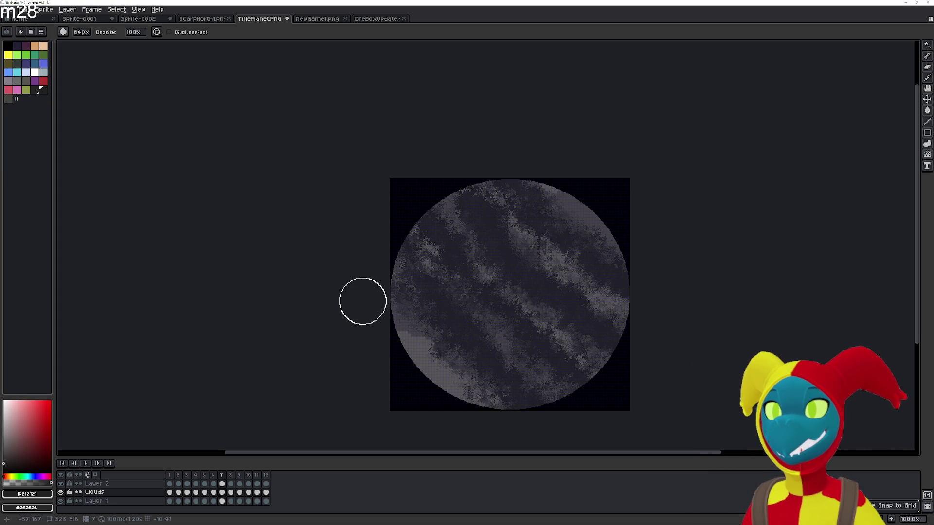
- Darken the clouds near the planet's bottom with a square blur brush, then advance to frame 8
{"action": "key", "text": "ctrl+b"}
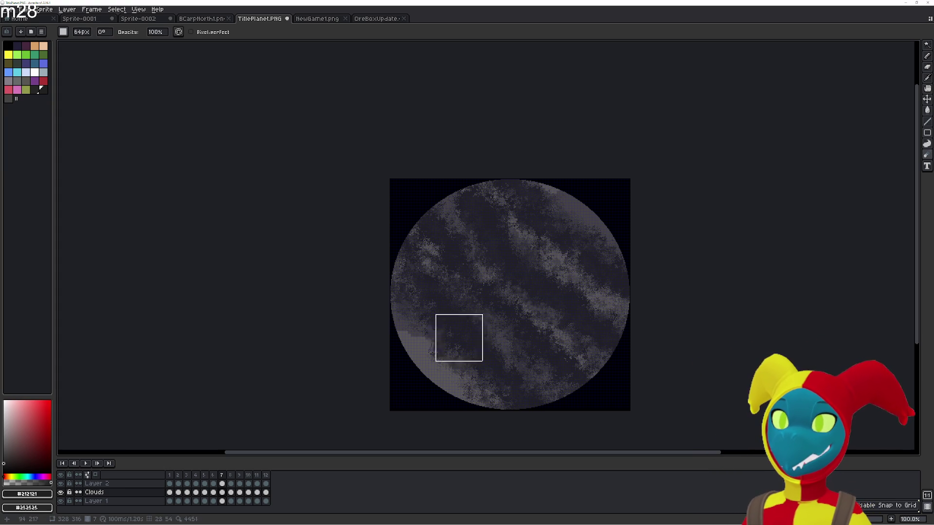
{"action": "left_click", "coordinate": [506, 377]}
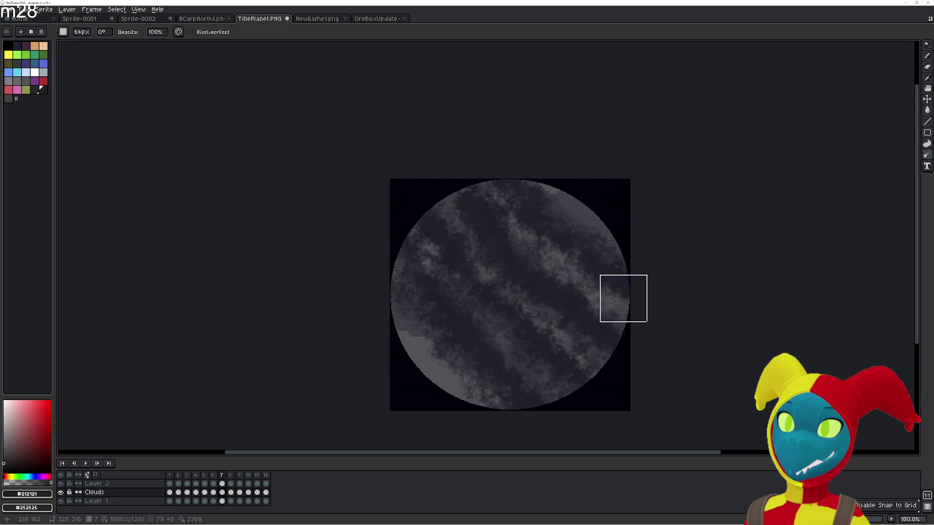
{"action": "left_click_drag", "start_coordinate": [530, 364], "coordinate": [480, 310]}
{"action": "scroll", "coordinate": [481, 310], "scroll_direction": "up", "scroll_amount": 1}
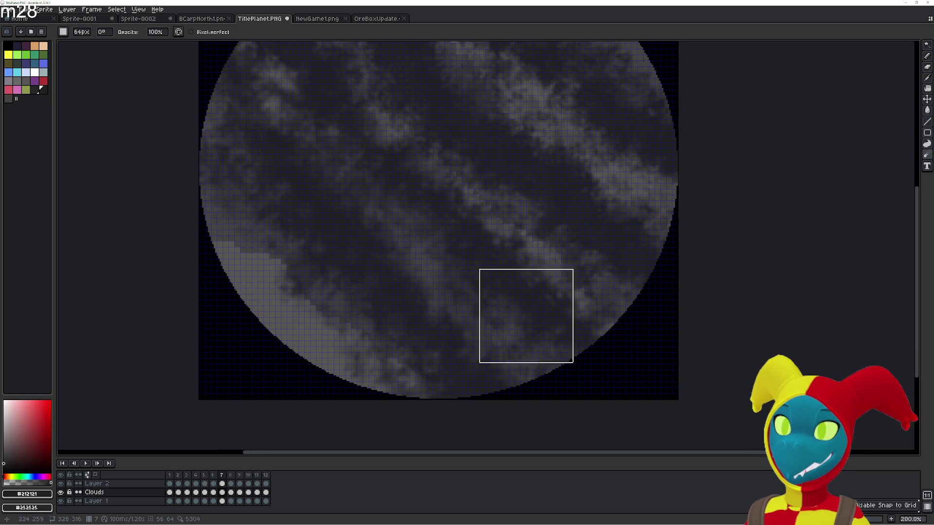
{"action": "scroll", "coordinate": [478, 317], "scroll_direction": "down", "scroll_amount": 1}
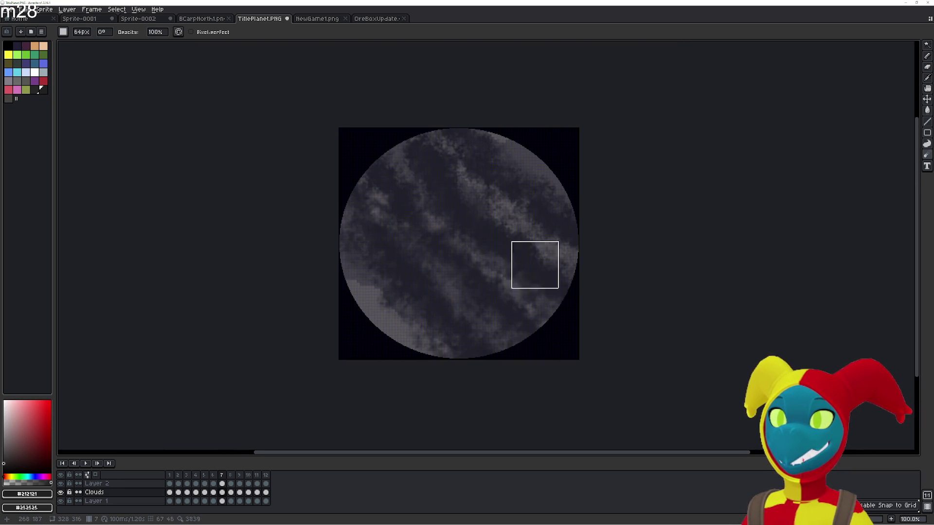
{"action": "key", "text": "e"}
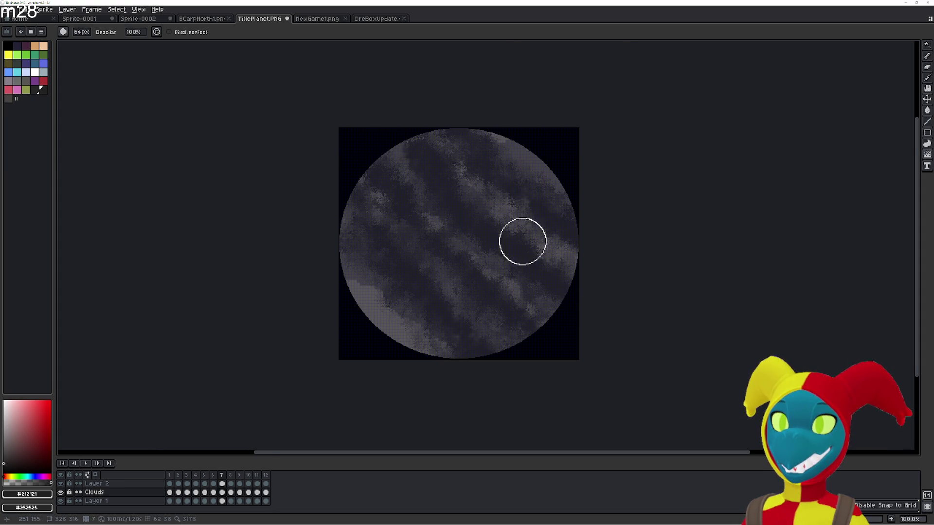
{"action": "scroll", "coordinate": [521, 240], "scroll_direction": "up", "scroll_amount": 1}
{"action": "key", "text": "Left"}
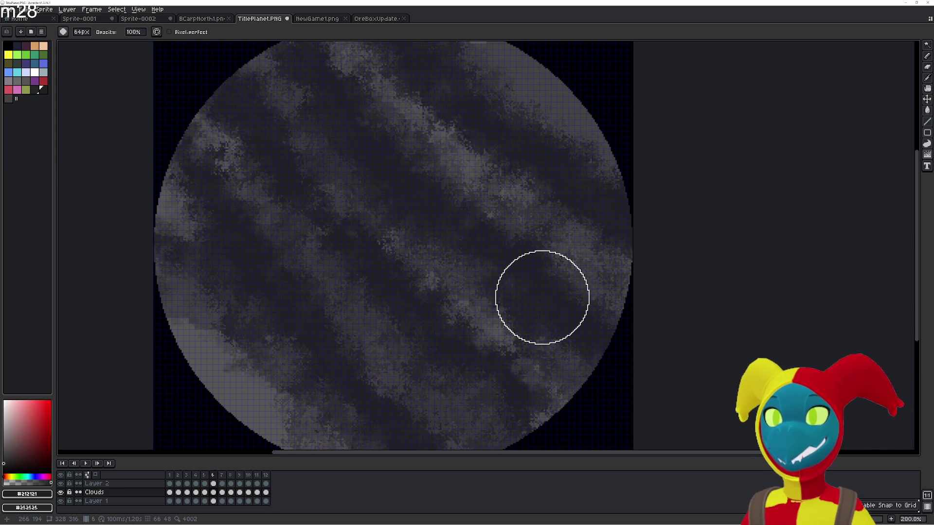
{"action": "key", "text": "Right"}
{"action": "key", "text": "Right"}
{"action": "scroll", "coordinate": [557, 297], "scroll_direction": "down", "scroll_amount": 1}
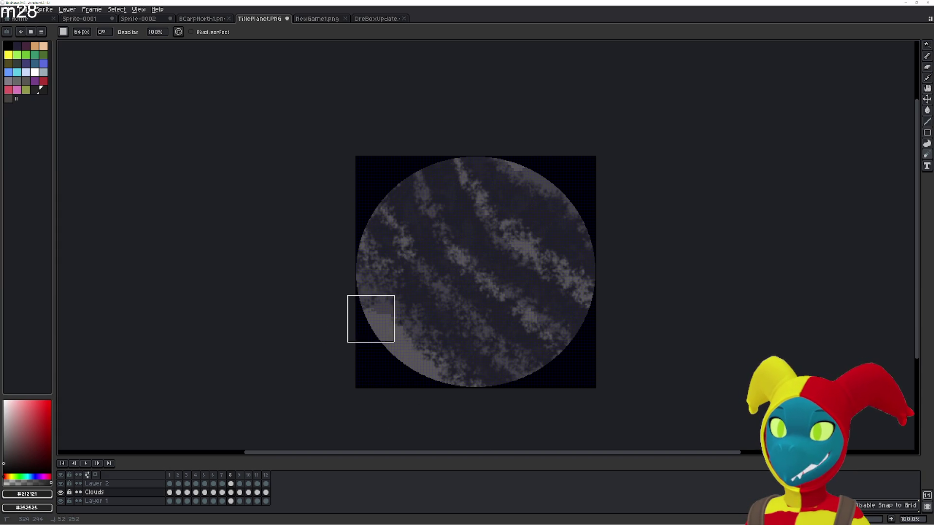
- Blur and soften the cloud texture along frame 8's lower-left planet edge with round and square brushes
{"action": "key", "text": "e"}
{"action": "left_click_drag", "start_coordinate": [467, 387], "coordinate": [346, 265]}
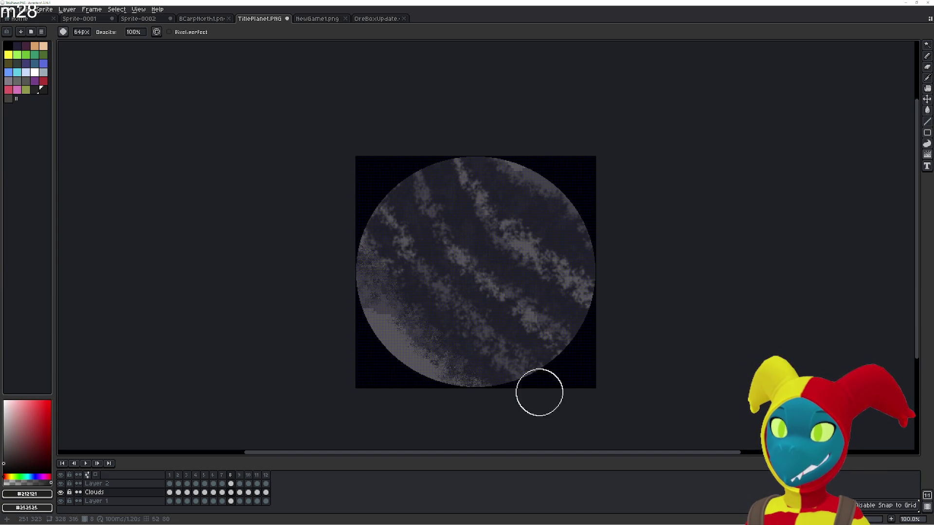
{"action": "mouse_move", "coordinate": [497, 336]}
{"action": "left_mouse_down"}
{"action": "mouse_move", "coordinate": [378, 214]}
{"action": "mouse_move", "coordinate": [413, 296]}
{"action": "mouse_move", "coordinate": [550, 331]}
{"action": "left_mouse_up"}
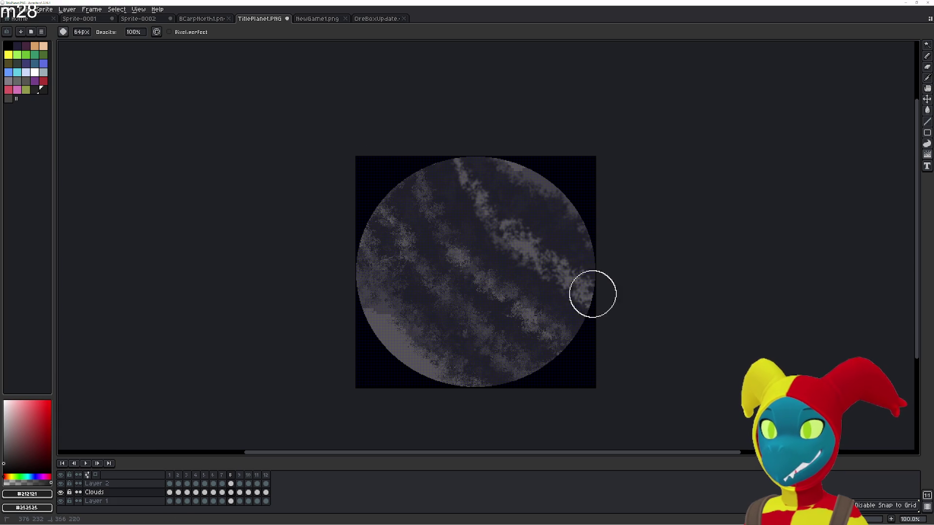
{"action": "key", "text": "r"}
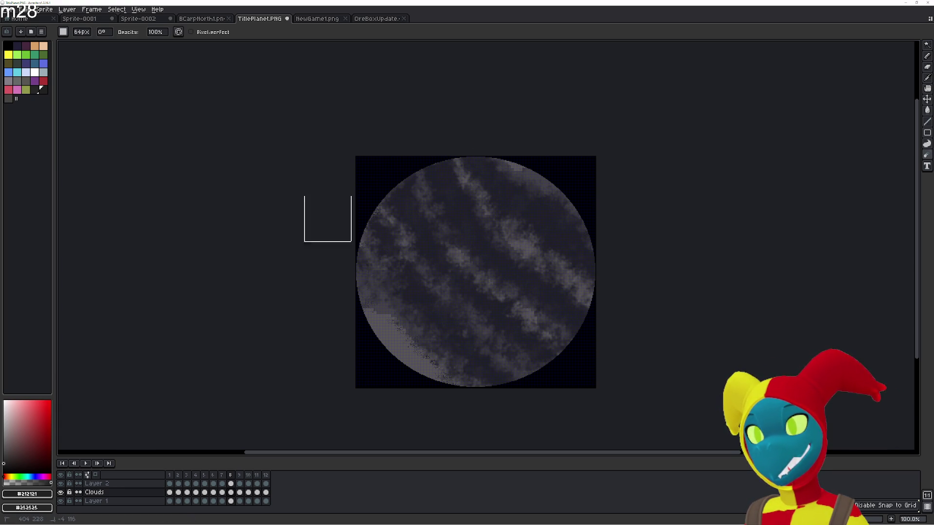
{"action": "left_click_drag", "start_coordinate": [389, 337], "coordinate": [468, 393]}
- Jumble pixels along the lower-left edge, then advance to frame 9 with the Blur tool ready
{"action": "key", "text": "r"}
{"action": "left_click_drag", "start_coordinate": [395, 315], "coordinate": [474, 353]}
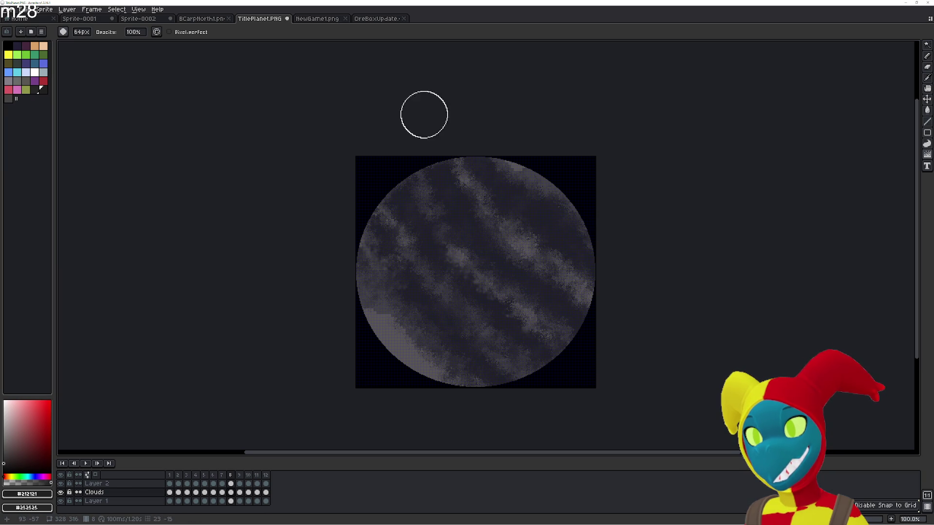
{"action": "scroll", "coordinate": [424, 114], "scroll_direction": "up", "scroll_amount": 1}
{"action": "scroll", "coordinate": [585, 294], "scroll_direction": "up", "scroll_amount": 1}
{"action": "scroll", "coordinate": [524, 280], "scroll_direction": "down", "scroll_amount": 1}
{"action": "left_click_drag", "start_coordinate": [519, 290], "coordinate": [586, 358]}
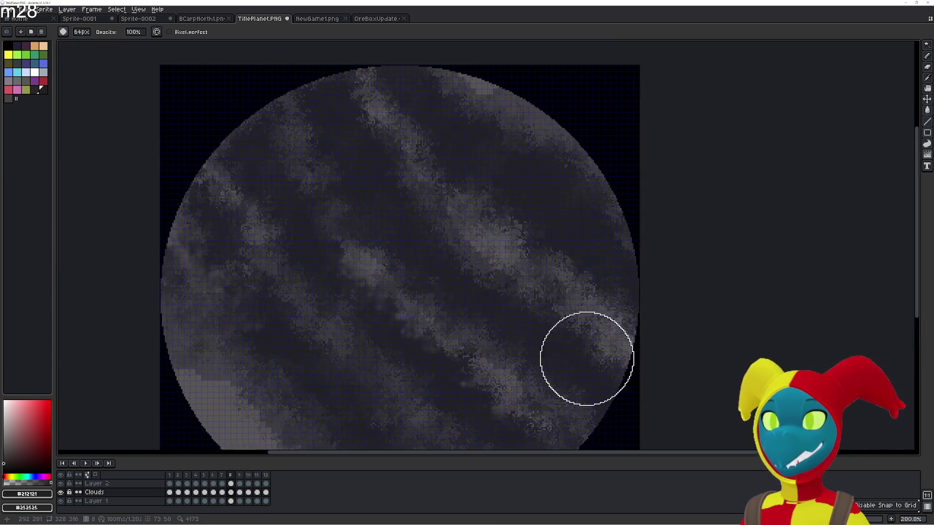
{"action": "key", "text": "Right"}
{"action": "scroll", "coordinate": [586, 343], "scroll_direction": "down", "scroll_amount": 1}
{"action": "key", "text": "r"}
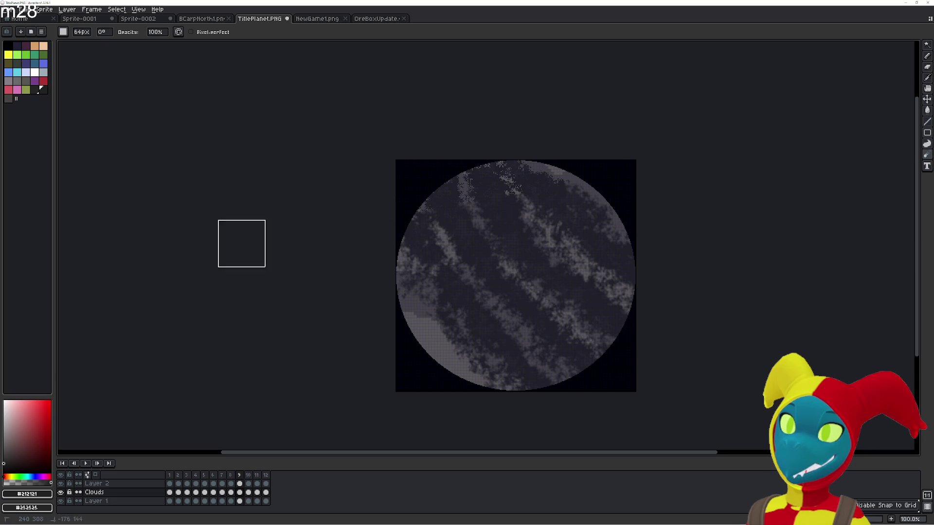
- Blur frame 9's cloud bands with a round brush, then jumble the texture near the planet's left edge
{"action": "key", "text": "shift+r"}
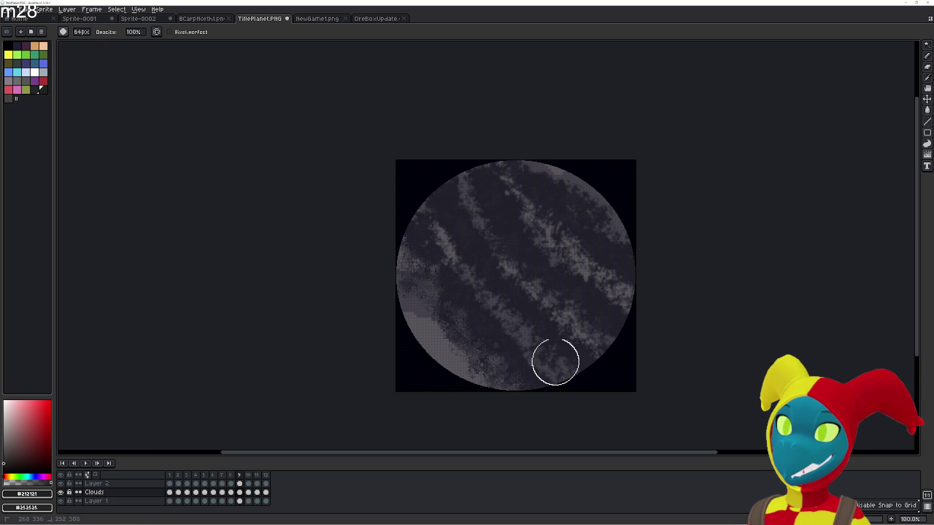
{"action": "mouse_move", "coordinate": [606, 348]}
{"action": "left_mouse_down"}
{"action": "mouse_move", "coordinate": [455, 184]}
{"action": "mouse_move", "coordinate": [624, 304]}
{"action": "mouse_move", "coordinate": [498, 162]}
{"action": "mouse_move", "coordinate": [640, 254]}
{"action": "left_mouse_up"}
{"action": "key", "text": "shift+r"}
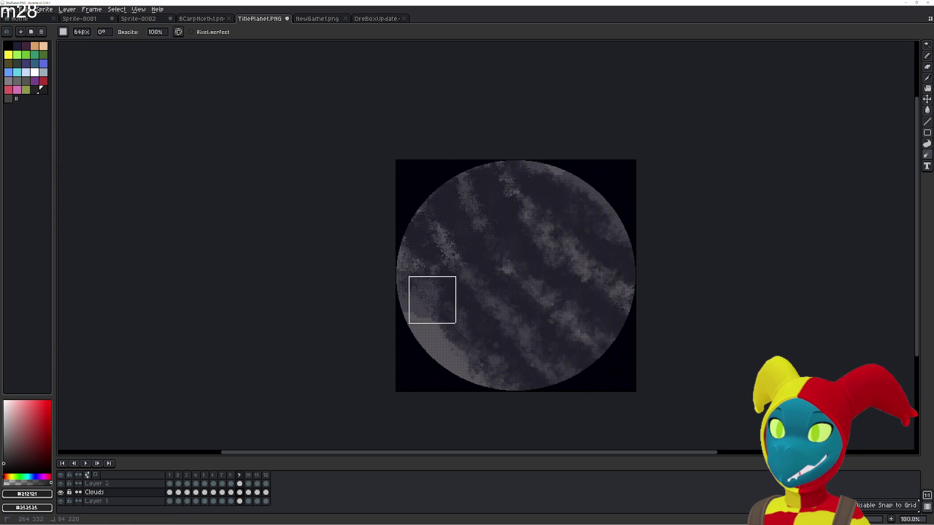
{"action": "key", "text": "shift+r"}
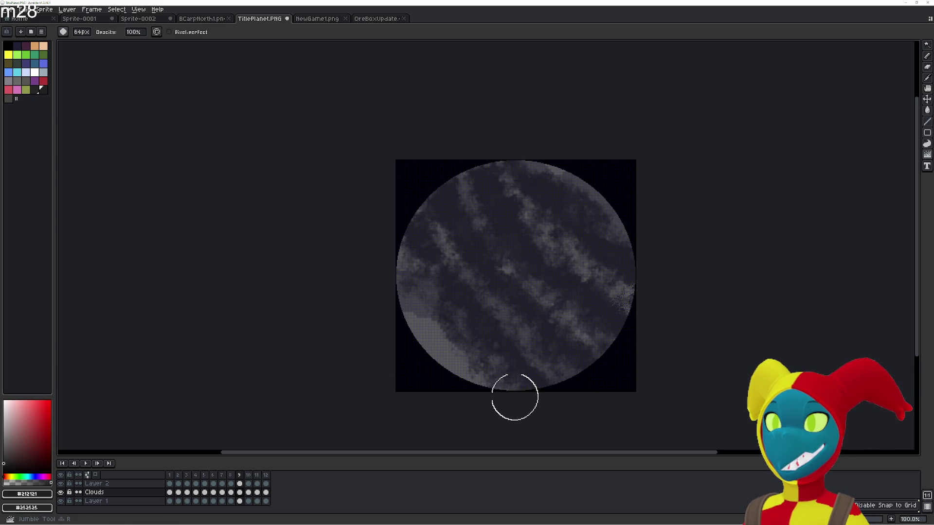
{"action": "left_click_drag", "start_coordinate": [384, 255], "coordinate": [522, 333]}
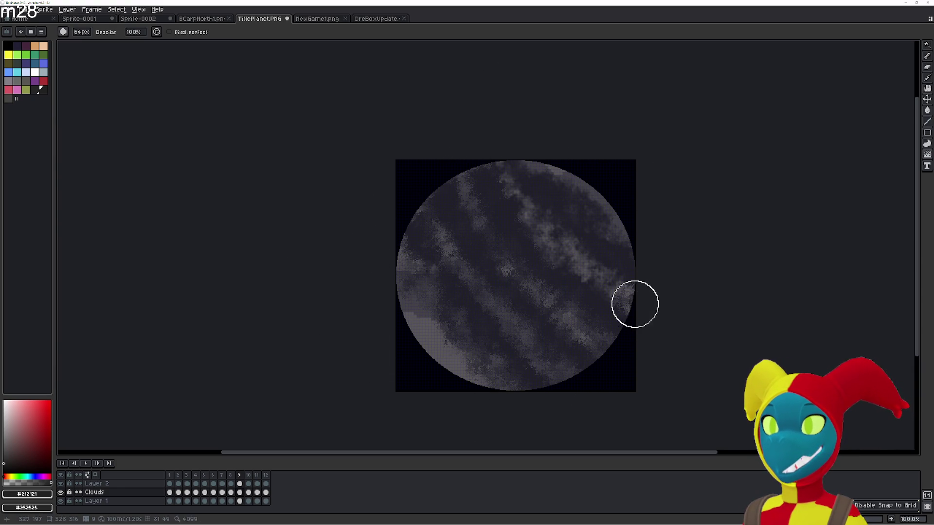
{"action": "scroll", "coordinate": [662, 348], "scroll_direction": "up", "scroll_amount": 1}
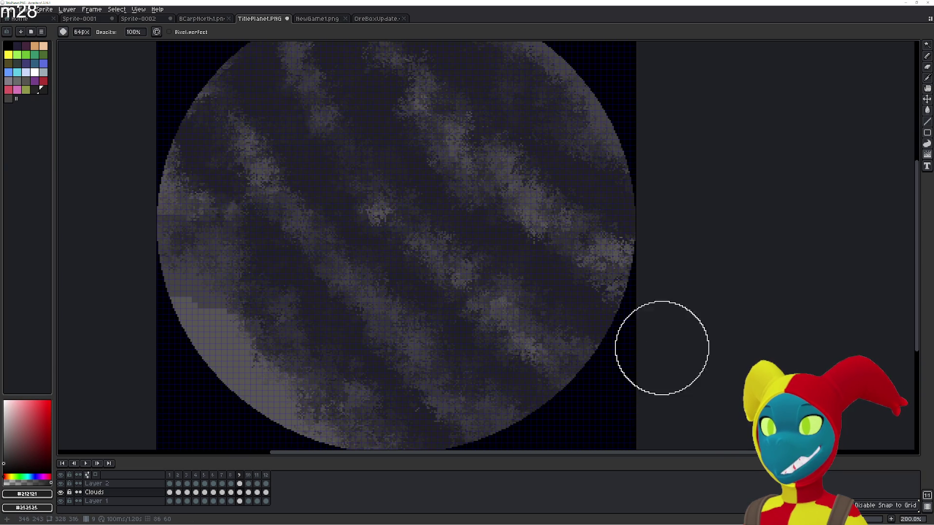
- Advance to frame 10 and switch back to blurring pixels
{"action": "left_click_drag", "start_coordinate": [538, 328], "coordinate": [606, 371]}
{"action": "key", "text": "Right"}
{"action": "scroll", "coordinate": [545, 379], "scroll_direction": "down", "scroll_amount": 1}
{"action": "key", "text": "r"}
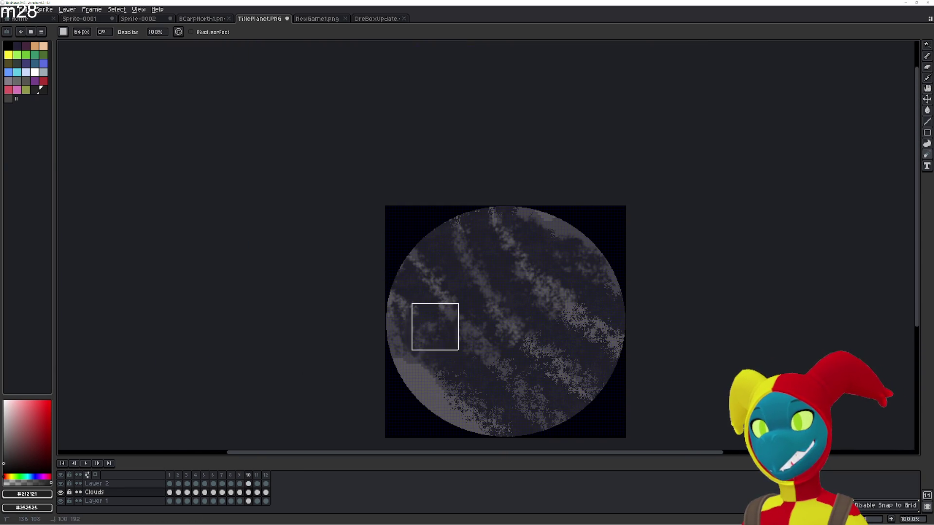
{"action": "scroll", "coordinate": [588, 338], "scroll_direction": "down", "scroll_amount": 2}
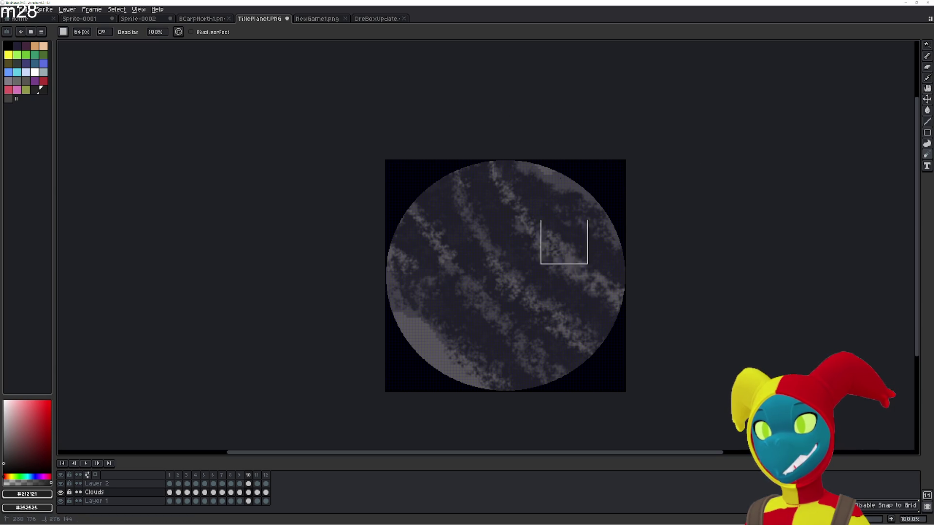
- Roughen the lower-left light band, jumble-smear the streaks toward the upper left and right, then blur near the left edge
{"action": "key", "text": "shift+r"}
{"action": "left_click_drag", "start_coordinate": [441, 331], "coordinate": [490, 392]}
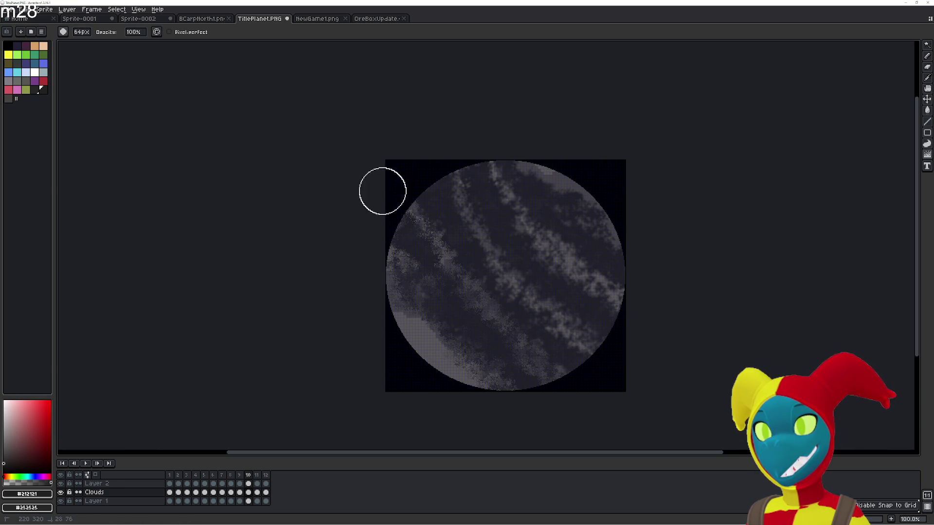
{"action": "mouse_move", "coordinate": [579, 369]}
{"action": "left_mouse_down"}
{"action": "mouse_move", "coordinate": [513, 280]}
{"action": "mouse_move", "coordinate": [442, 128]}
{"action": "left_mouse_up"}
{"action": "mouse_move", "coordinate": [633, 309]}
{"action": "left_mouse_down"}
{"action": "mouse_move", "coordinate": [521, 215]}
{"action": "mouse_move", "coordinate": [600, 216]}
{"action": "mouse_move", "coordinate": [553, 186]}
{"action": "left_mouse_up"}
{"action": "key", "text": "r"}
{"action": "key", "text": "r"}
{"action": "left_click_drag", "start_coordinate": [391, 286], "coordinate": [516, 363]}
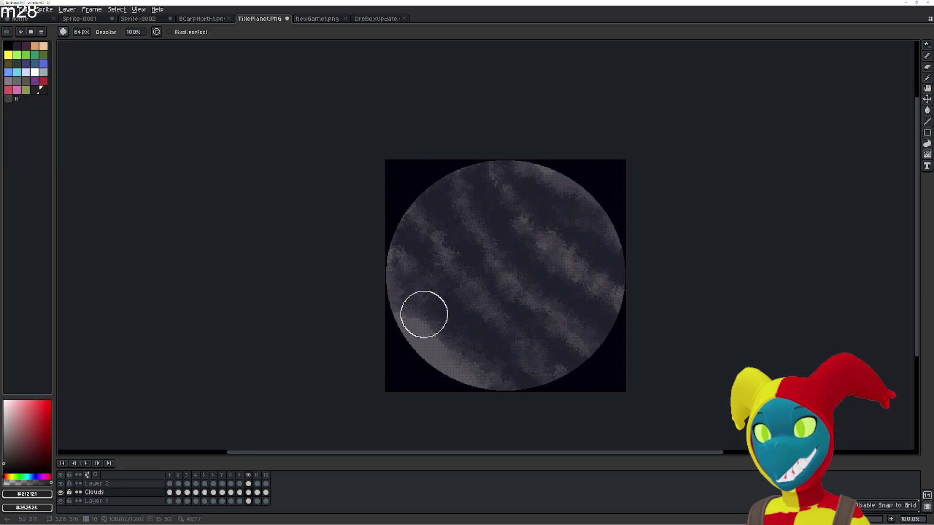
{"action": "scroll", "coordinate": [423, 313], "scroll_direction": "up", "scroll_amount": 1}
{"action": "scroll", "coordinate": [490, 358], "scroll_direction": "up", "scroll_amount": 1}
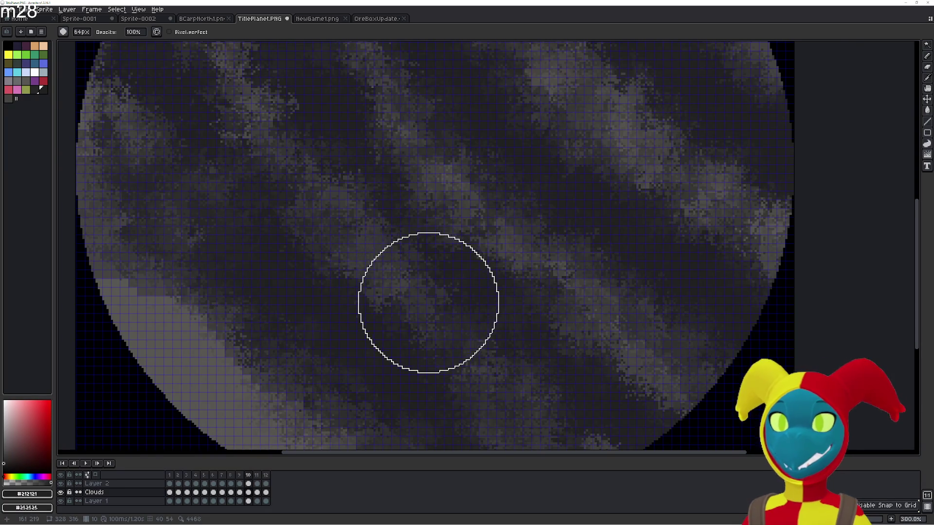
{"action": "left_click_drag", "start_coordinate": [427, 303], "coordinate": [501, 386]}
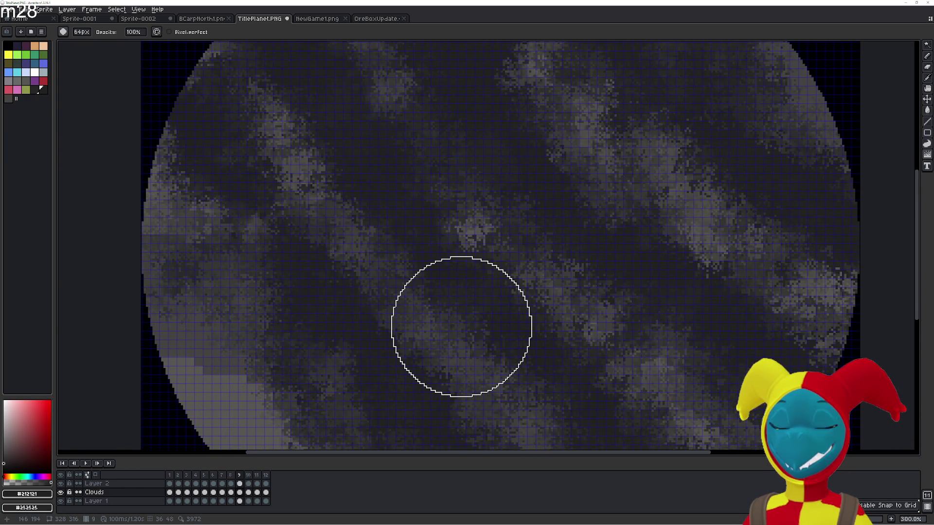
{"action": "scroll", "coordinate": [487, 331], "scroll_direction": "down", "scroll_amount": 1}
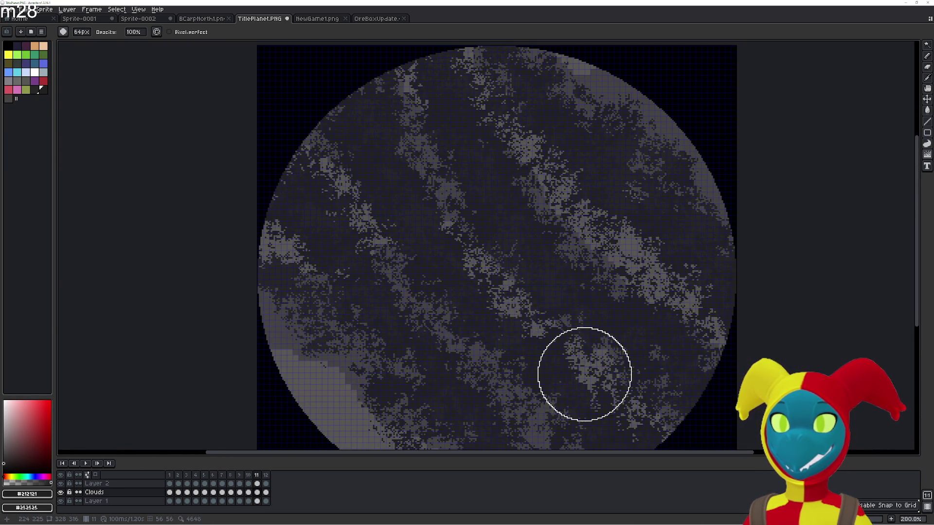
{"action": "scroll", "coordinate": [584, 371], "scroll_direction": "down", "scroll_amount": 1}
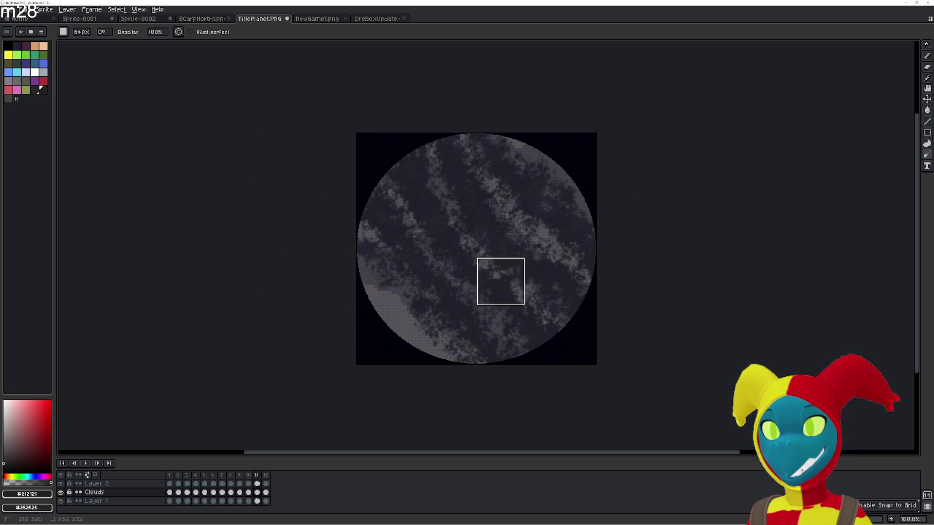
- Erase stray cloud pixels on the planet's right side, then return to the Blur and Jumble tools
{"action": "key", "text": "e"}
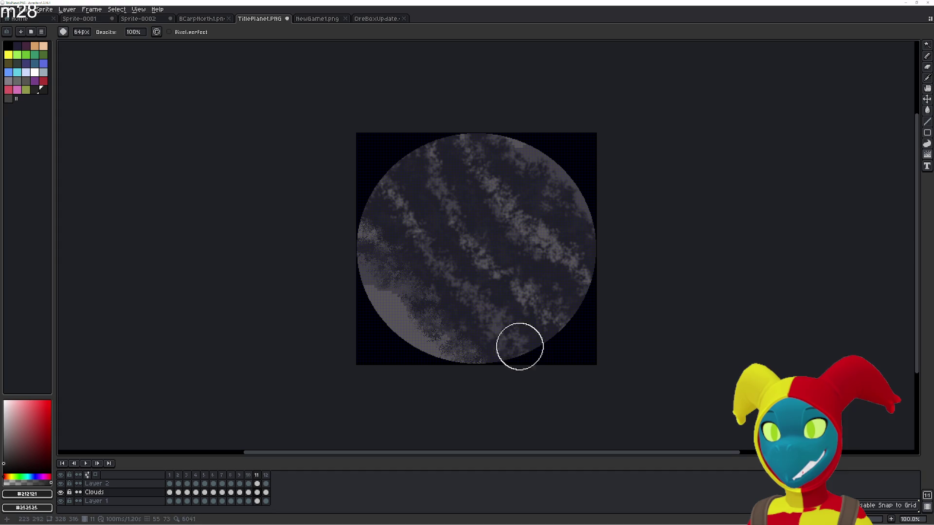
{"action": "mouse_move", "coordinate": [569, 313]}
{"action": "left_mouse_down"}
{"action": "mouse_move", "coordinate": [402, 125]}
{"action": "mouse_move", "coordinate": [573, 258]}
{"action": "mouse_move", "coordinate": [457, 132]}
{"action": "mouse_move", "coordinate": [598, 220]}
{"action": "left_mouse_up"}
{"action": "key", "text": "b"}
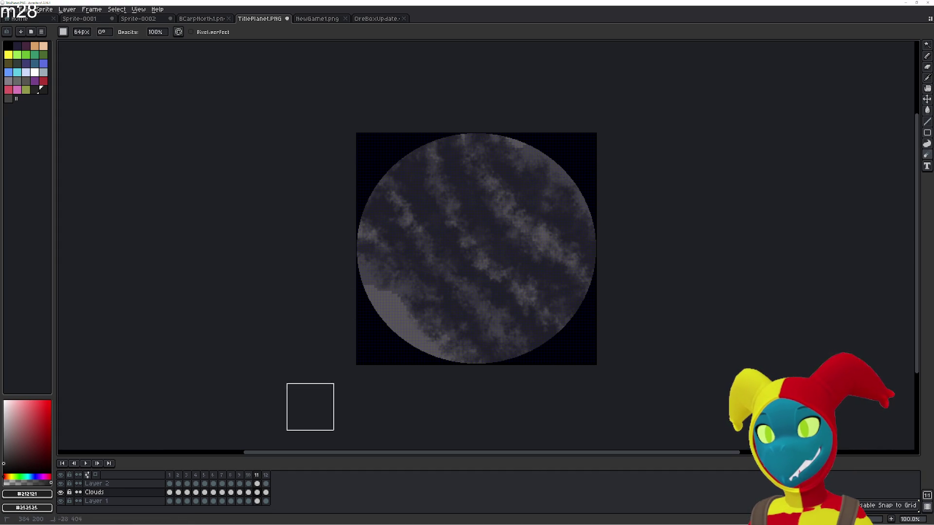
{"action": "key", "text": "r"}
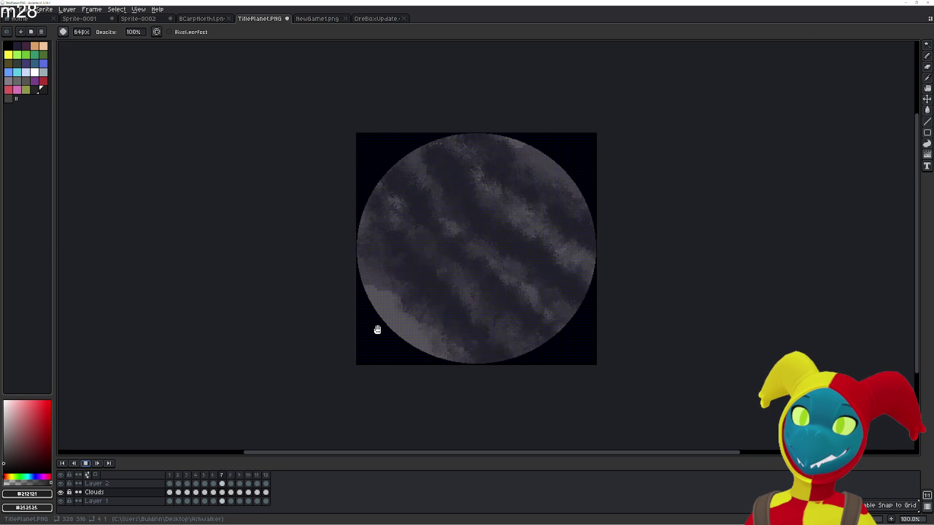
{"action": "scroll", "coordinate": [377, 331], "scroll_direction": "up", "scroll_amount": 2}
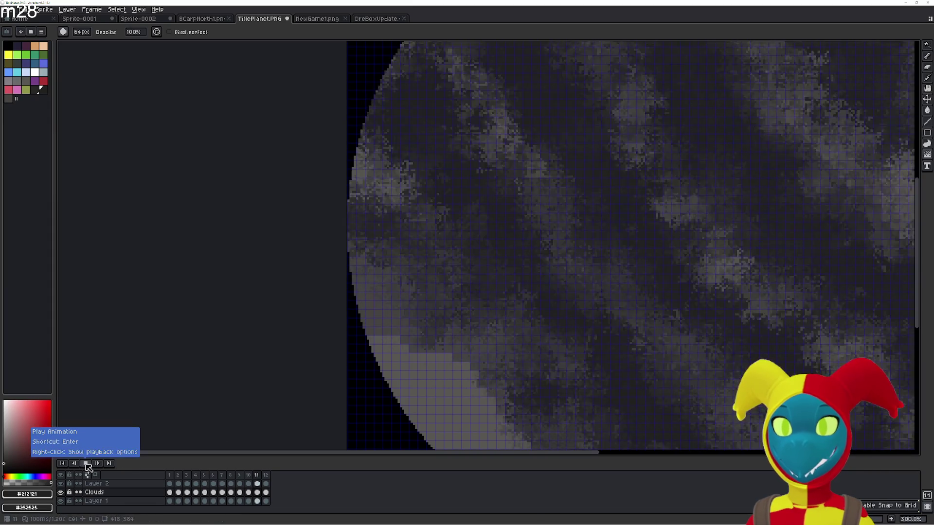
- Stop the animation preview from the timeline's Play/Stop button
{"action": "left_click", "coordinate": [87, 467]}
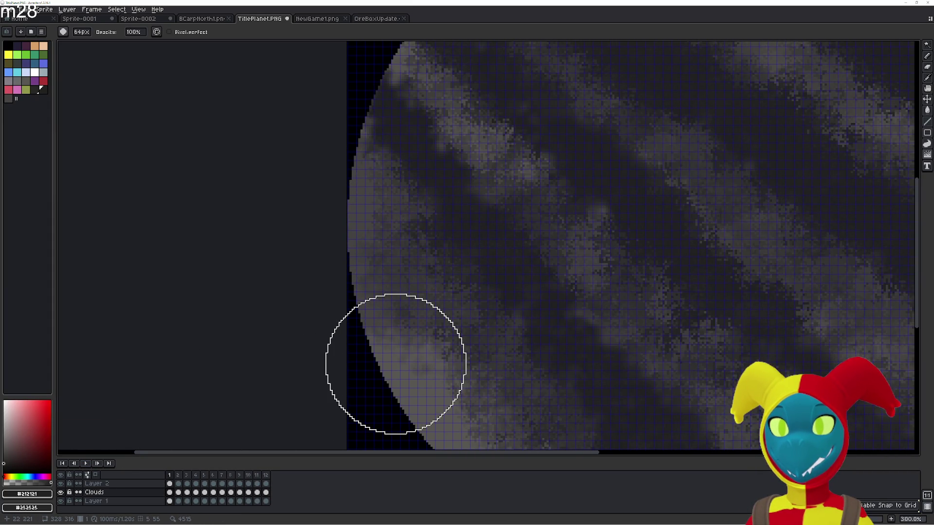
- Paint a dark blocky patch at the planet's left edge, then jumble cloud texture over it
{"action": "key", "text": "e"}
{"action": "mouse_move", "coordinate": [389, 211]}
{"action": "left_mouse_down"}
{"action": "mouse_move", "coordinate": [346, 185]}
{"action": "mouse_move", "coordinate": [356, 166]}
{"action": "left_mouse_up"}
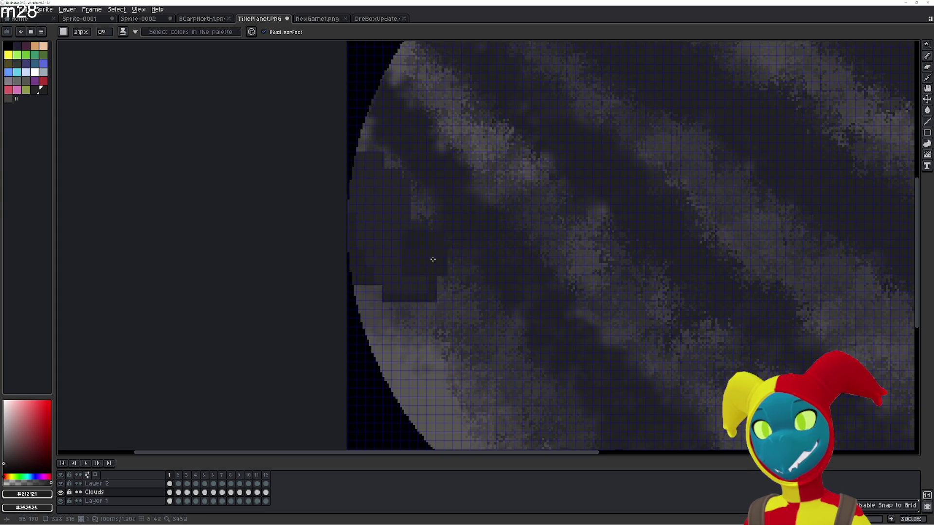
{"action": "key", "text": "b"}
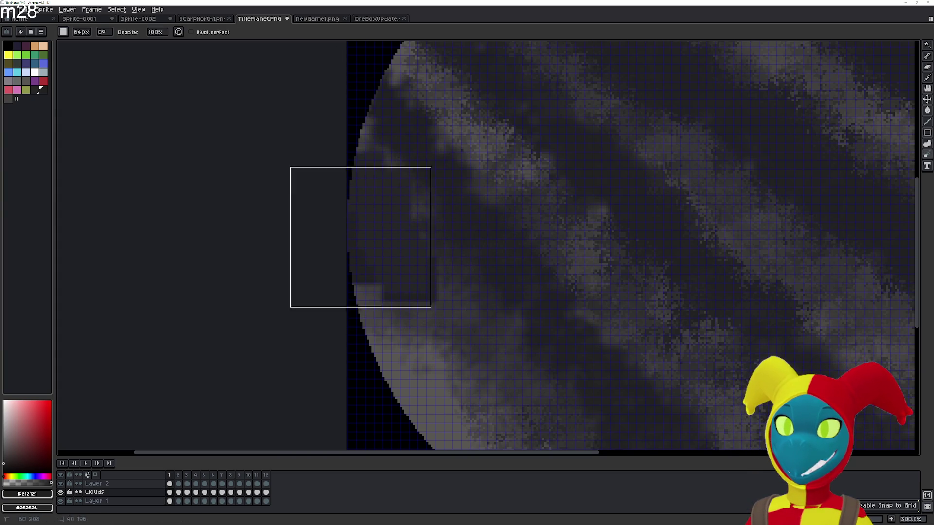
{"action": "mouse_move", "coordinate": [419, 274]}
{"action": "left_mouse_down"}
{"action": "mouse_move", "coordinate": [288, 178]}
{"action": "mouse_move", "coordinate": [356, 240]}
{"action": "mouse_move", "coordinate": [489, 322]}
{"action": "left_mouse_up"}
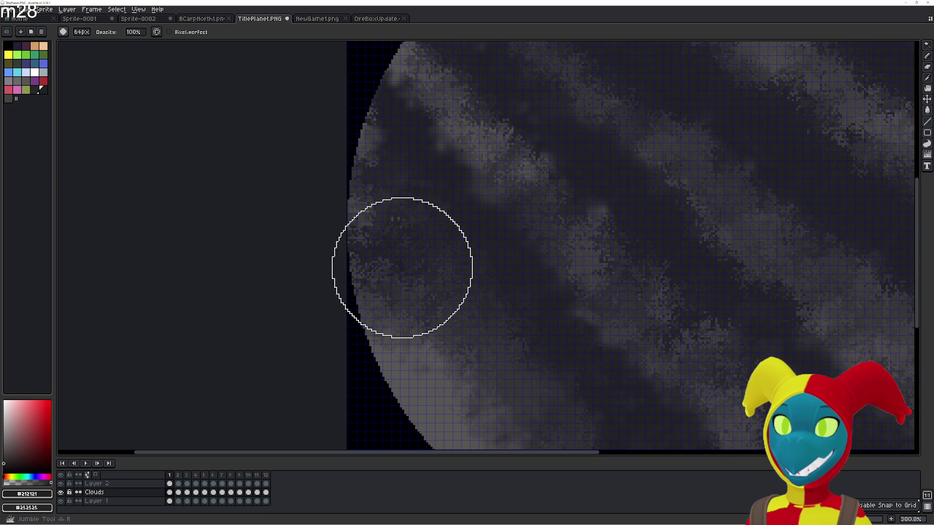